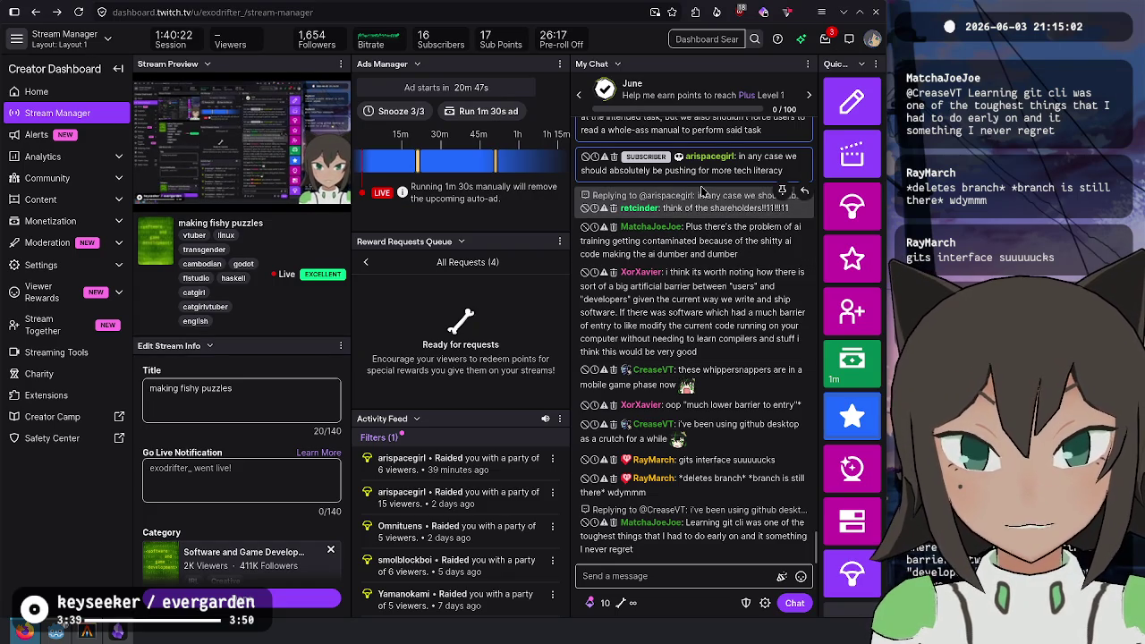
# Scroll up and down through the Stream Manager chat history
pyautogui.scroll(3, 706, 169)
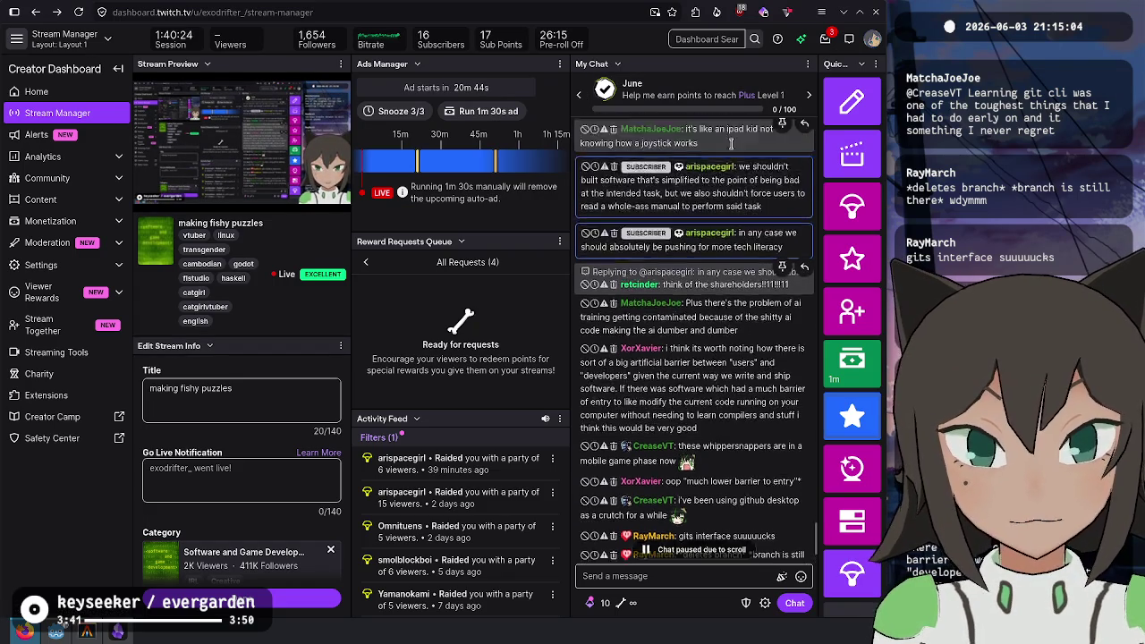
pyautogui.scroll(1, 723, 164)
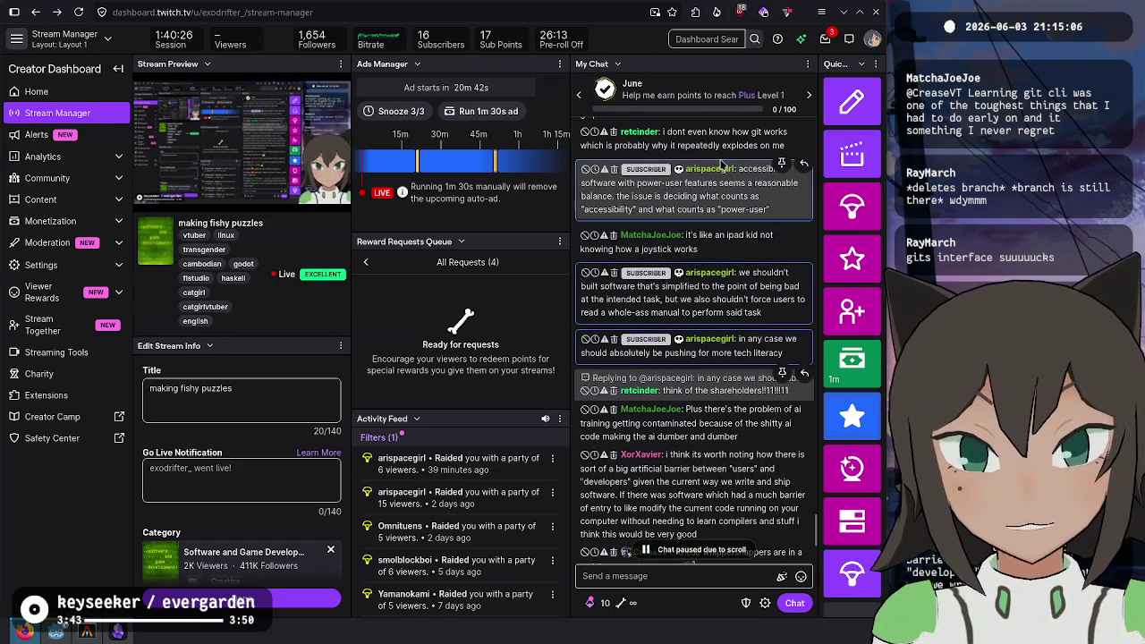
pyautogui.scroll(-1, 722, 164)
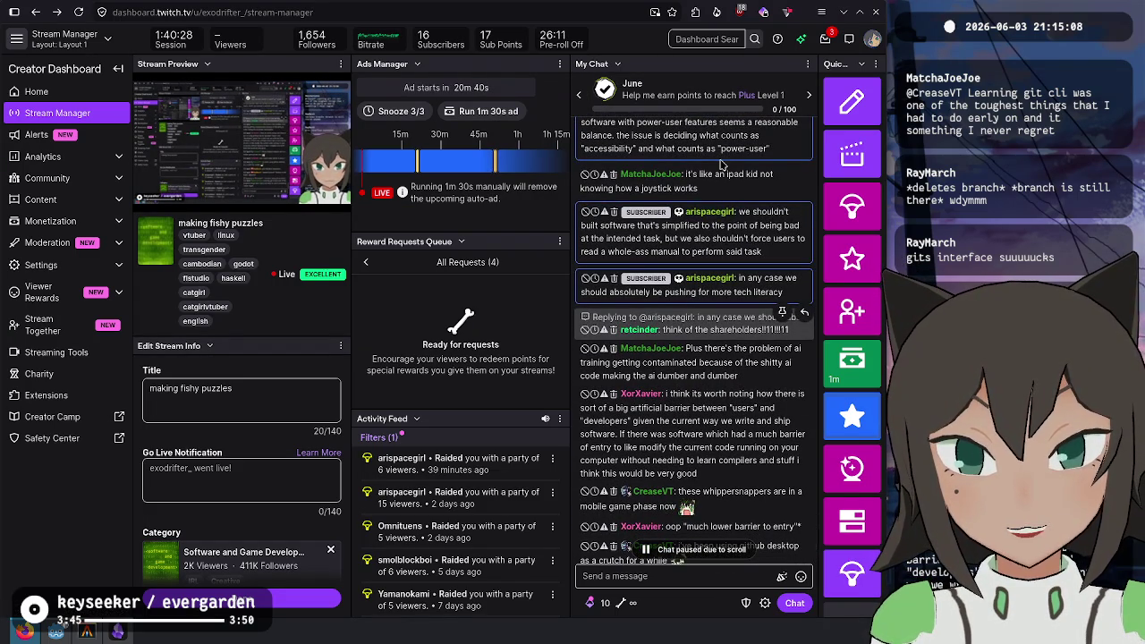
pyautogui.scroll(-1, 716, 257)
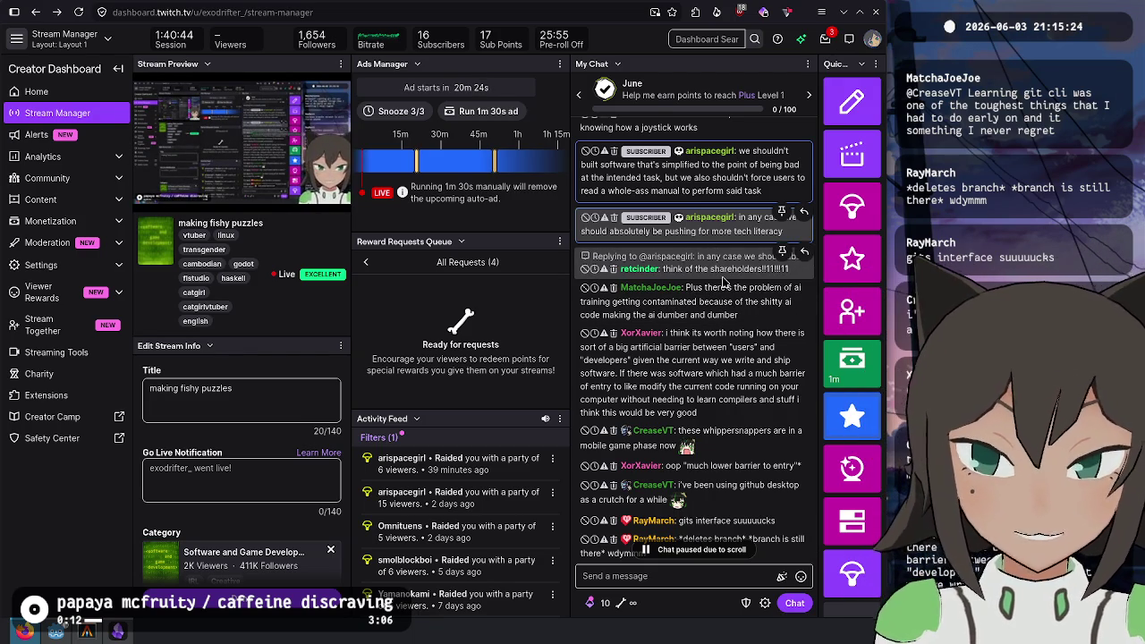
pyautogui.scroll(-3, 724, 283)
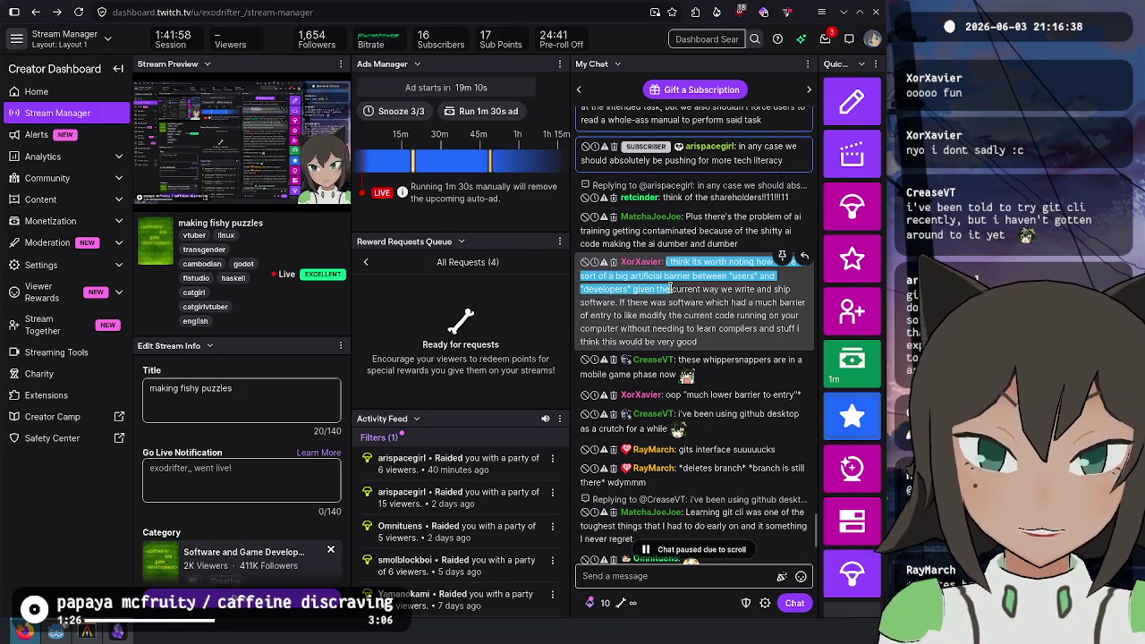
pyautogui.scroll(-1, 706, 268)
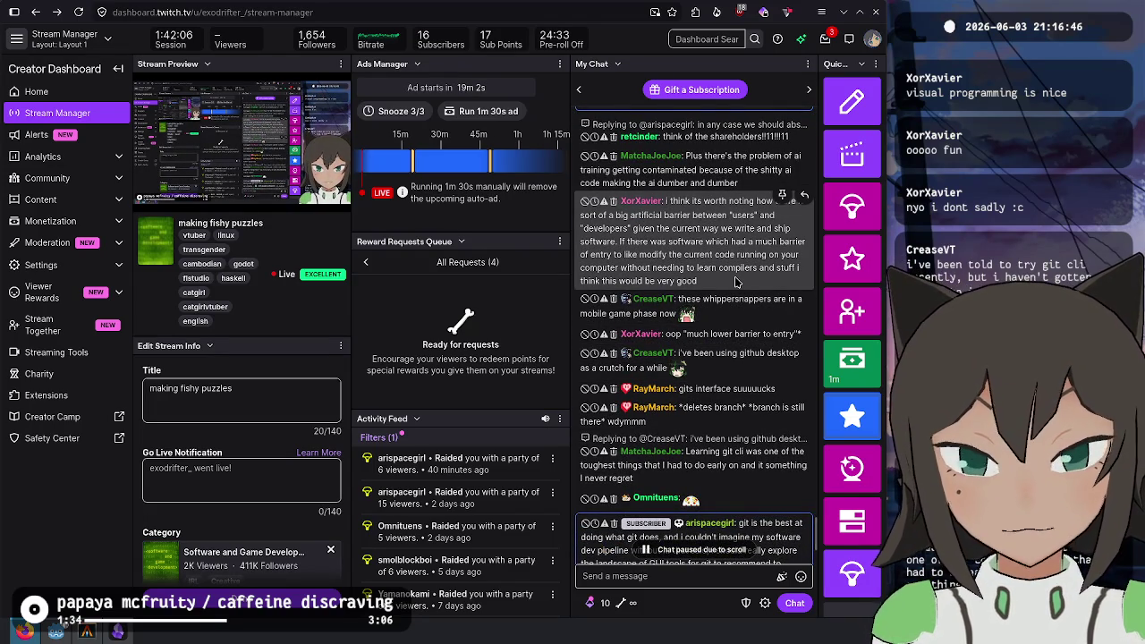
pyautogui.scroll(-4, 722, 348)
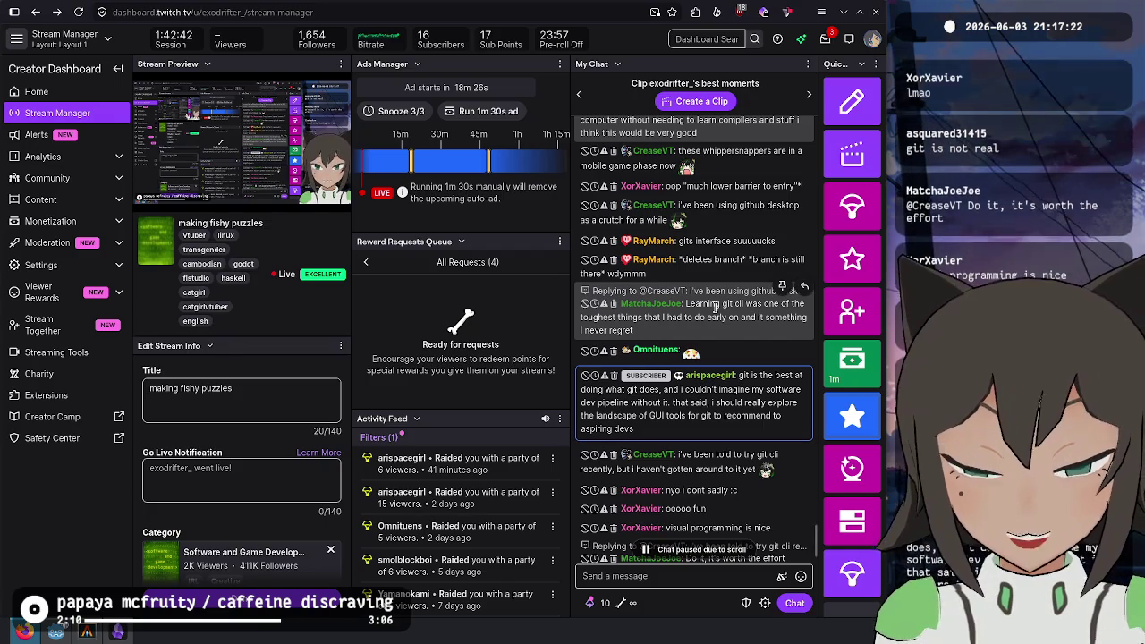
pyautogui.scroll(-1, 742, 295)
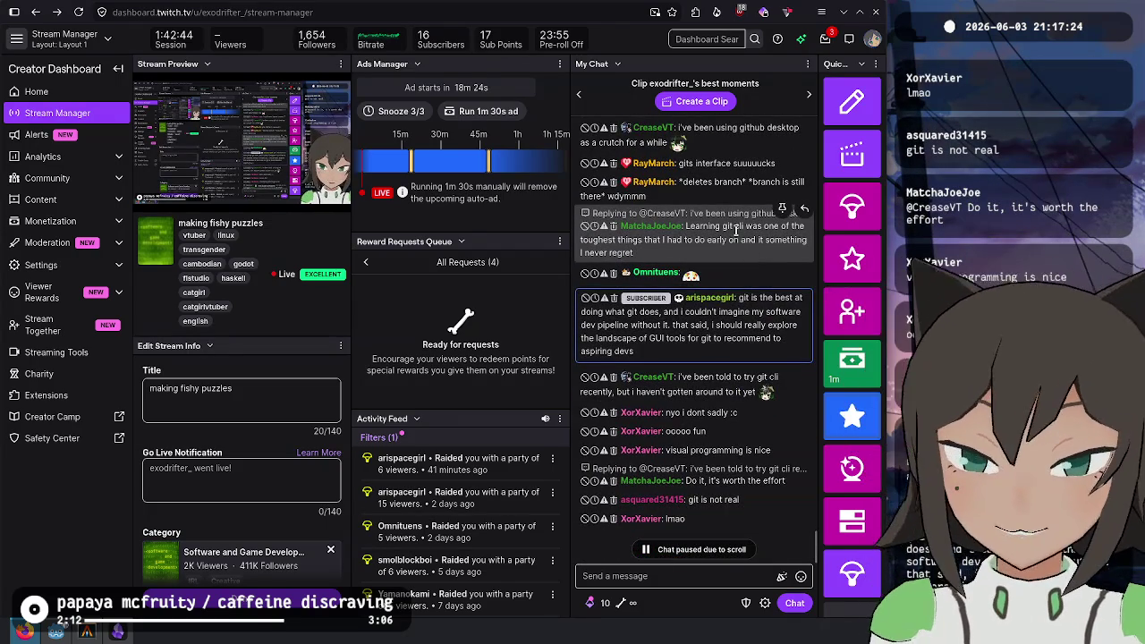
pyautogui.scroll(1, 735, 230)
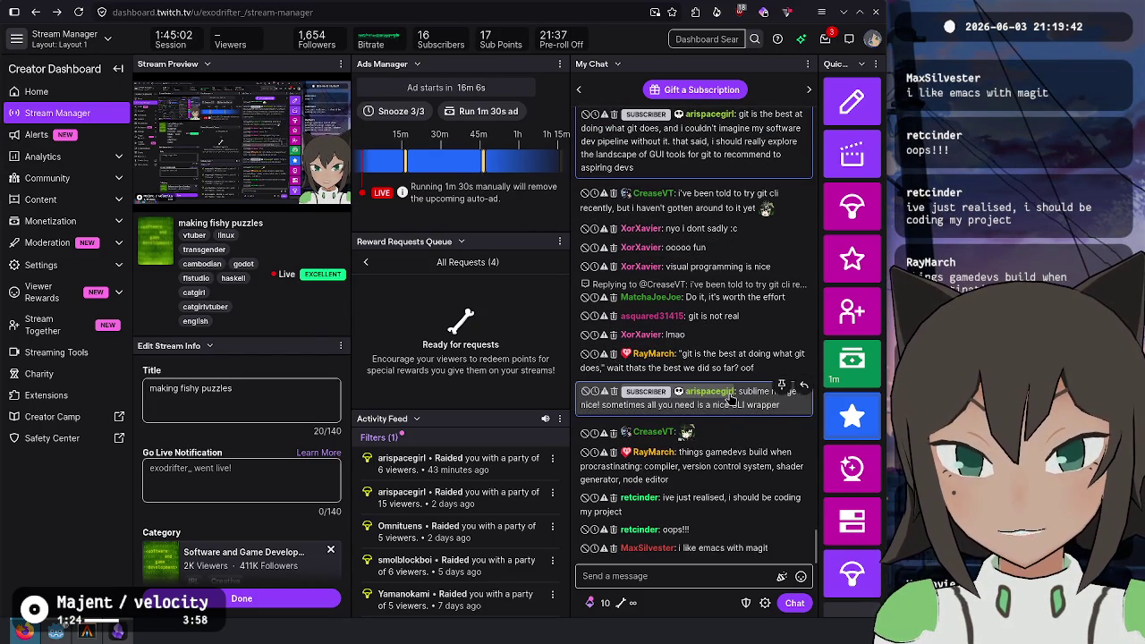
# Glance at a chatter's profile card, close it, and show Firefox's vertical tab list
pyautogui.click(730, 396)
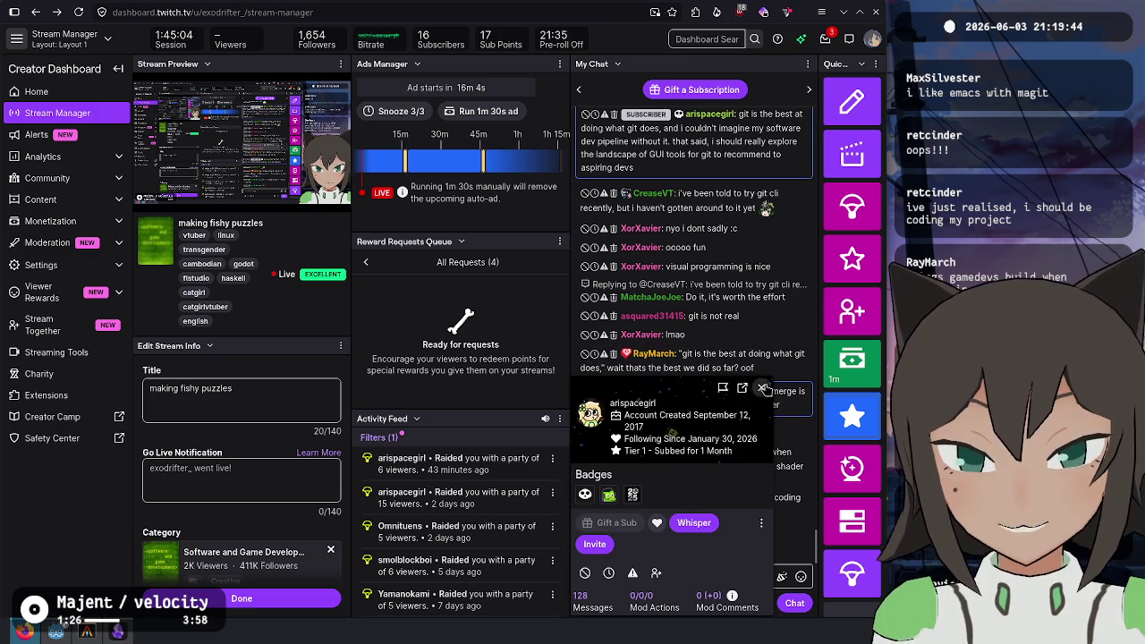
pyautogui.click(761, 388)
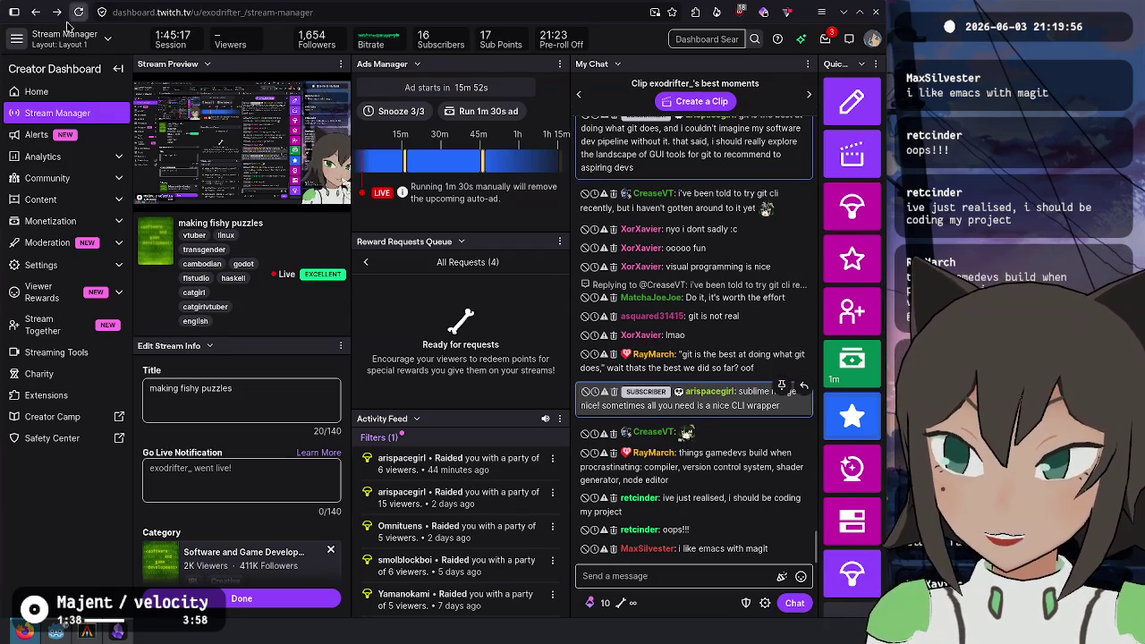
pyautogui.click(9, 14)
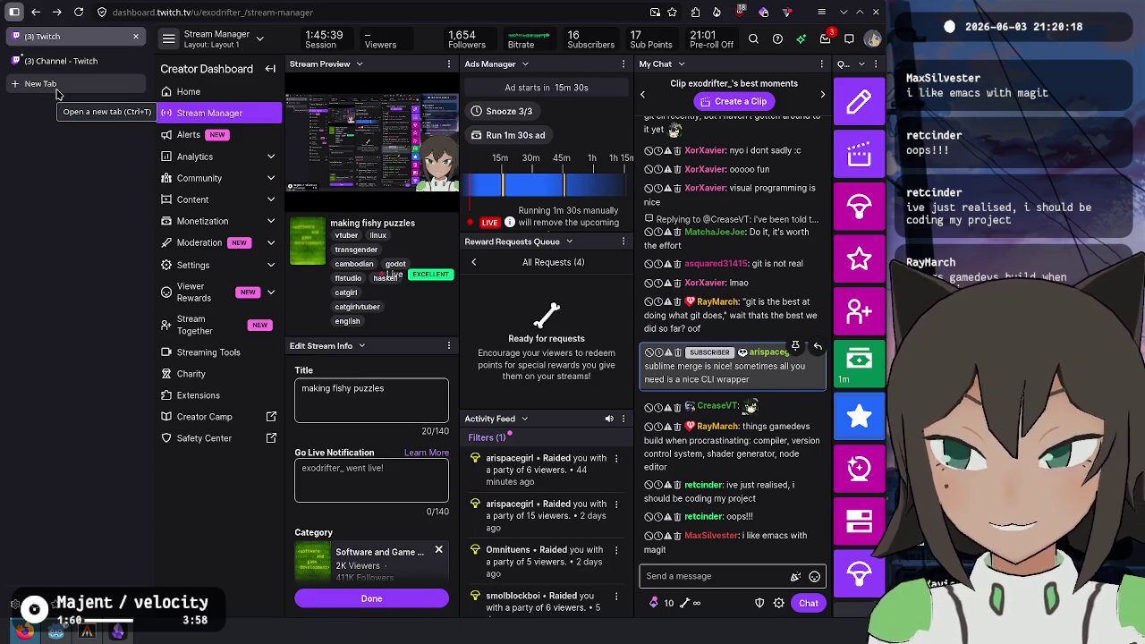
# Open a new tab and load github.com/exodrifter/catbox
pyautogui.click(56, 90)
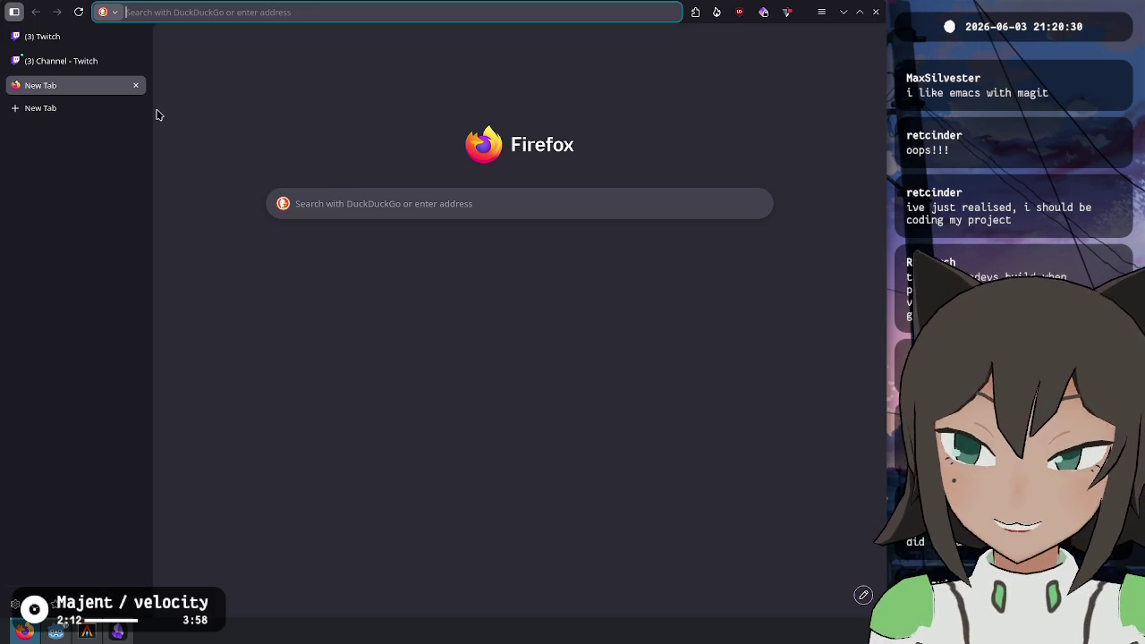
pyautogui.hotkey('ctrl', 'w')
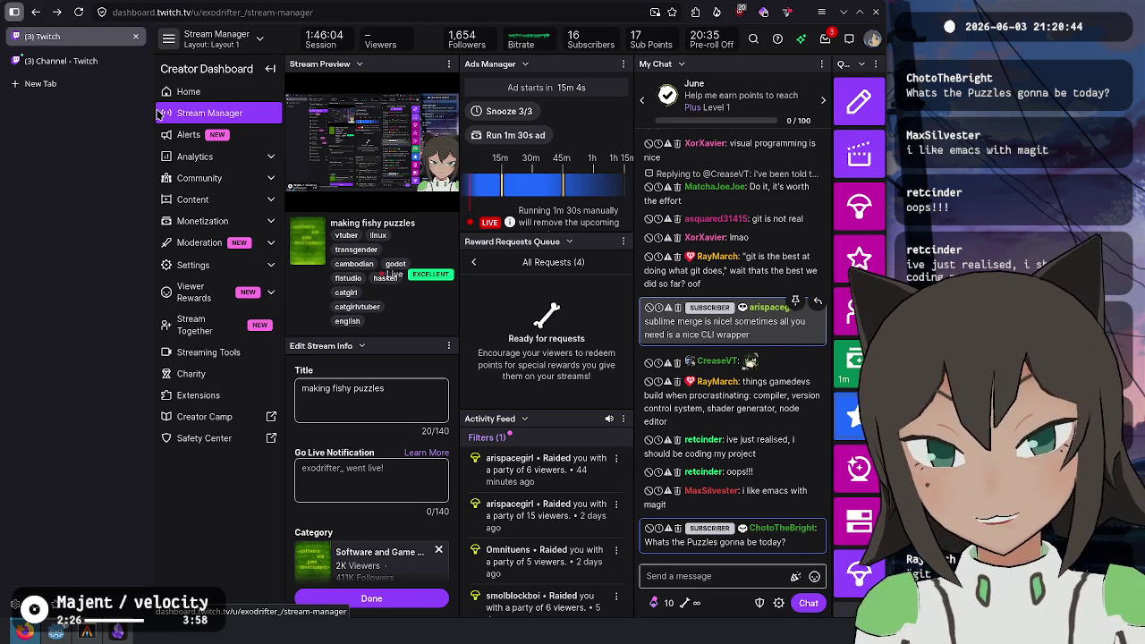
pyautogui.hotkey('ctrl', 't')
pyautogui.write('gith')
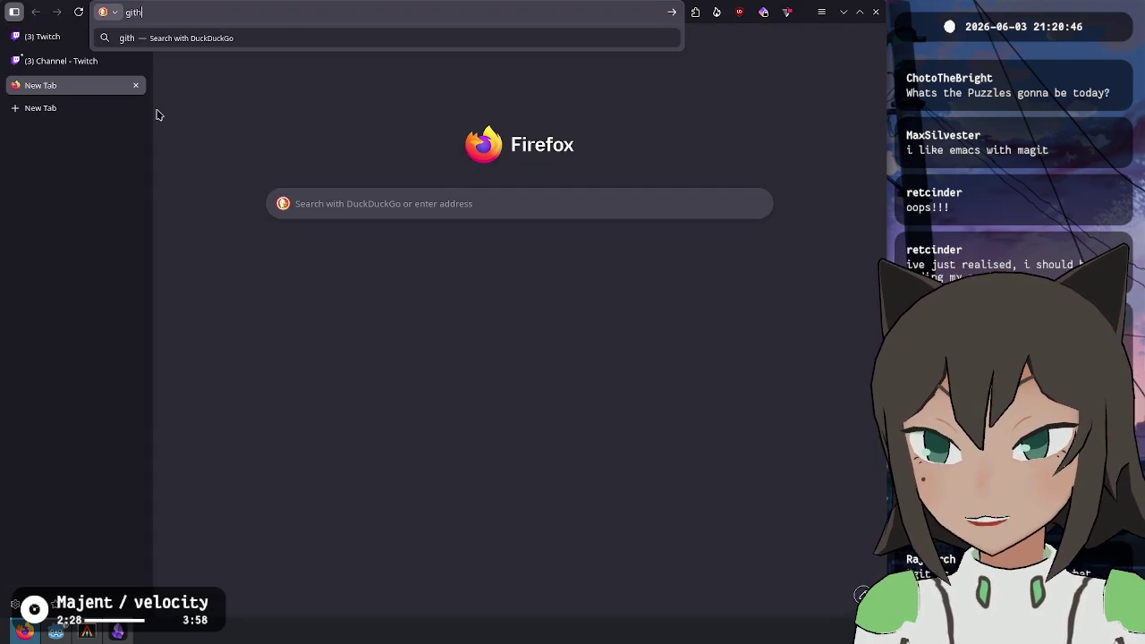
pyautogui.write('ub.come')
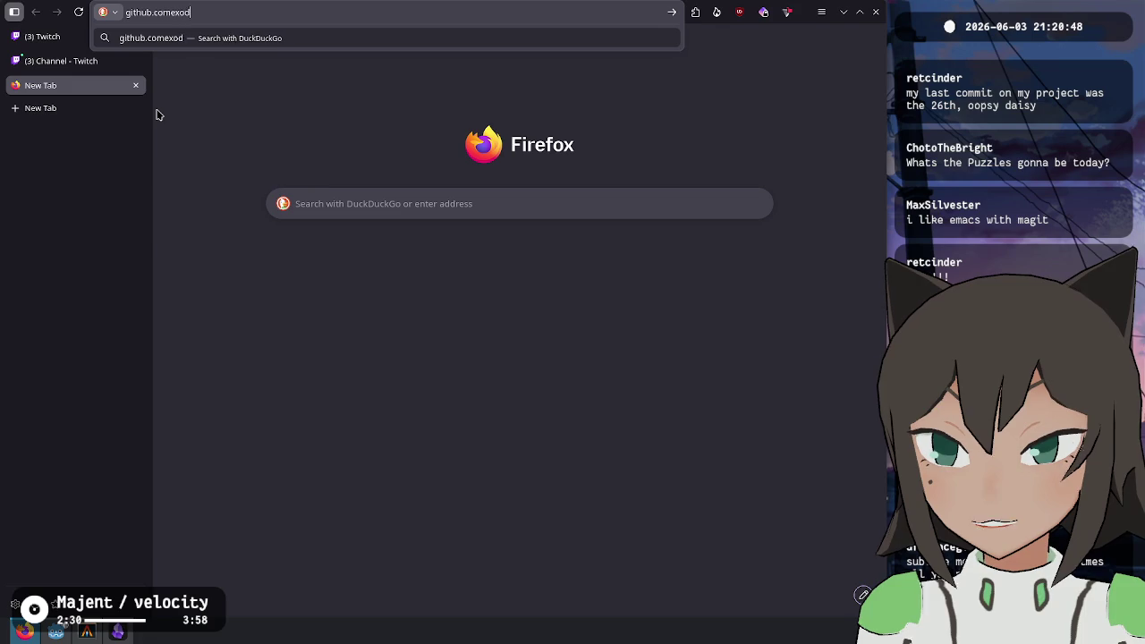
pyautogui.press('BackSpace')
pyautogui.write('/exodrift')
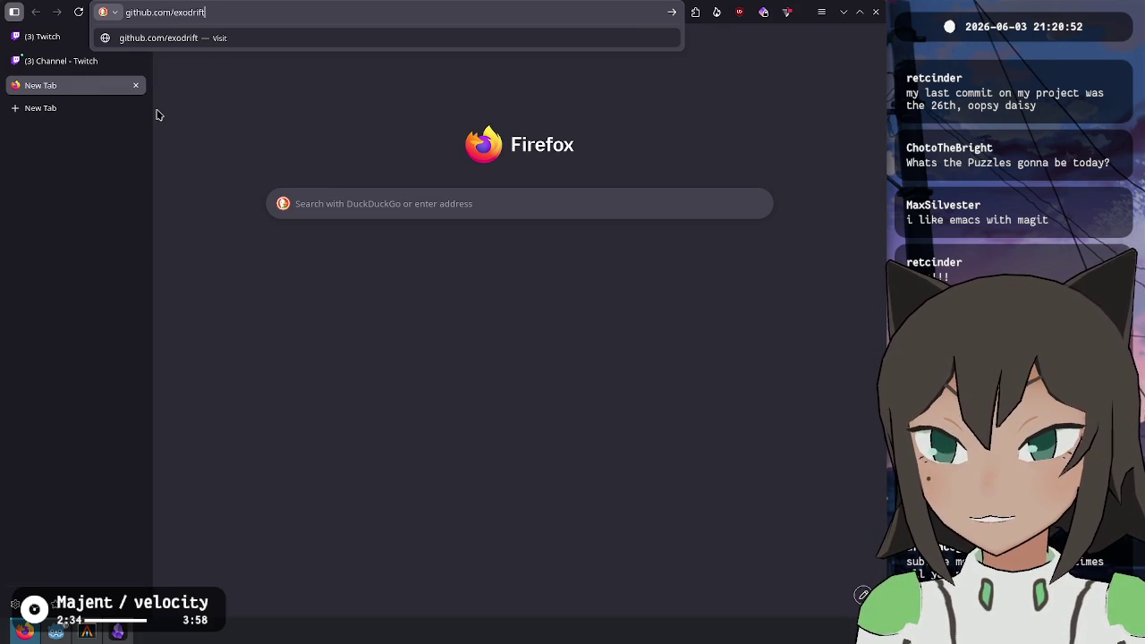
pyautogui.write('er/ca')
pyautogui.press('BackSpace')
pyautogui.write('box')
pyautogui.press('Return')
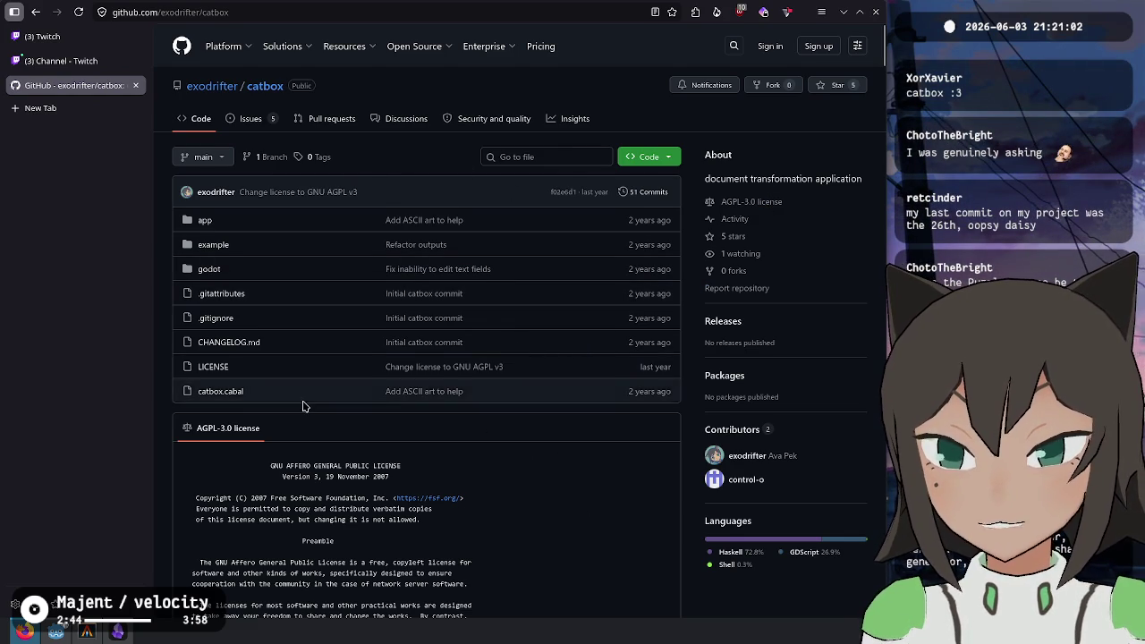
pyautogui.scroll(-10, 302, 401)
pyautogui.scroll(15, 302, 402)
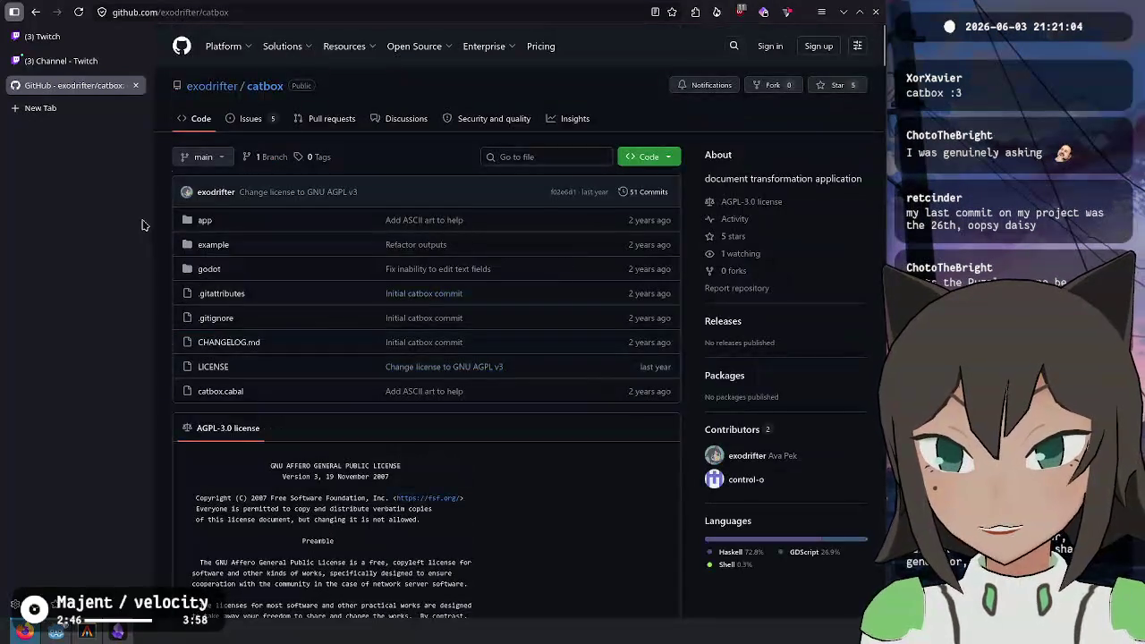
pyautogui.click(205, 220)
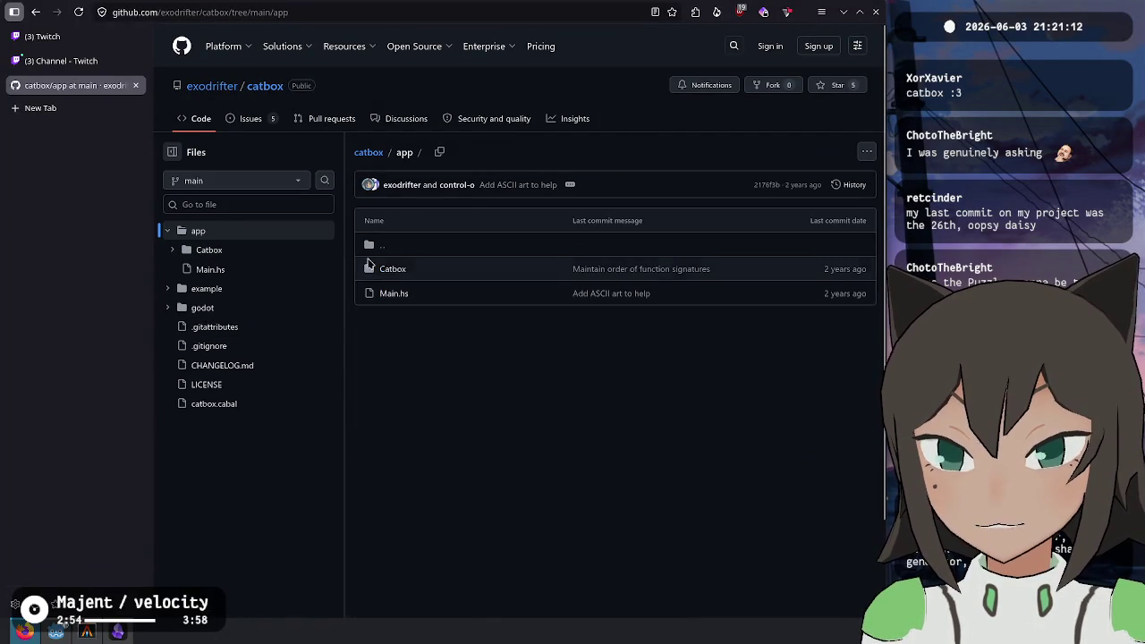
pyautogui.click(173, 252)
pyautogui.click(177, 288)
pyautogui.click(177, 269)
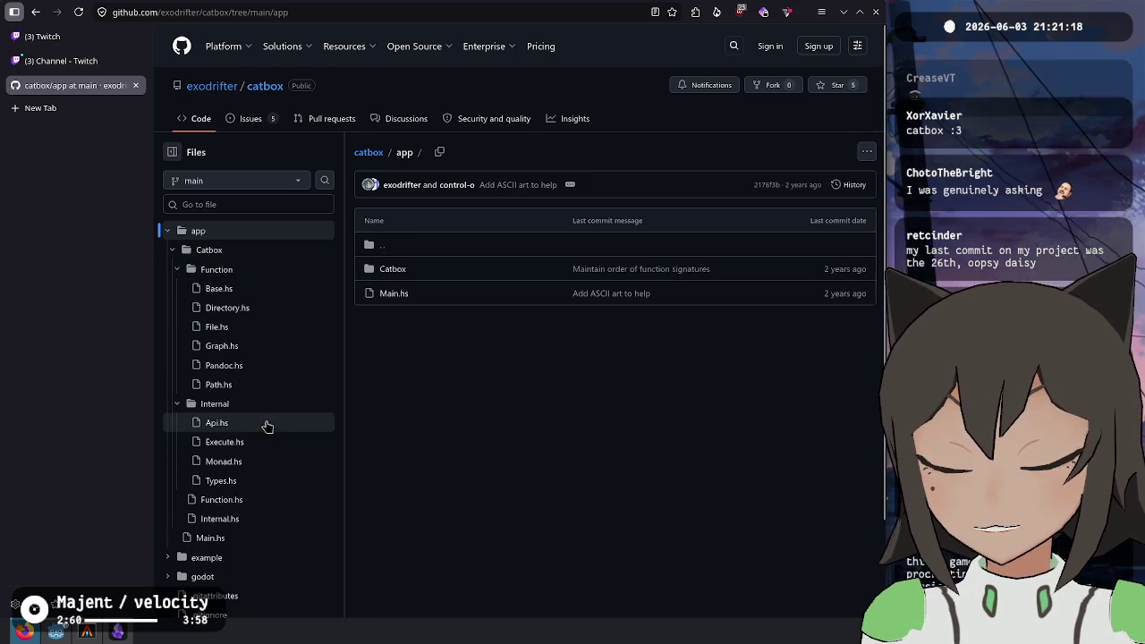
pyautogui.click(265, 423)
pyautogui.scroll(-1, 486, 308)
pyautogui.scroll(-1, 486, 309)
pyautogui.moveTo(429, 255); pyautogui.dragTo(568, 273)
pyautogui.click(559, 289)
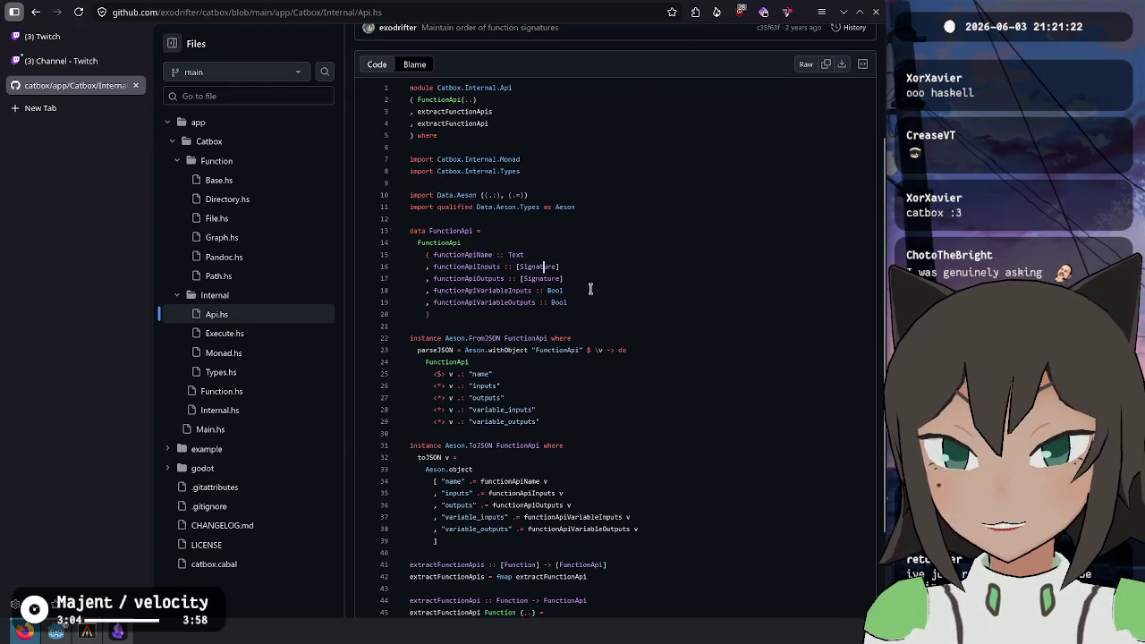
pyautogui.click(258, 231)
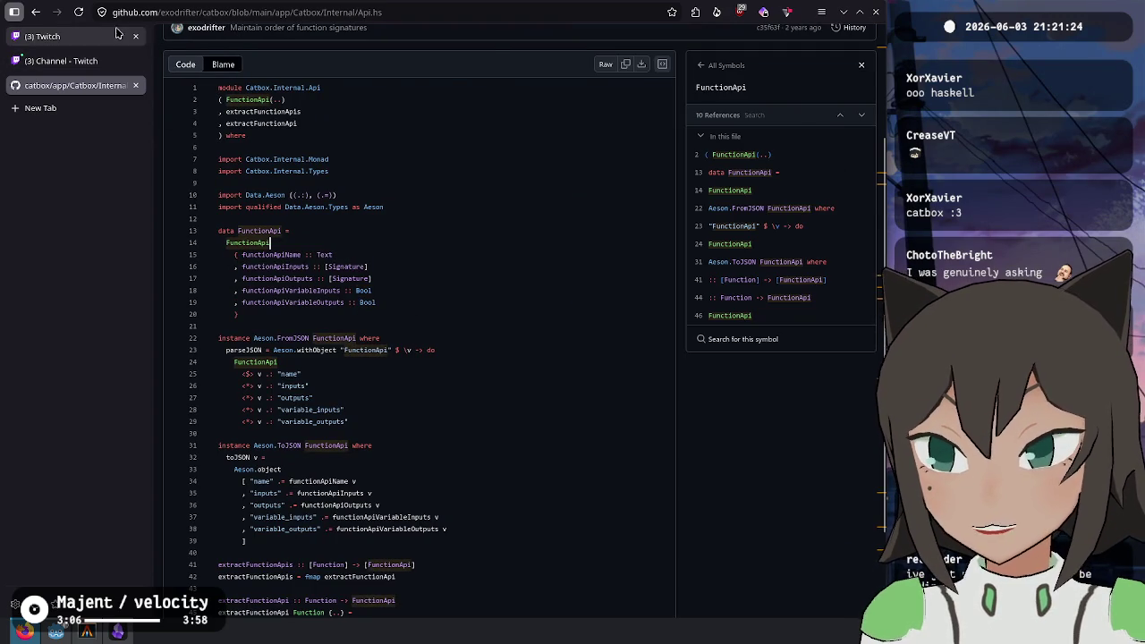
pyautogui.click(35, 12)
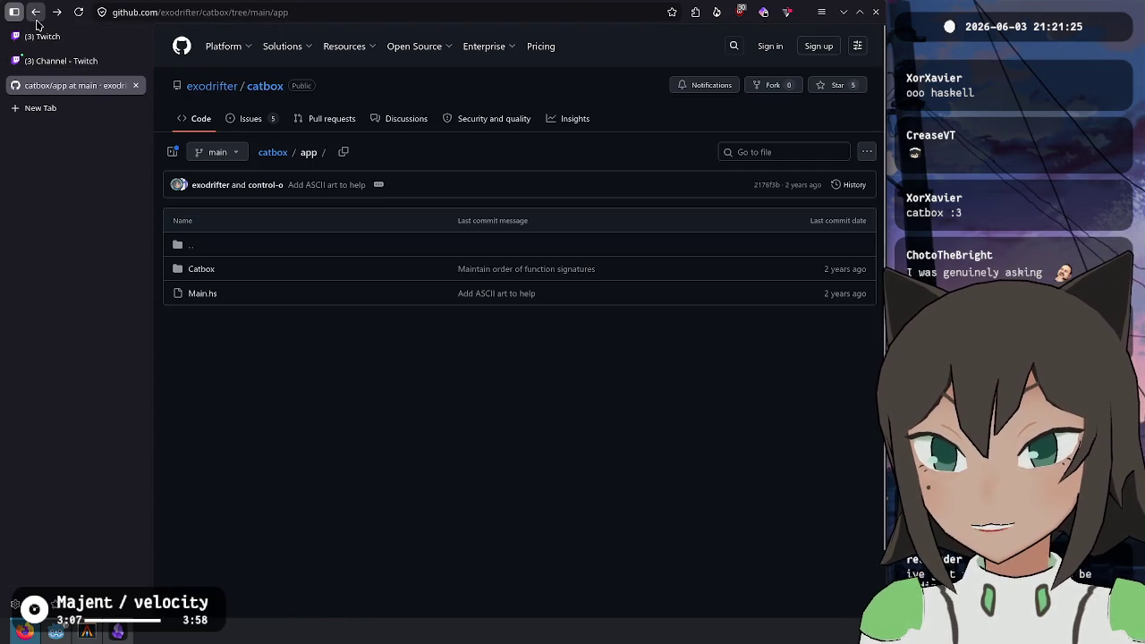
pyautogui.click(274, 154)
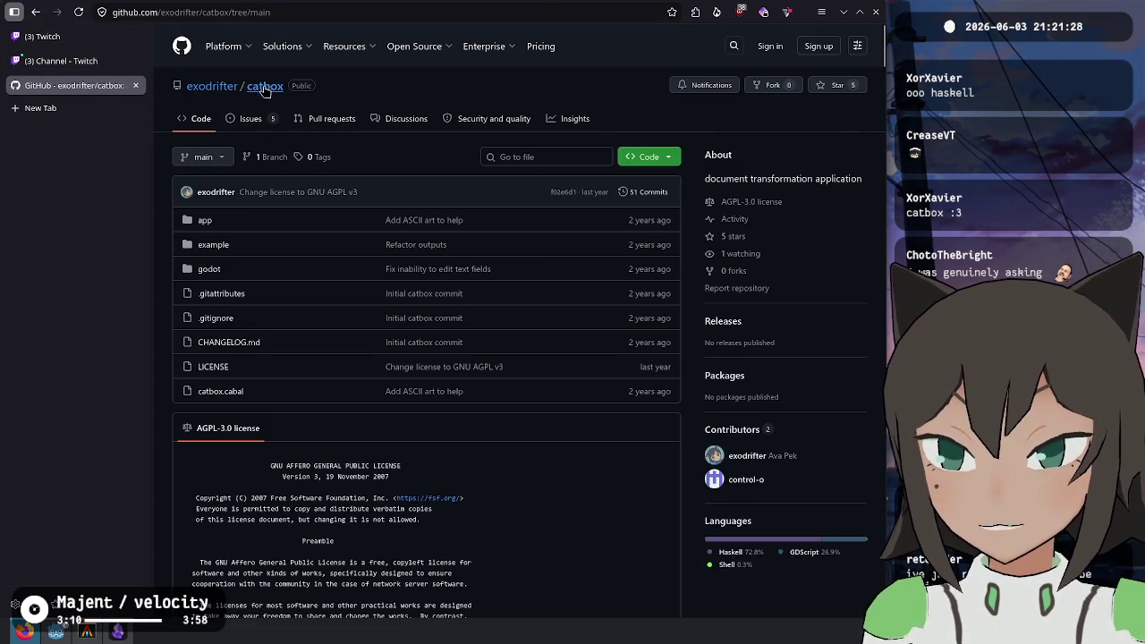
# Replace catbox with memocat in the GitHub repository address and load it
pyautogui.moveTo(208, 12); pyautogui.dragTo(371, 24)
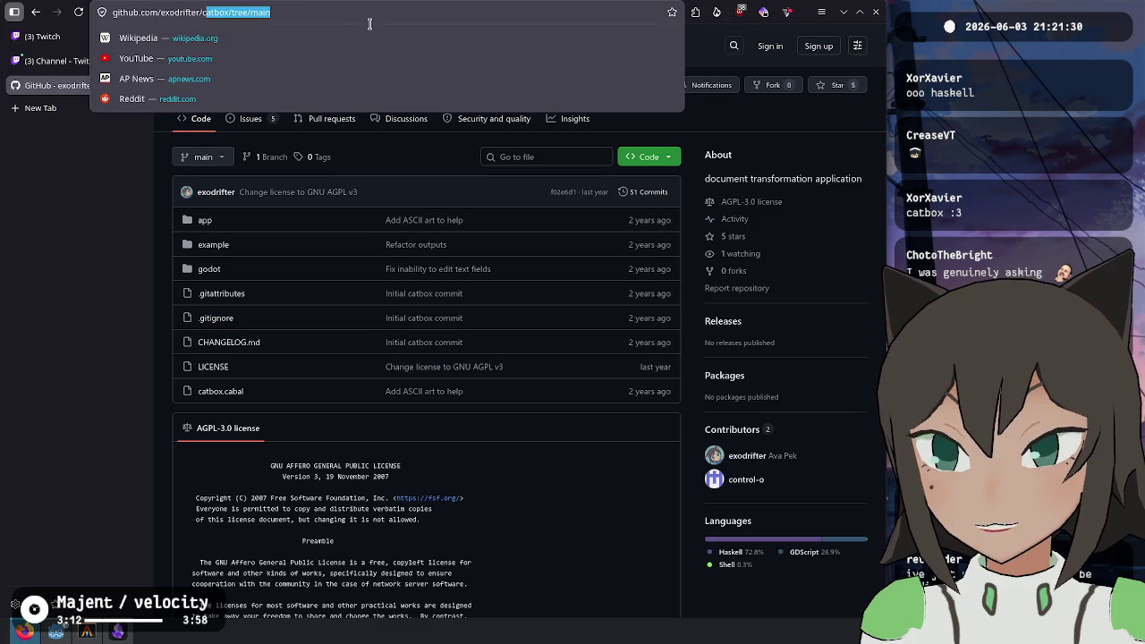
pyautogui.write('memoc')
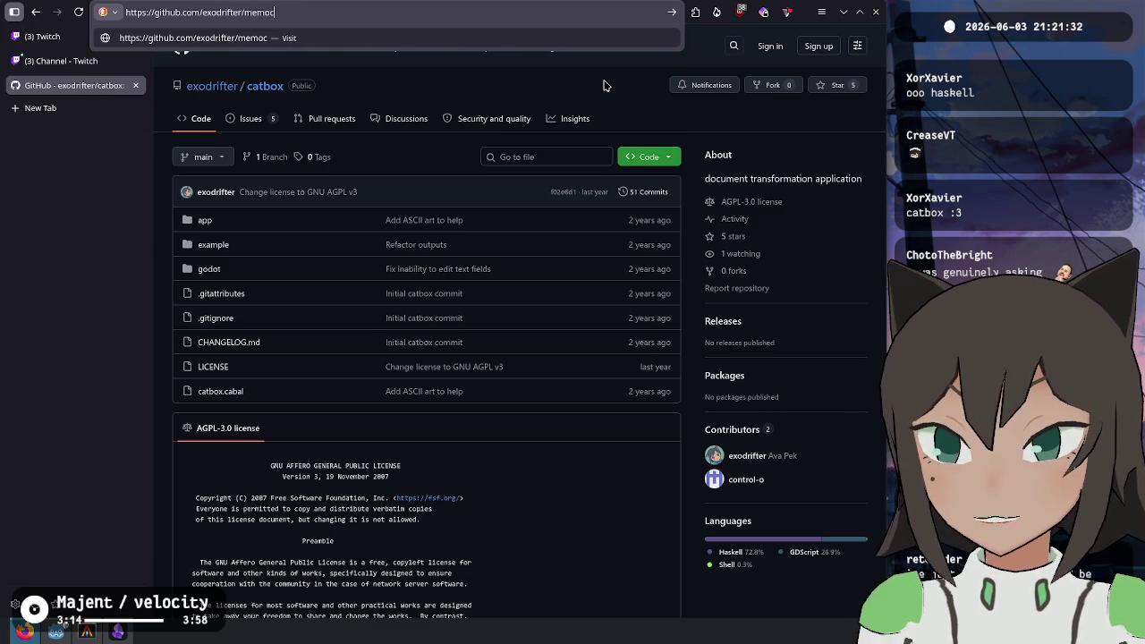
pyautogui.write('at')
pyautogui.press('Return')
# Switch the address's domain from github.com to git.tsuki.space
pyautogui.hotkey('ctrl', 'l')
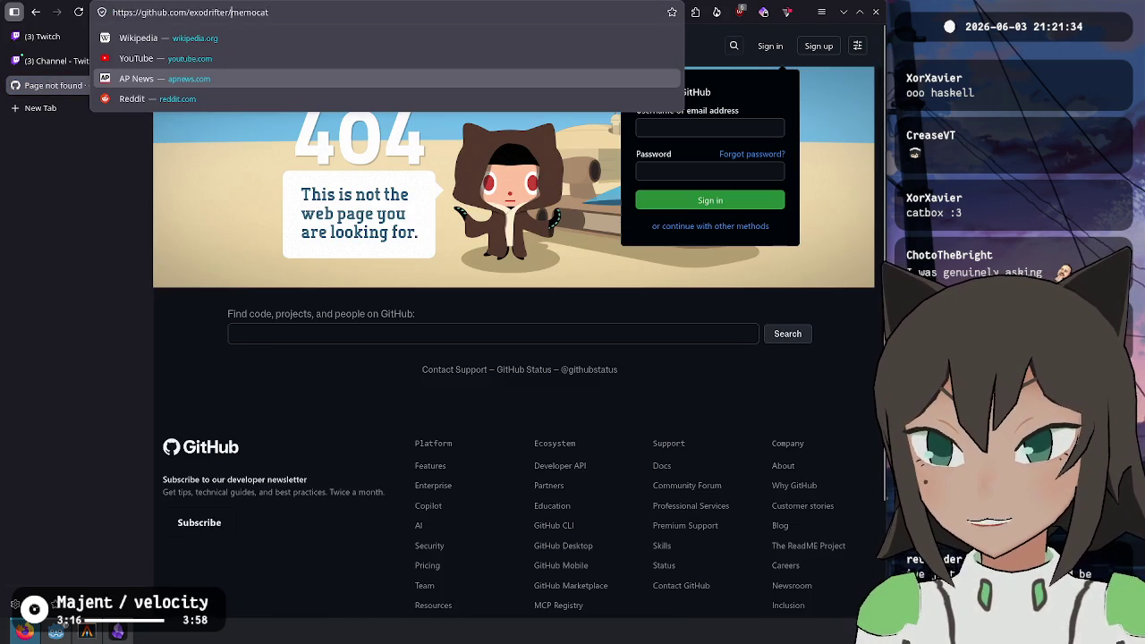
pyautogui.press('BackSpace')
pyautogui.press('BackSpace')
pyautogui.press('BackSpace')
pyautogui.write('it.tsuki.space/')
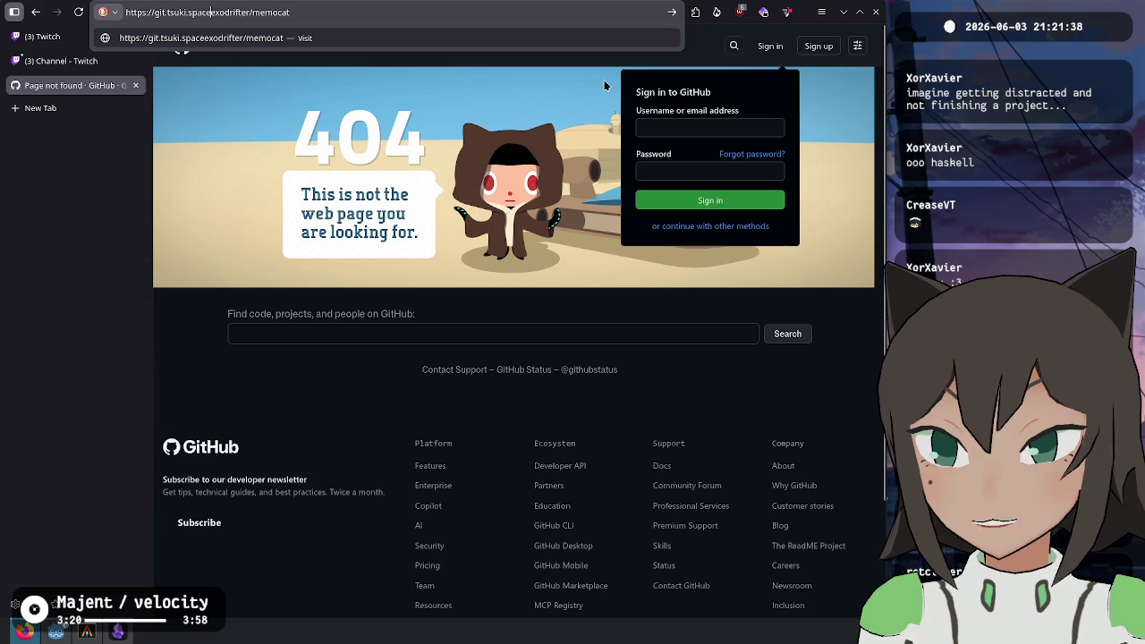
pyautogui.press('Return')
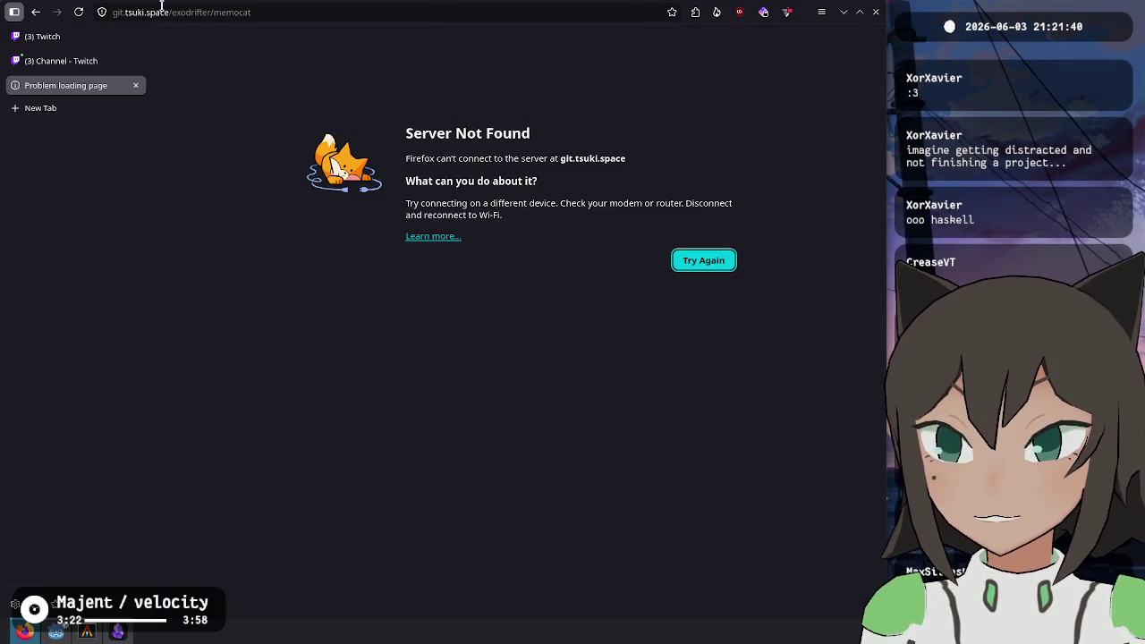
# Correct the domain to git.tsuki.games and choose to sign in with the tsuki account
pyautogui.click(161, 9)
pyautogui.doubleClick(162, 12)
pyautogui.press('Right')
pyautogui.press('Right')
pyautogui.hotkey('ctrl', 'shift', 'Right')
pyautogui.write('games')
pyautogui.press('Return')
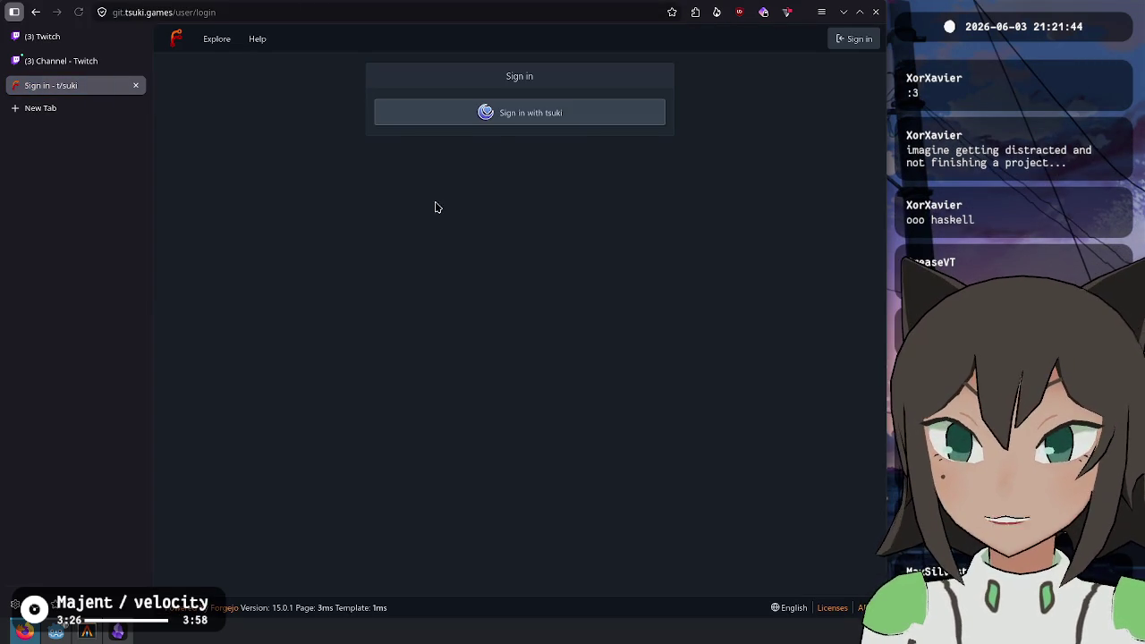
pyautogui.click(528, 114)
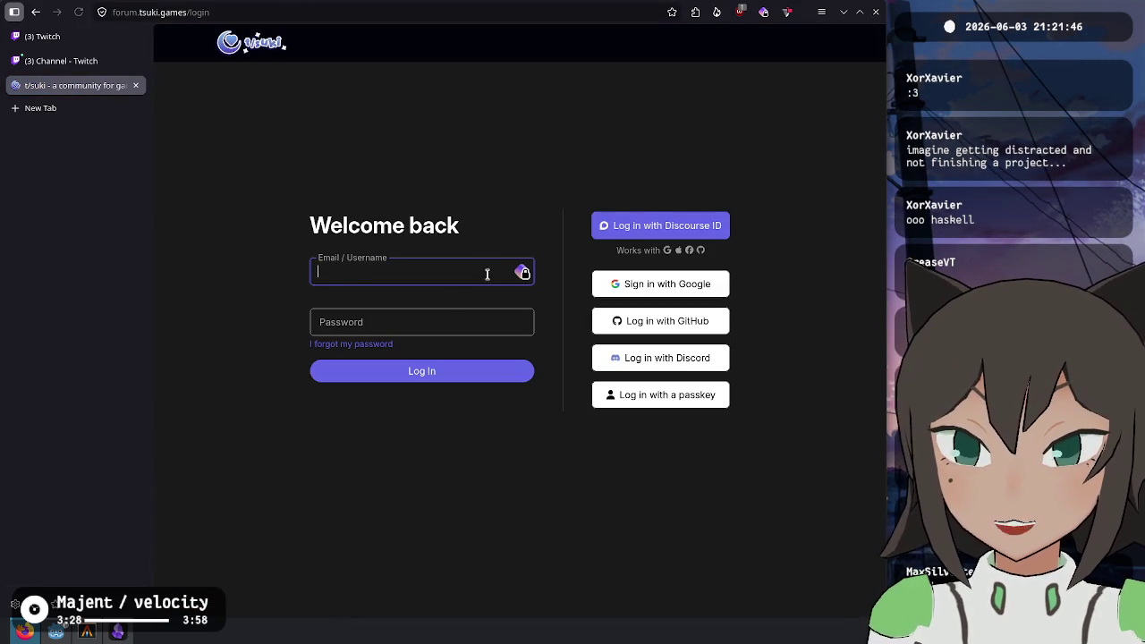
# Autofill the saved t/suki login, submit it, and confirm with the saved passkey
pyautogui.click(525, 273)
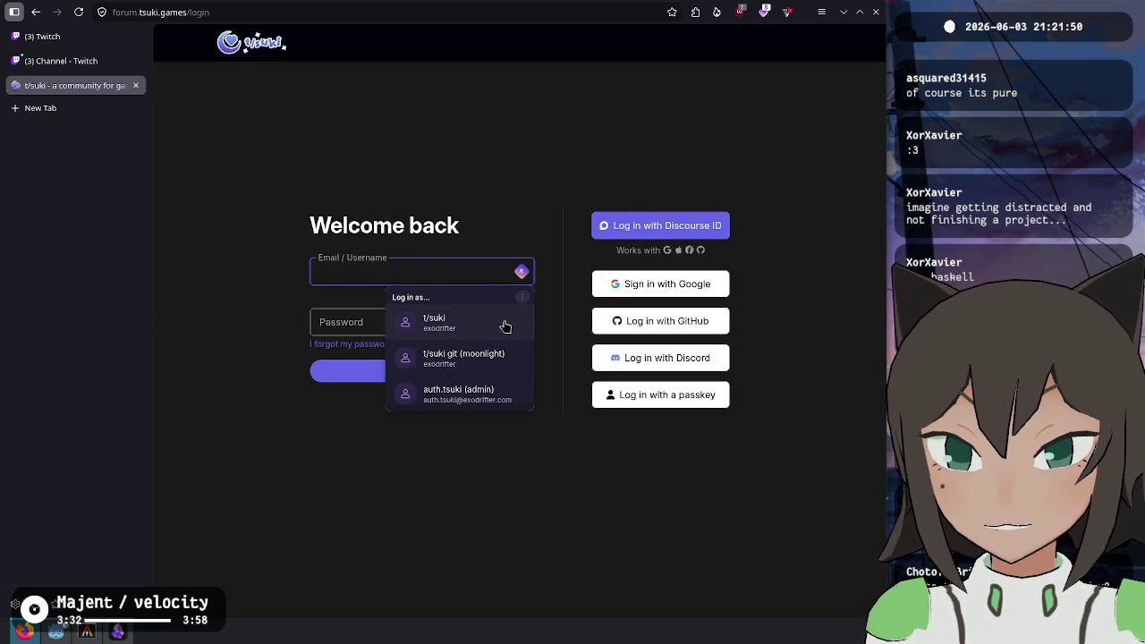
pyautogui.click(505, 327)
pyautogui.click(480, 371)
pyautogui.click(496, 348)
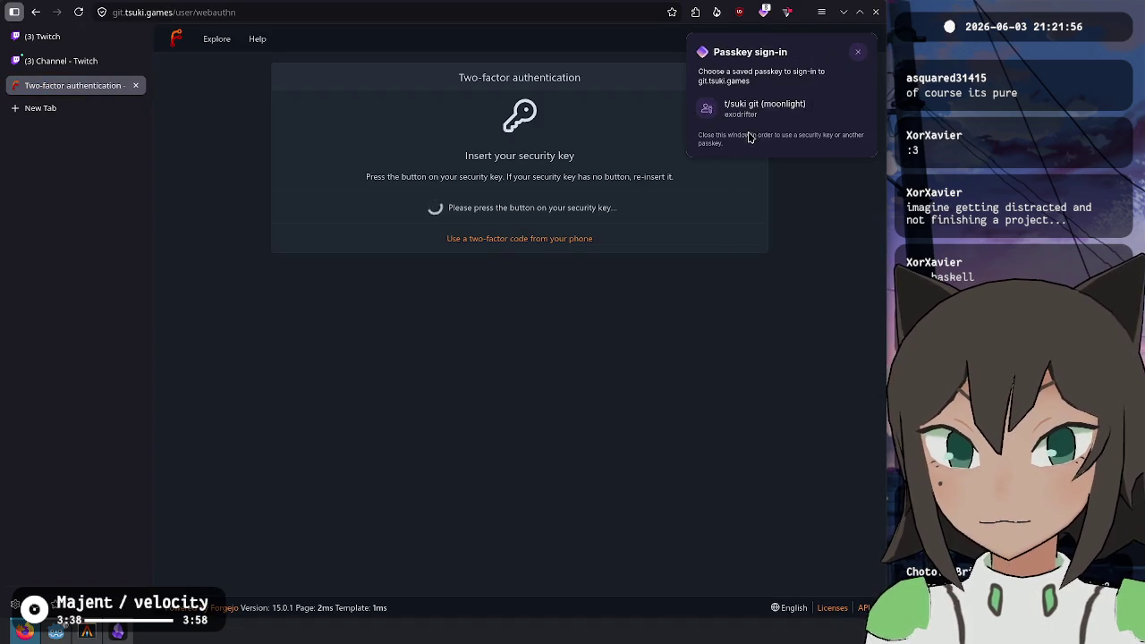
pyautogui.click(712, 109)
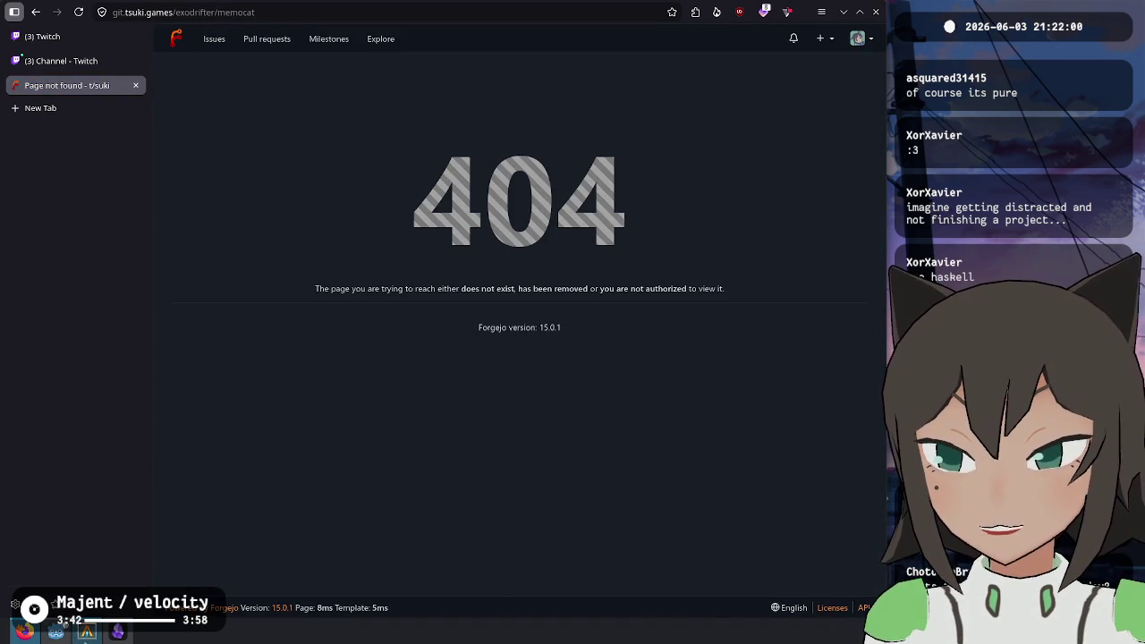
pyautogui.click(87, 631)
# Enter the memocat folder and check its git status, log, and remotes
pyautogui.write('d ../memocat/')
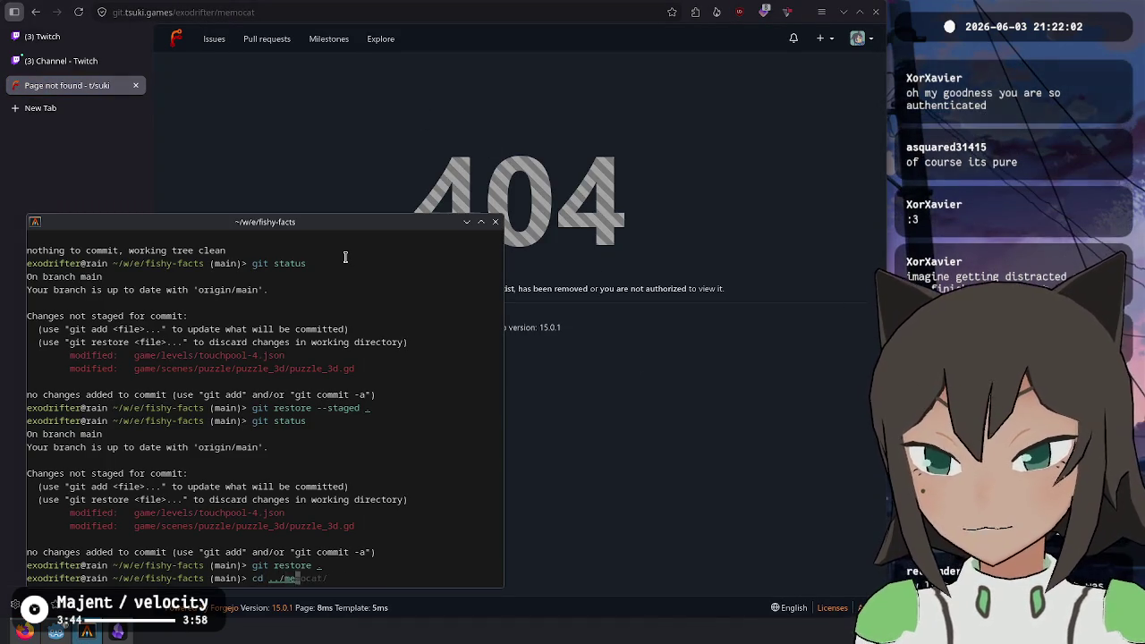
pyautogui.press('Return')
pyautogui.write('git status')
pyautogui.press('Return')
pyautogui.write('git lo')
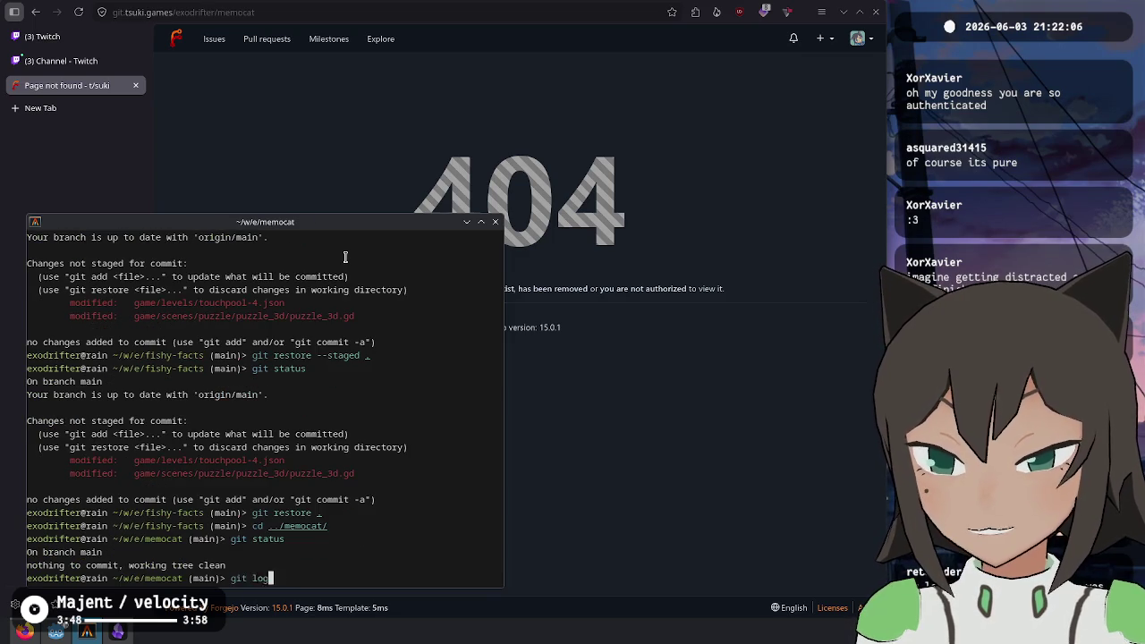
pyautogui.write('g')
pyautogui.press('Return')
pyautogui.write('git remote -r')
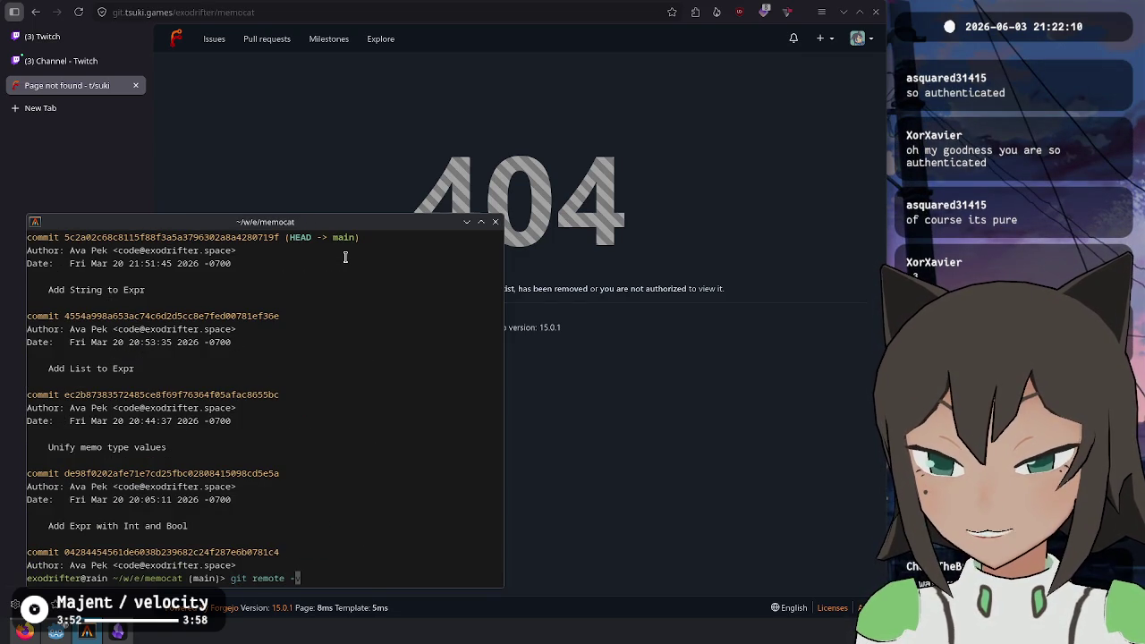
pyautogui.write('v')
pyautogui.press('Return')
pyautogui.write('git remote -rv')
pyautogui.press('Return')
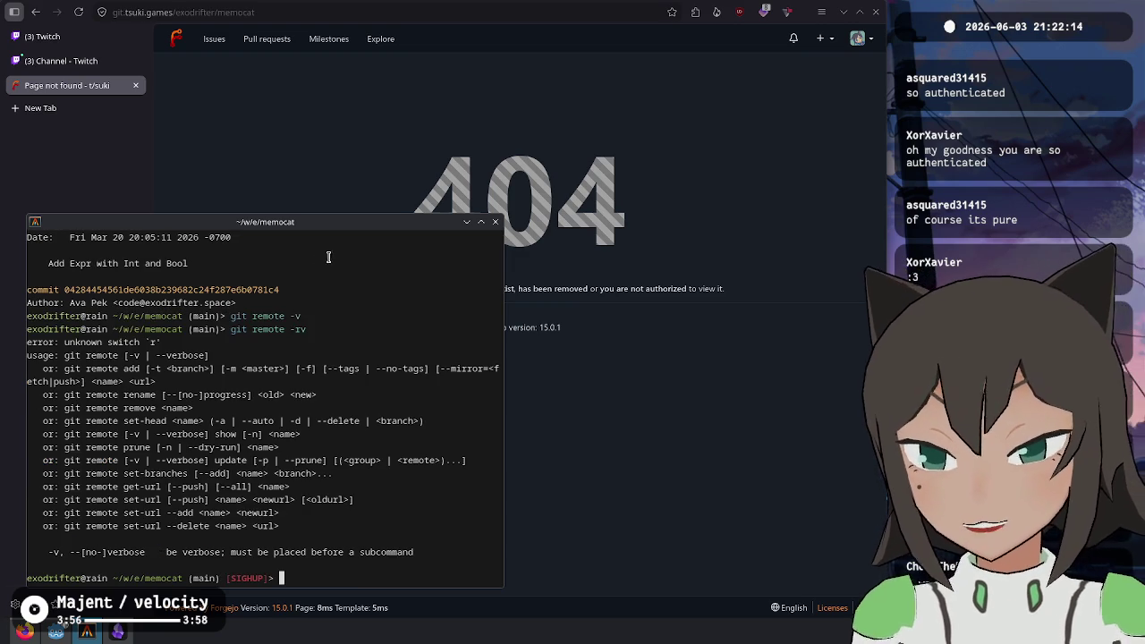
pyautogui.write('git push -u')
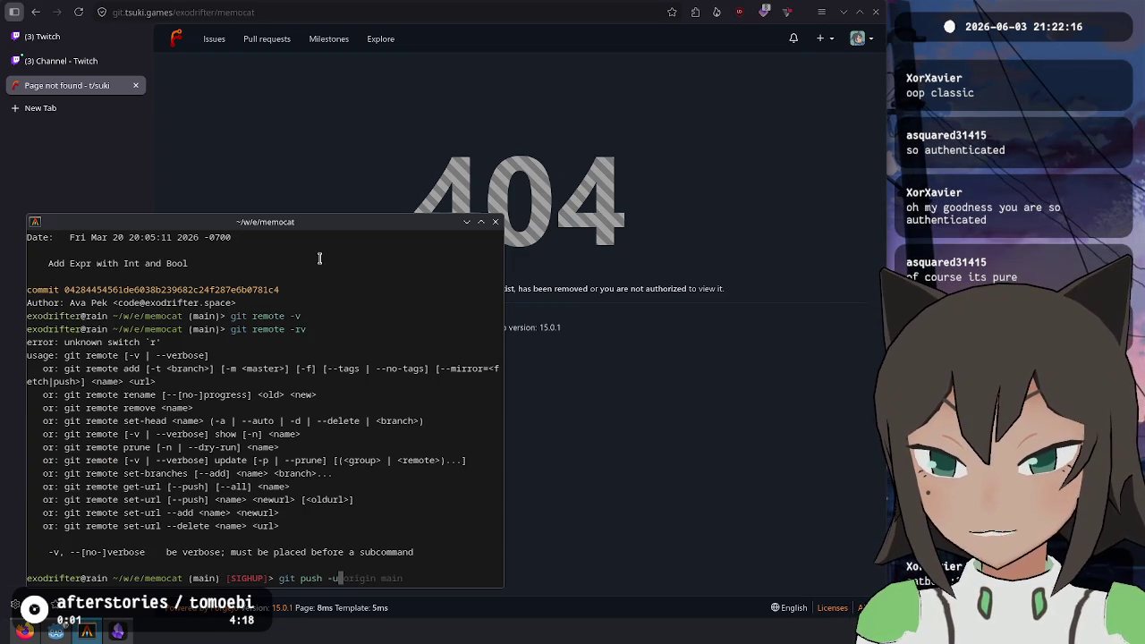
pyautogui.press('BackSpace')
pyautogui.press('BackSpace')
pyautogui.press('BackSpace')
pyautogui.write('remote add')
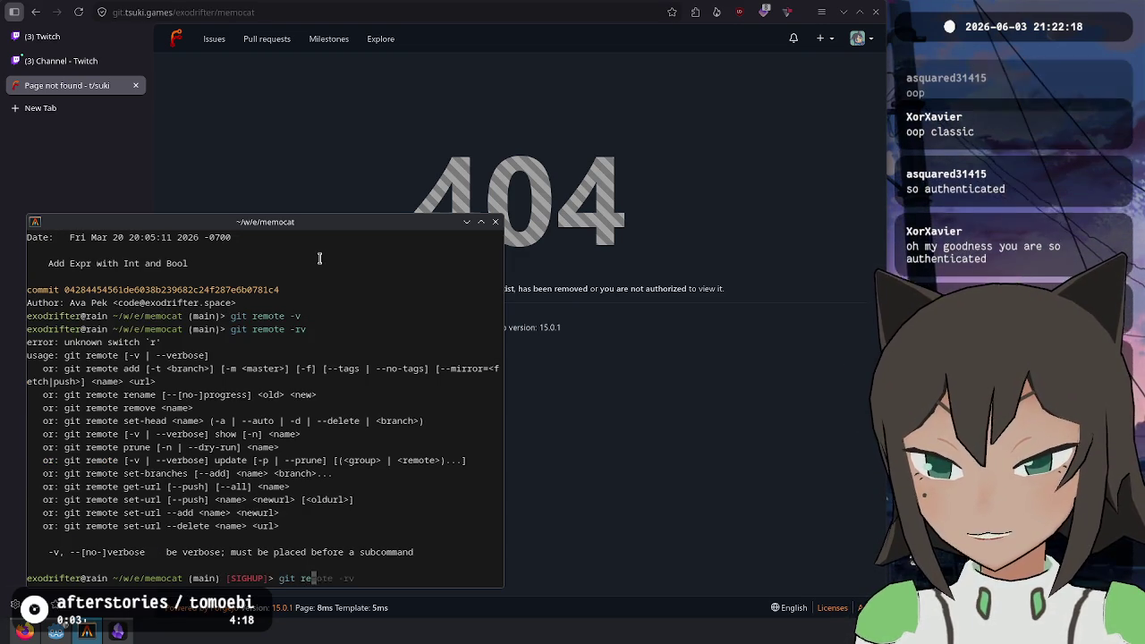
pyautogui.press('Right')
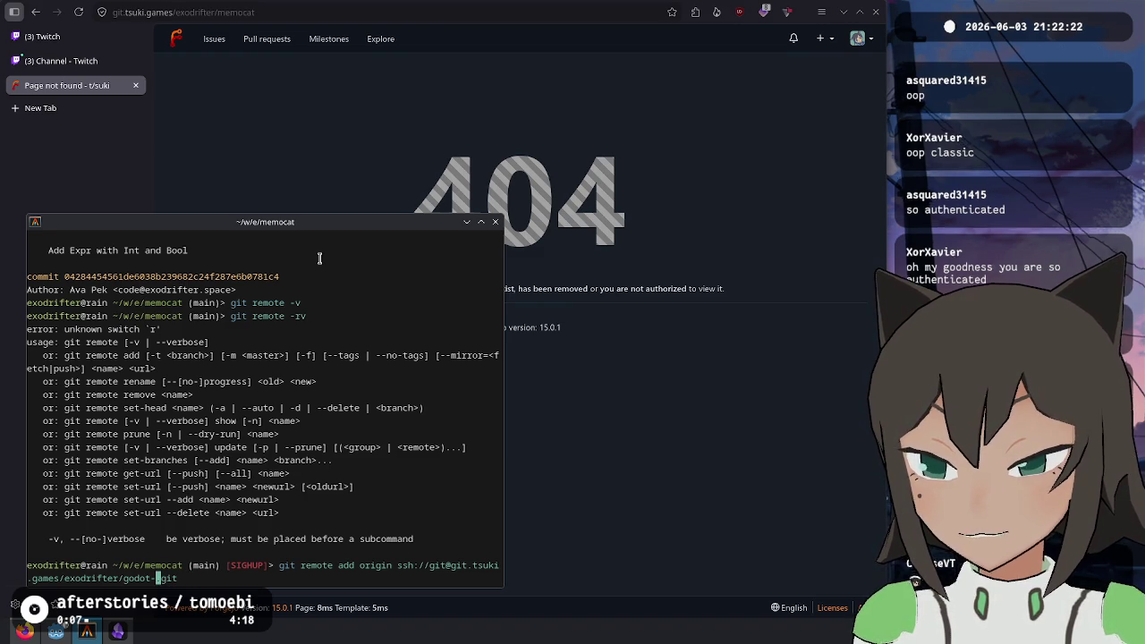
pyautogui.press('BackSpace')
pyautogui.write('memoca')
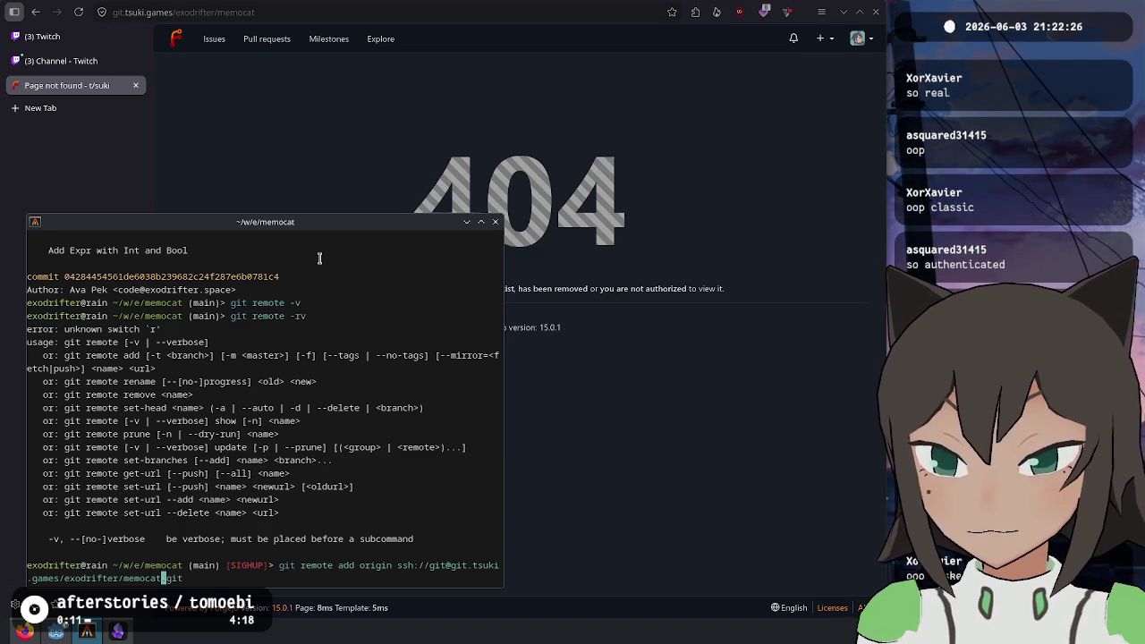
pyautogui.press('Return')
pyautogui.write('git push -u origin m')
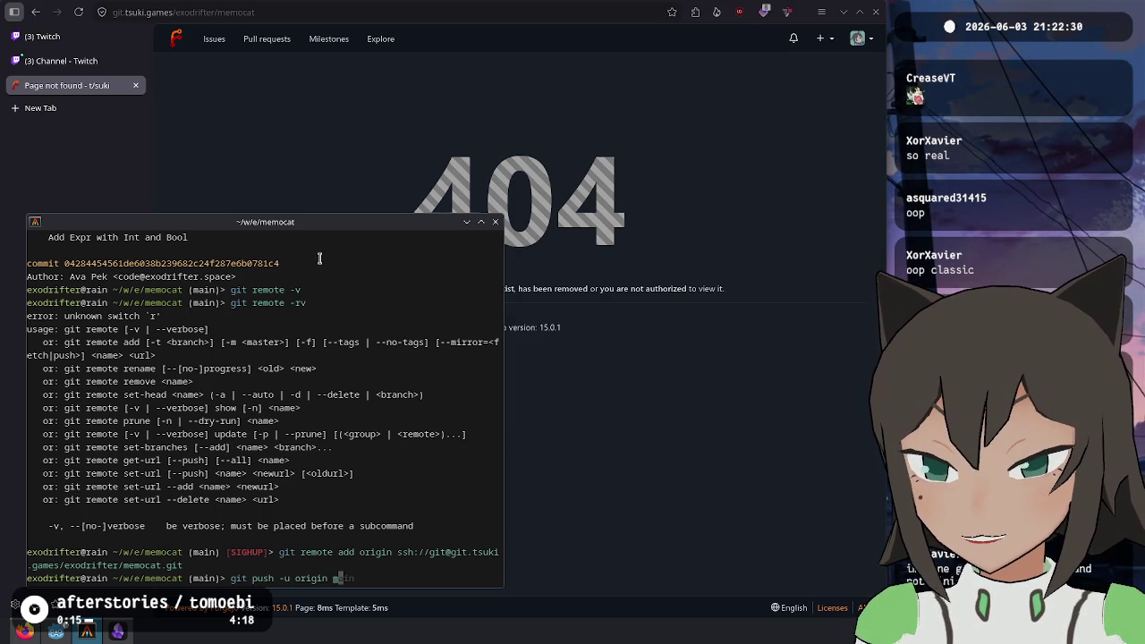
pyautogui.write('ain')
pyautogui.press('Return')
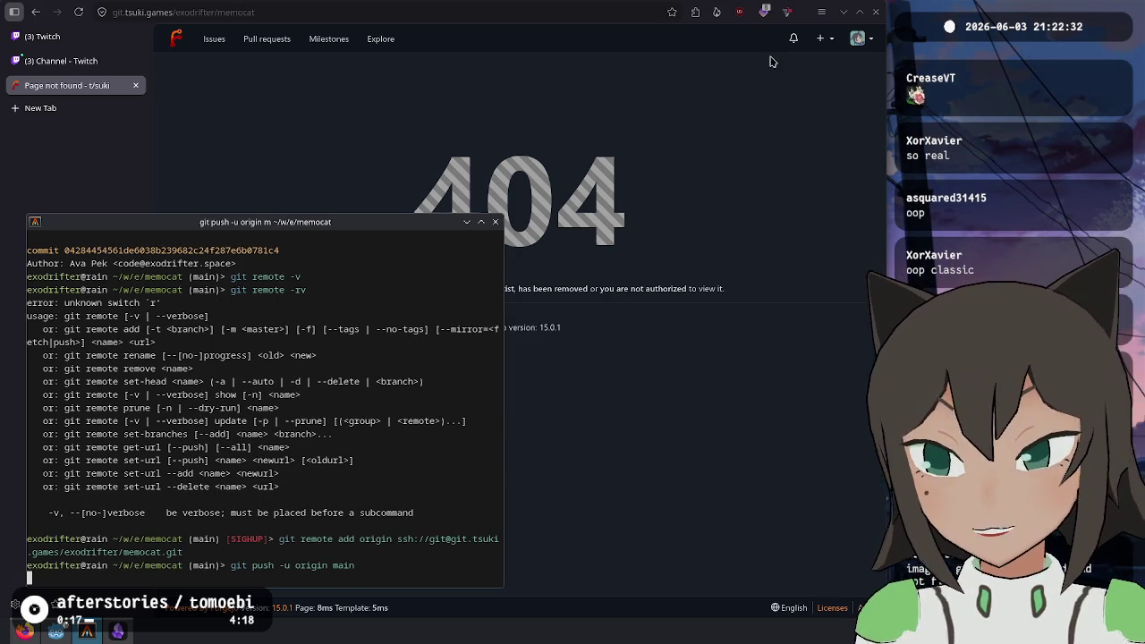
# Start a new Forgejo repository and begin entering the name memocat
pyautogui.click(819, 39)
pyautogui.click(826, 67)
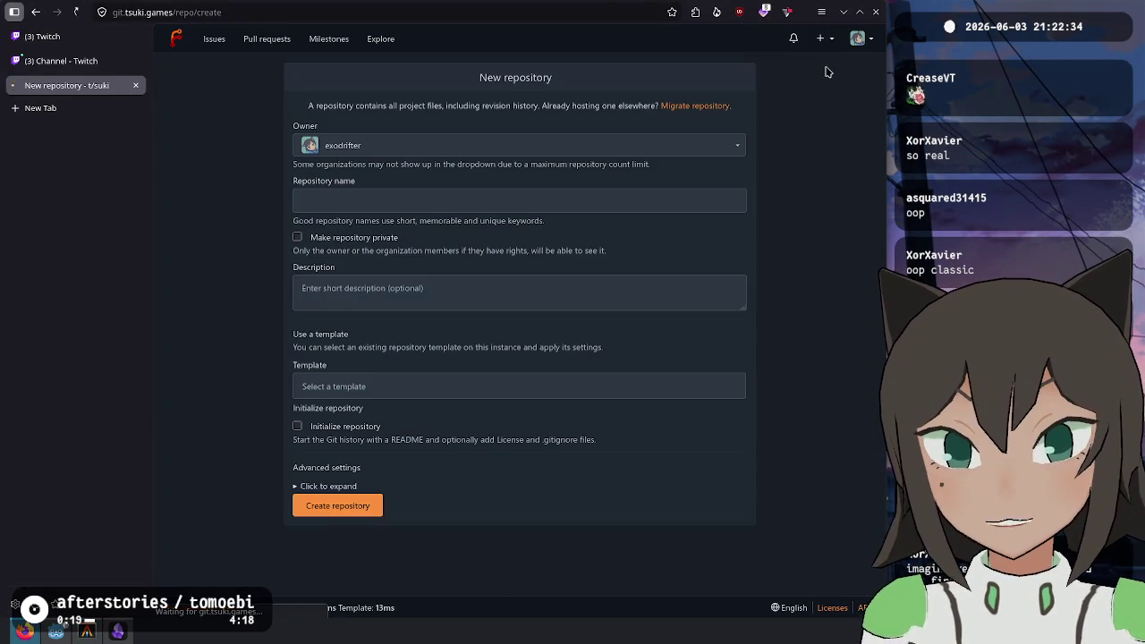
pyautogui.write('memocat')
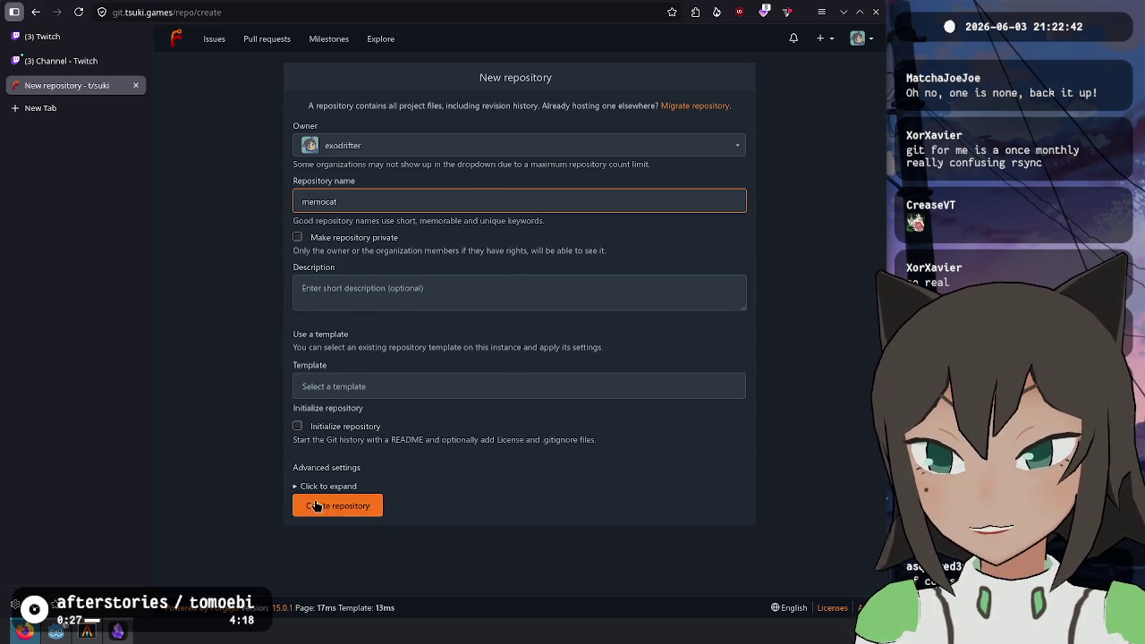
# Review the project's files, LICENSE and git status, then create the memocat repository
pyautogui.hotkey('alt', 'Tab')
pyautogui.write('ls')
pyautogui.press('Return')
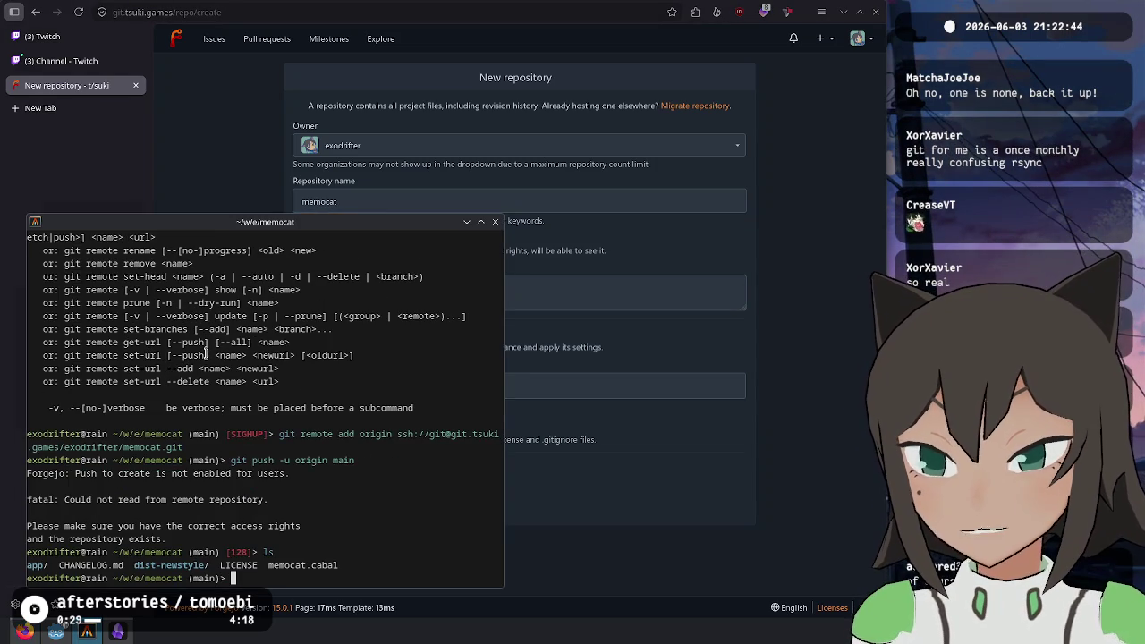
pyautogui.press('Return')
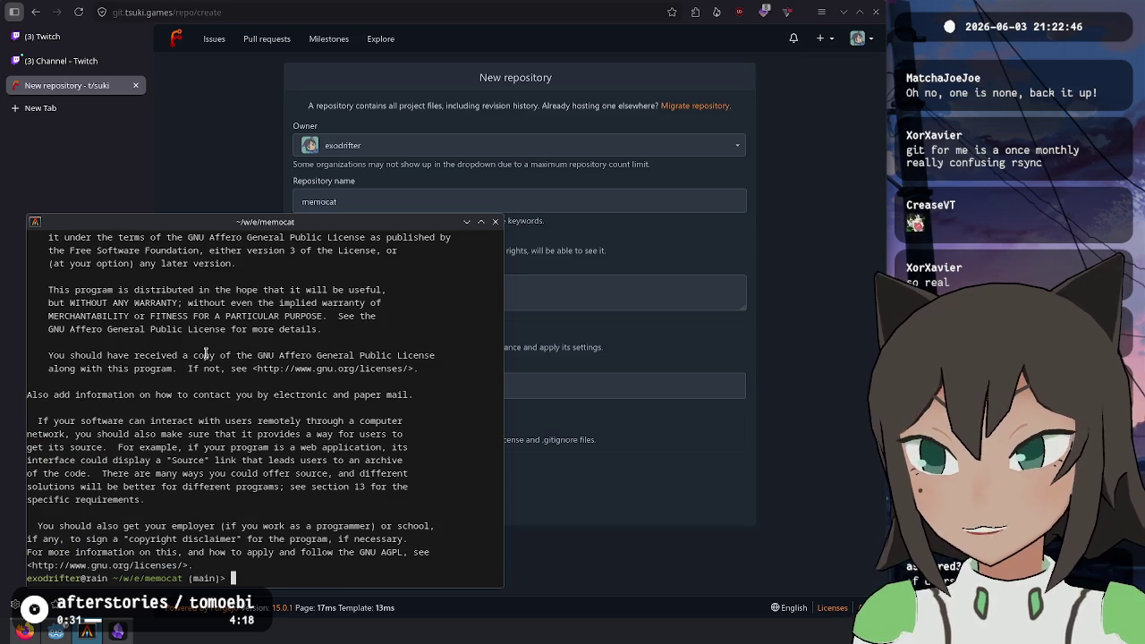
pyautogui.scroll(9, 206, 355)
pyautogui.scroll(-9, 205, 355)
pyautogui.hotkey('alt', 'Tab')
pyautogui.hotkey('alt', 'Tab')
pyautogui.write('g')
pyautogui.write('it status')
pyautogui.press('Return')
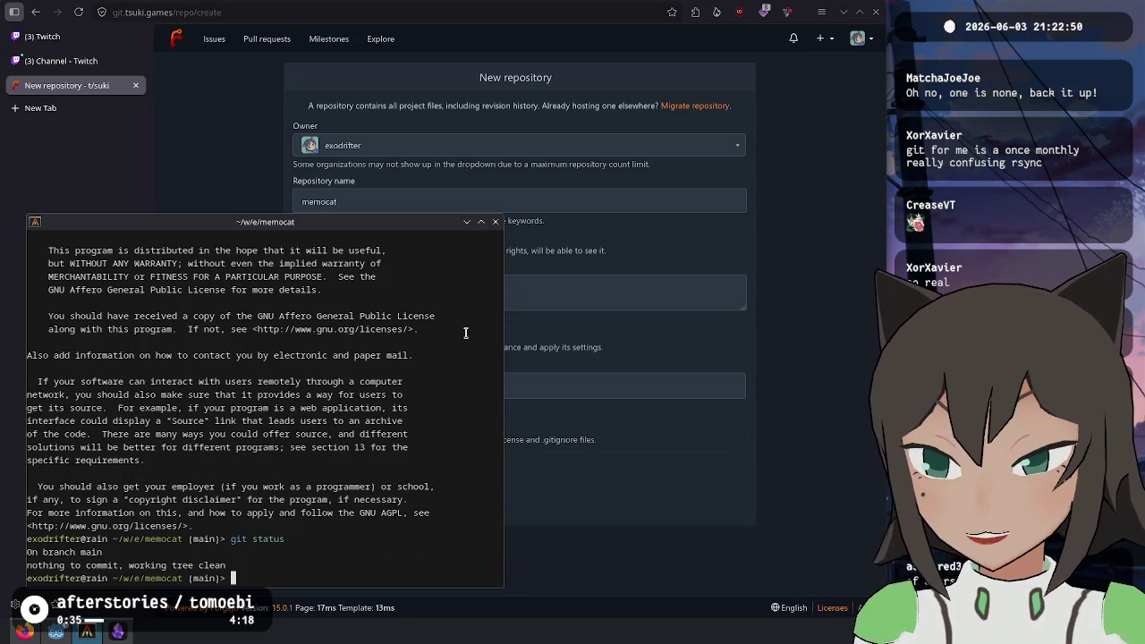
pyautogui.hotkey('alt', 'Tab')
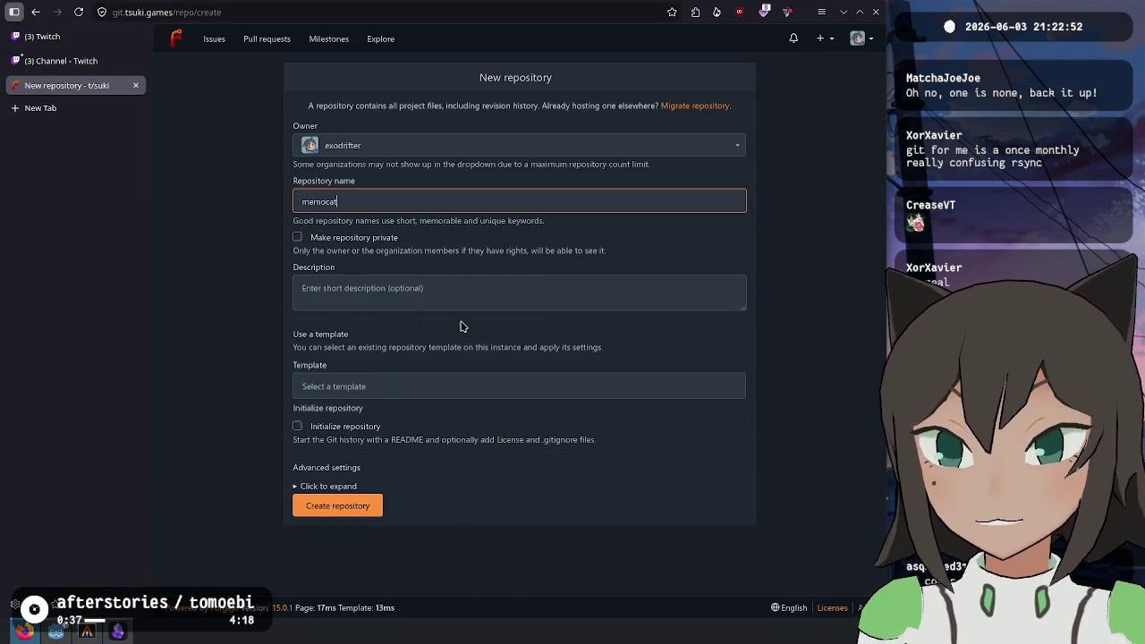
pyautogui.click(360, 506)
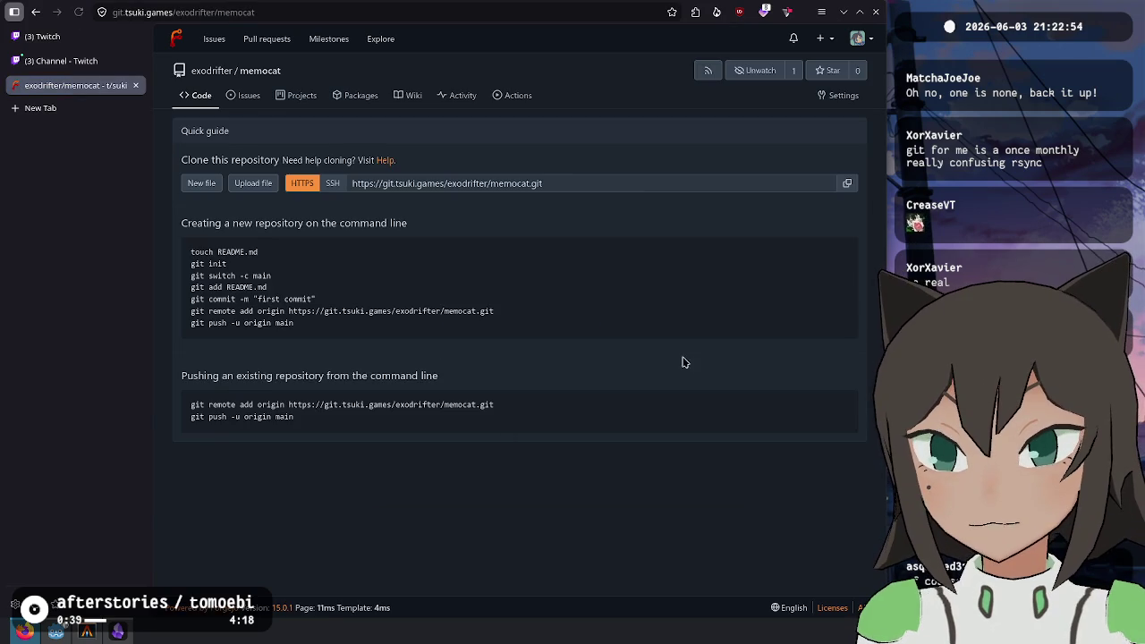
# Push main to the new memocat repository and reload its page to show the commits
pyautogui.hotkey('alt', 'Tab')
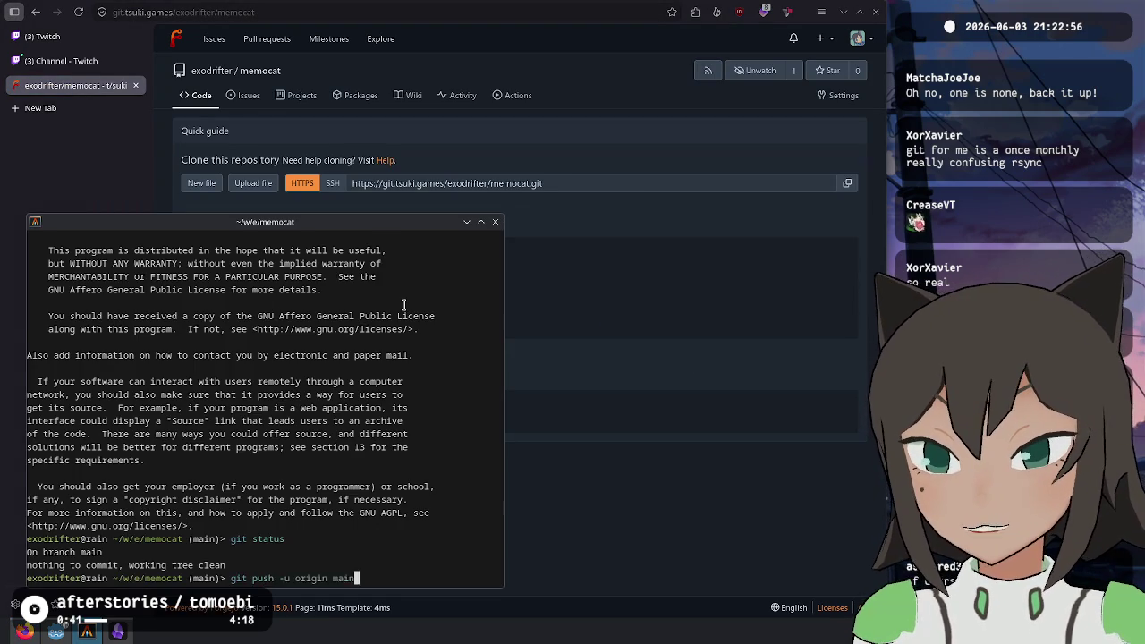
pyautogui.press('Return')
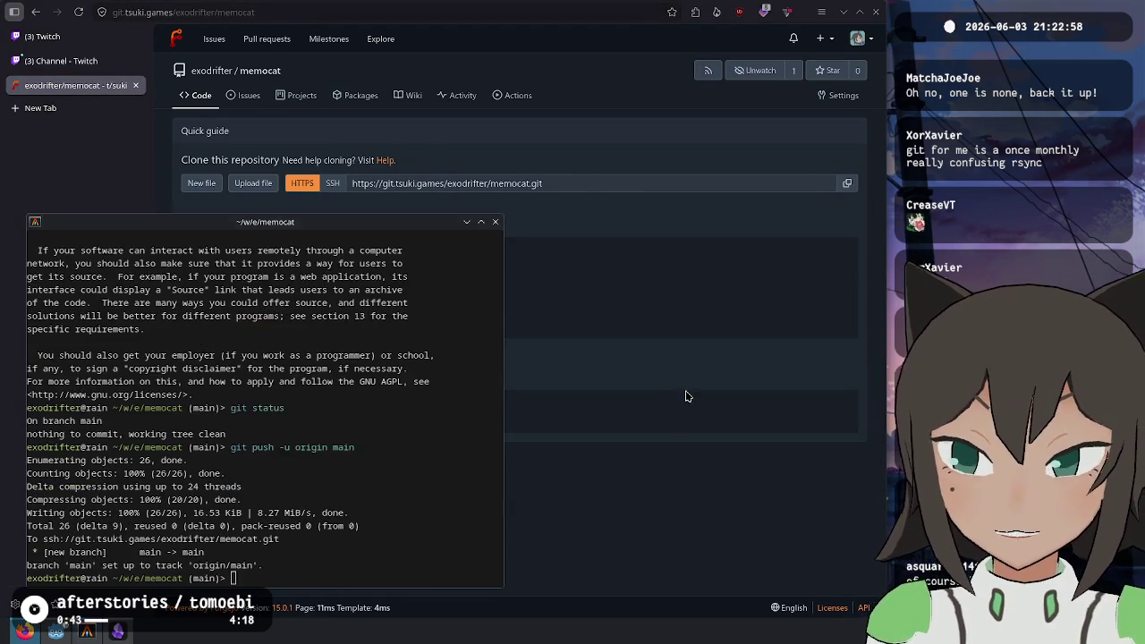
pyautogui.hotkey('alt', 'Tab')
pyautogui.press('F5')
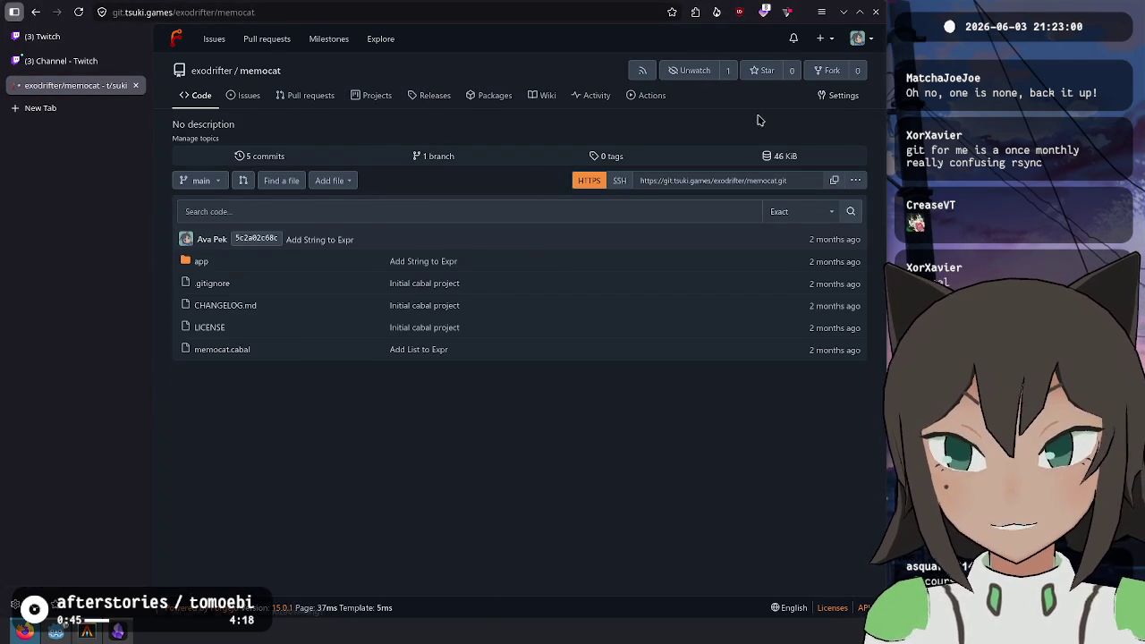
pyautogui.click(827, 102)
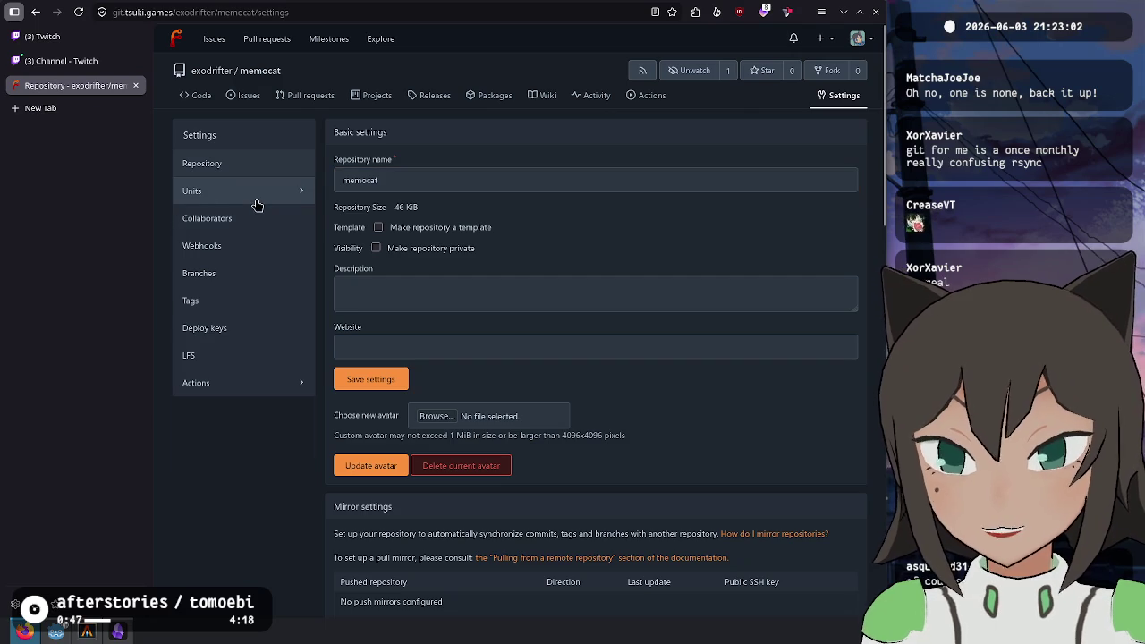
# In Units overview, uncheck Enable repository wiki, save settings, and go back to Code
pyautogui.click(256, 197)
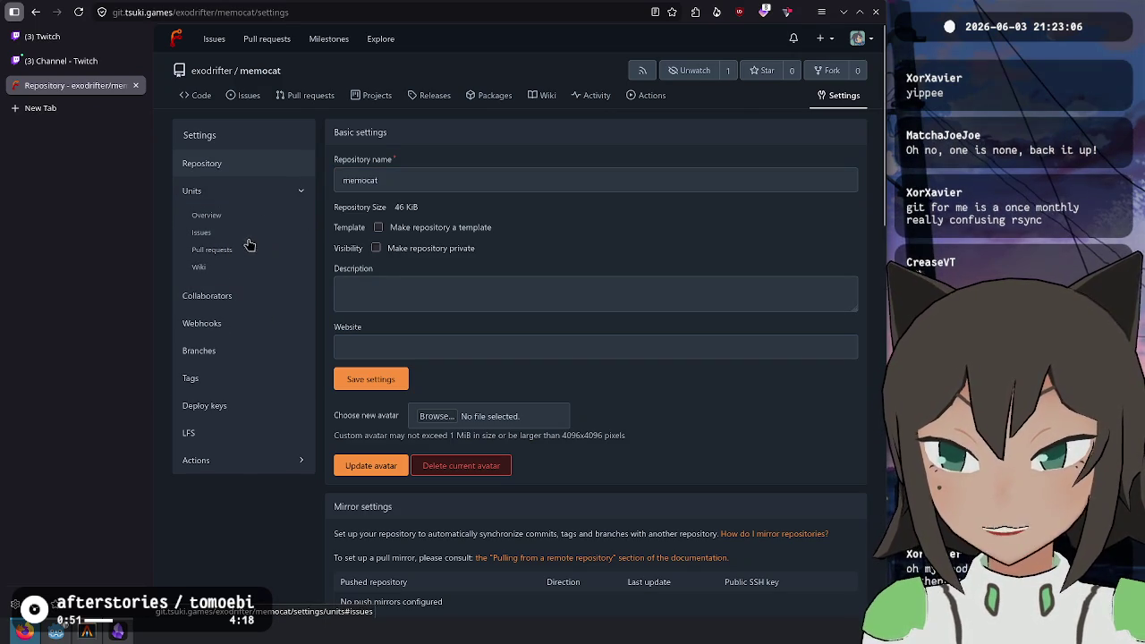
pyautogui.click(206, 202)
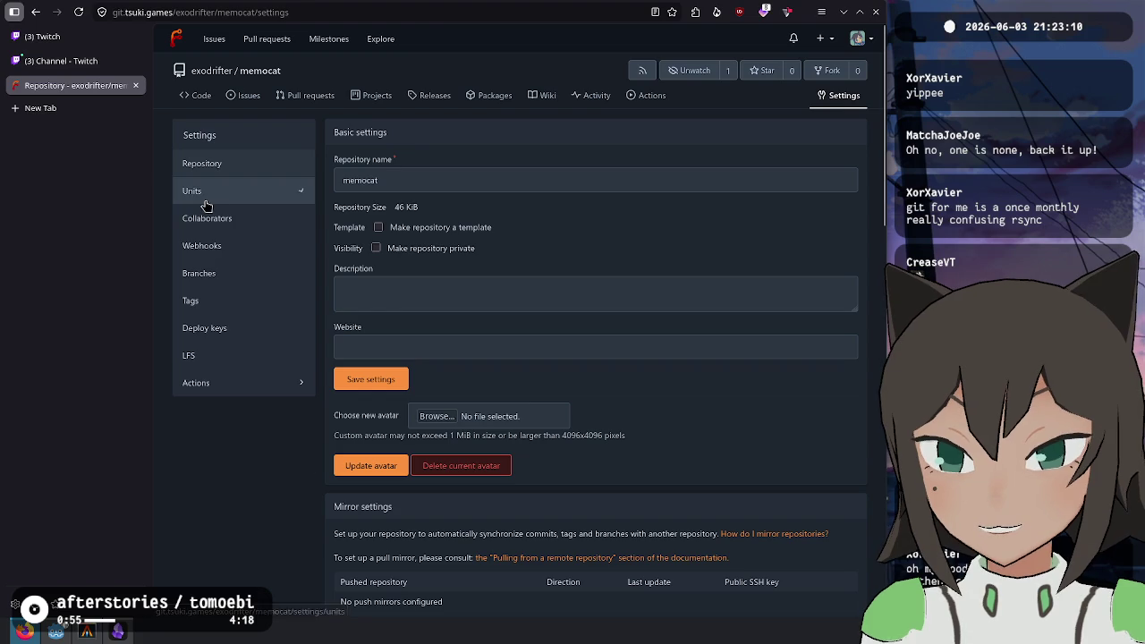
pyautogui.click(207, 209)
pyautogui.click(220, 189)
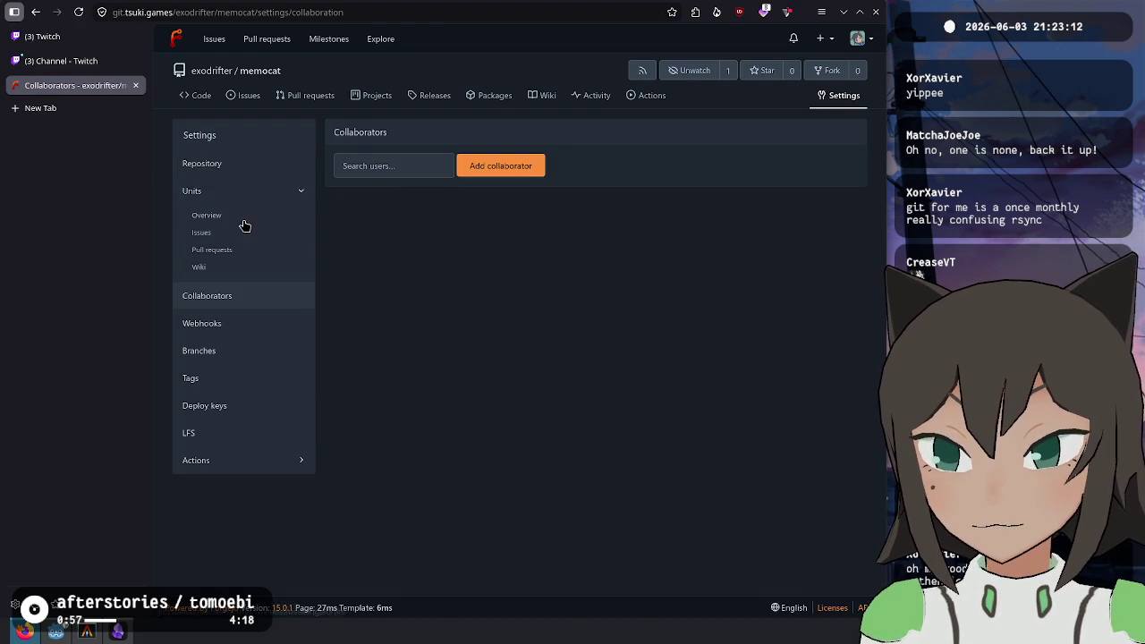
pyautogui.click(243, 222)
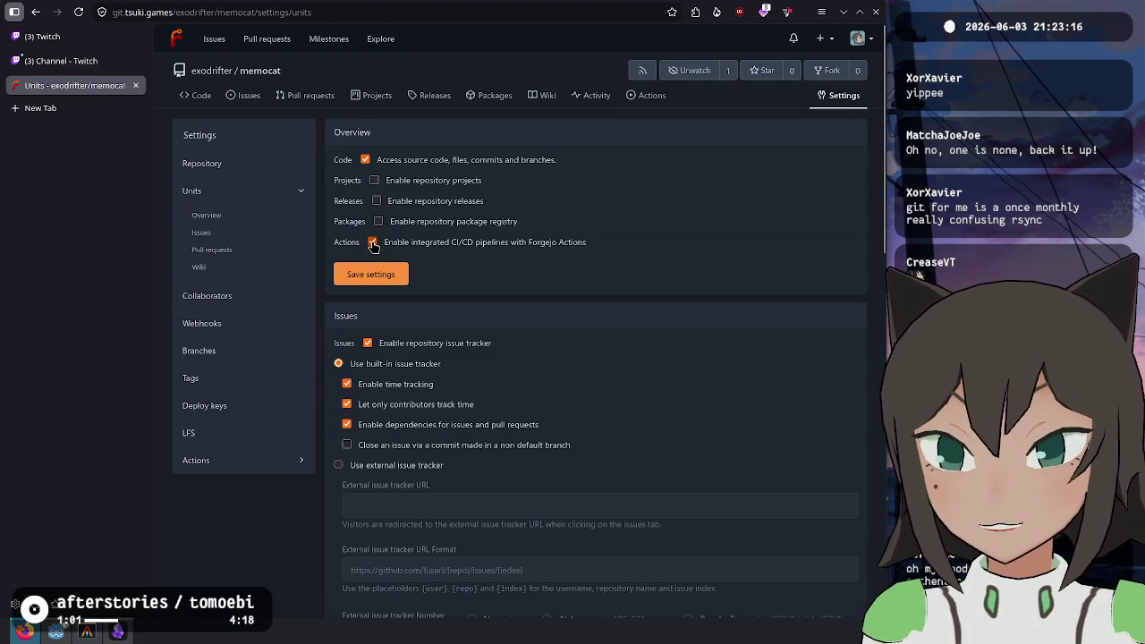
pyautogui.scroll(-10, 366, 349)
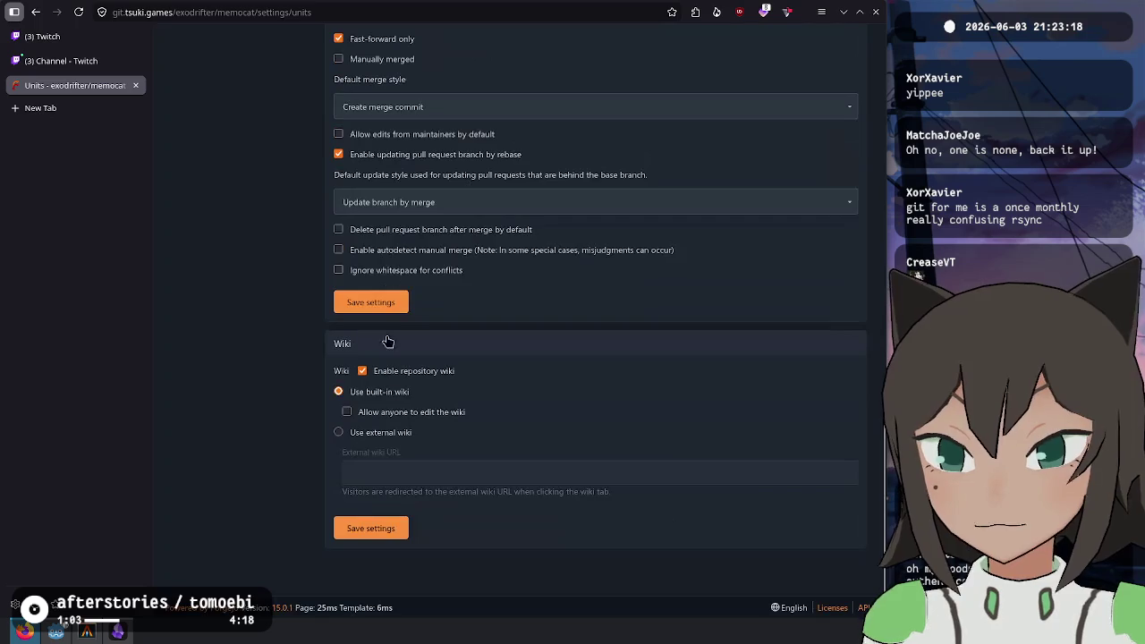
pyautogui.click(390, 373)
pyautogui.click(383, 304)
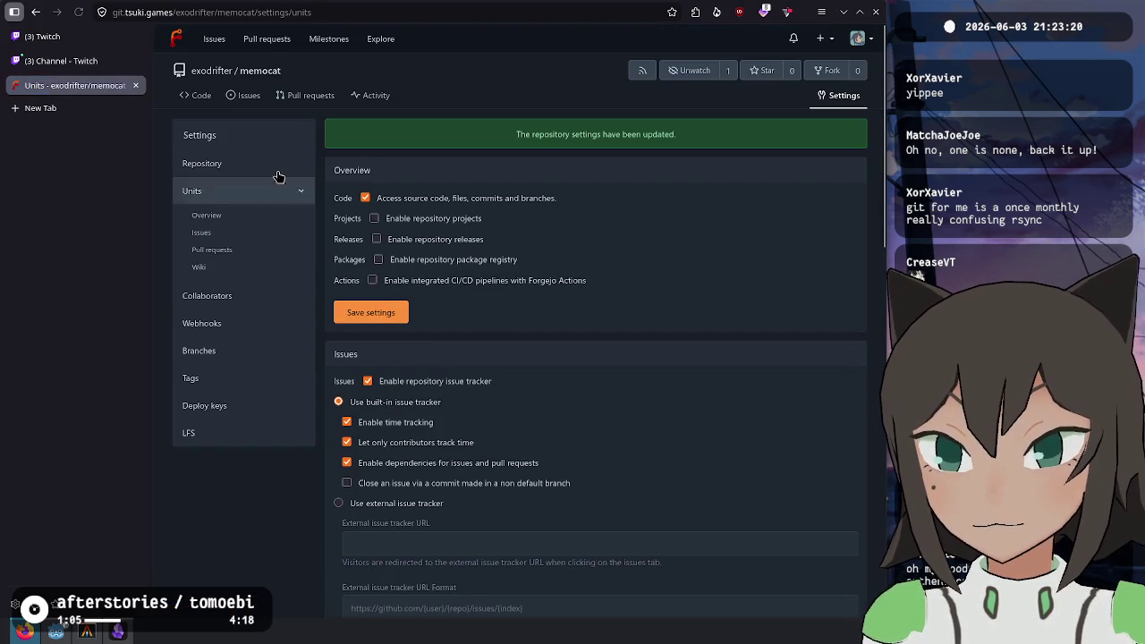
pyautogui.click(201, 98)
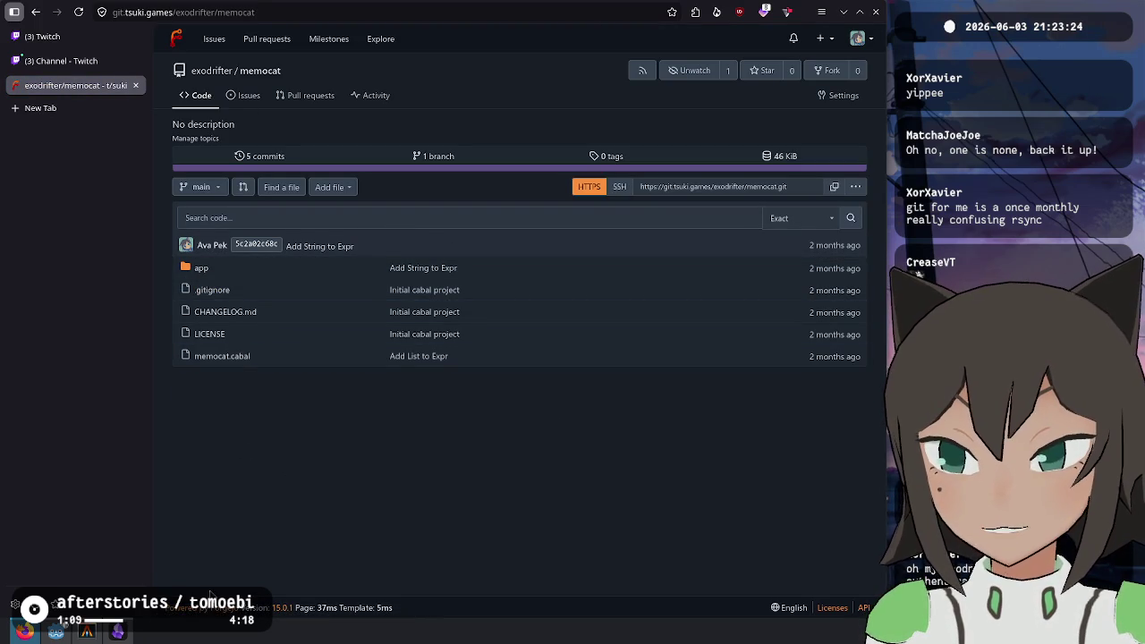
# Run cabal run in the memocat project terminal
pyautogui.click(86, 632)
pyautogui.write('caba')
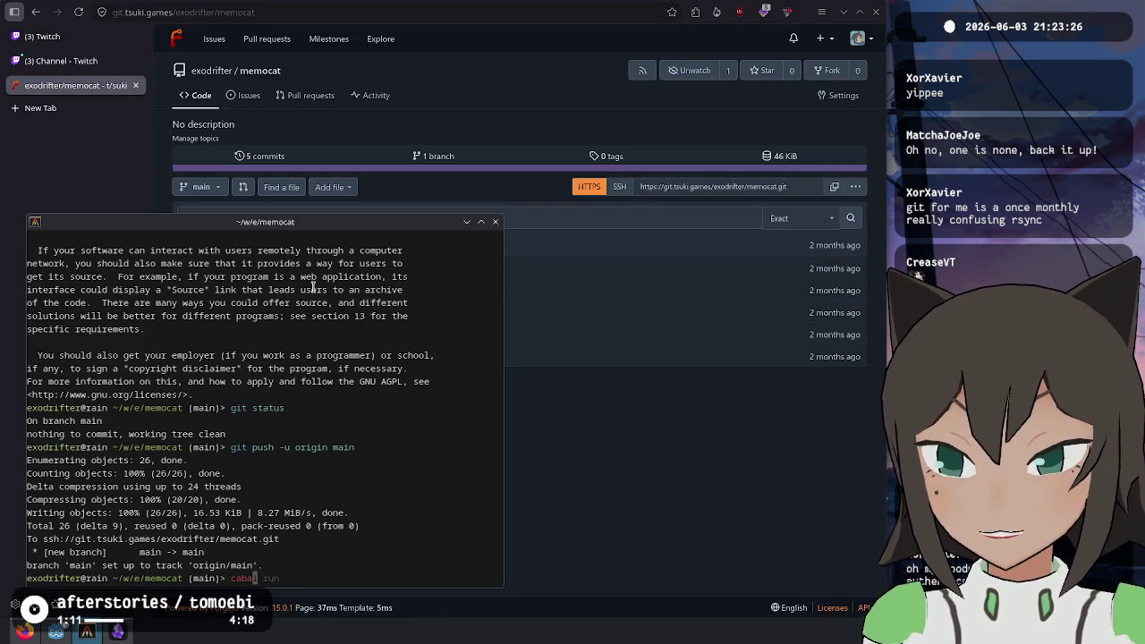
pyautogui.write('l run')
pyautogui.press('Return')
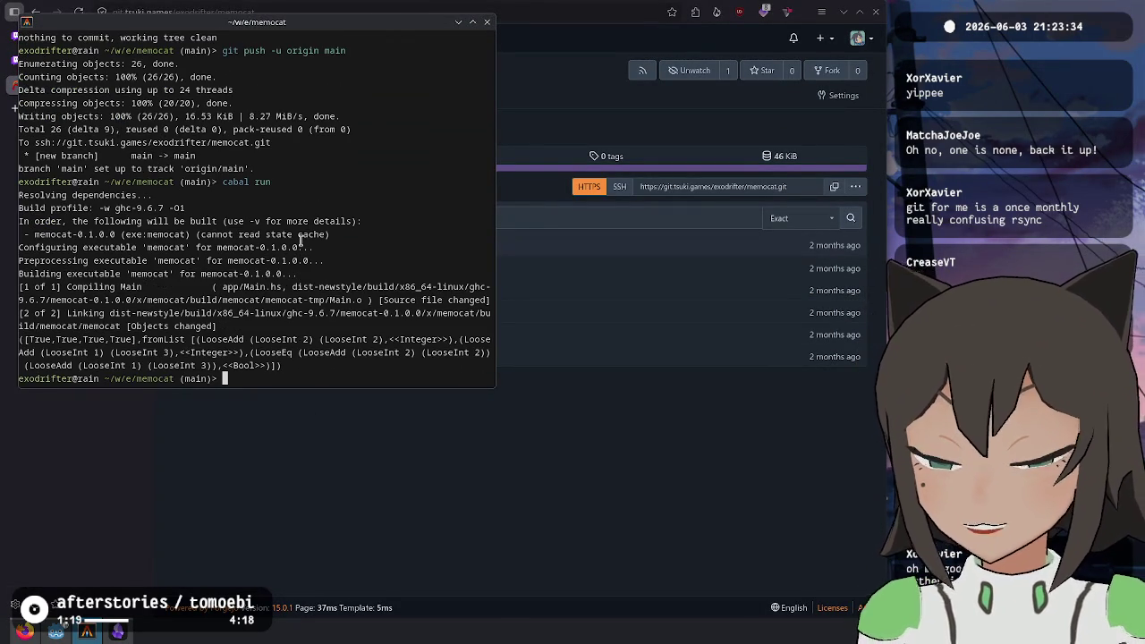
pyautogui.hotkey('alt', 'Tab')
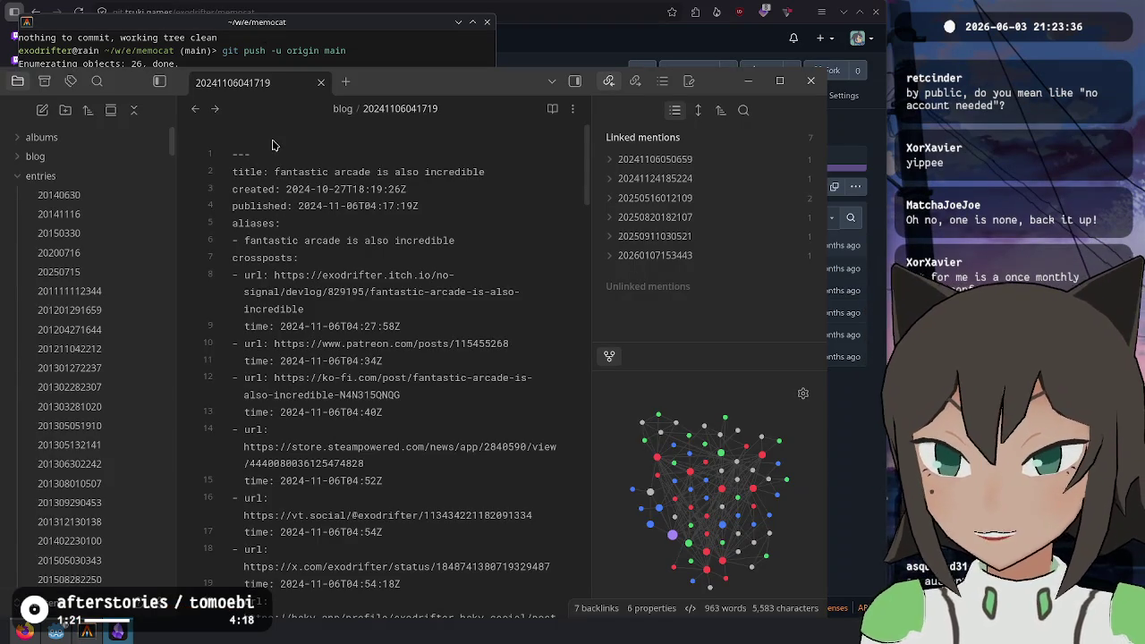
# Hide the explorer and walk through Main.hs's pragmas, imports, and Expr constructors And, Or, Sign
pyautogui.hotkey('alt', 'Tab')
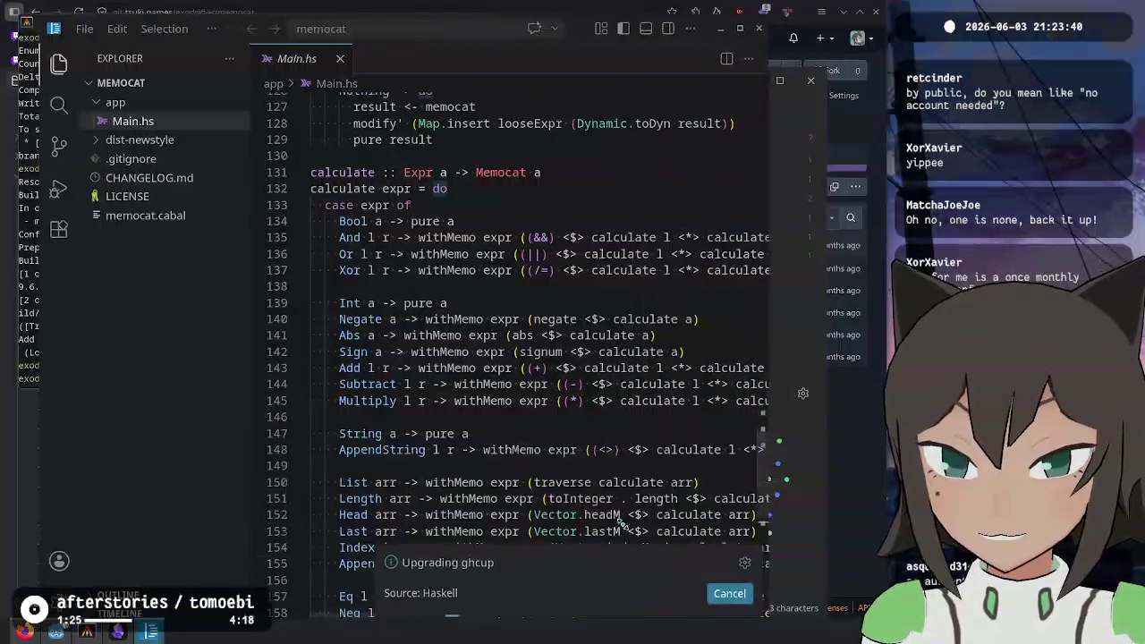
pyautogui.click(752, 333)
pyautogui.click(59, 63)
pyautogui.scroll(1, 570, 265)
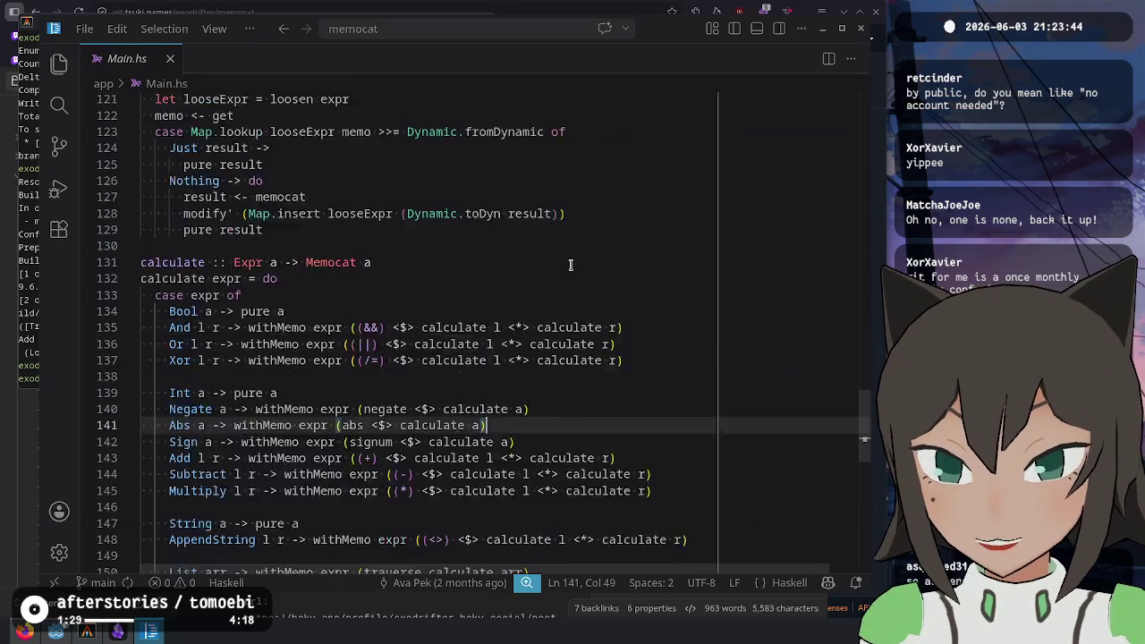
pyautogui.scroll(20, 569, 265)
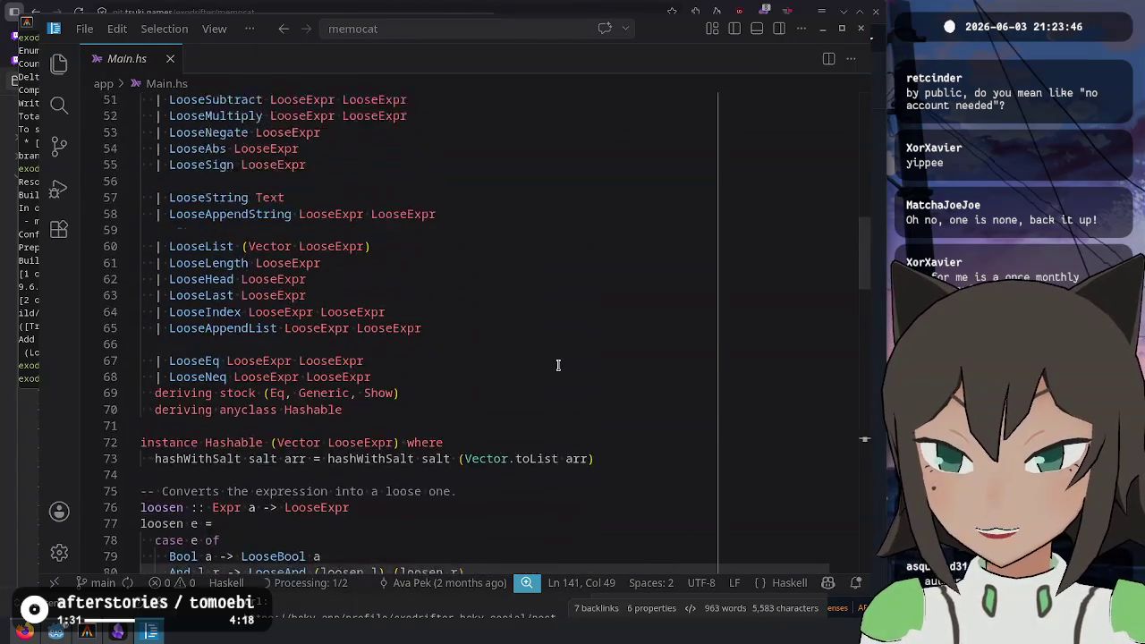
pyautogui.scroll(17, 557, 362)
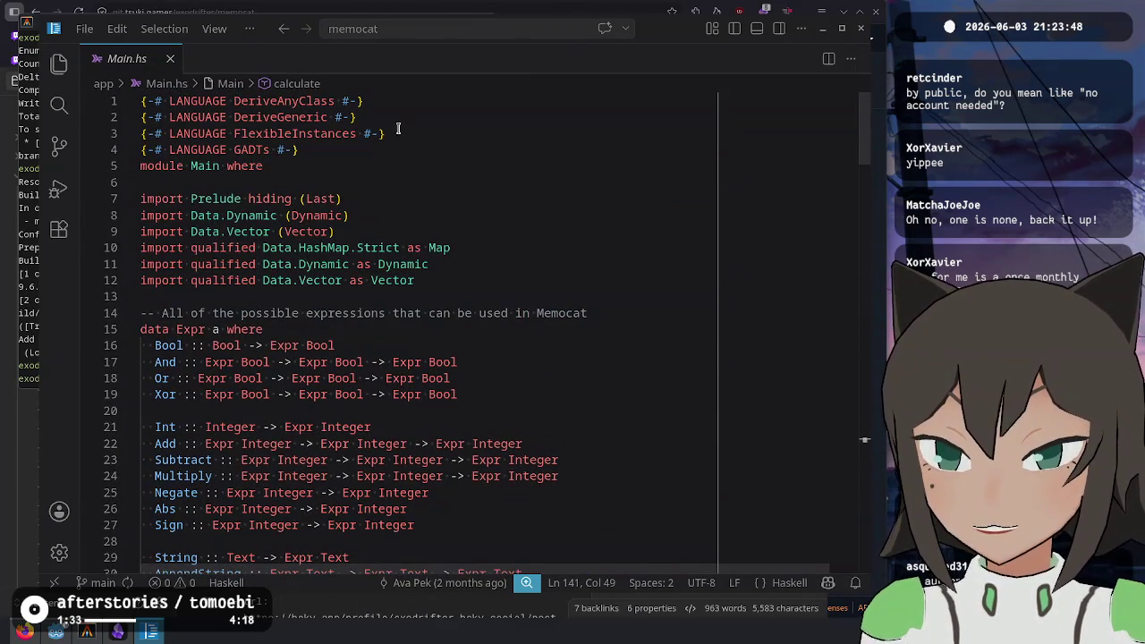
pyautogui.click(398, 135)
pyautogui.click(485, 197)
pyautogui.click(588, 283)
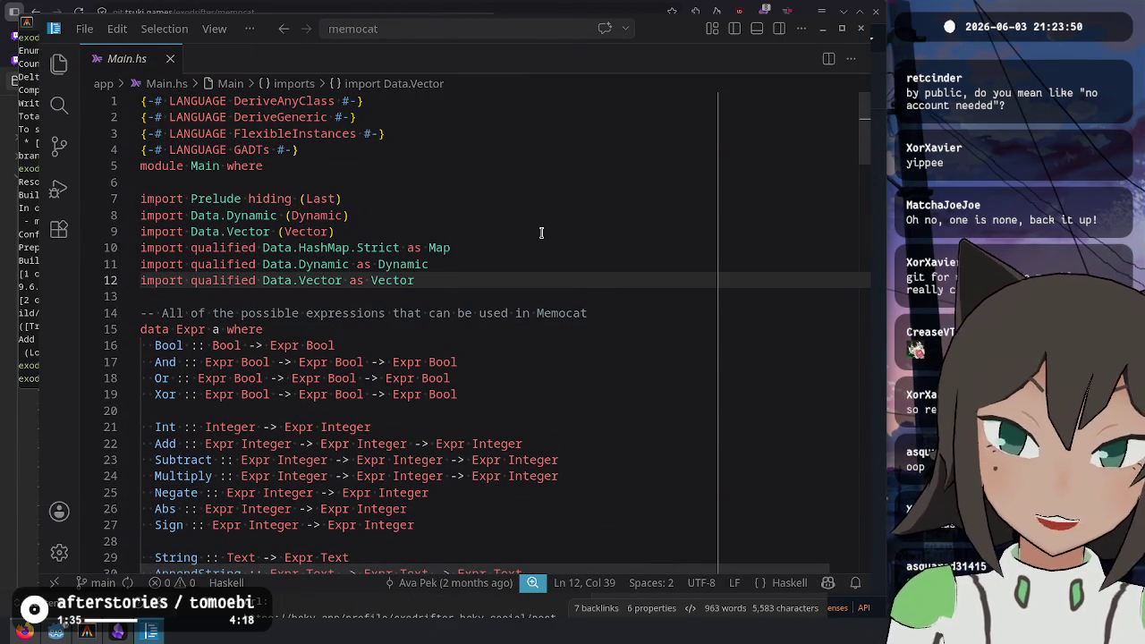
pyautogui.click(583, 264)
pyautogui.click(583, 248)
pyautogui.click(579, 362)
pyautogui.click(583, 377)
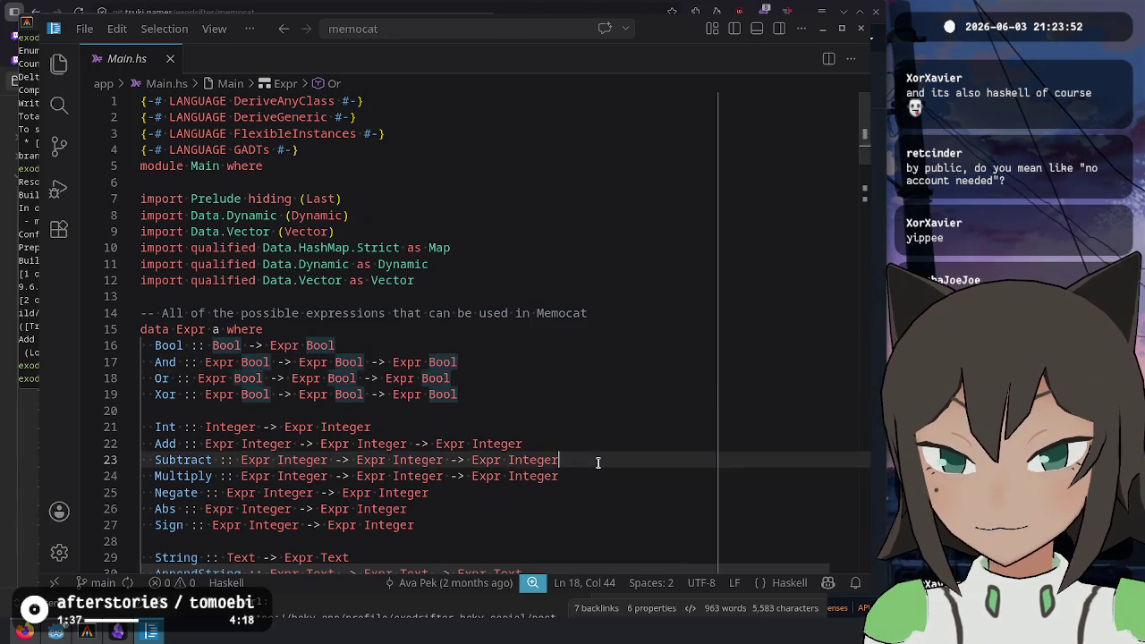
pyautogui.click(635, 524)
# Highlight the calculate function's signature, Bool and Int cases, withMemo uses, and Abs case
pyautogui.scroll(-5, 636, 488)
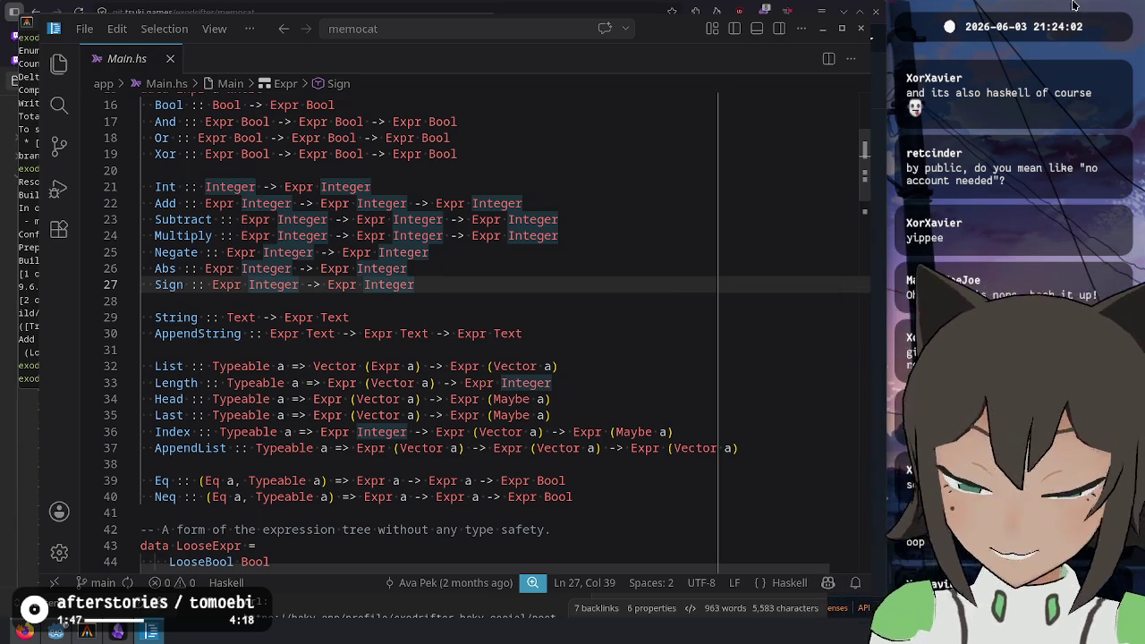
pyautogui.scroll(-3, 663, 269)
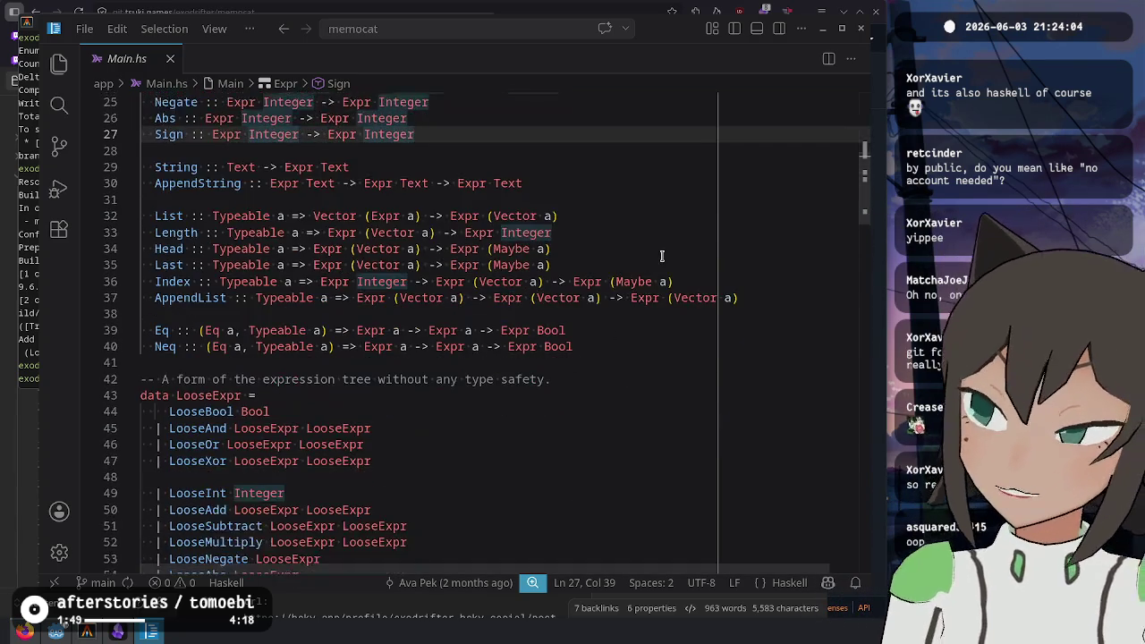
pyautogui.scroll(-13, 653, 268)
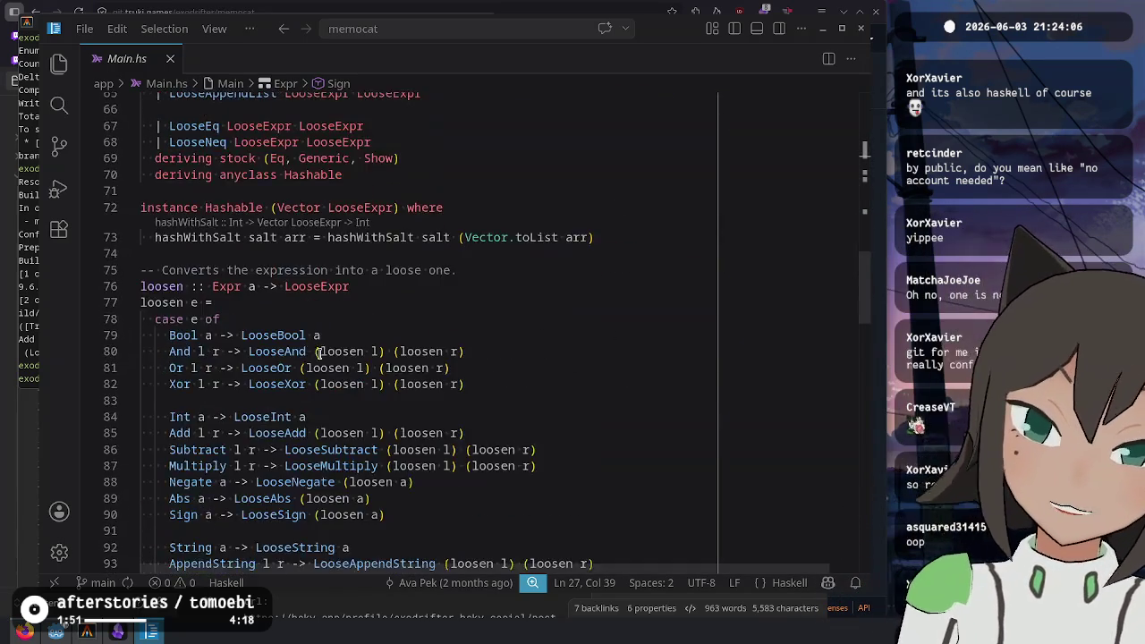
pyautogui.scroll(-18, 313, 350)
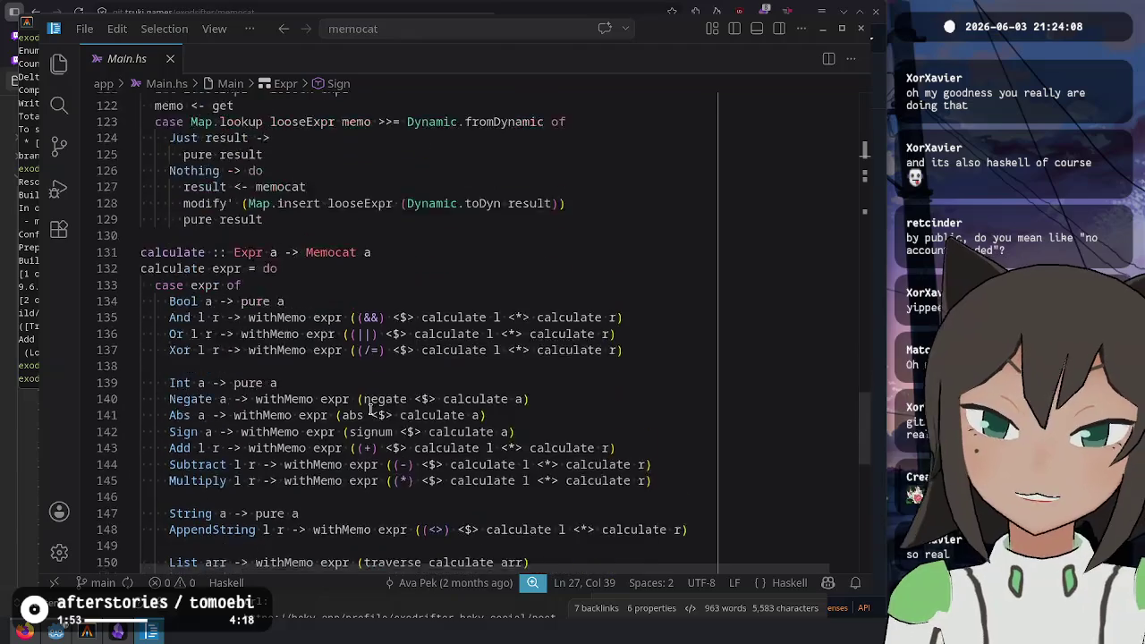
pyautogui.scroll(-3, 369, 411)
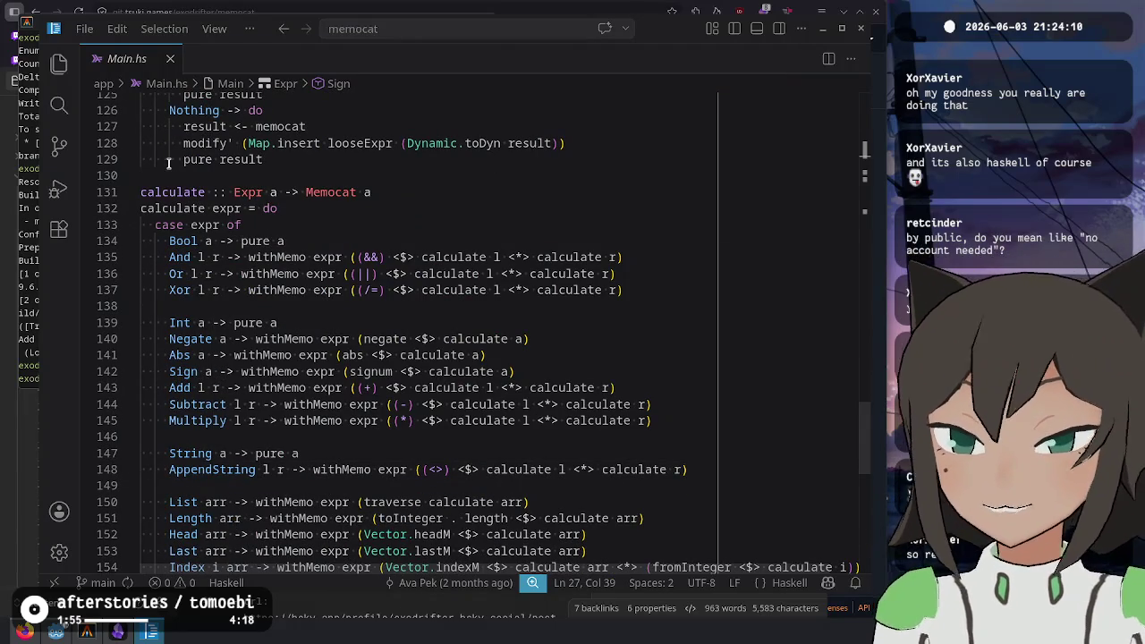
pyautogui.moveTo(140, 191)
pyautogui.mouseDown()
pyautogui.moveTo(241, 225)
pyautogui.moveTo(449, 204)
pyautogui.moveTo(695, 327)
pyautogui.moveTo(697, 374)
pyautogui.mouseUp()
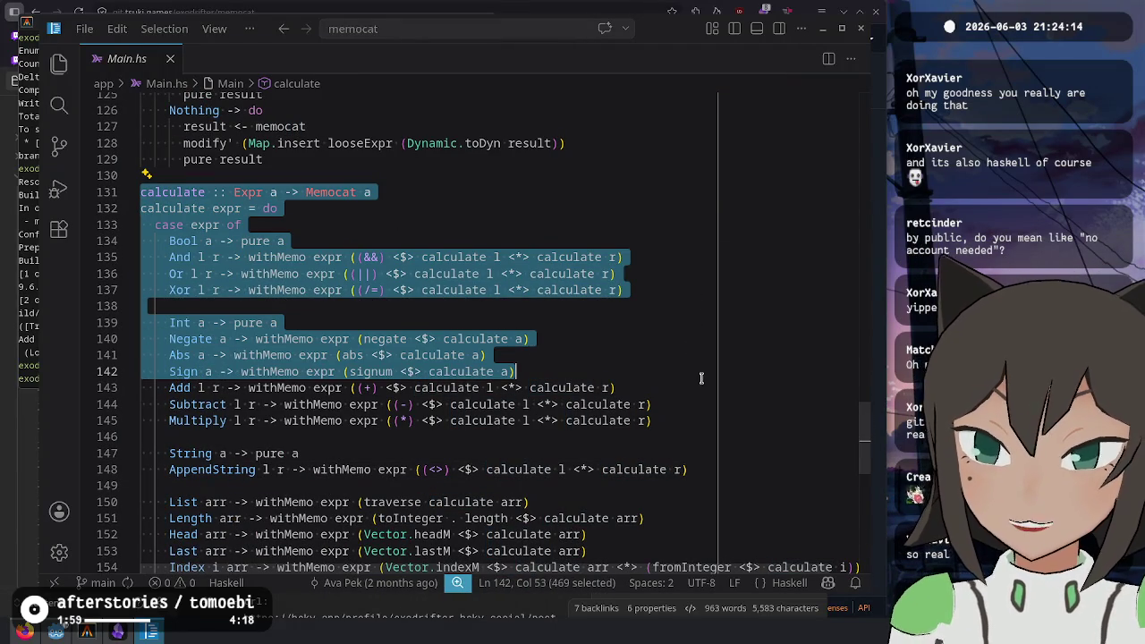
pyautogui.click(702, 378)
pyautogui.doubleClick(306, 257)
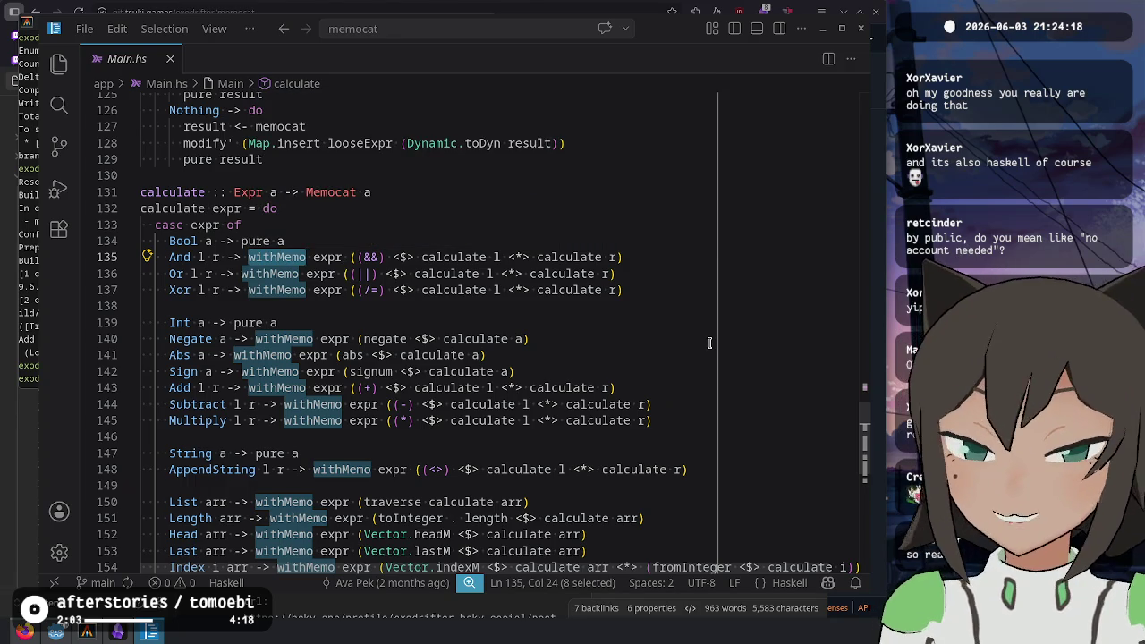
pyautogui.moveTo(638, 372); pyautogui.dragTo(644, 360)
pyautogui.click(642, 361)
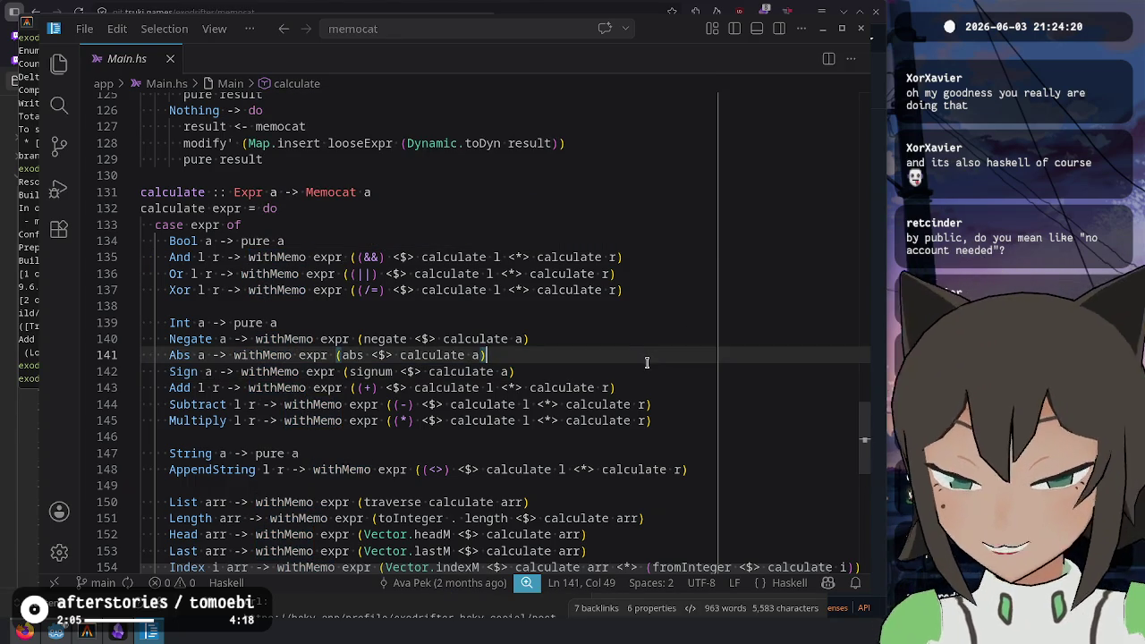
pyautogui.click(577, 372)
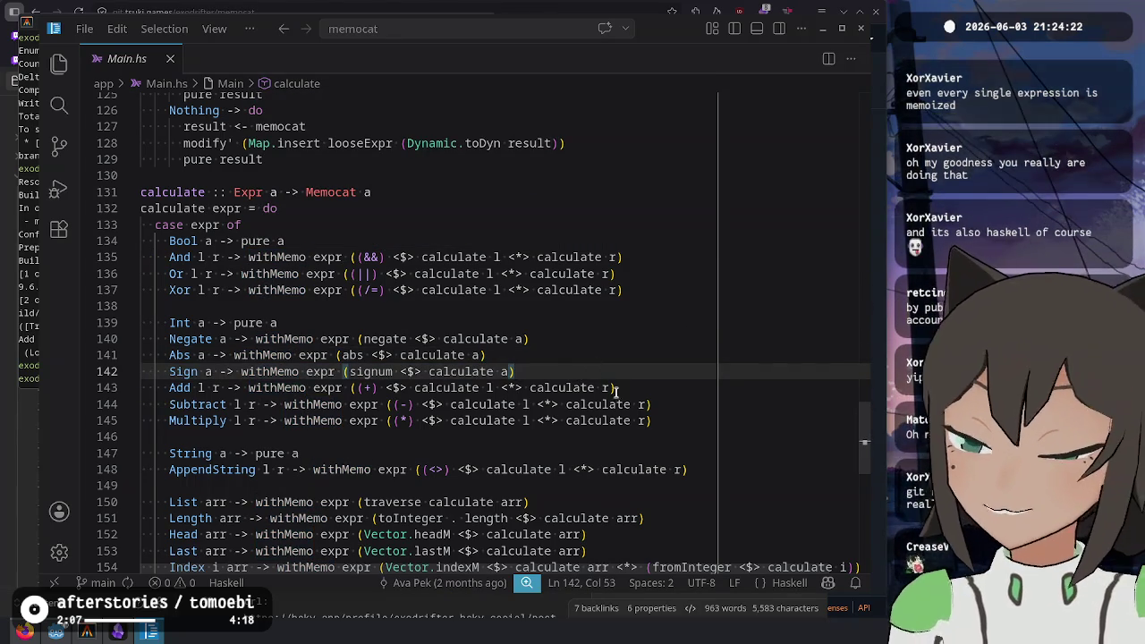
# Point out the Data.Vector import and Multiply constructor, then return to memocat in Firefox
pyautogui.scroll(-2, 701, 275)
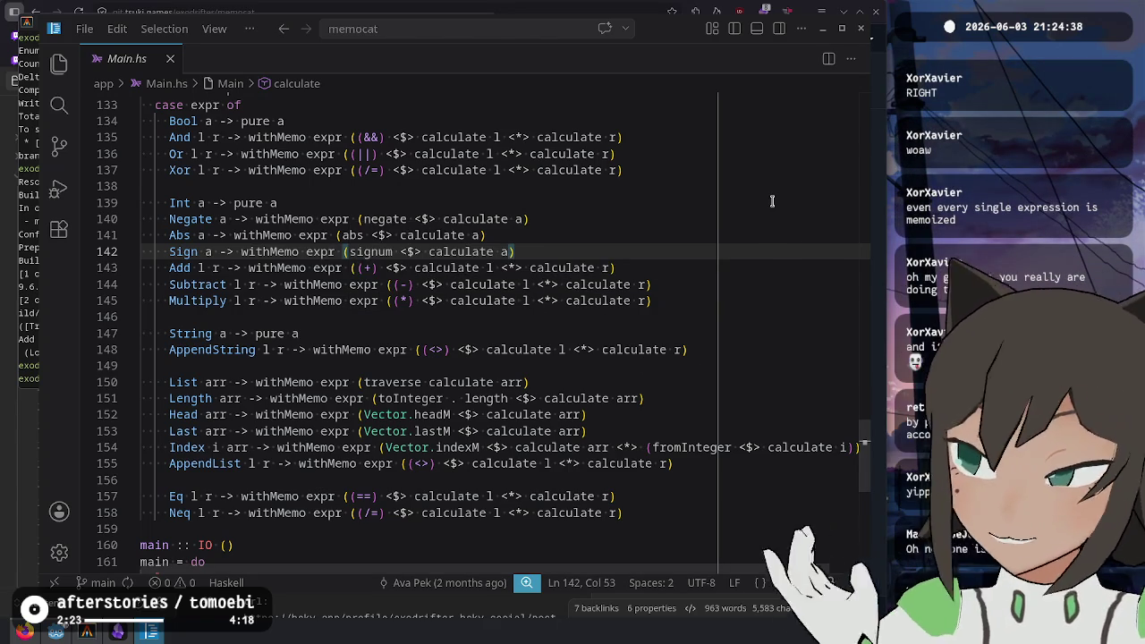
pyautogui.scroll(-5, 524, 440)
pyautogui.scroll(20, 524, 440)
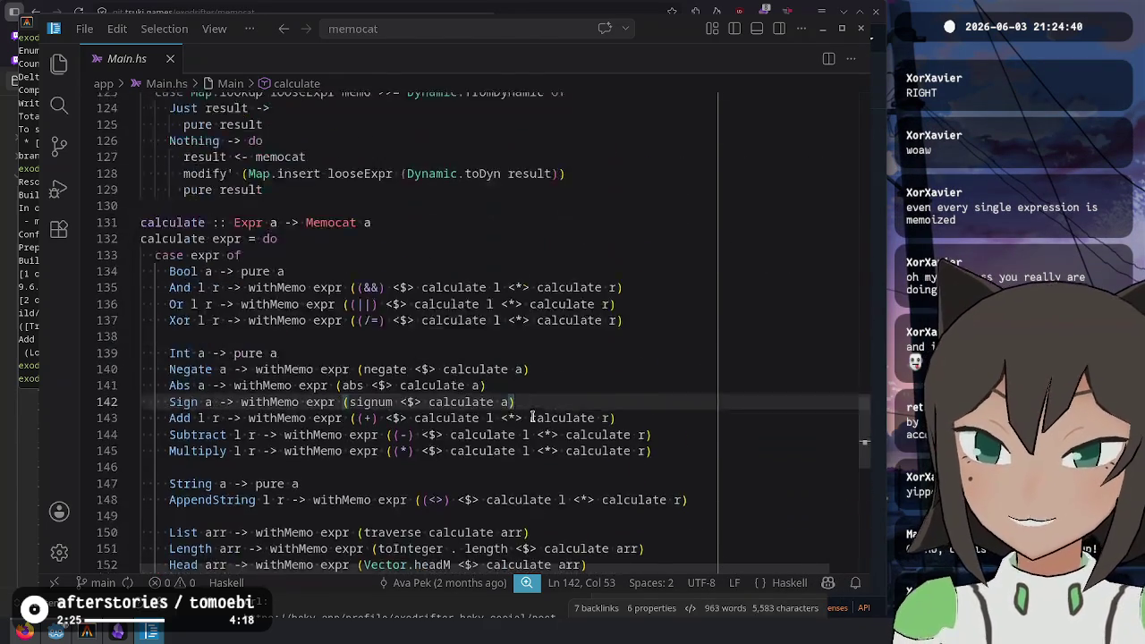
pyautogui.scroll(20, 467, 379)
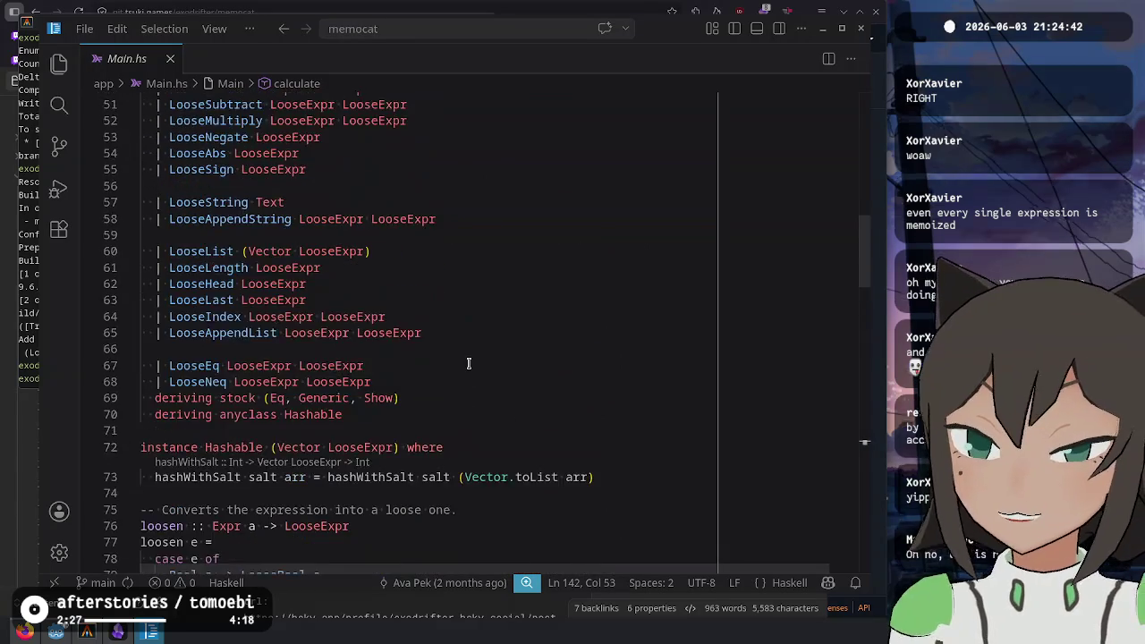
pyautogui.click(488, 225)
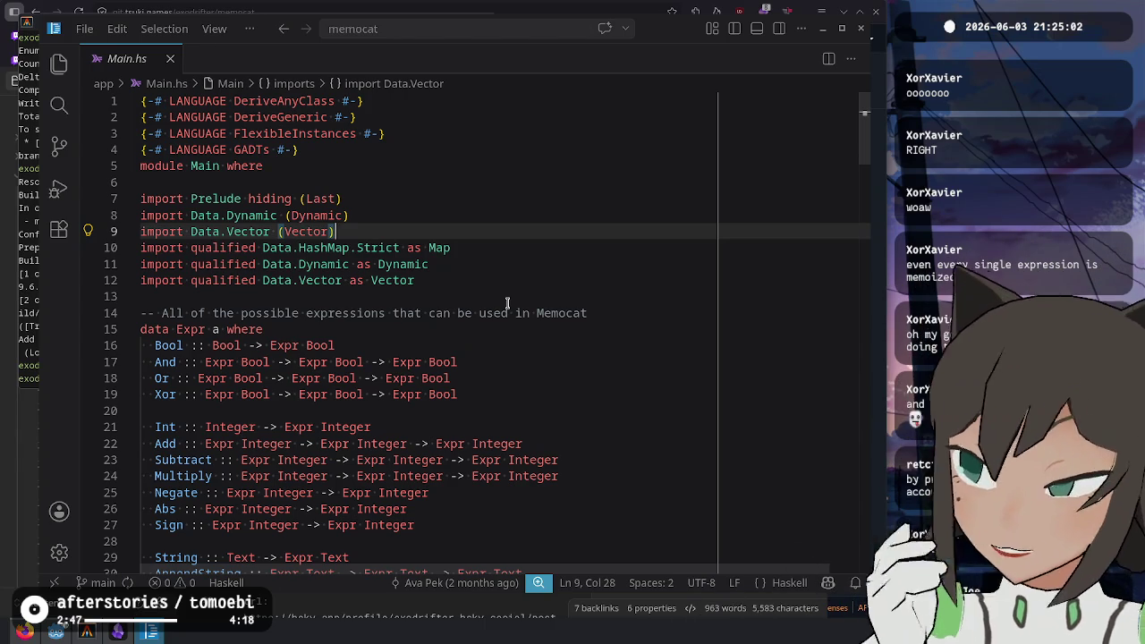
pyautogui.click(537, 280)
pyautogui.click(581, 394)
pyautogui.click(583, 475)
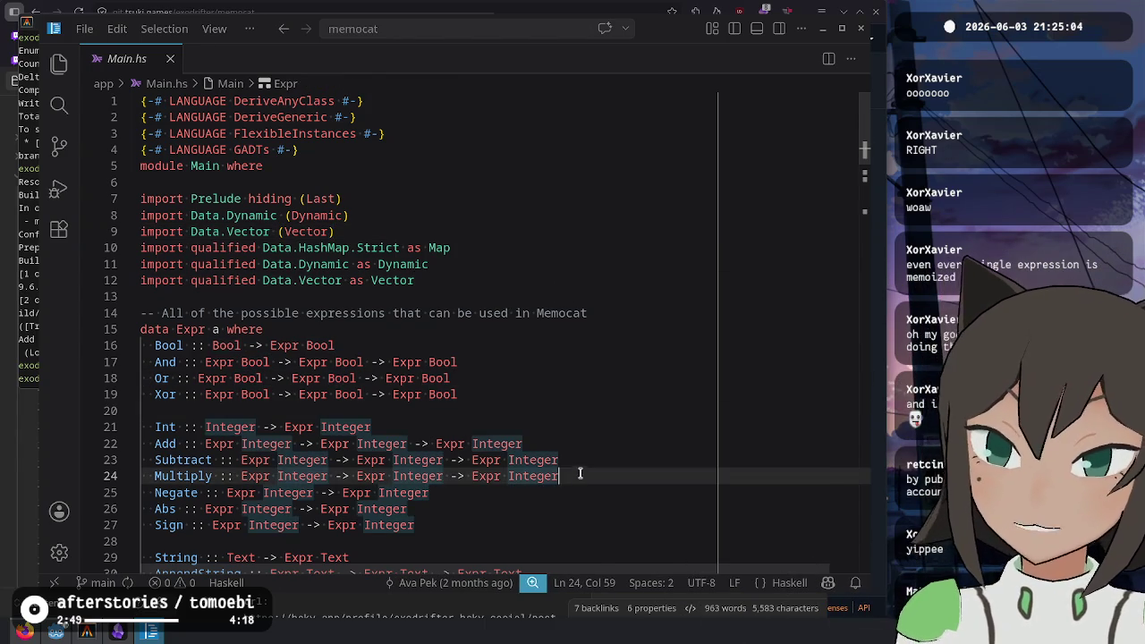
pyautogui.click(24, 631)
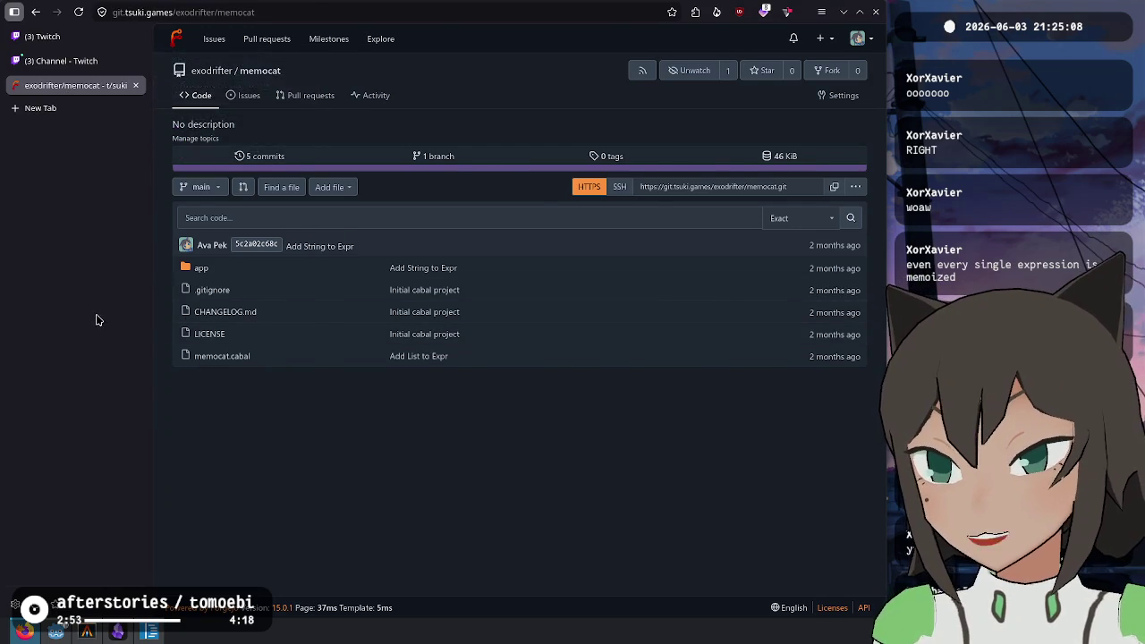
# Close the memocat repository tab and scroll through the stream chat to catch up
pyautogui.hotkey('ctrl', 'w')
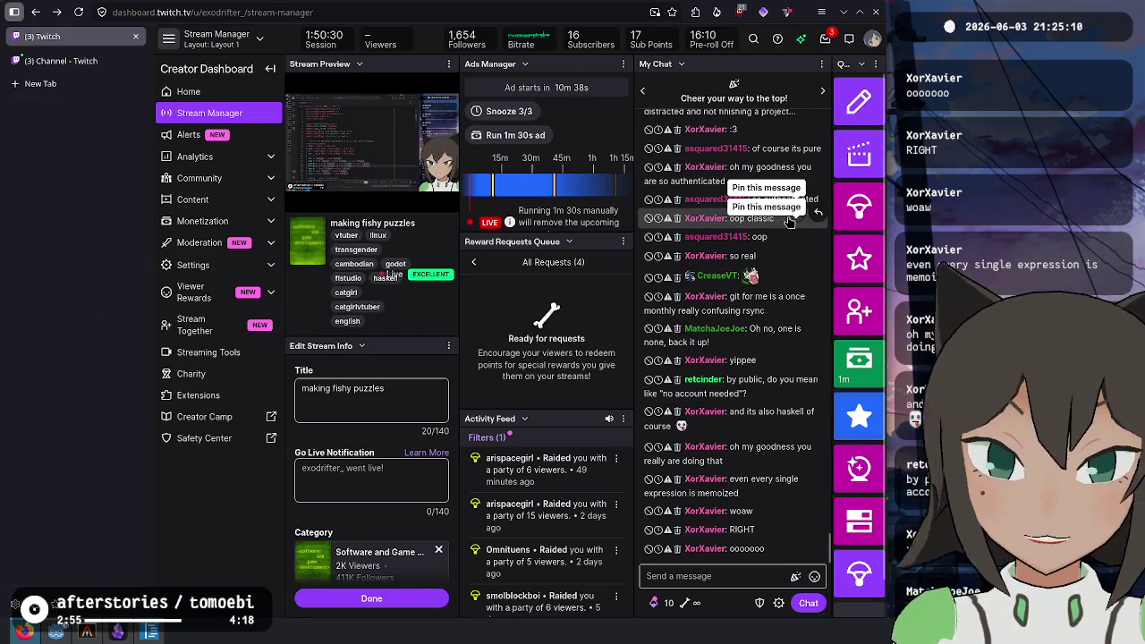
pyautogui.scroll(3, 774, 141)
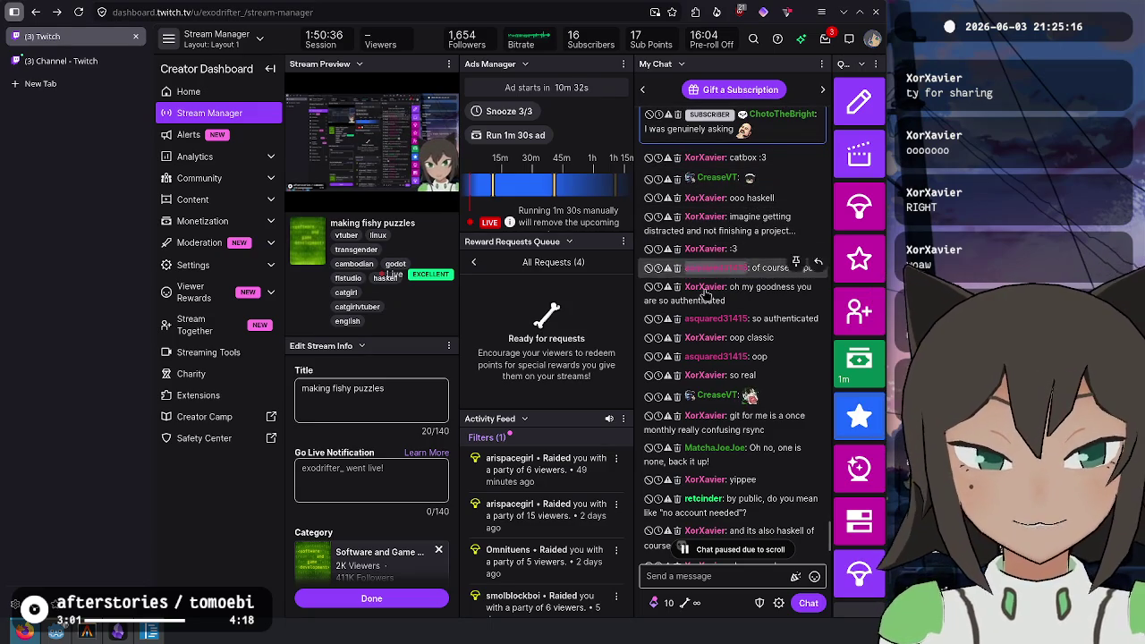
pyautogui.scroll(-1, 766, 304)
pyautogui.scroll(-2, 766, 304)
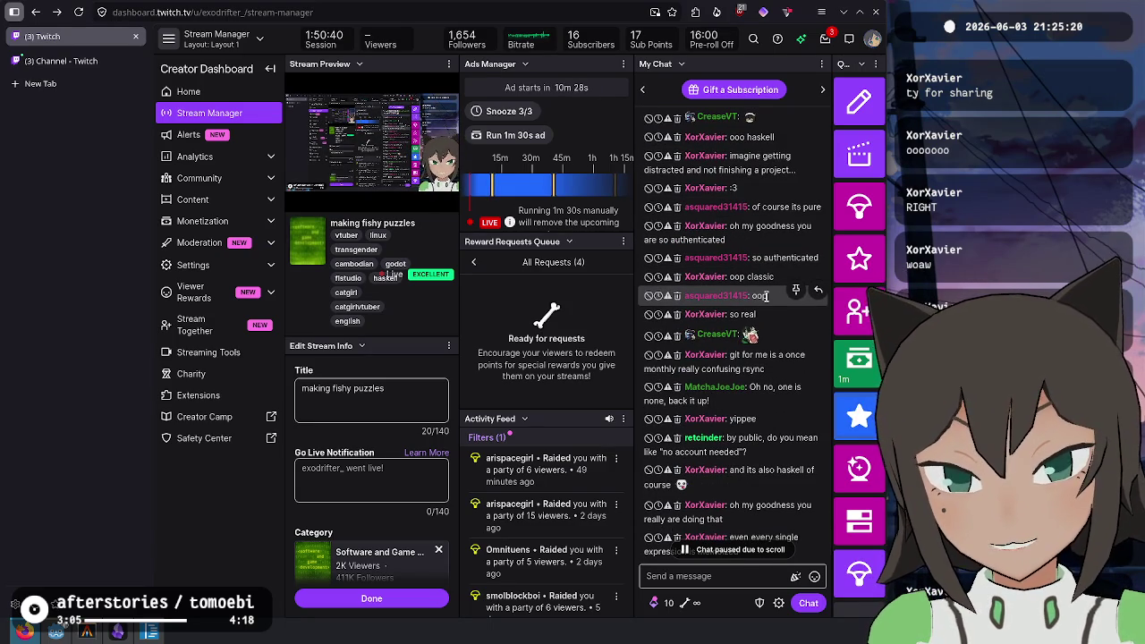
pyautogui.scroll(-10, 766, 301)
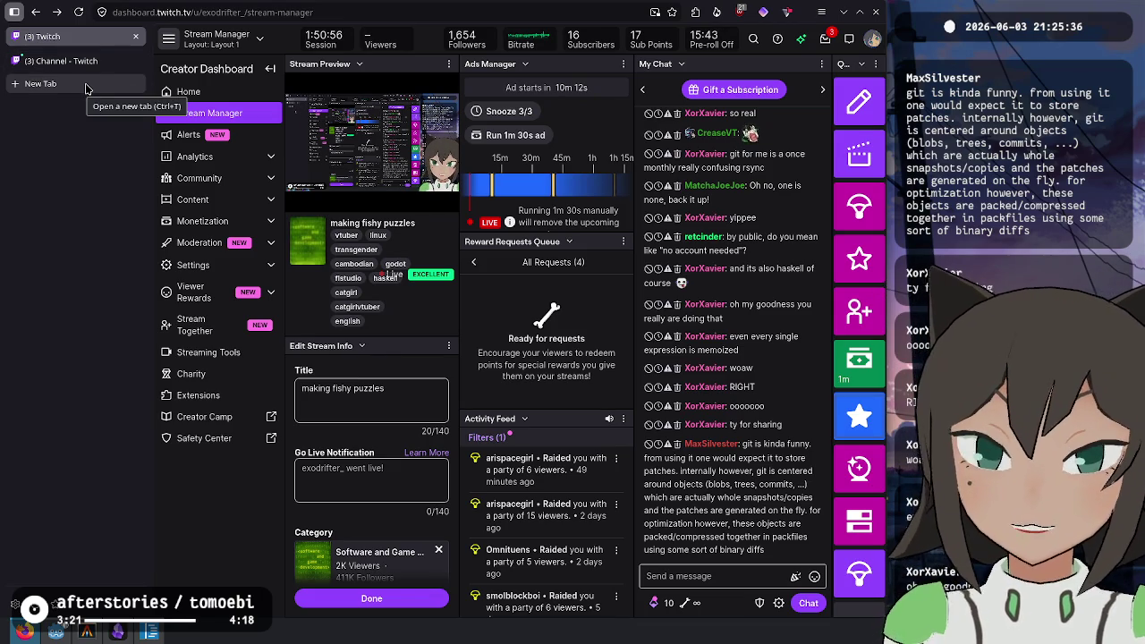
# Post the !tsuki command in stream chat and open a fresh browser tab
pyautogui.moveTo(84, 75)
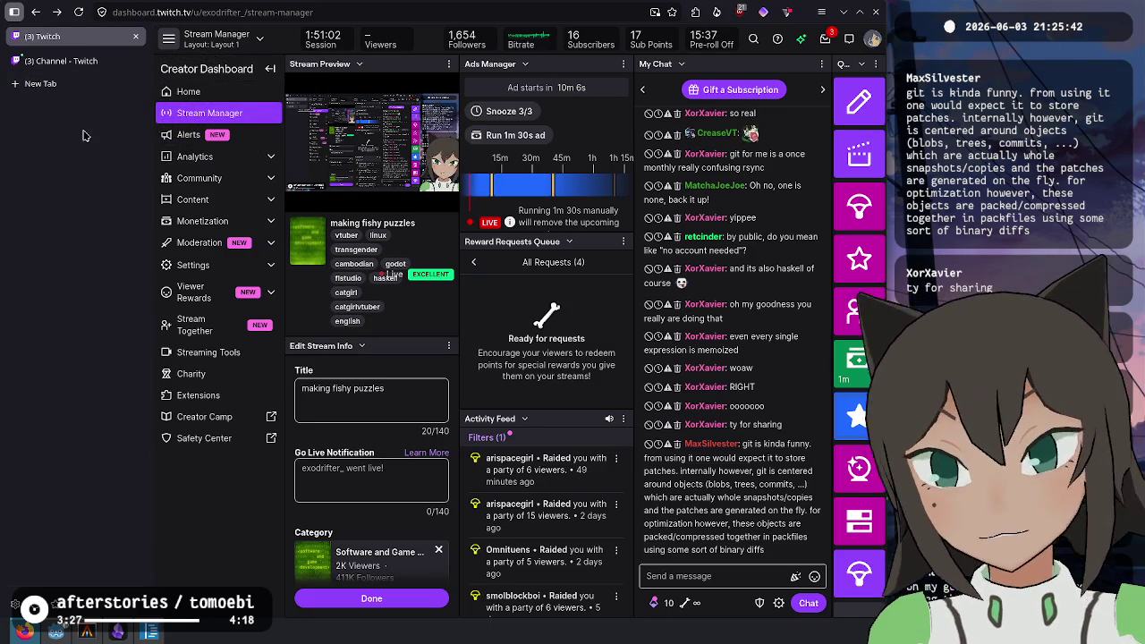
pyautogui.click(706, 575)
pyautogui.write('tsuki')
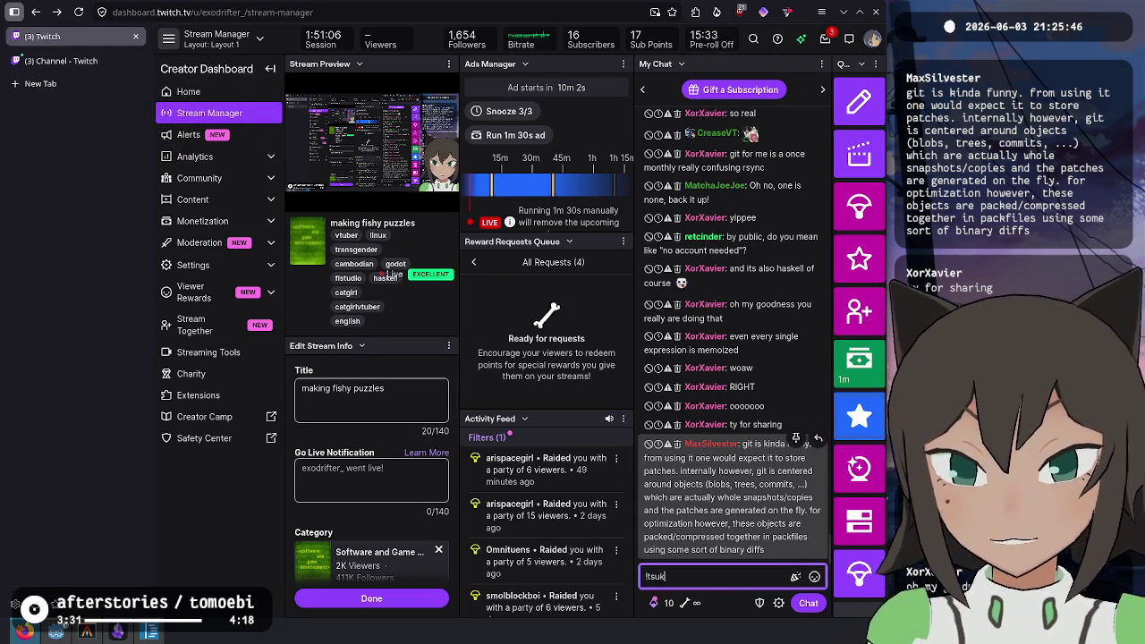
pyautogui.press('Return')
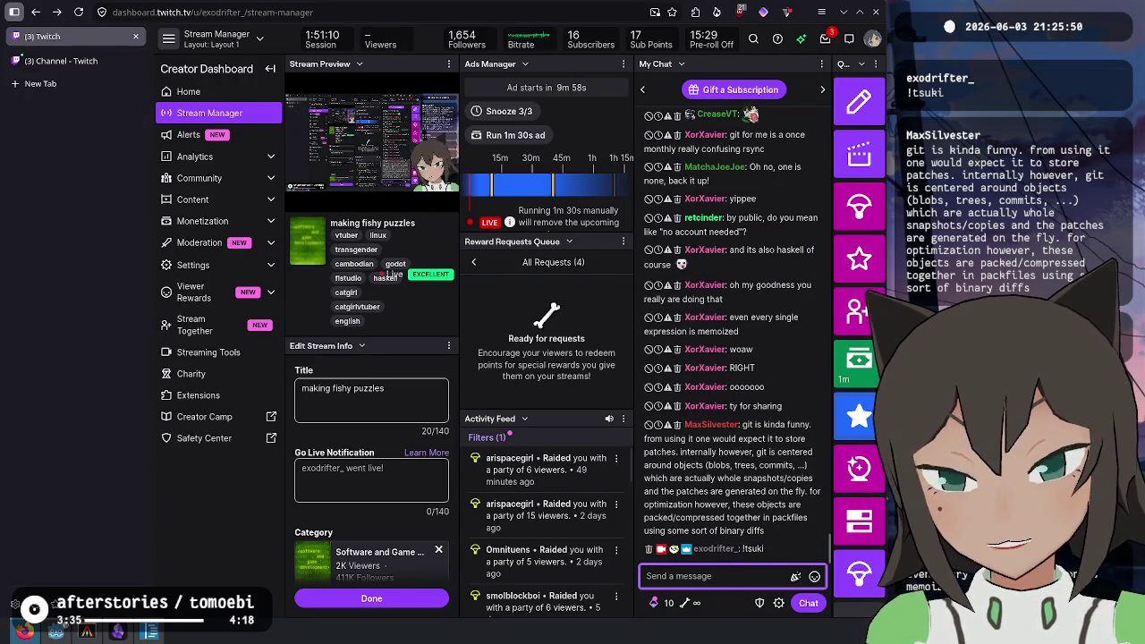
pyautogui.click(40, 83)
# Load tsuki.games and skim the t/suki introduction text
pyautogui.write('tsuki.games')
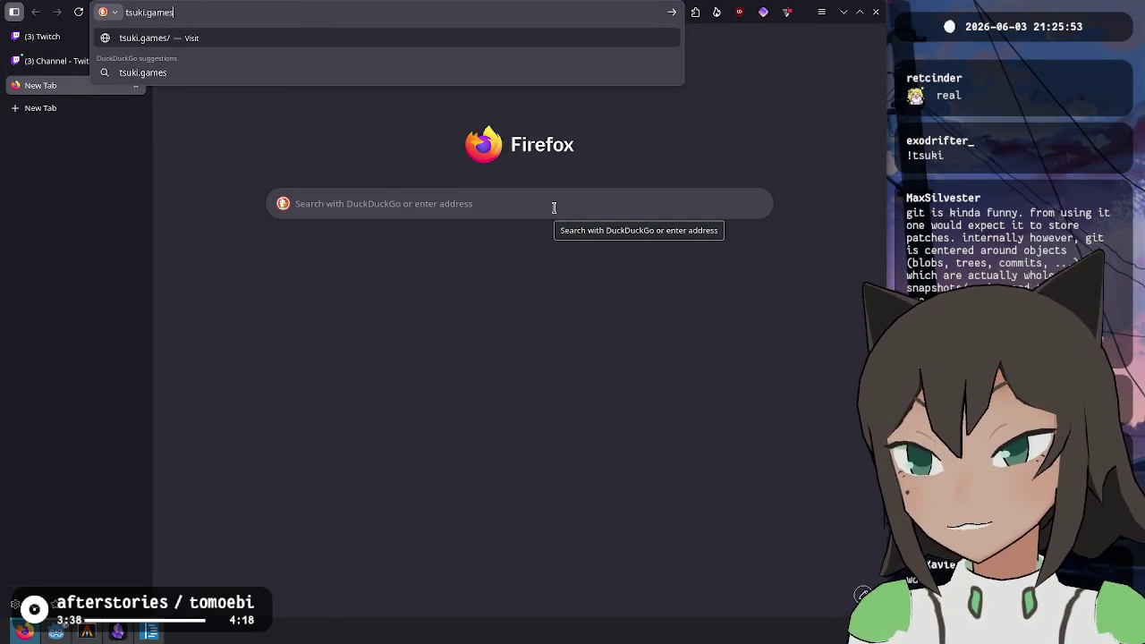
pyautogui.press('Return')
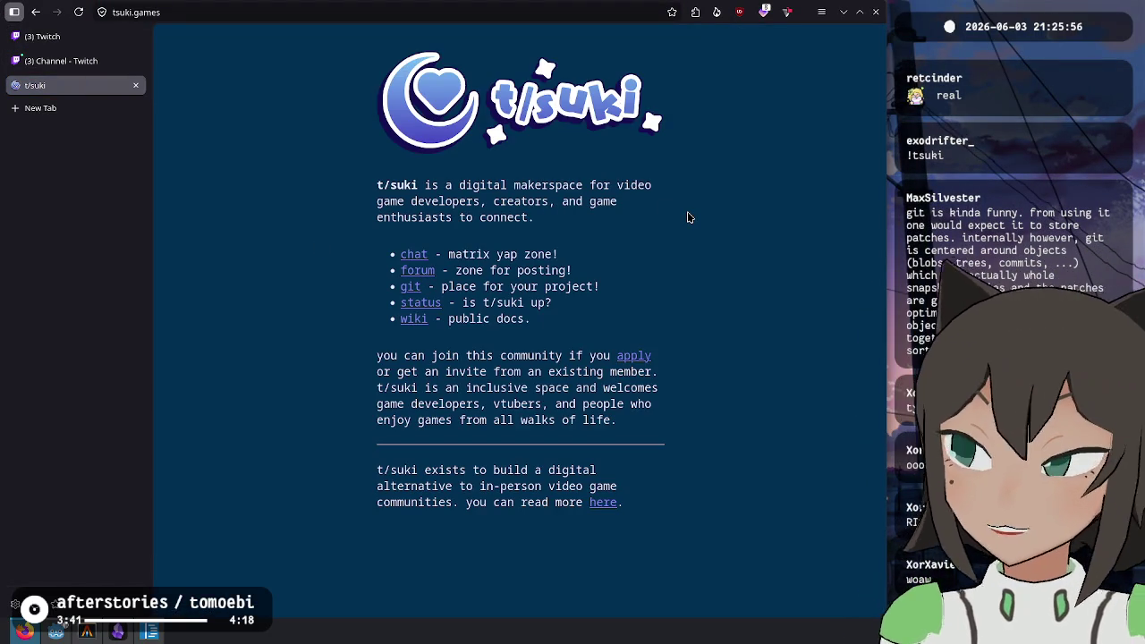
pyautogui.moveTo(662, 427)
pyautogui.mouseDown()
pyautogui.moveTo(358, 171)
pyautogui.moveTo(535, 213)
pyautogui.mouseUp()
pyautogui.click(386, 186)
pyautogui.click(661, 270)
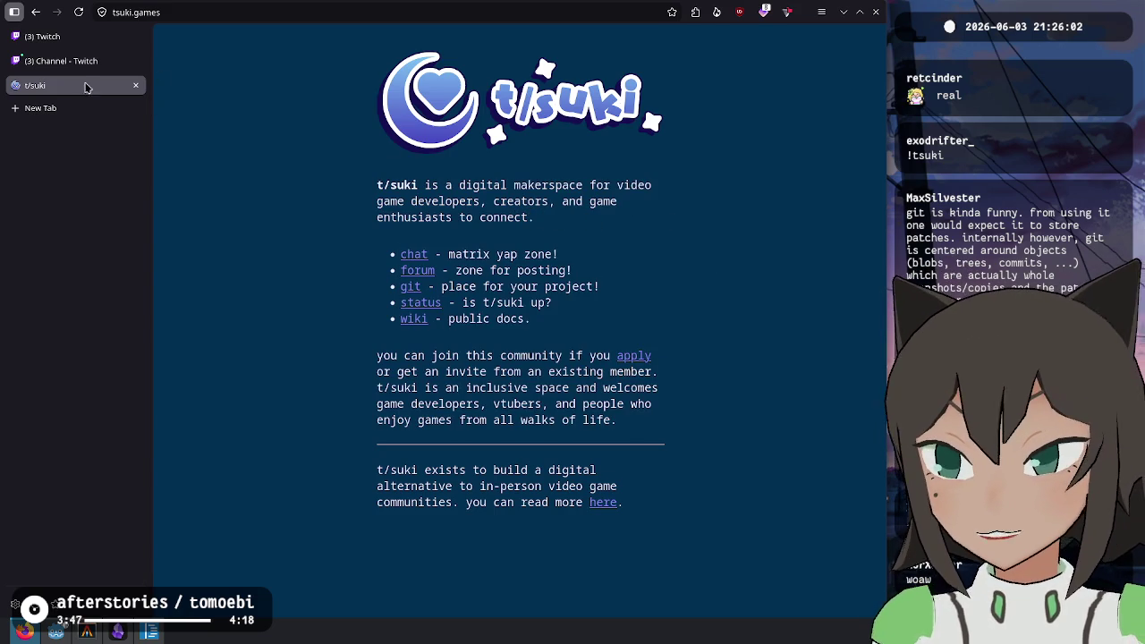
pyautogui.click(50, 36)
pyautogui.write('https://tsuki.games/')
pyautogui.press('Return')
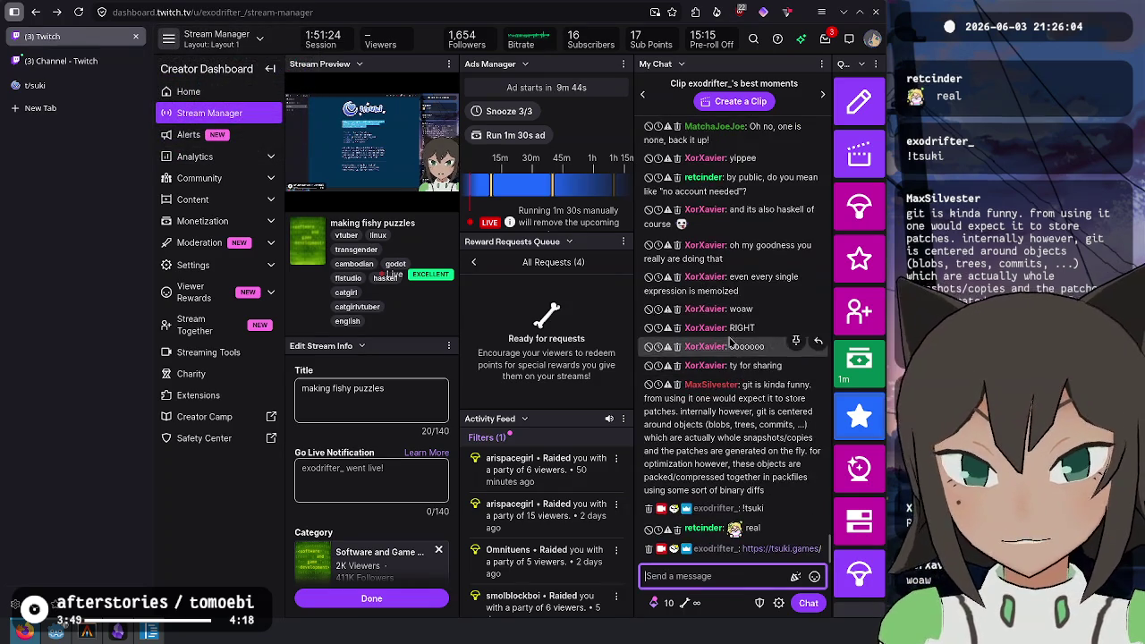
pyautogui.click(80, 80)
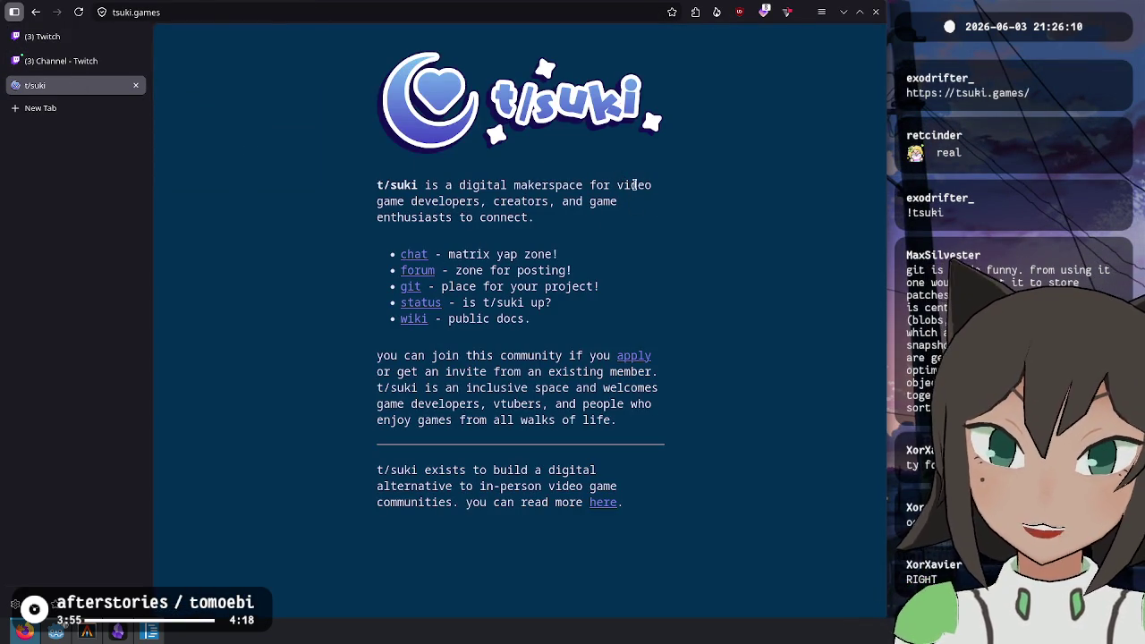
# Read the homepage description and open the t/suki wiki from the services list
pyautogui.moveTo(616, 184); pyautogui.dragTo(634, 237)
pyautogui.click(634, 237)
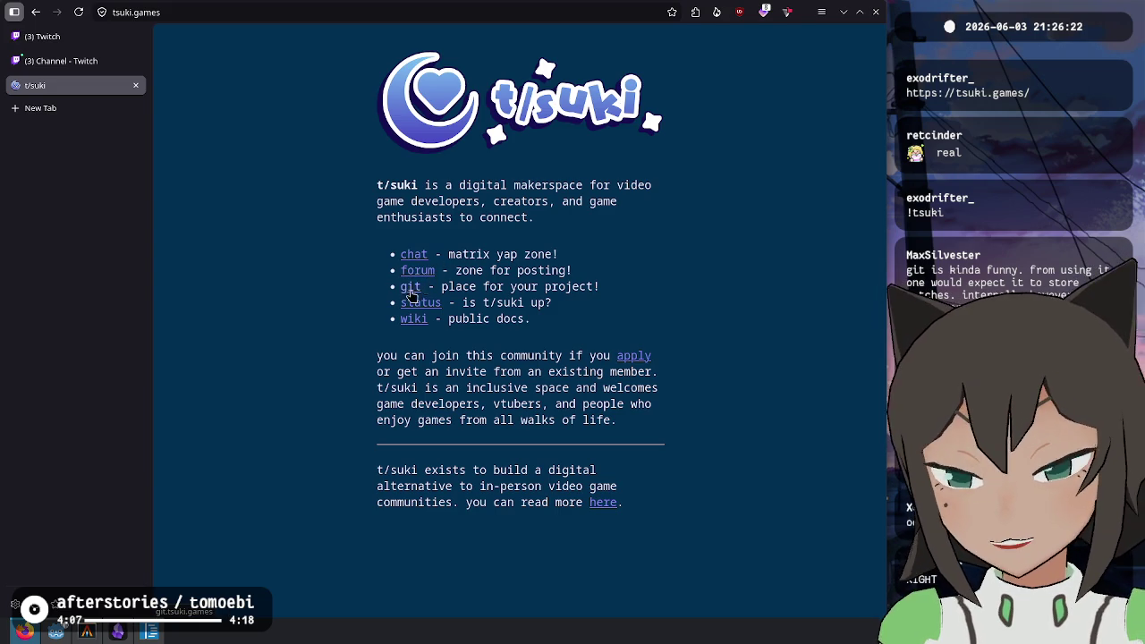
pyautogui.click(413, 320)
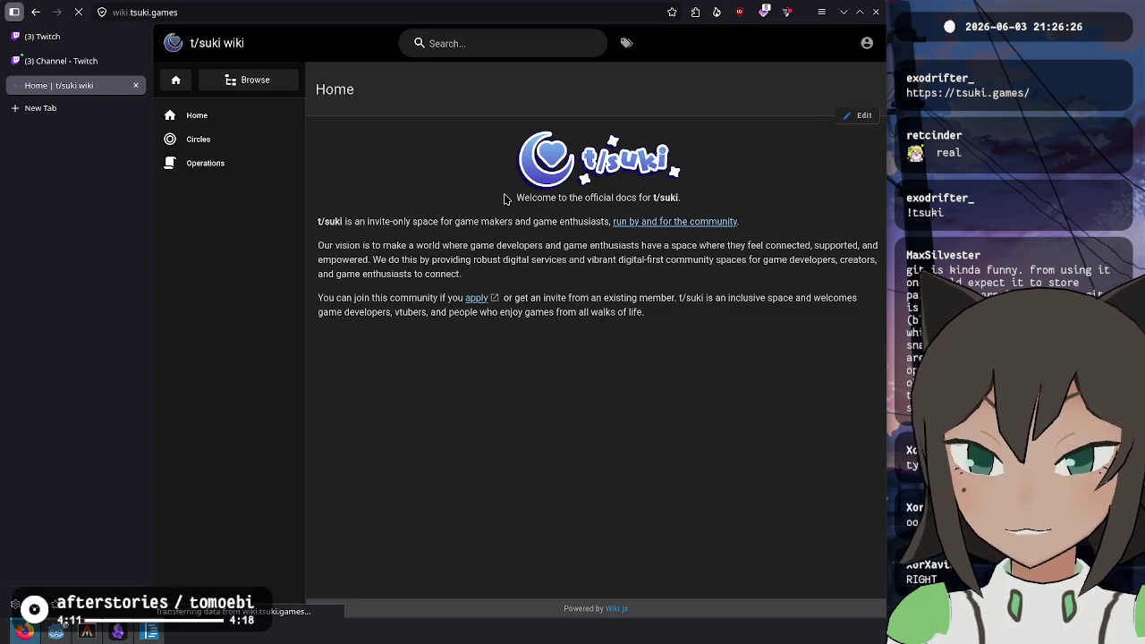
# Navigate the wiki's Operations and Circles pages into the 2026-04-12 Tech Circle Minutes
pyautogui.click(258, 167)
pyautogui.click(229, 142)
pyautogui.click(255, 80)
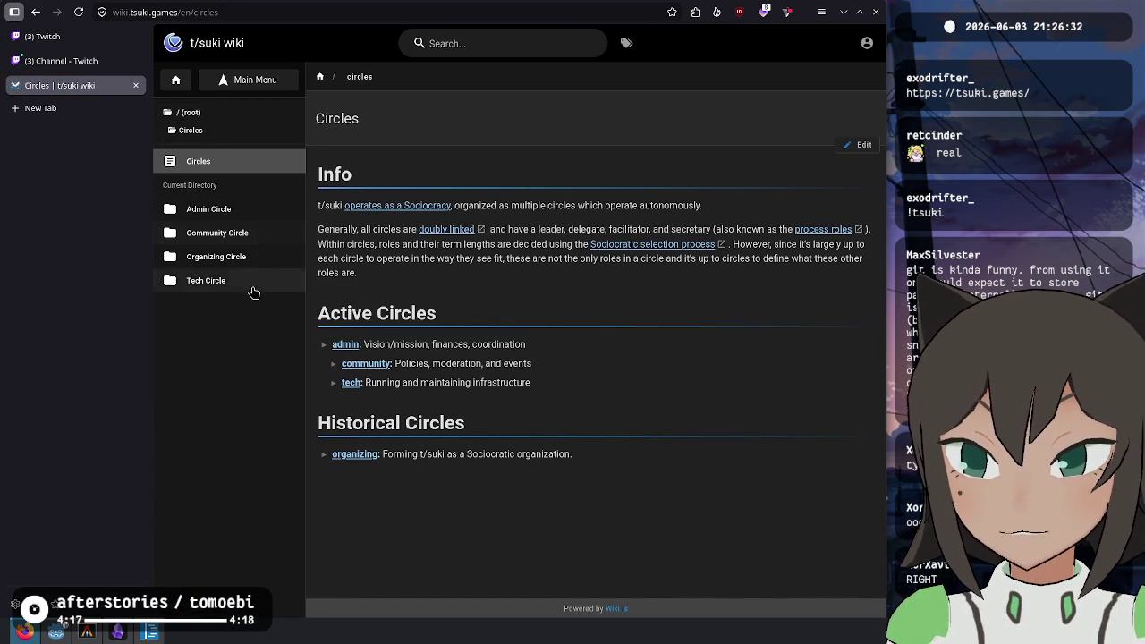
pyautogui.click(248, 281)
pyautogui.click(266, 230)
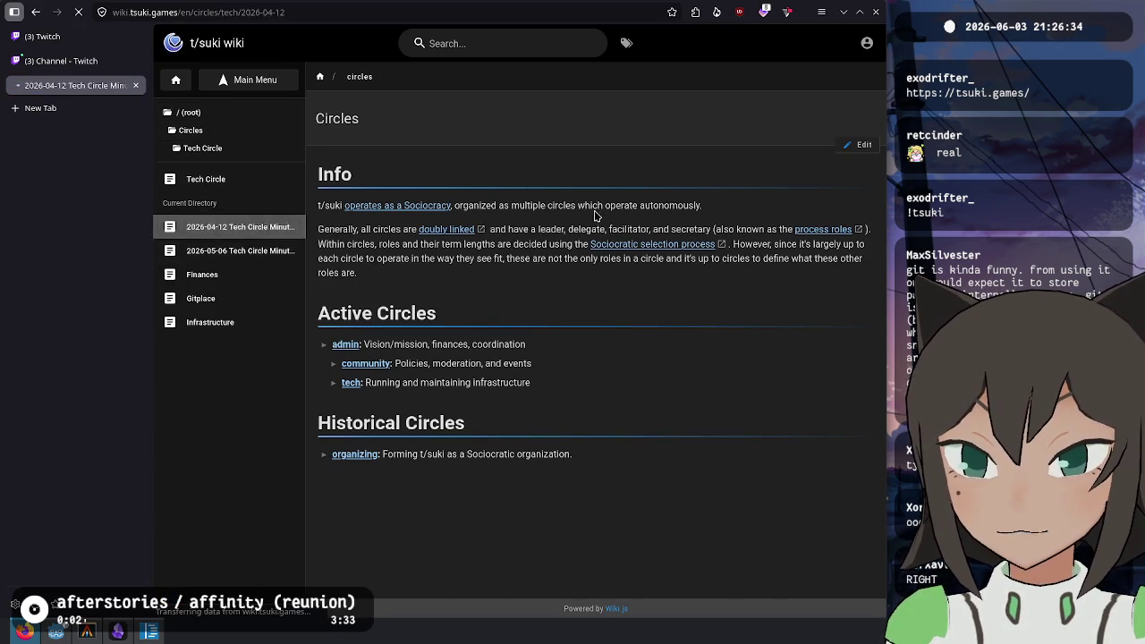
pyautogui.moveTo(330, 120); pyautogui.dragTo(507, 123)
pyautogui.click(385, 118)
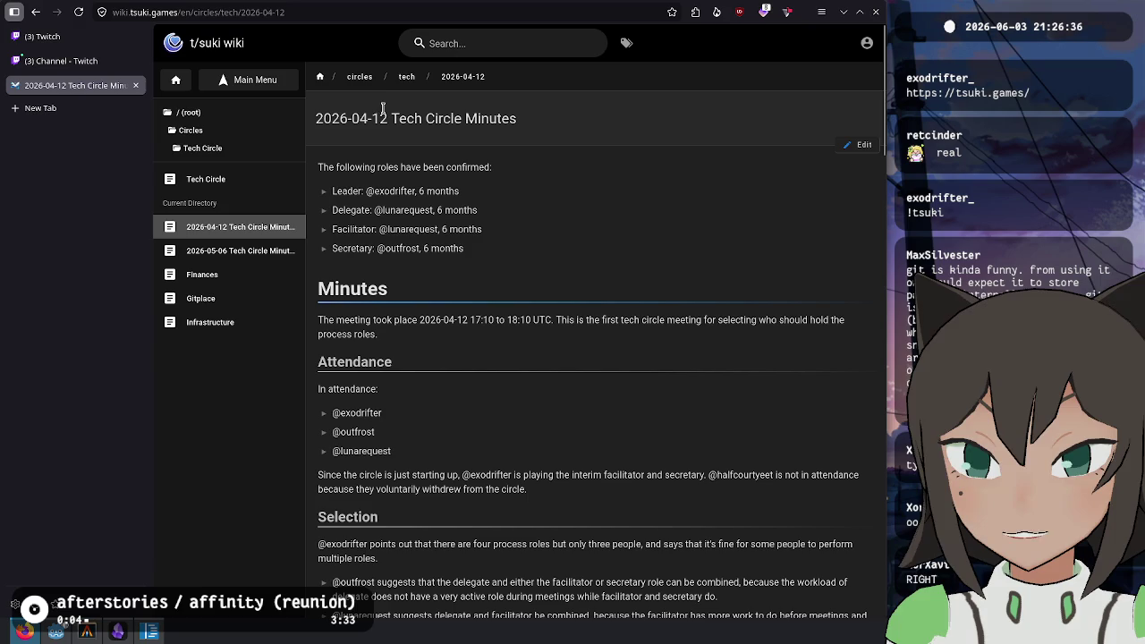
# Open the 2026-05-20 Community Circle Minutes, read through the agenda, then close the tab
pyautogui.click(404, 78)
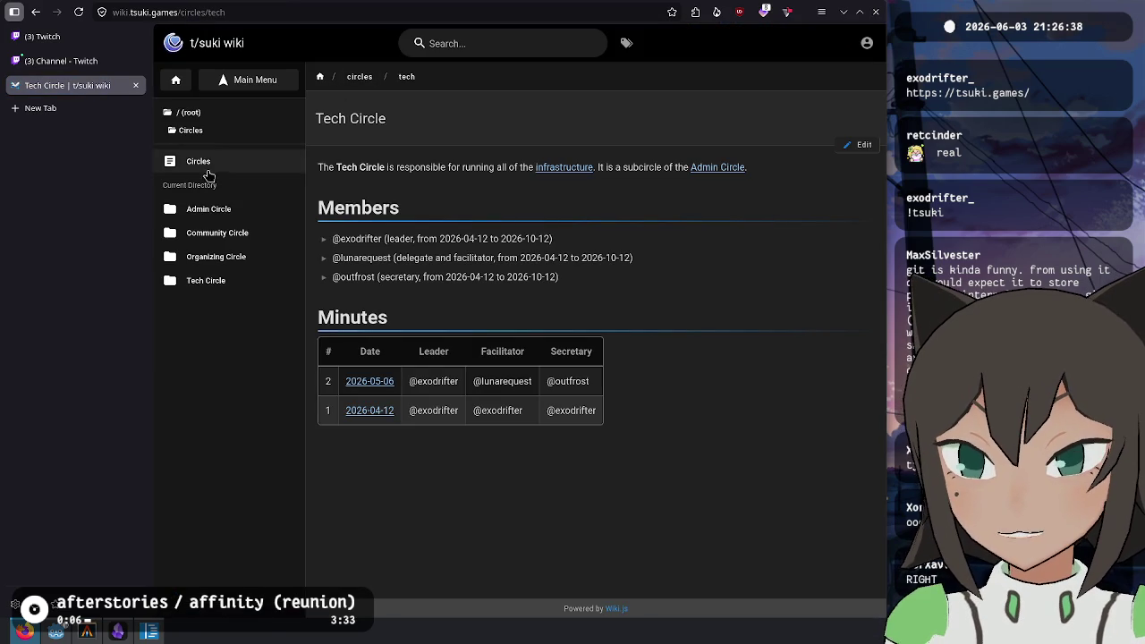
pyautogui.click(217, 233)
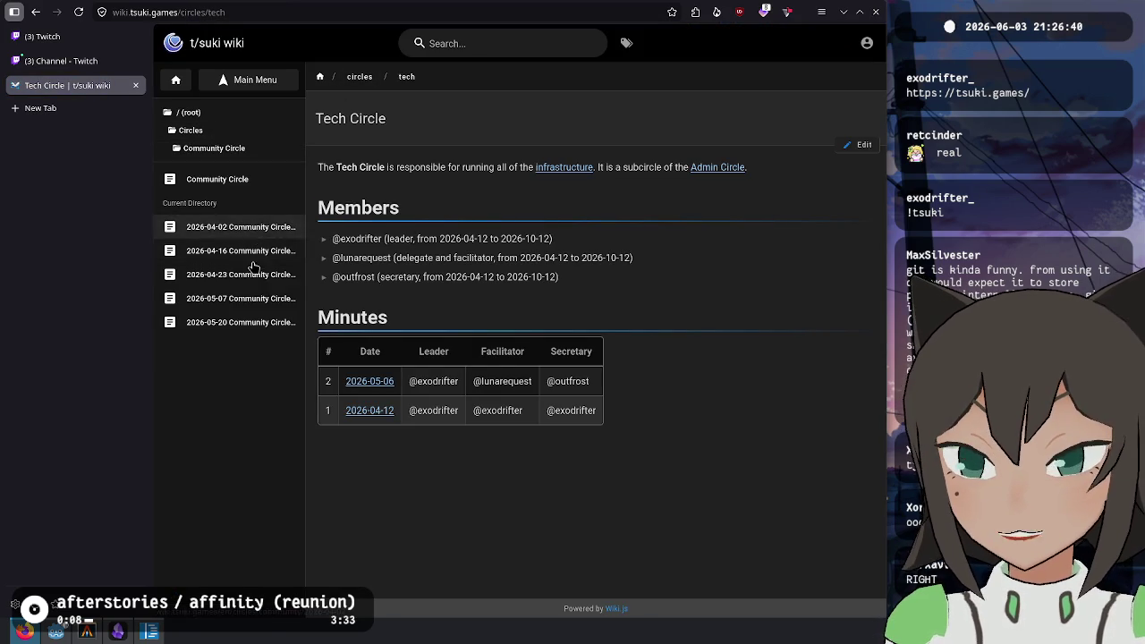
pyautogui.click(255, 323)
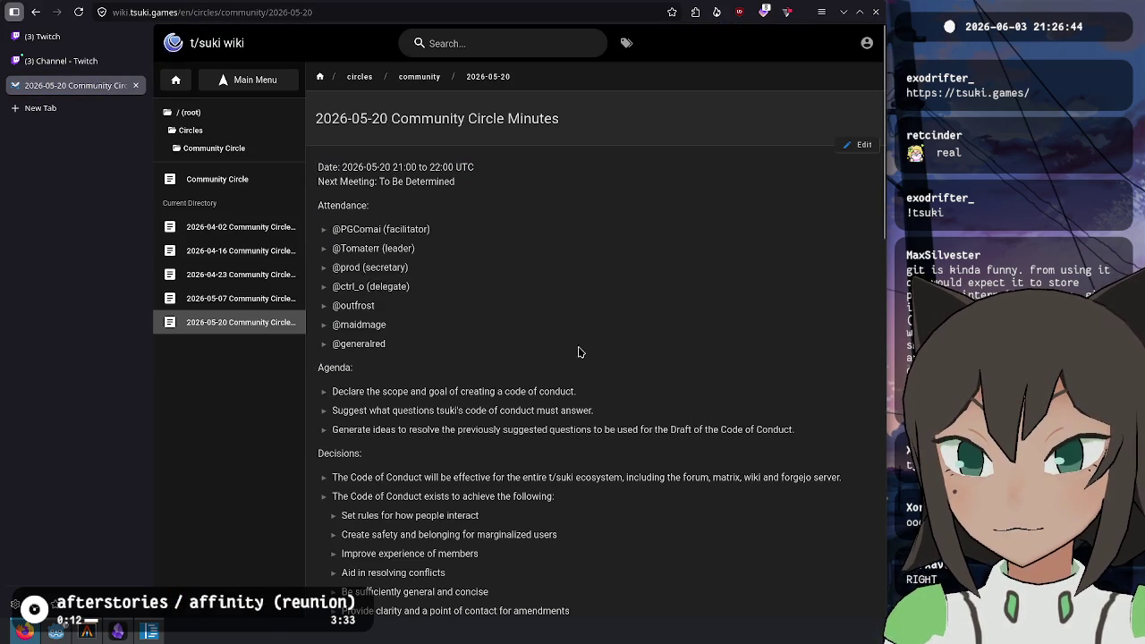
pyautogui.scroll(-5, 575, 358)
pyautogui.moveTo(403, 155); pyautogui.dragTo(639, 232)
pyautogui.click(611, 343)
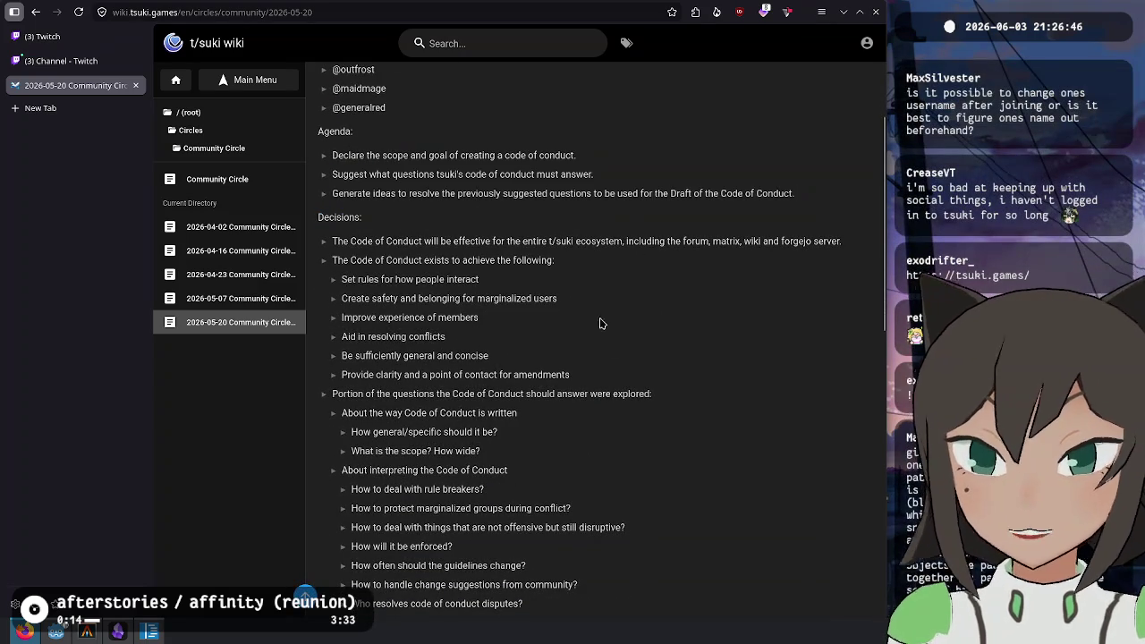
pyautogui.scroll(-10, 514, 283)
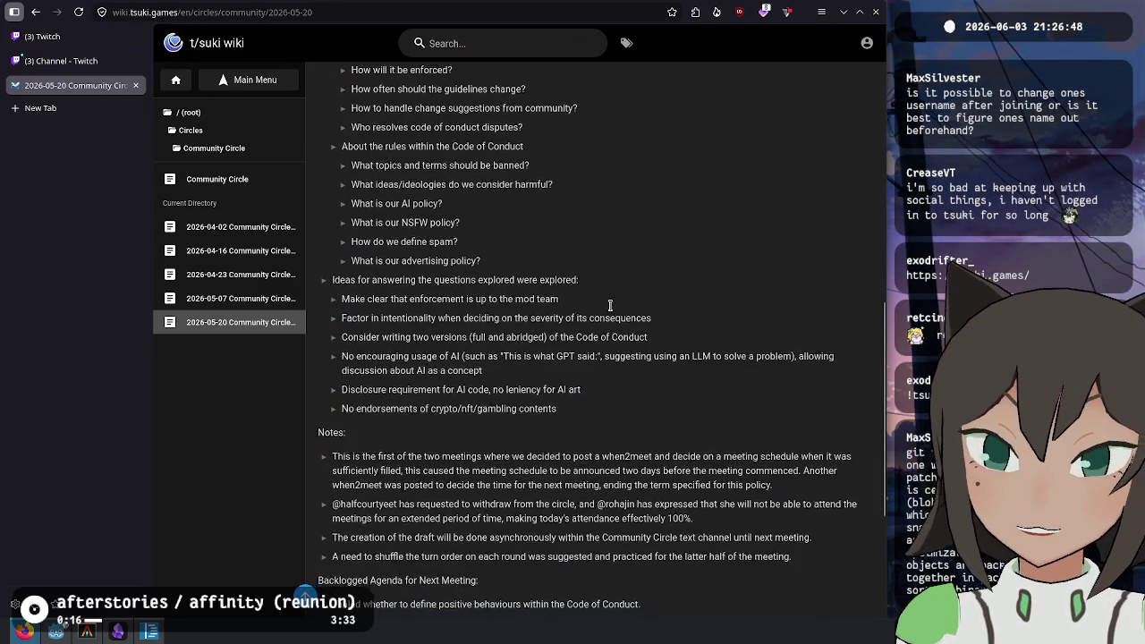
pyautogui.scroll(12, 614, 360)
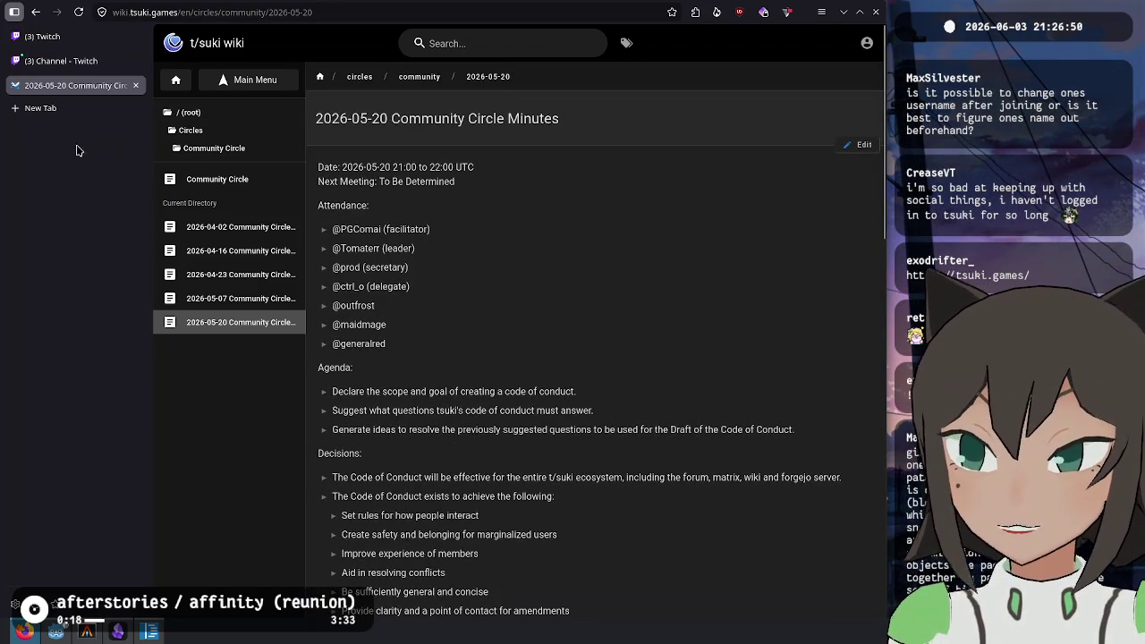
pyautogui.middleClick(75, 79)
pyautogui.click(72, 36)
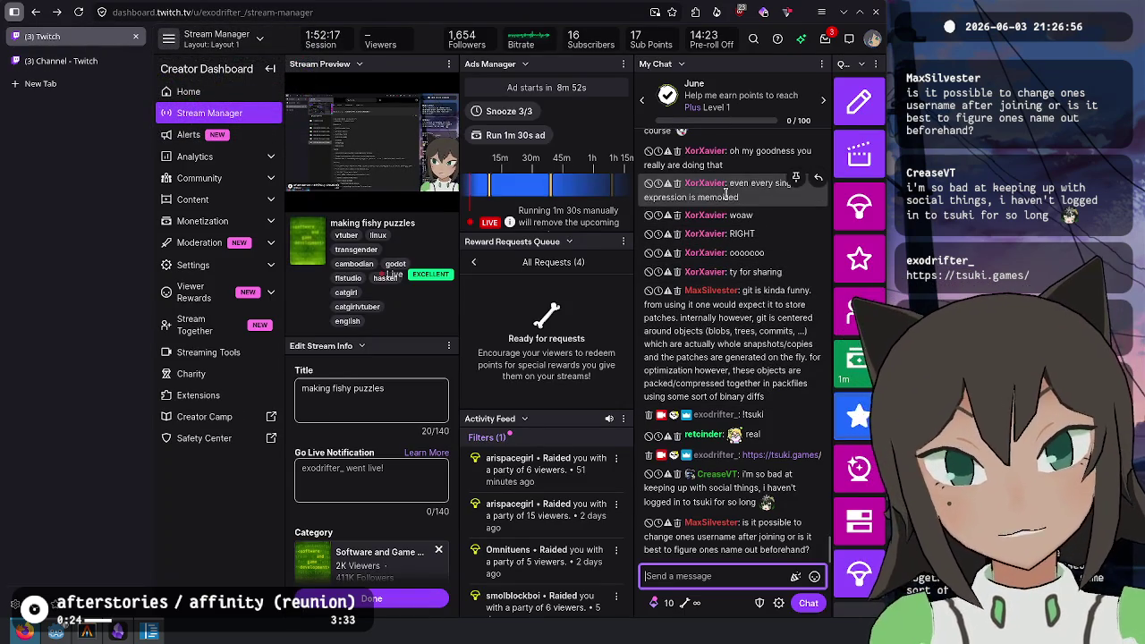
pyautogui.scroll(1, 751, 166)
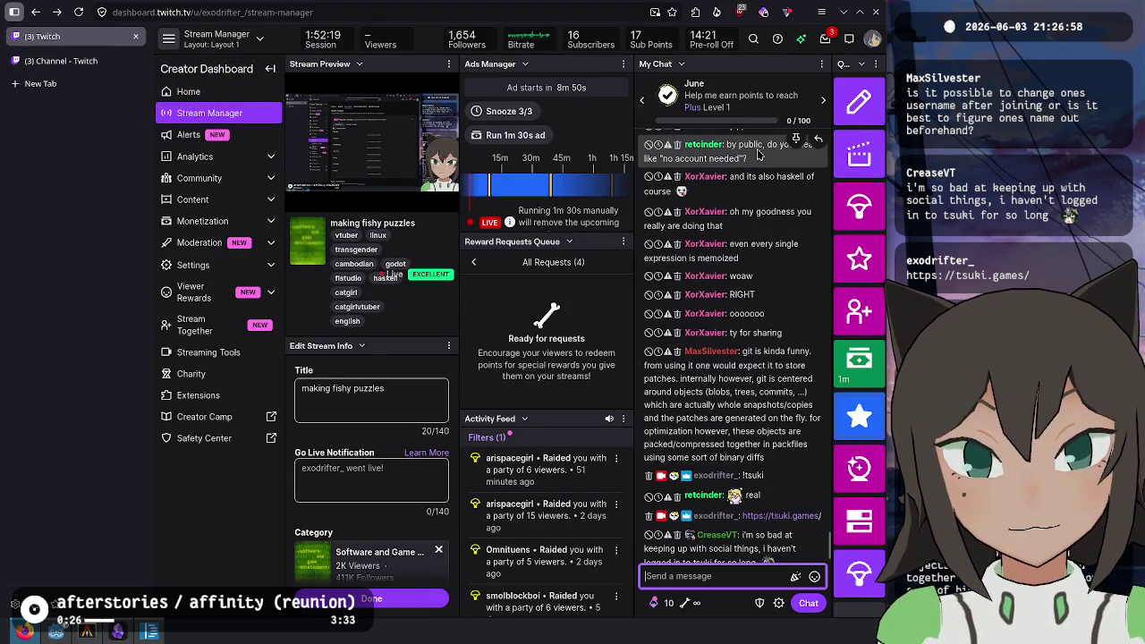
pyautogui.scroll(2, 757, 155)
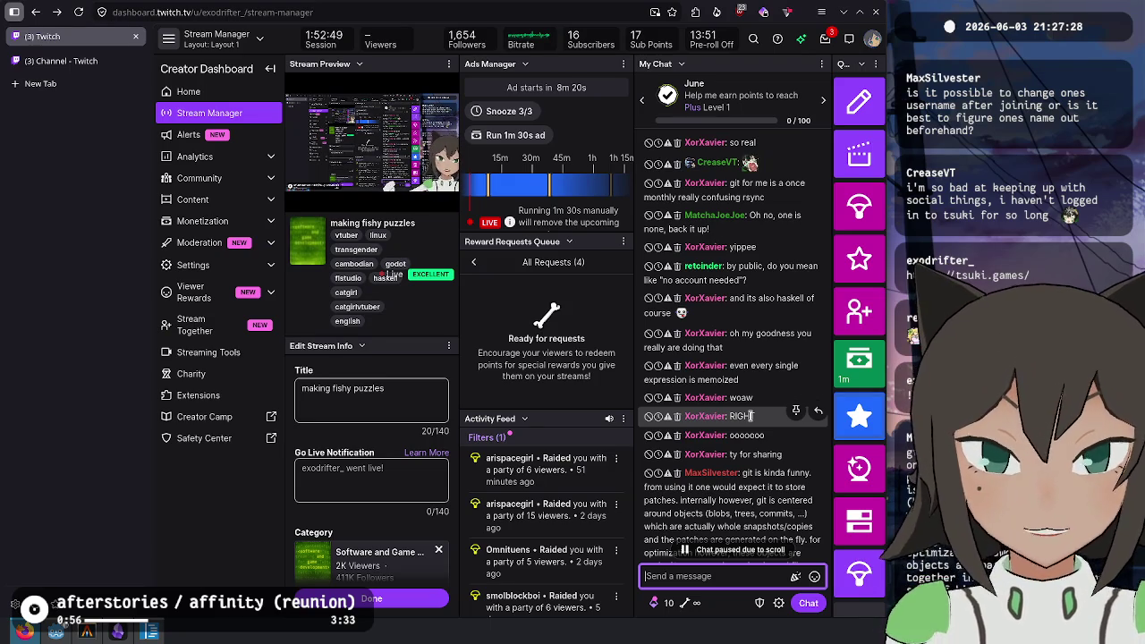
pyautogui.scroll(-1, 751, 416)
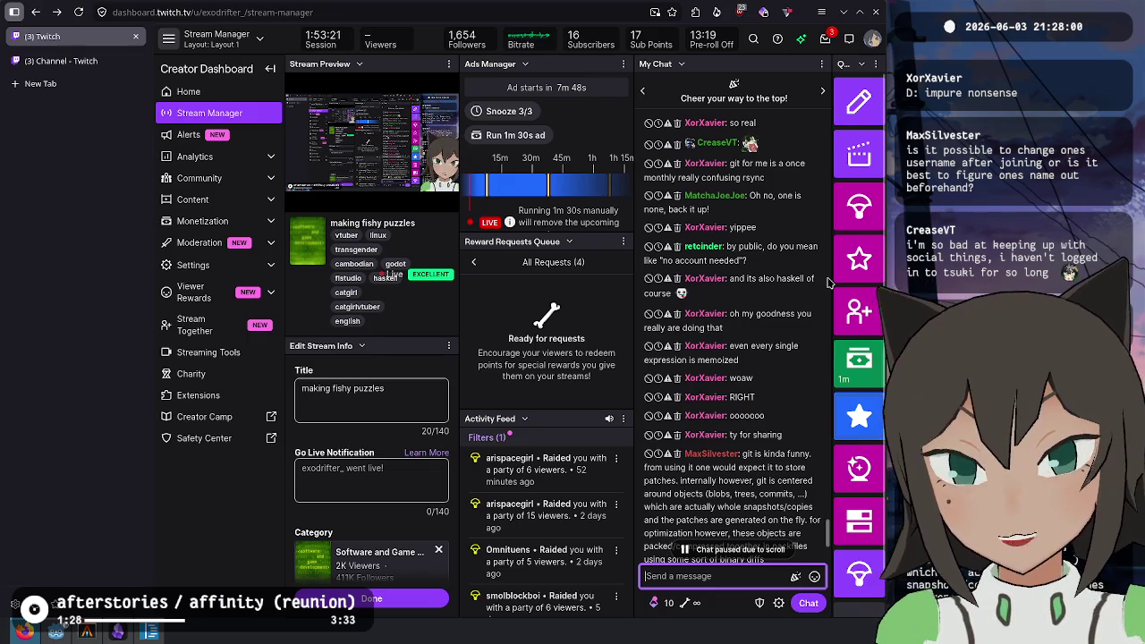
pyautogui.scroll(-3, 724, 284)
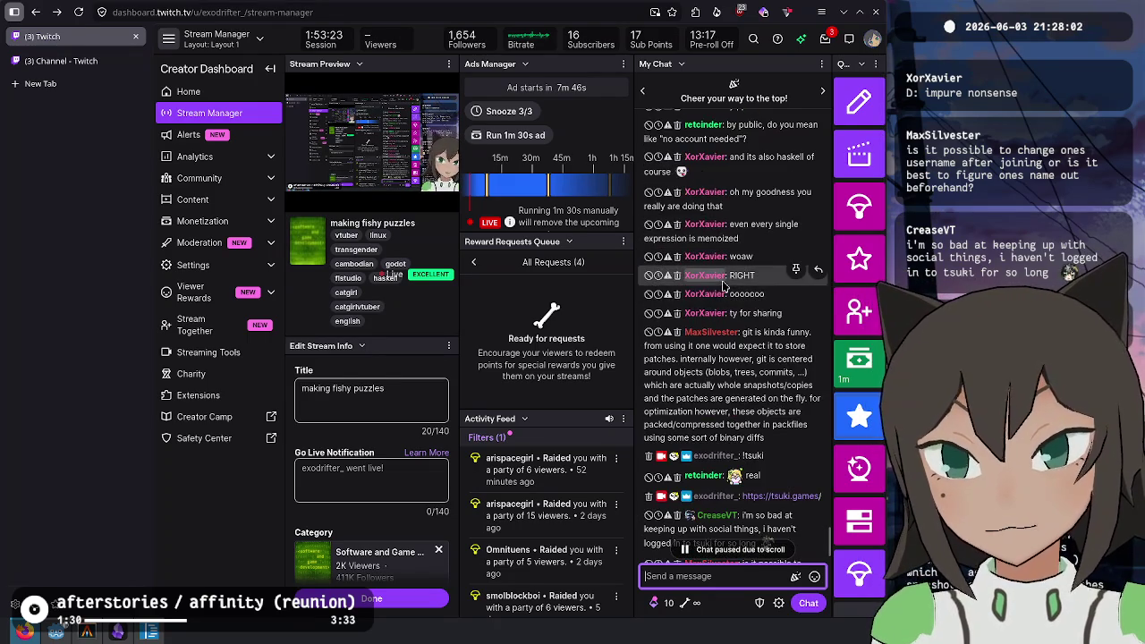
pyautogui.scroll(-2, 720, 288)
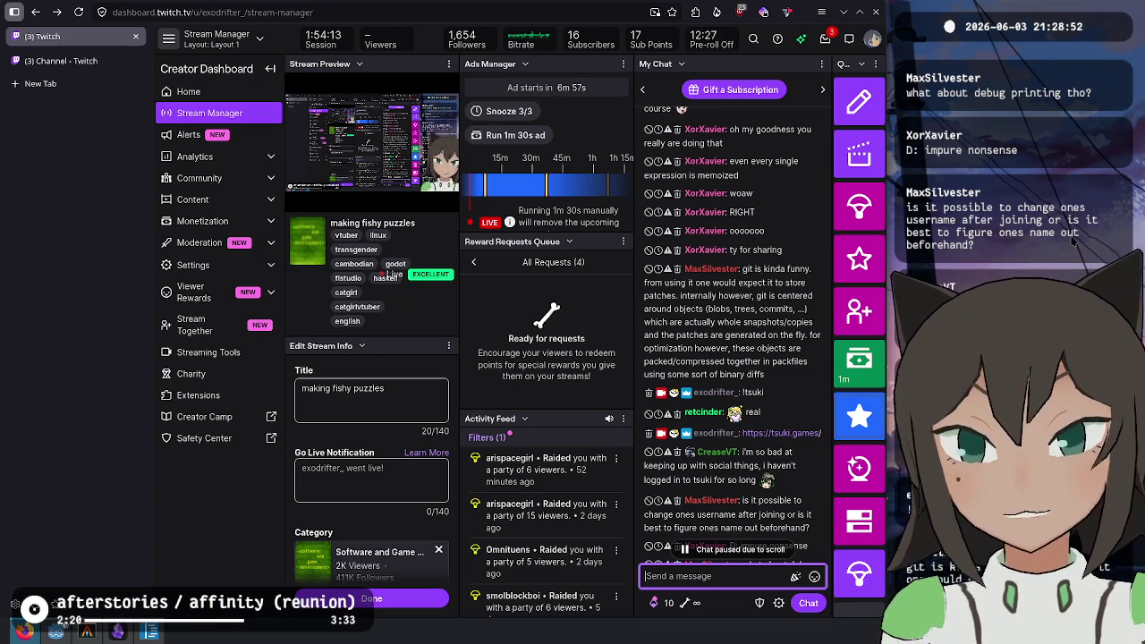
pyautogui.scroll(-2, 716, 322)
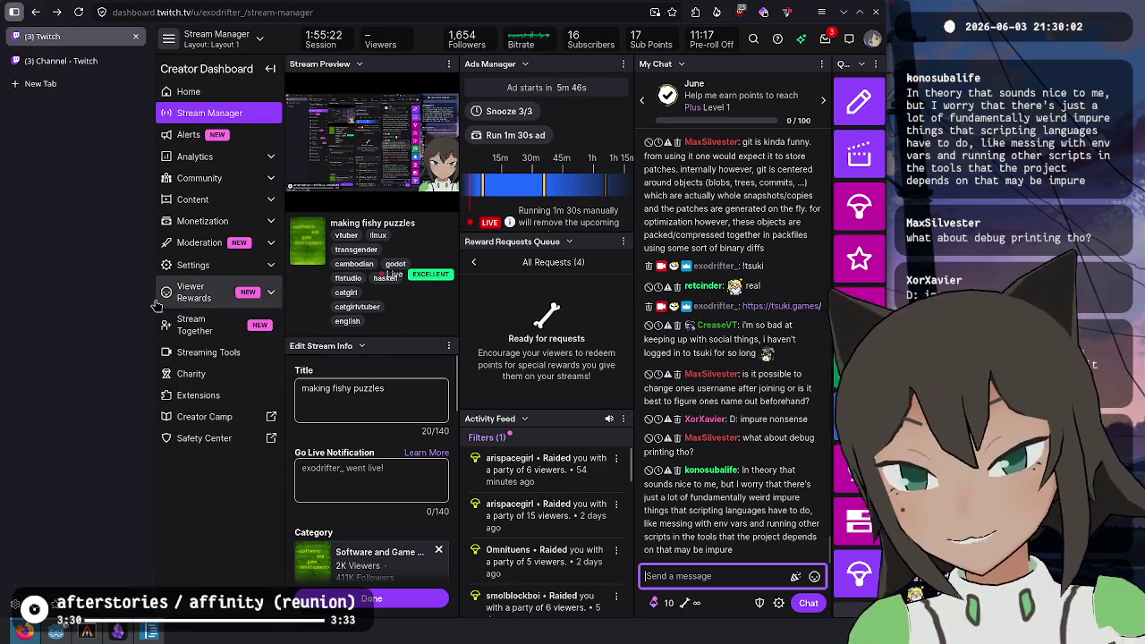
# Search DuckDuckGo in a new tab for 'haskell RealWorld type' and scan the results
pyautogui.hotkey('ctrl', 't')
pyautogui.write('haskell RealWorld')
pyautogui.press('Return')
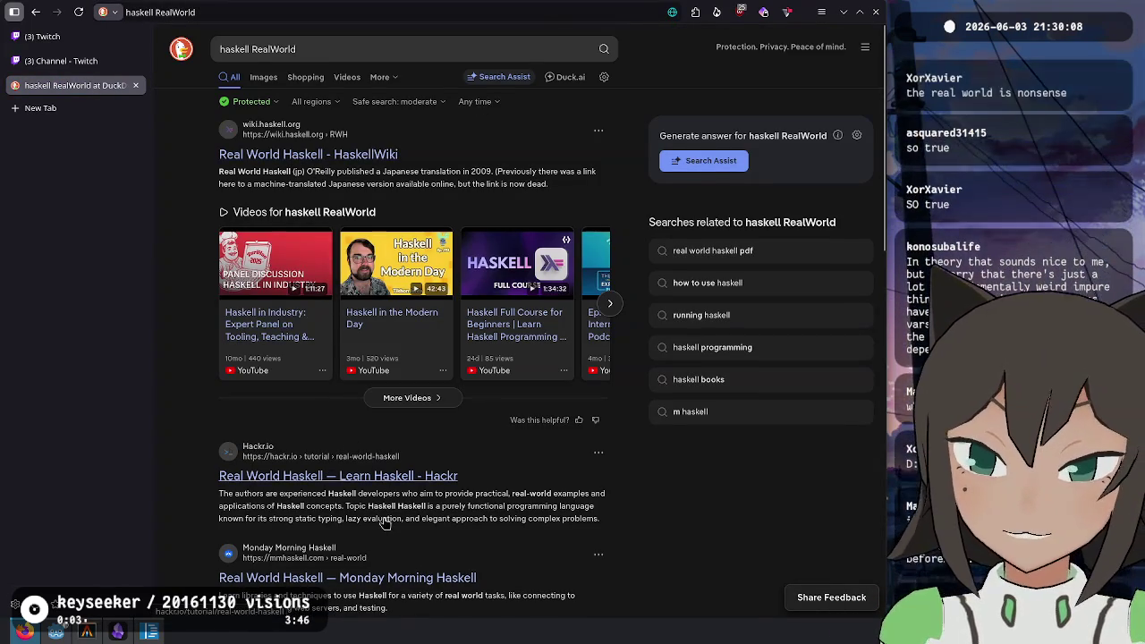
pyautogui.scroll(-5, 384, 523)
pyautogui.scroll(5, 385, 523)
pyautogui.click(403, 48)
pyautogui.write('ty')
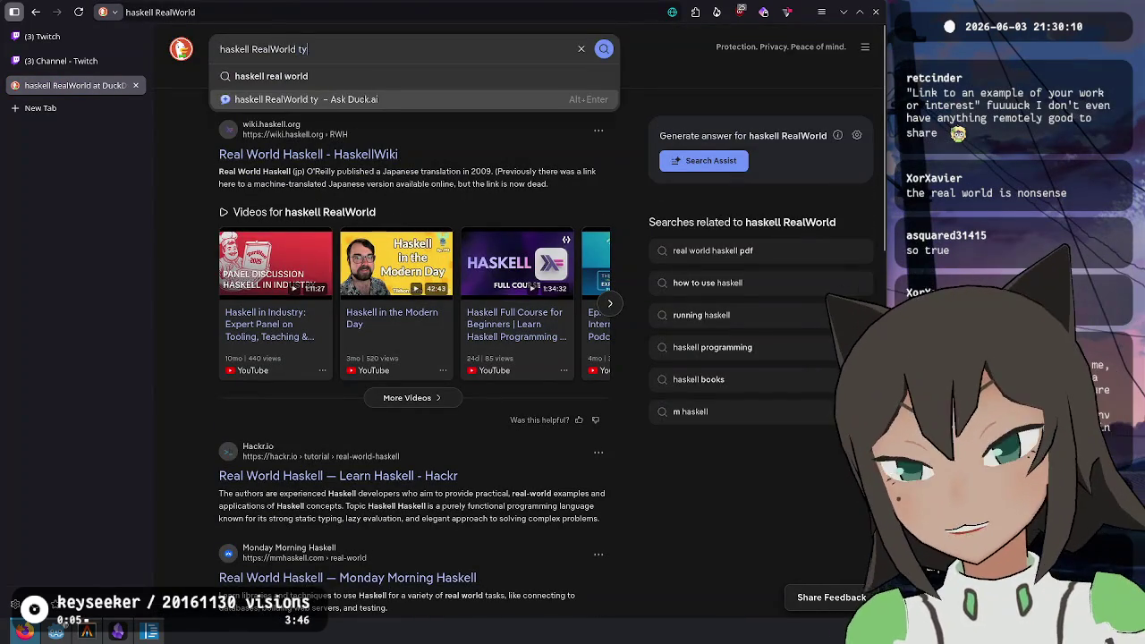
pyautogui.write('pe')
pyautogui.press('Return')
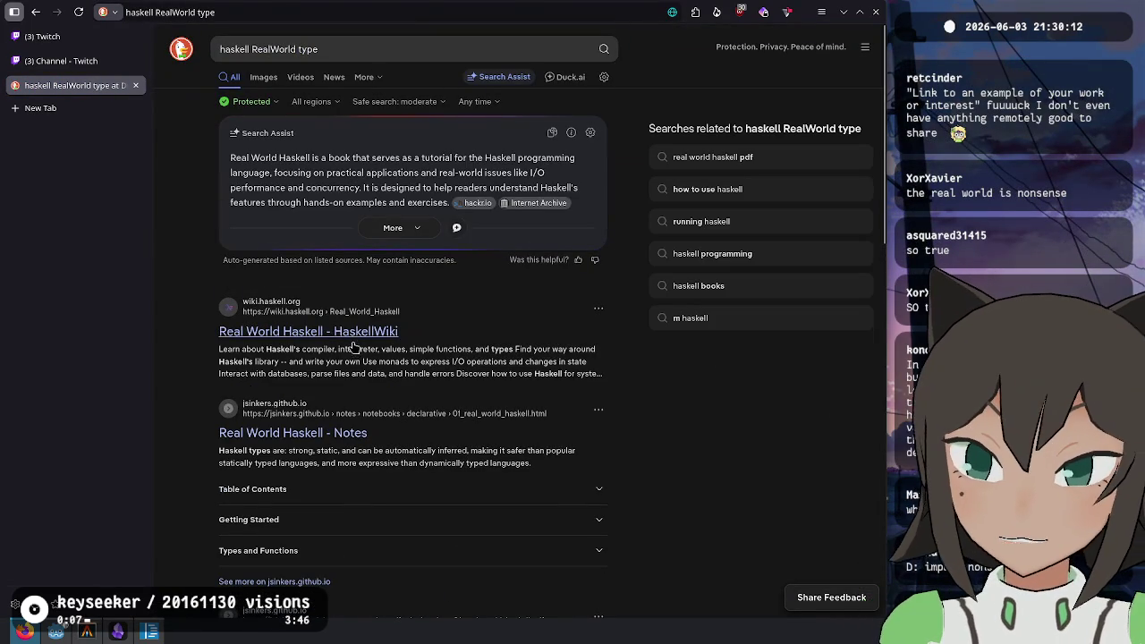
pyautogui.scroll(-5, 357, 358)
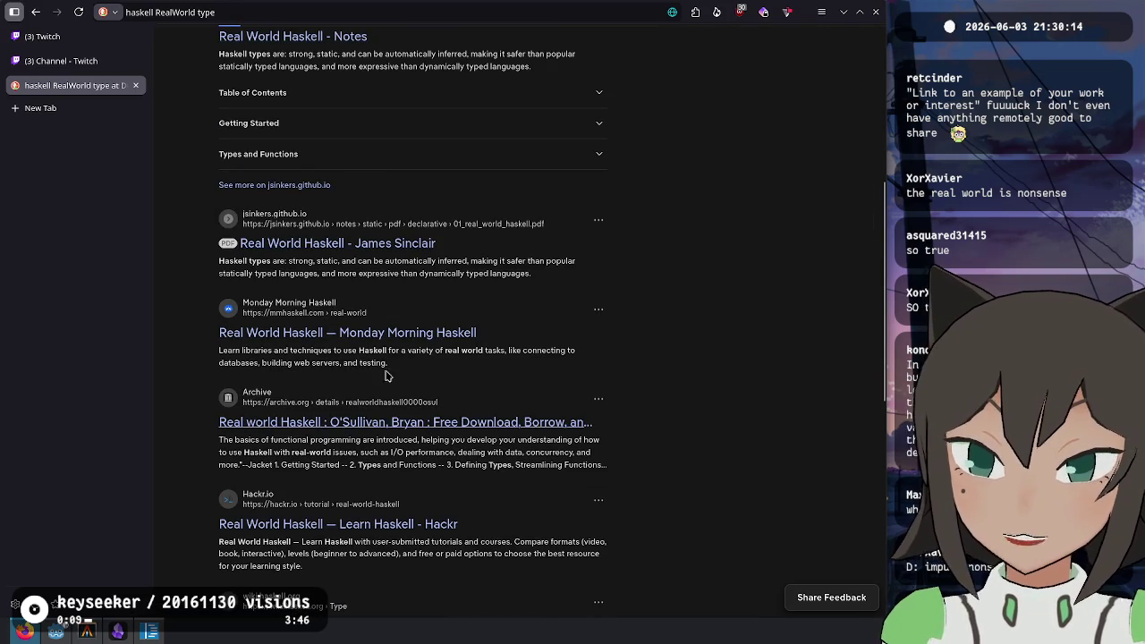
pyautogui.scroll(-4, 724, 340)
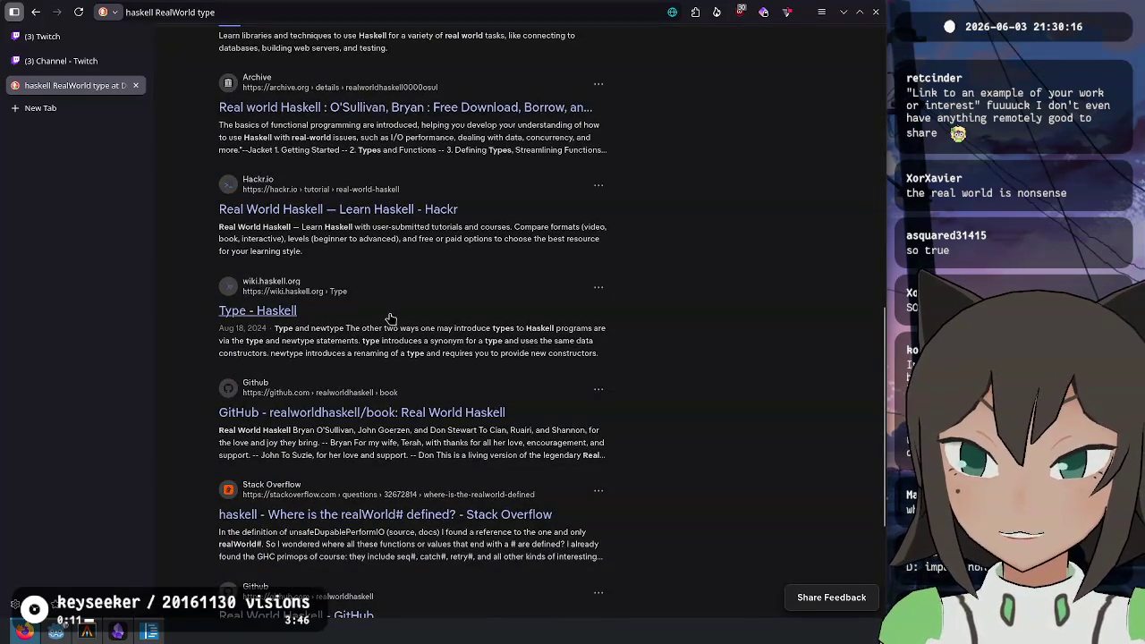
# Search DuckDuckGo for 'hoogle' and open the Haskell - Hoogle result
pyautogui.hotkey('ctrl', 'l')
pyautogui.write('hs')
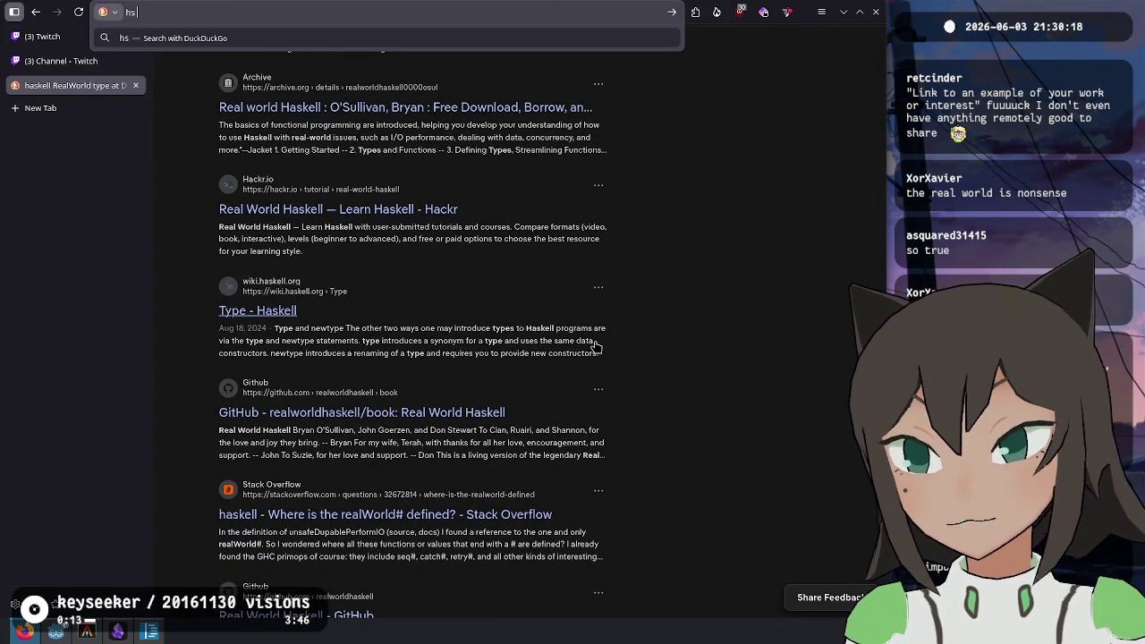
pyautogui.press('BackSpace')
pyautogui.write('oogle')
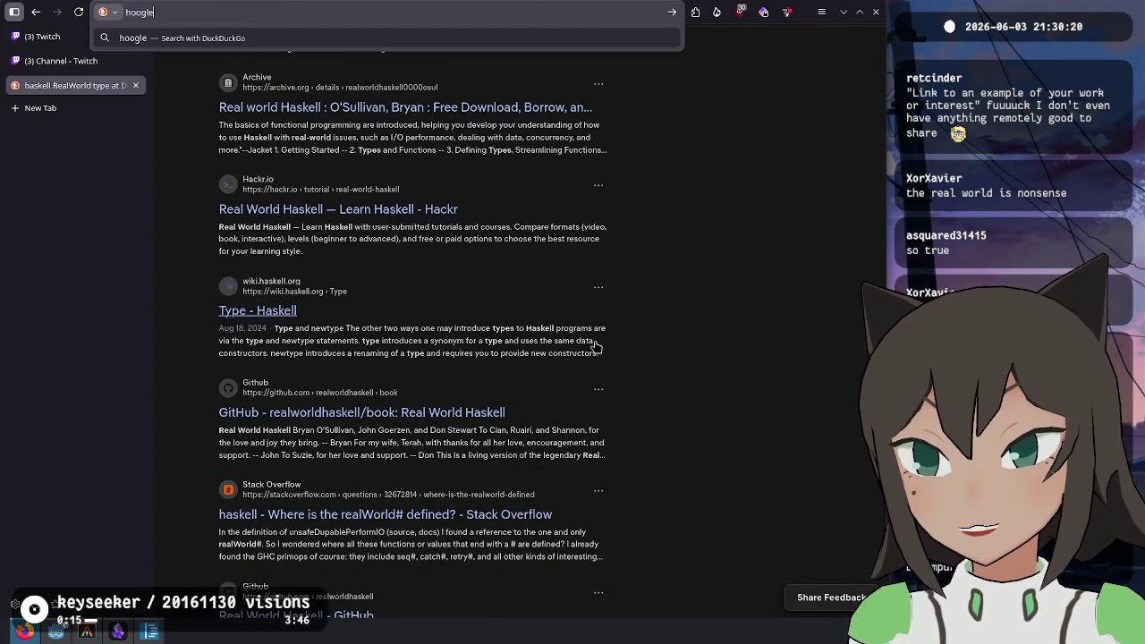
pyautogui.press('Return')
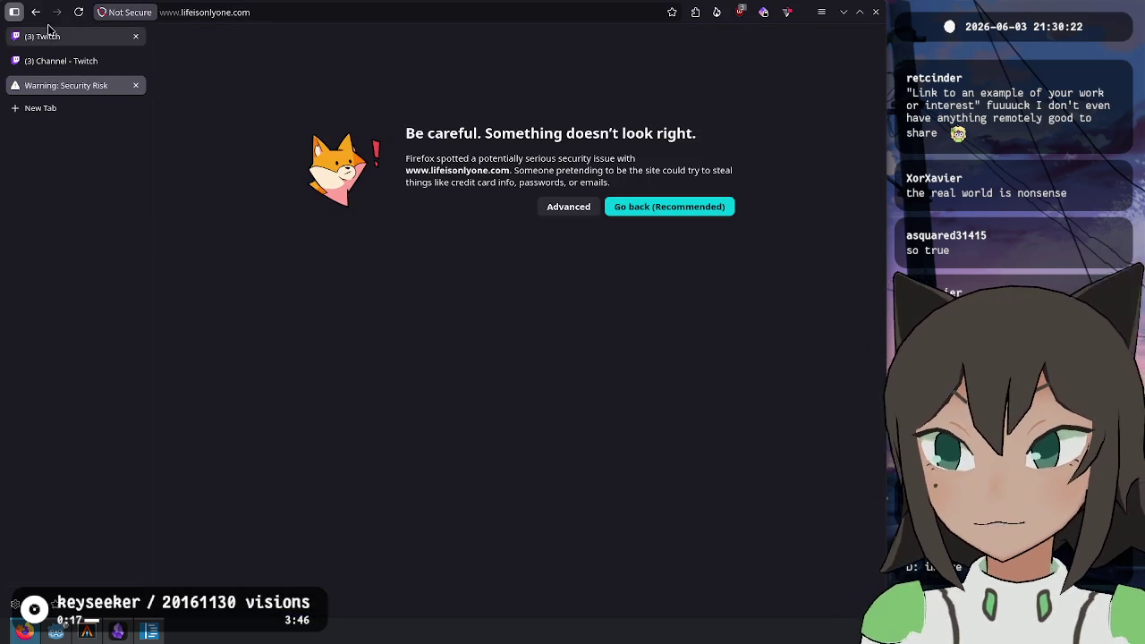
pyautogui.click(35, 12)
pyautogui.click(358, 49)
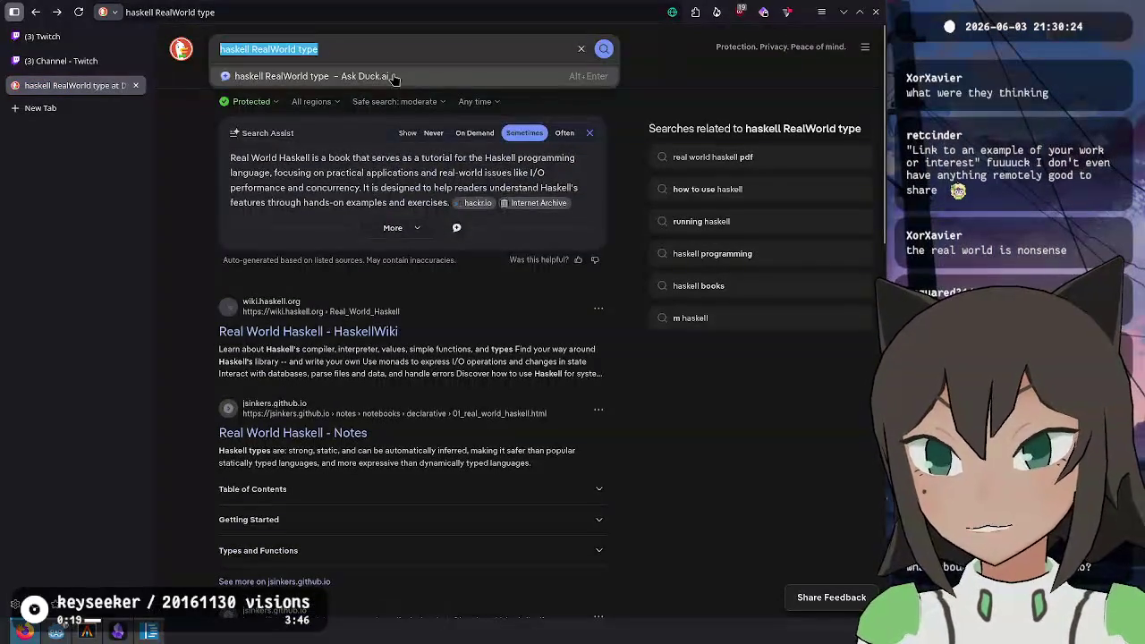
pyautogui.hotkey('ctrl', 'a')
pyautogui.write('hoogle')
pyautogui.press('Return')
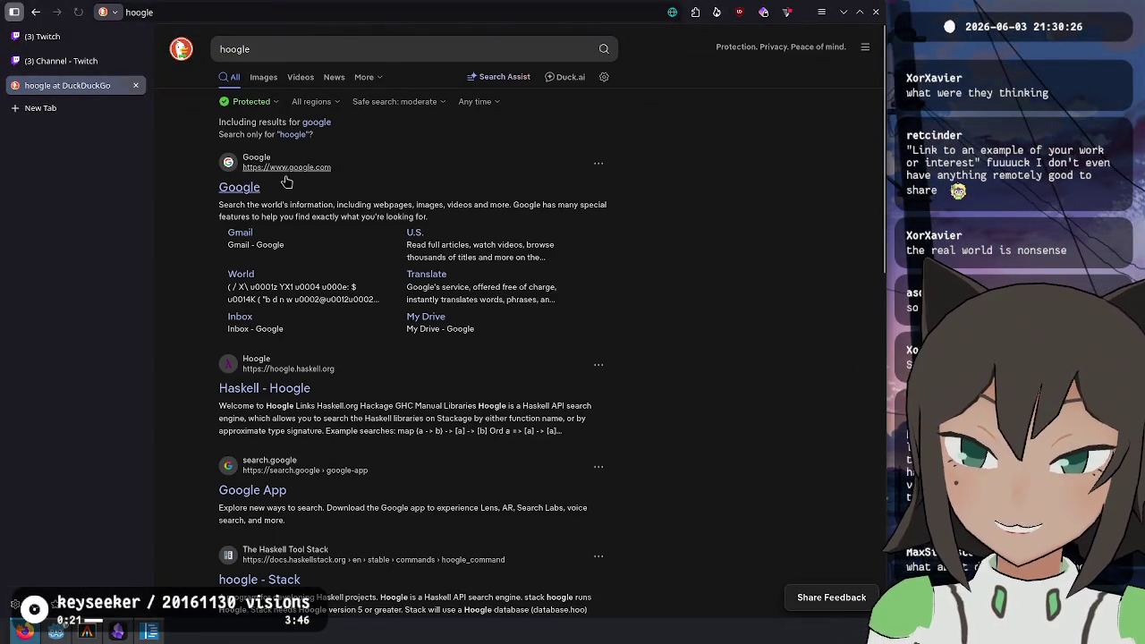
pyautogui.click(266, 388)
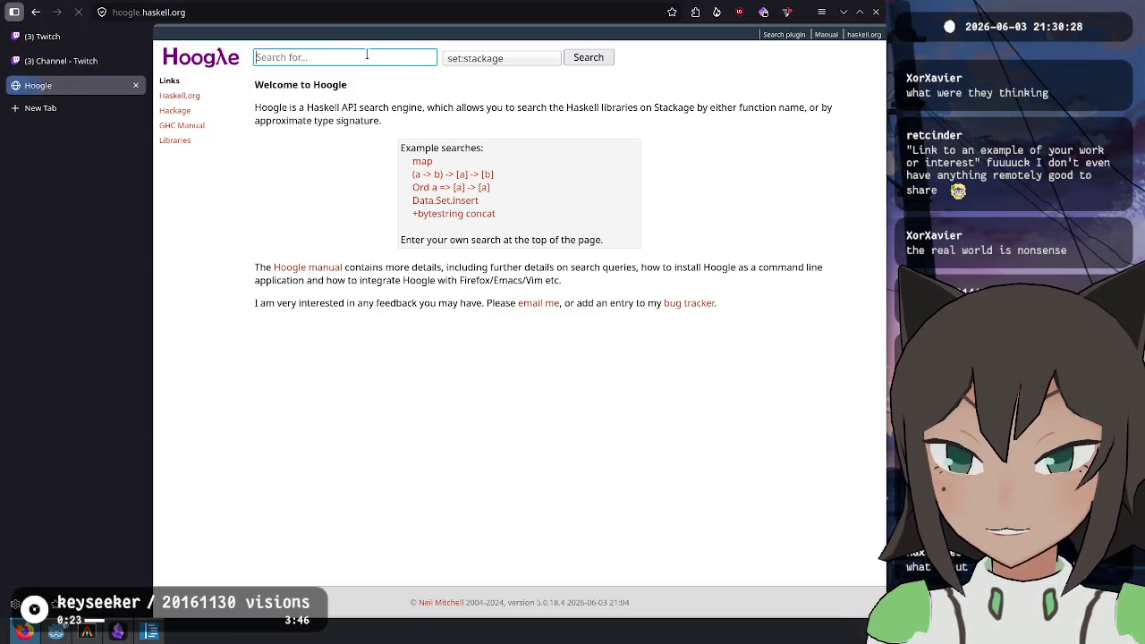
# Search Hoogle for RealWorld and open the data RealWorld source definition
pyautogui.write('Re')
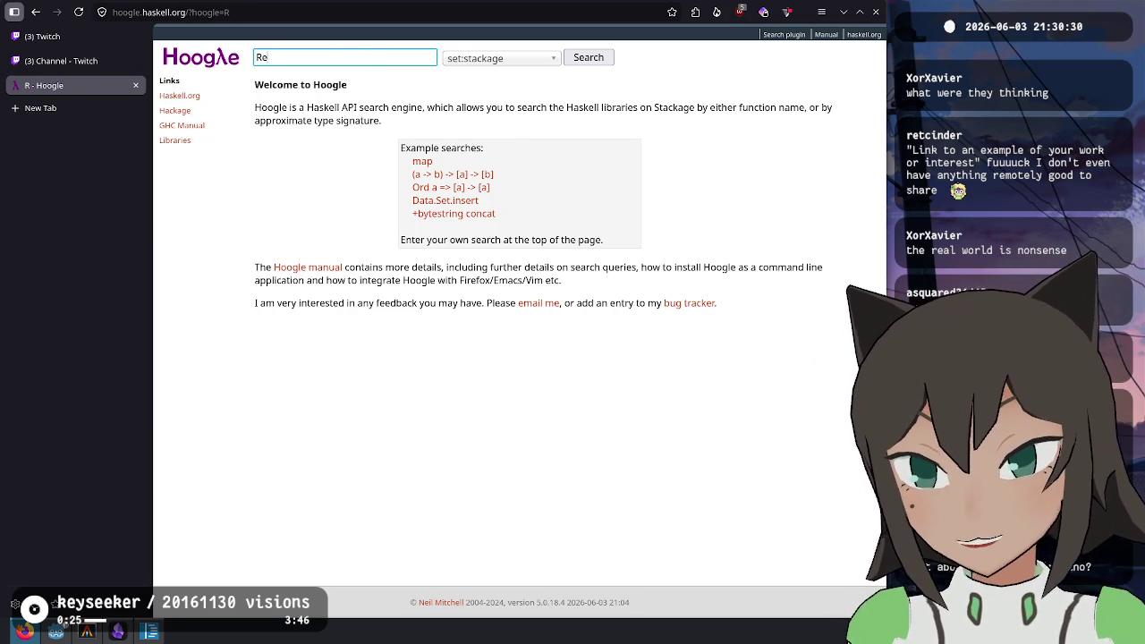
pyautogui.write('alWorld')
pyautogui.click(308, 113)
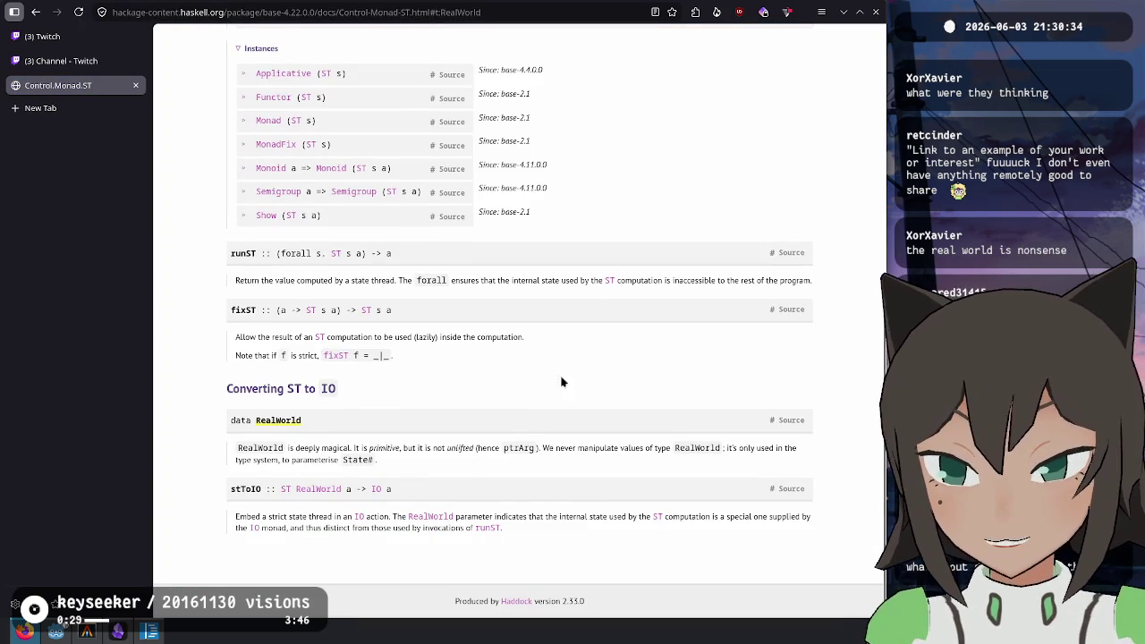
pyautogui.click(791, 422)
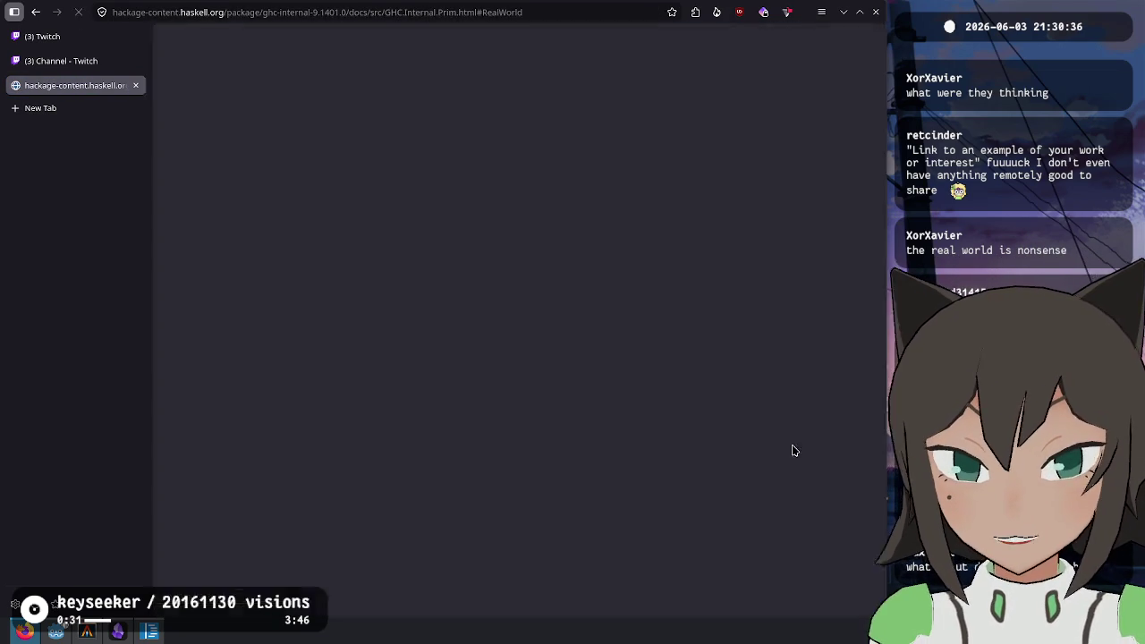
# Find RealWorld occurrences in the GHC.Internal.Prim source and select RealWorld in a State# signature
pyautogui.hotkey('ctrl', 'f')
pyautogui.write('RealWorld')
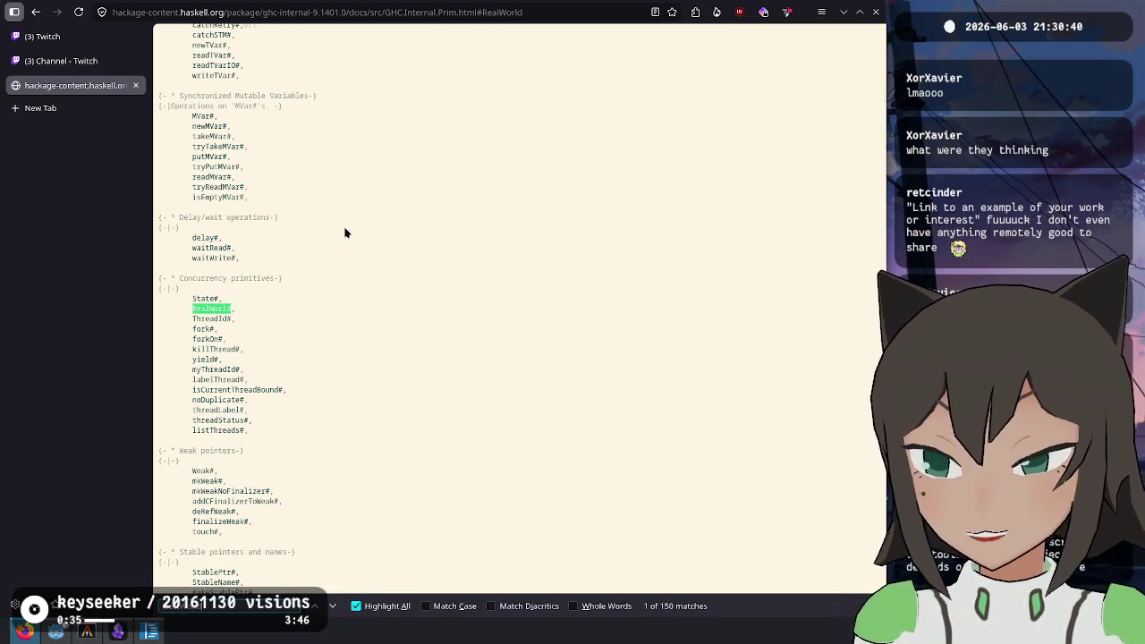
pyautogui.press('Return')
pyautogui.press('Return')
pyautogui.press('Escape')
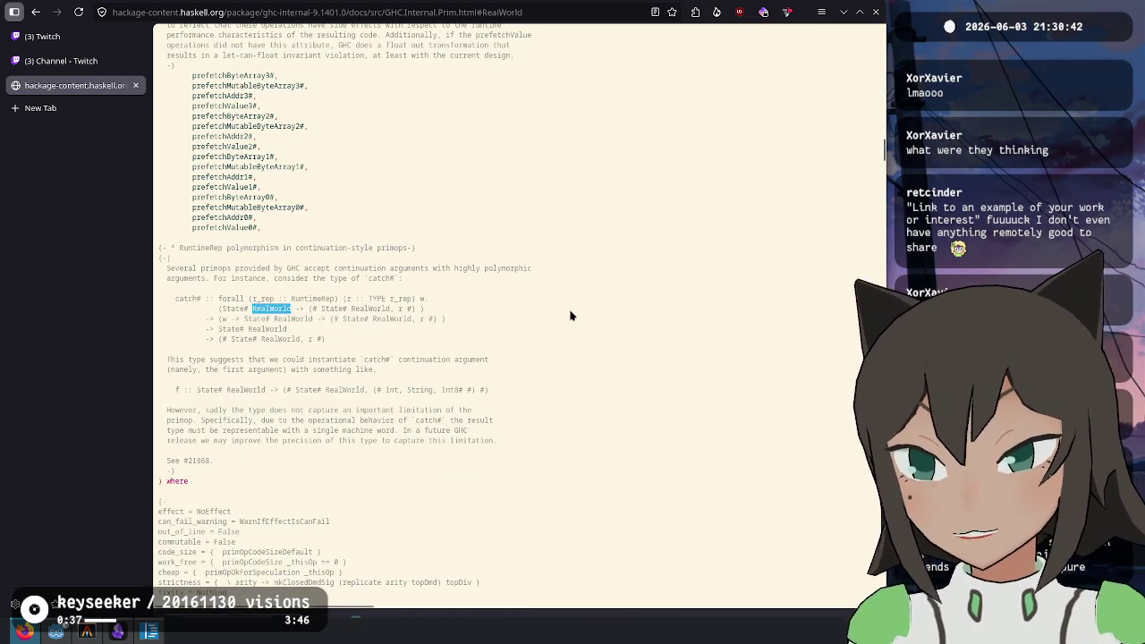
pyautogui.scroll(7, 451, 354)
pyautogui.scroll(-4, 478, 371)
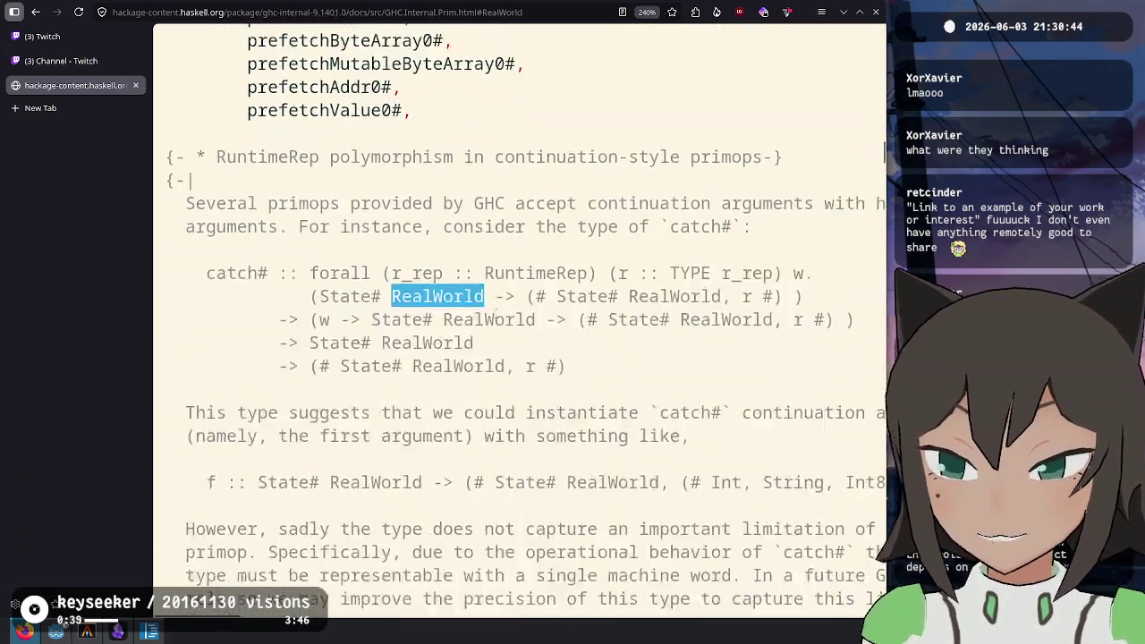
pyautogui.hotkey('ctrl', 'f')
pyautogui.press('Return')
pyautogui.press('Return')
pyautogui.press('Return')
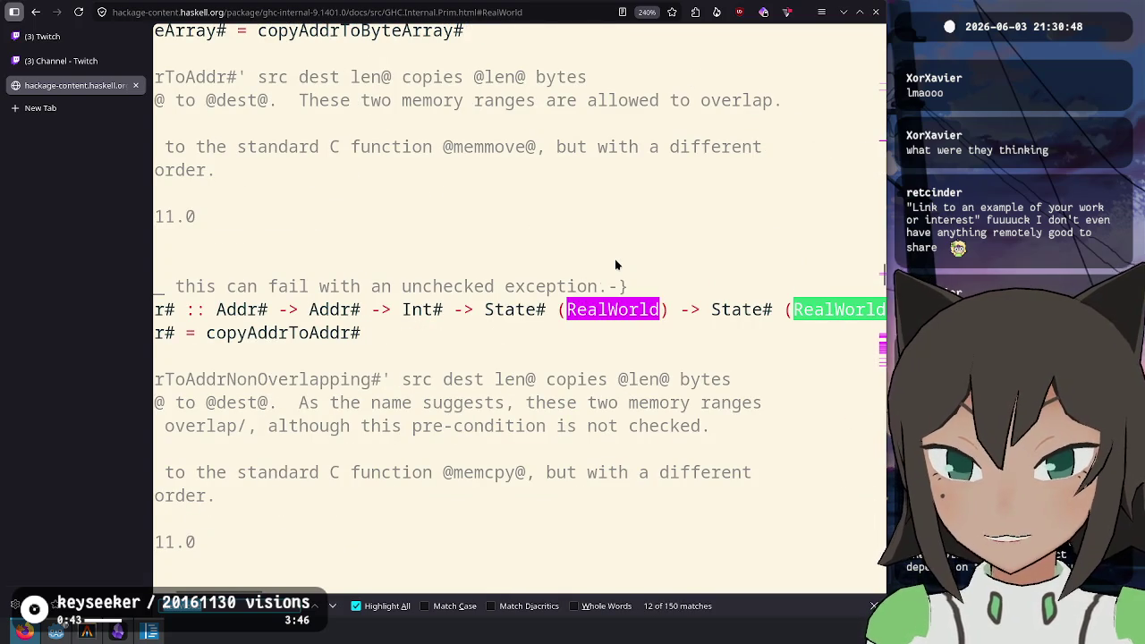
pyautogui.press('Escape')
pyautogui.moveTo(482, 310)
pyautogui.mouseDown()
pyautogui.moveTo(876, 309)
pyautogui.moveTo(758, 309)
pyautogui.mouseUp()
pyautogui.click(683, 311)
pyautogui.doubleClick(741, 311)
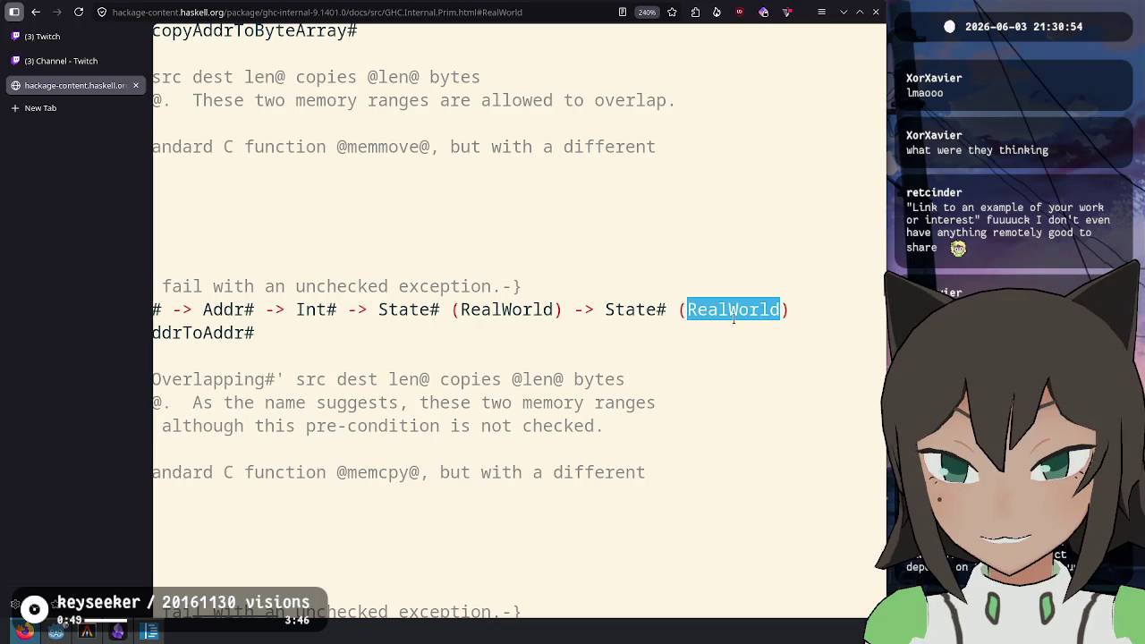
# Return to the Control.Monad.ST docs, read the 'RealWorld is deeply magical' paragraph, then switch to Twitch
pyautogui.click(36, 13)
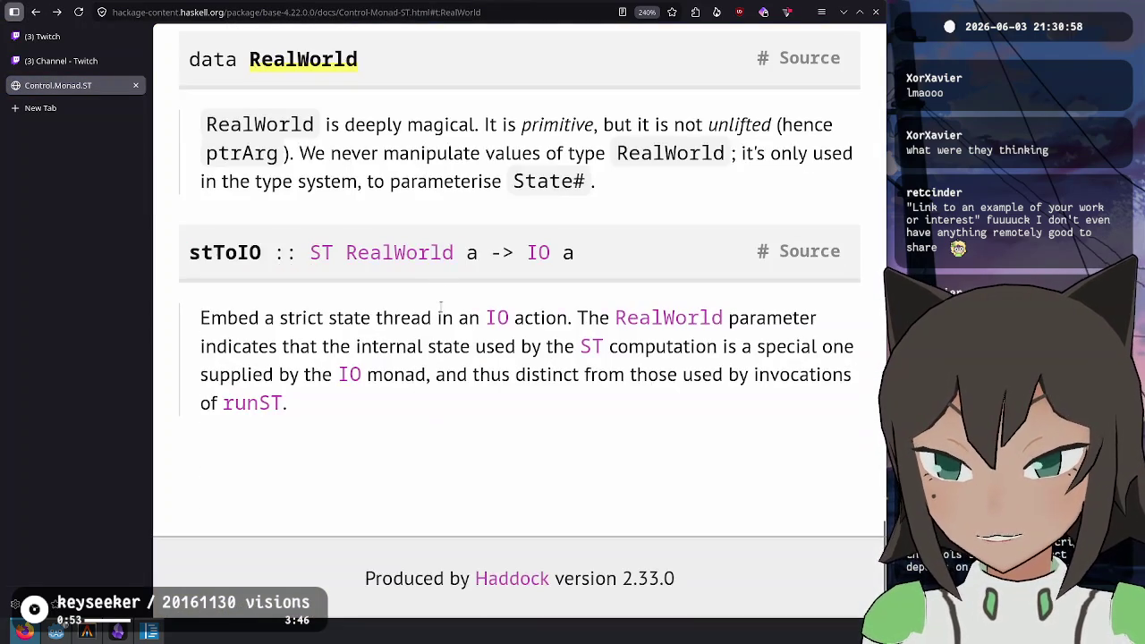
pyautogui.scroll(2, 440, 309)
pyautogui.moveTo(325, 310)
pyautogui.mouseDown()
pyautogui.moveTo(439, 338)
pyautogui.moveTo(474, 310)
pyautogui.moveTo(605, 310)
pyautogui.moveTo(563, 295)
pyautogui.moveTo(730, 342)
pyautogui.moveTo(797, 299)
pyautogui.moveTo(119, 343)
pyautogui.mouseUp()
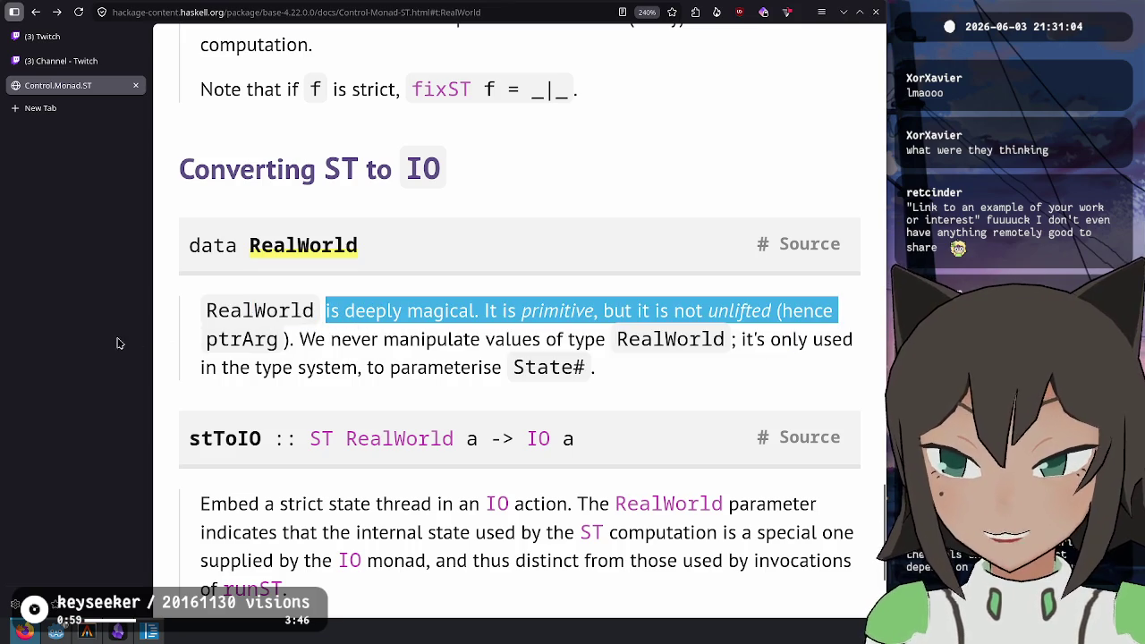
pyautogui.moveTo(226, 339)
pyautogui.mouseDown()
pyautogui.moveTo(815, 339)
pyautogui.moveTo(226, 402)
pyautogui.moveTo(535, 405)
pyautogui.mouseUp()
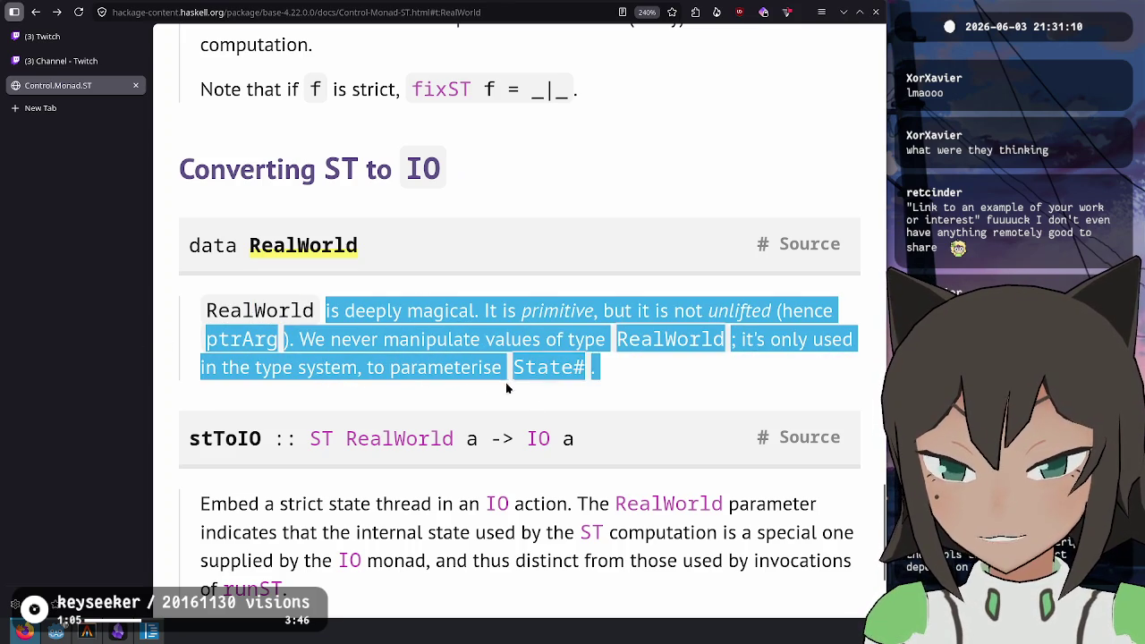
pyautogui.click(594, 383)
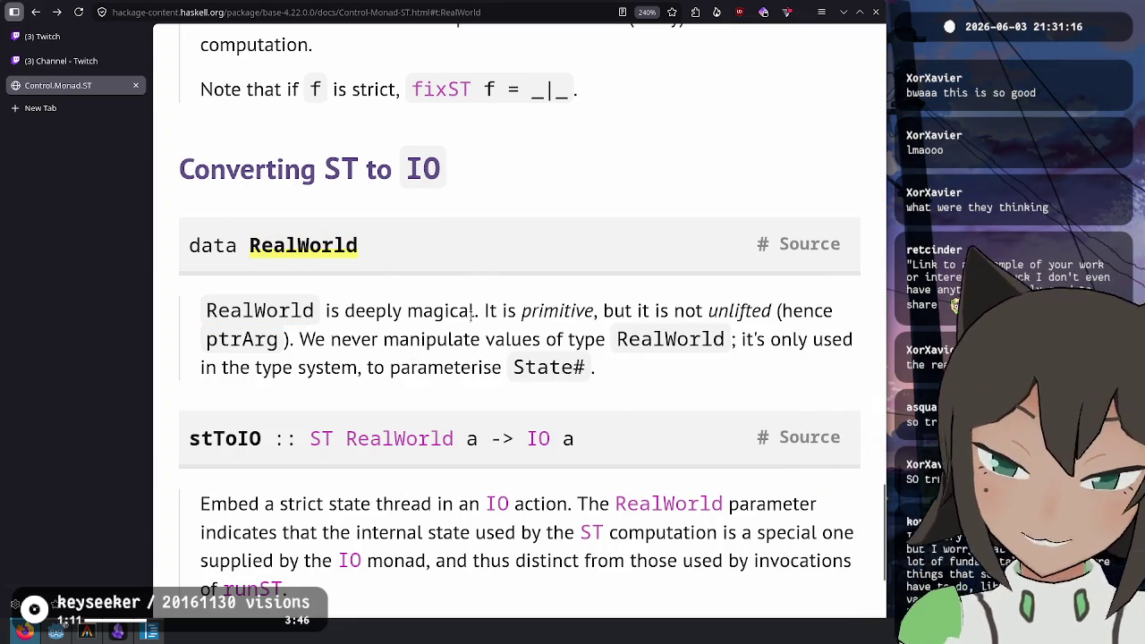
pyautogui.moveTo(483, 322)
pyautogui.mouseDown()
pyautogui.moveTo(187, 325)
pyautogui.moveTo(421, 340)
pyautogui.moveTo(480, 315)
pyautogui.mouseUp()
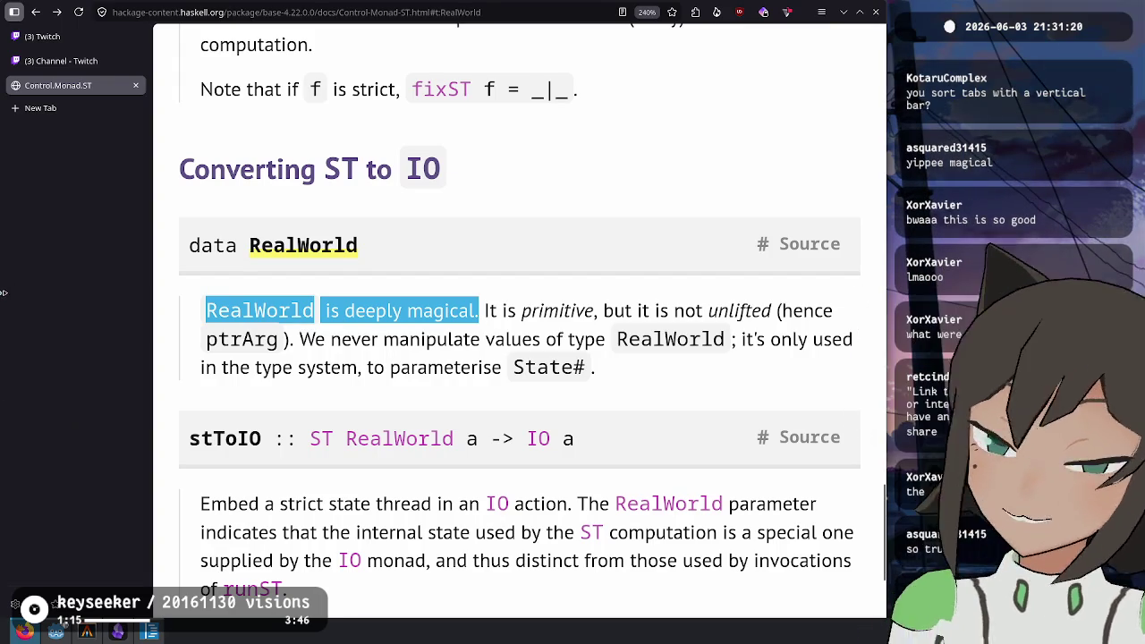
pyautogui.click(596, 241)
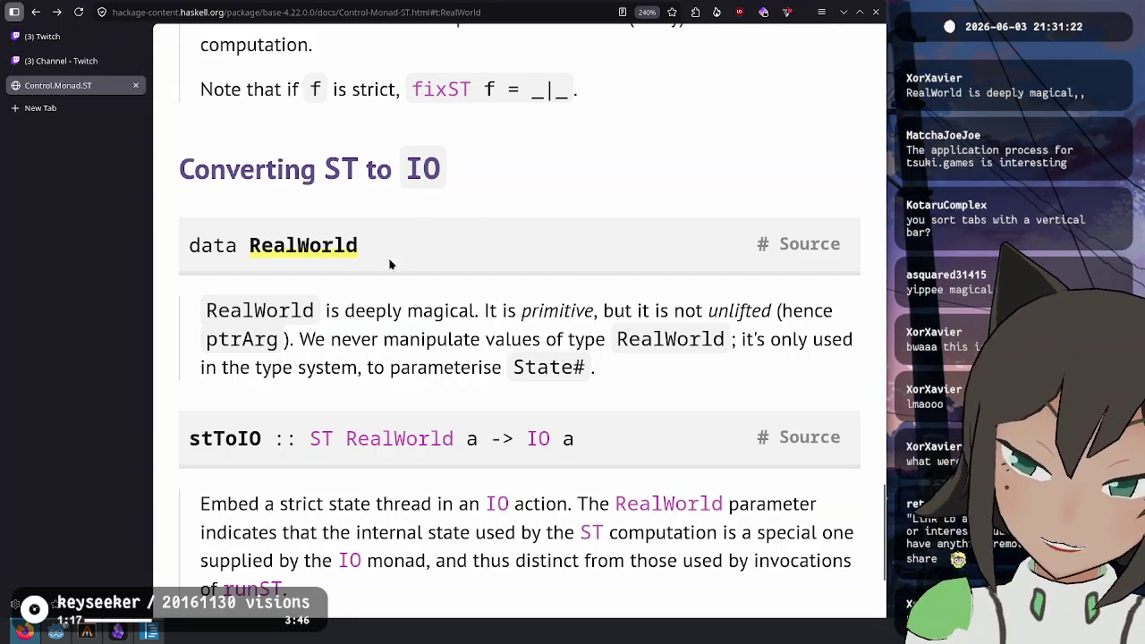
pyautogui.moveTo(76, 40)
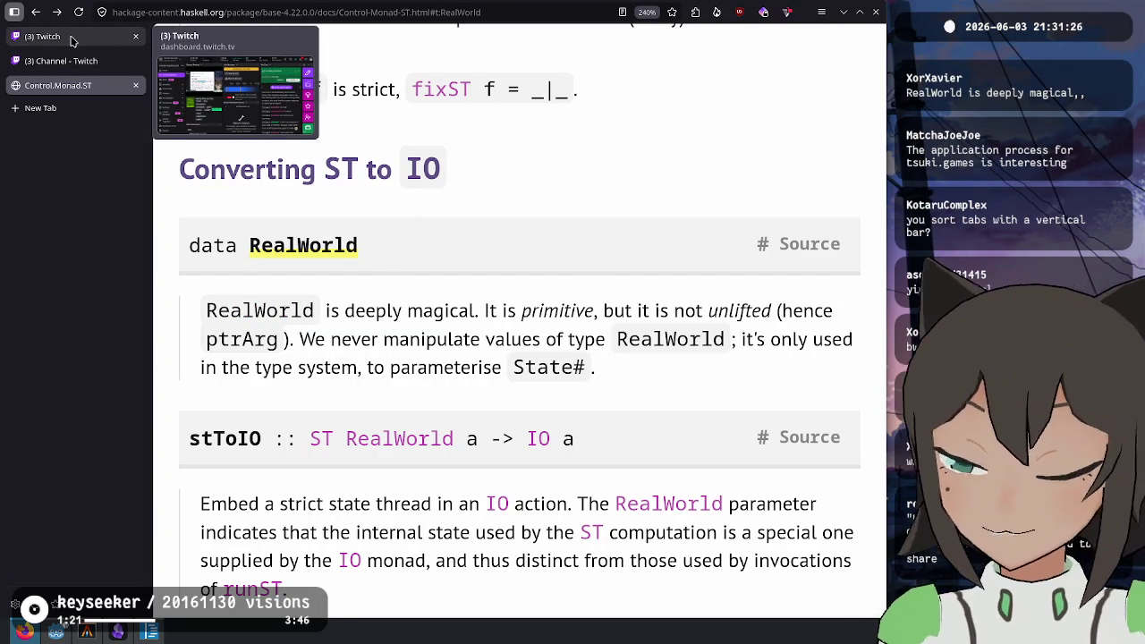
pyautogui.click(73, 40)
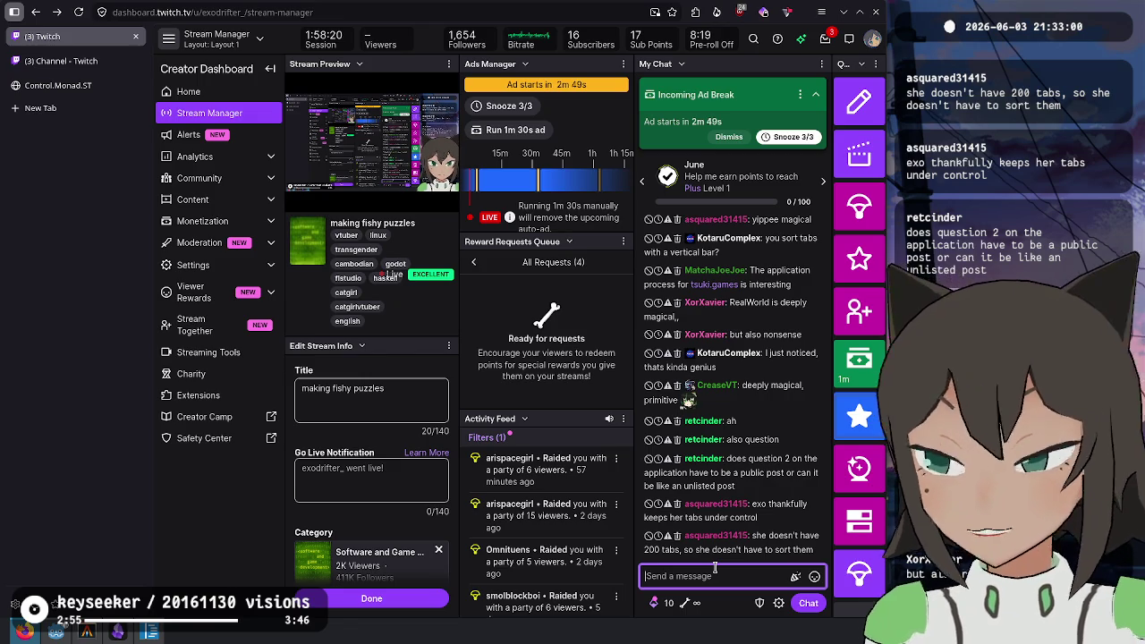
# Switch to the Control.Monad.ST docs tab and drag it upward in the vertical tab list
pyautogui.click(74, 84)
pyautogui.moveTo(74, 85)
pyautogui.mouseDown()
pyautogui.moveTo(89, 83)
pyautogui.moveTo(94, 51)
pyautogui.moveTo(101, 102)
pyautogui.mouseUp()
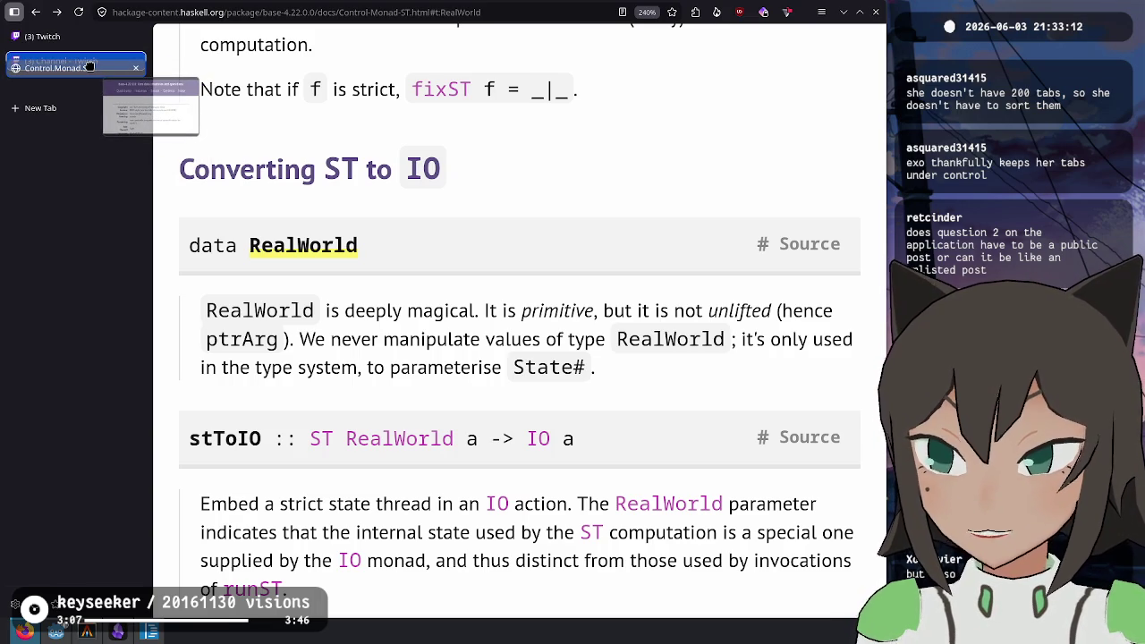
# Drag the Control.Monad.ST tab toward the top, cancelling each 'Create tab group' prompt
pyautogui.moveTo(89, 67); pyautogui.dragTo(90, 69)
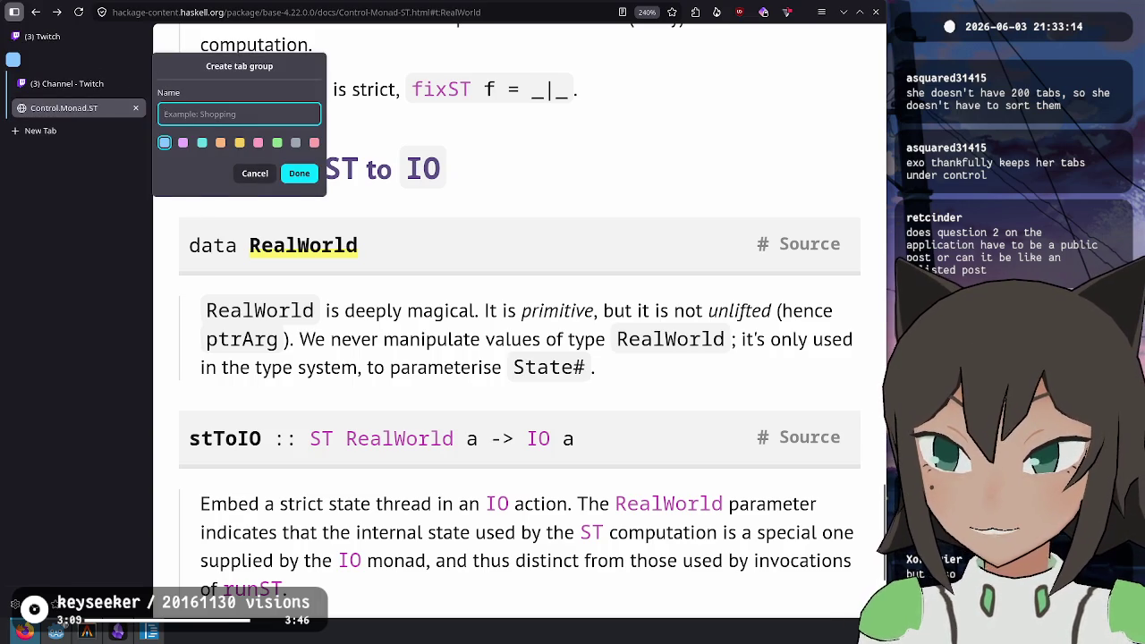
pyautogui.click(261, 173)
pyautogui.moveTo(56, 111); pyautogui.dragTo(88, 54)
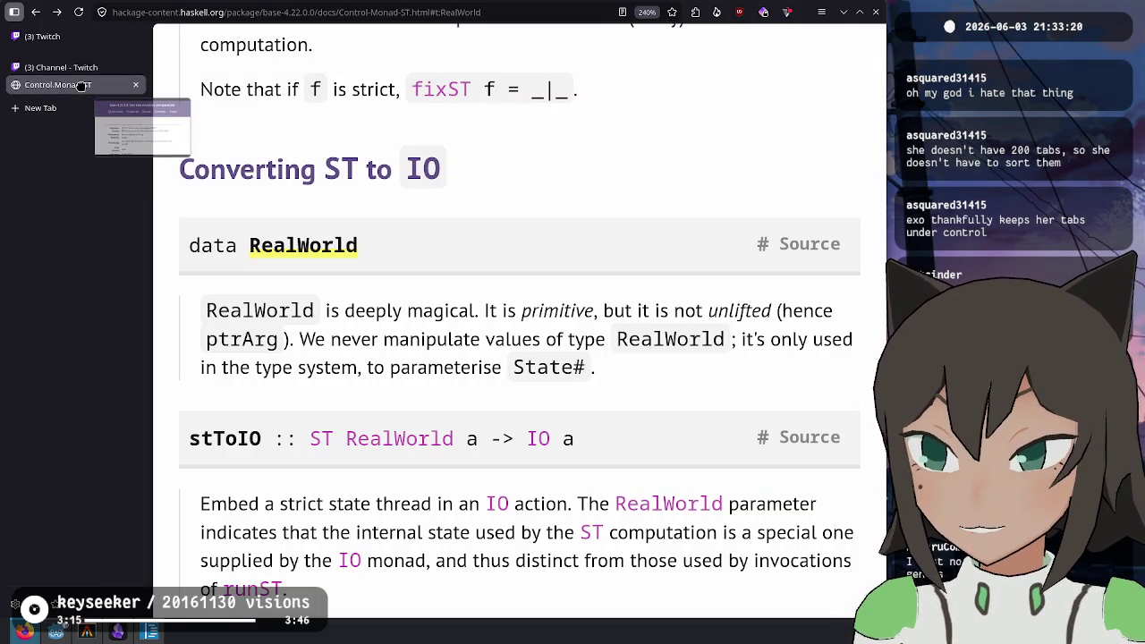
pyautogui.moveTo(85, 69)
pyautogui.mouseDown()
pyautogui.moveTo(80, 90)
pyautogui.moveTo(63, 70)
pyautogui.moveTo(82, 85)
pyautogui.moveTo(67, 56)
pyautogui.moveTo(79, 89)
pyautogui.mouseUp()
pyautogui.click(255, 173)
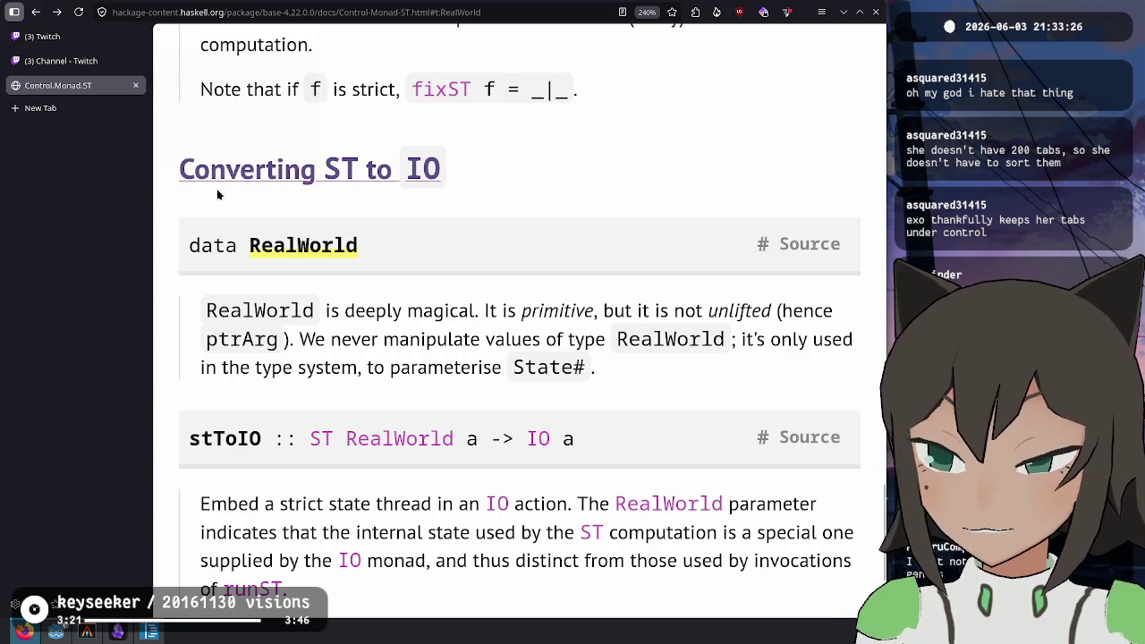
# Reorder the Twitch Channel and Control.Monad.ST tabs, dismiss the group prompts, and open Firefox Settings
pyautogui.click(40, 37)
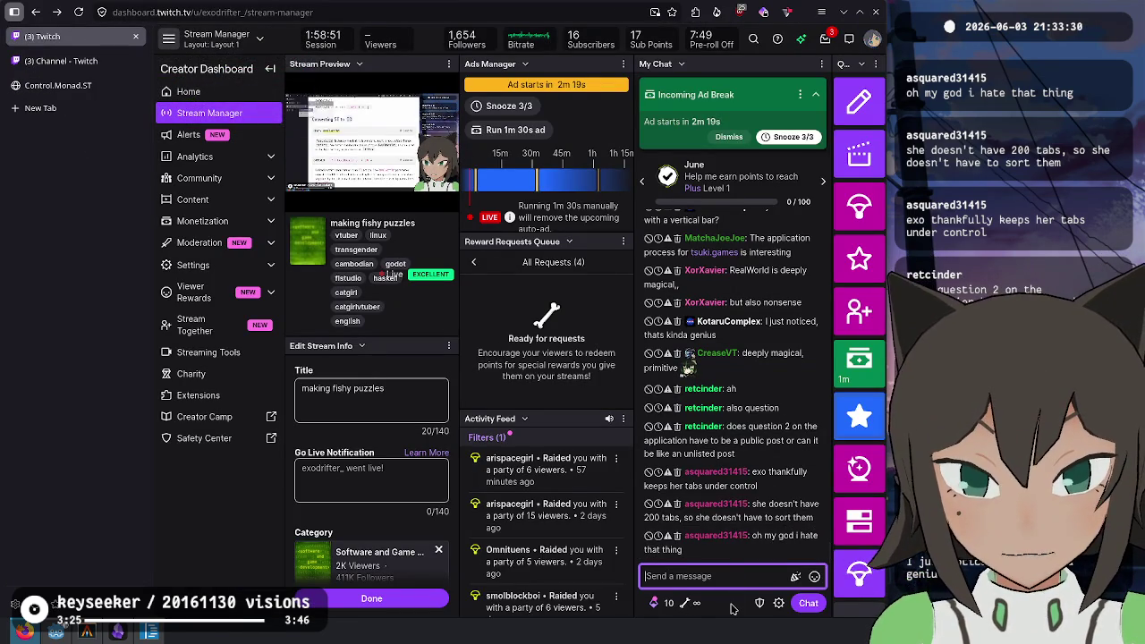
pyautogui.moveTo(67, 85); pyautogui.dragTo(70, 78)
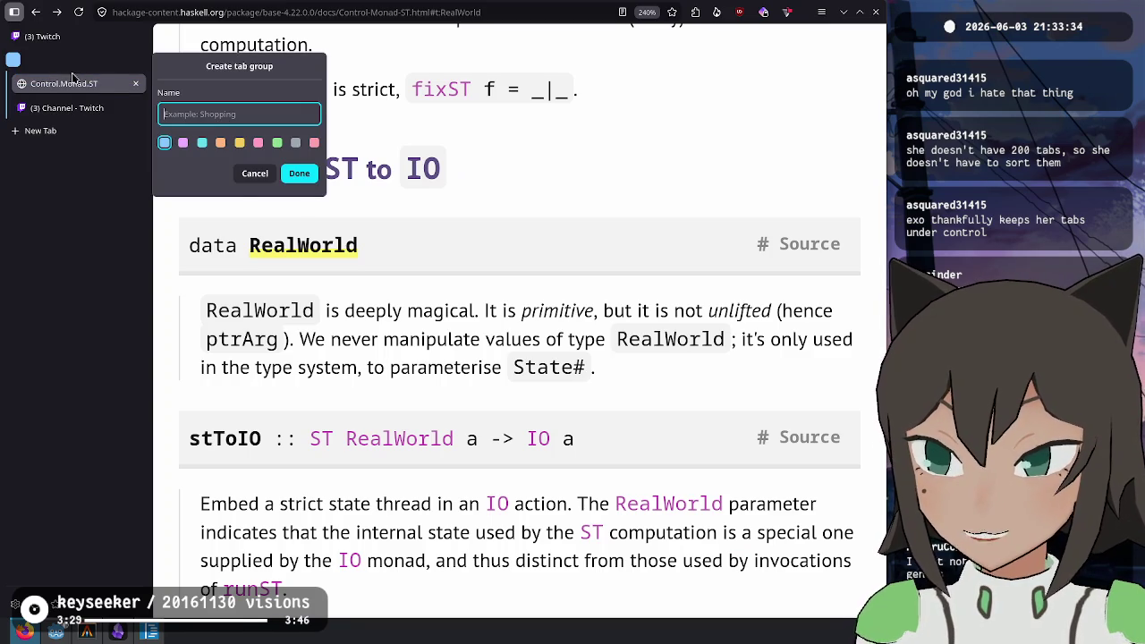
pyautogui.click(255, 172)
pyautogui.click(67, 107)
pyautogui.click(61, 85)
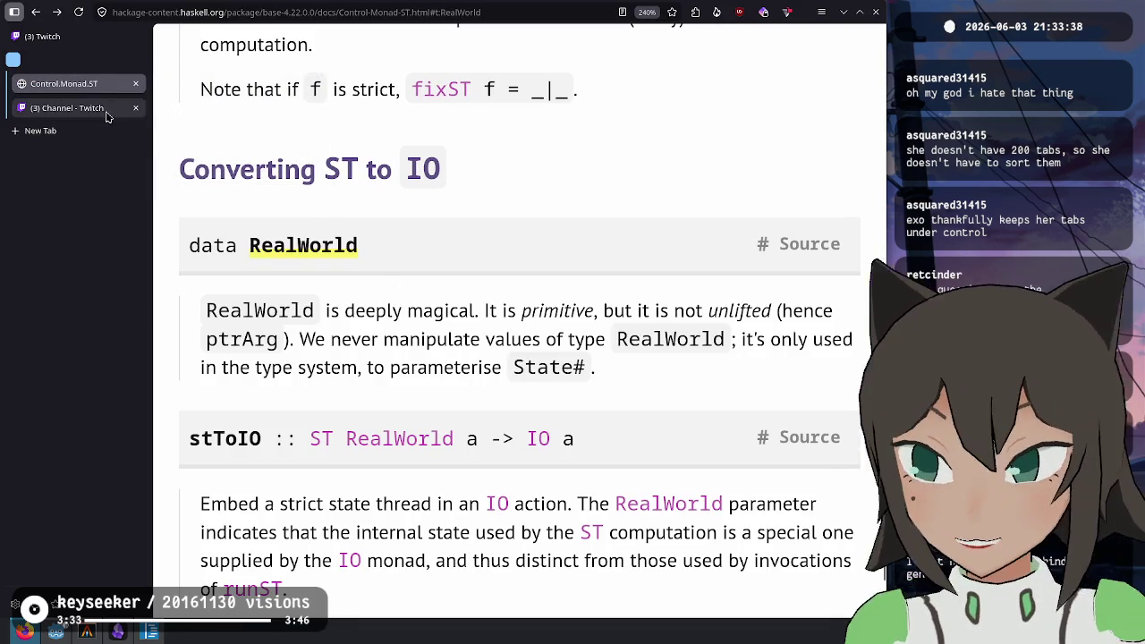
pyautogui.moveTo(85, 108)
pyautogui.mouseDown()
pyautogui.moveTo(88, 63)
pyautogui.moveTo(92, 78)
pyautogui.mouseUp()
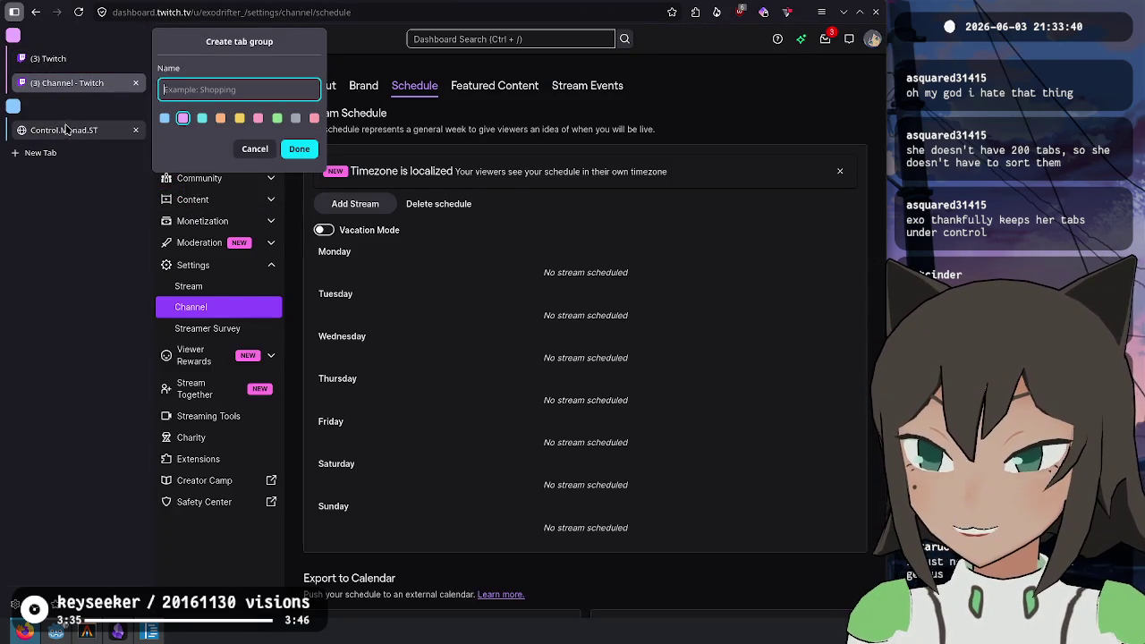
pyautogui.click(246, 148)
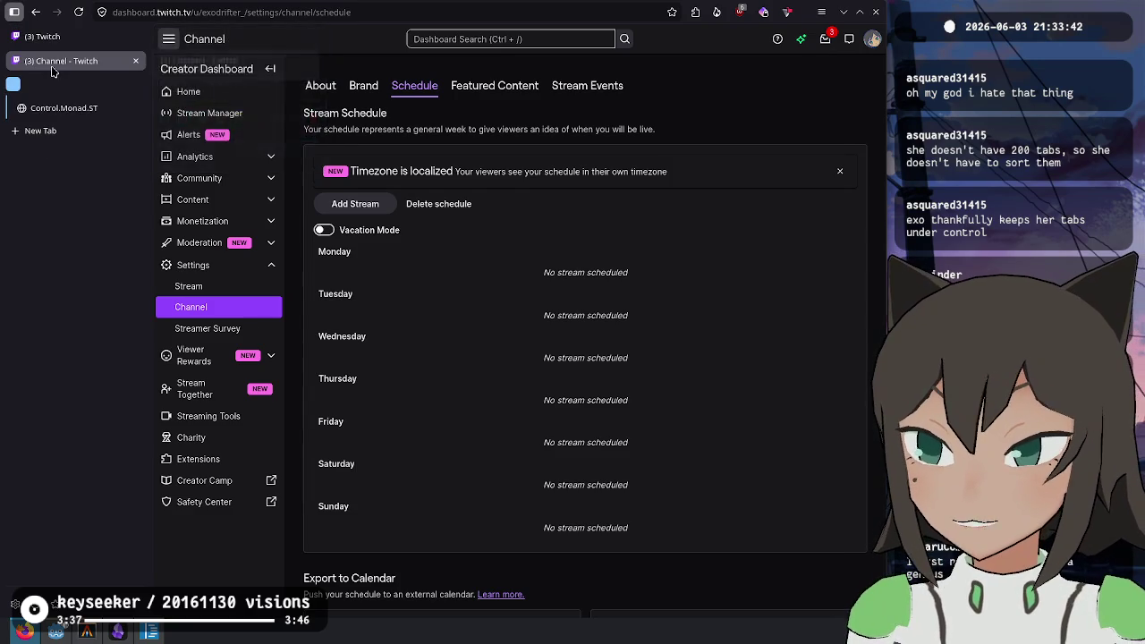
pyautogui.click(58, 106)
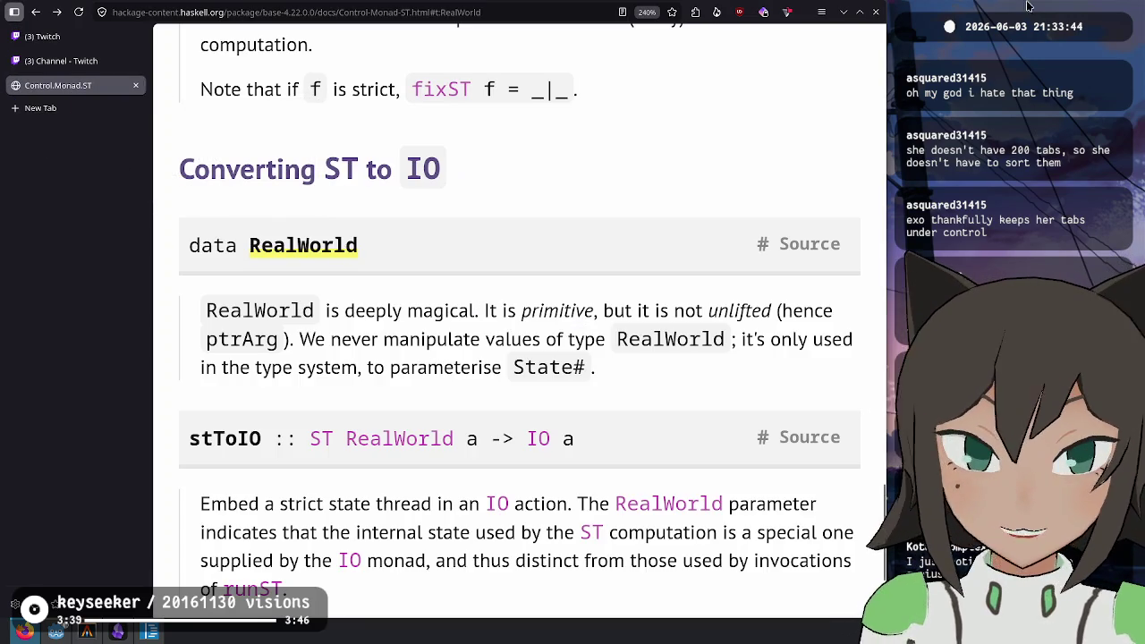
pyautogui.click(821, 12)
pyautogui.click(696, 328)
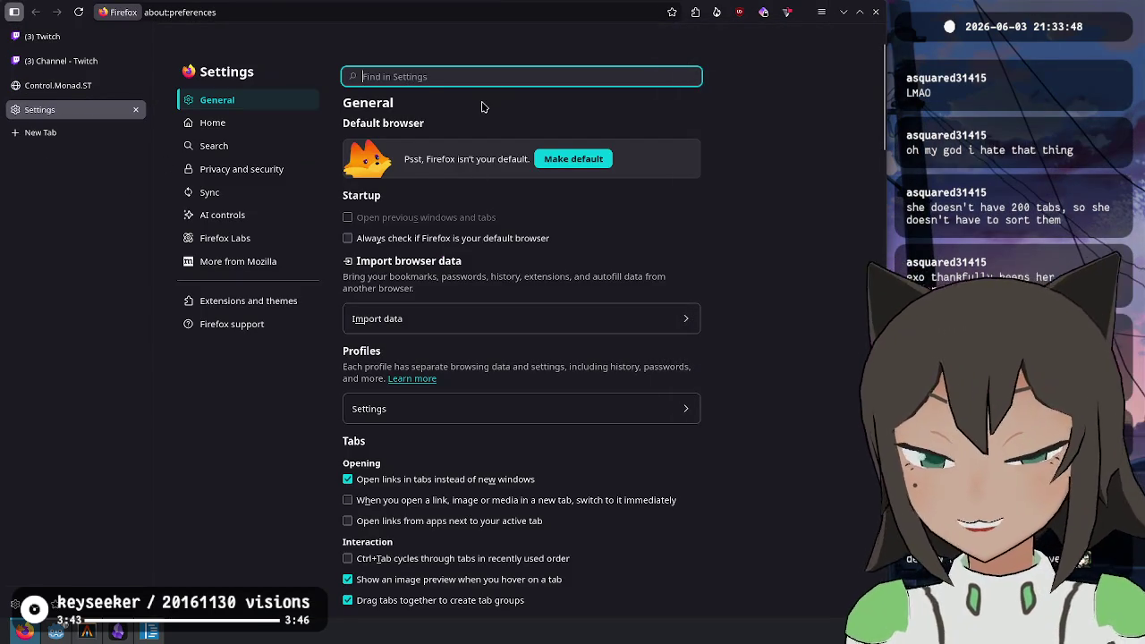
# Search settings for 'tab g' and uncheck 'Drag tabs together to create tab groups'
pyautogui.write('tab gr')
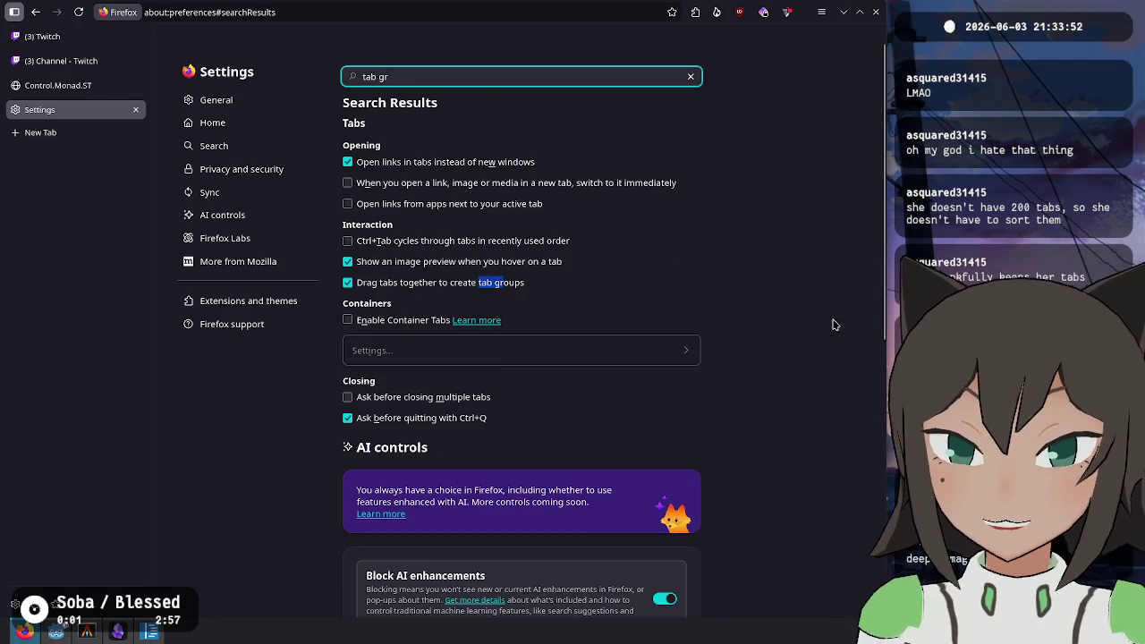
pyautogui.click(370, 289)
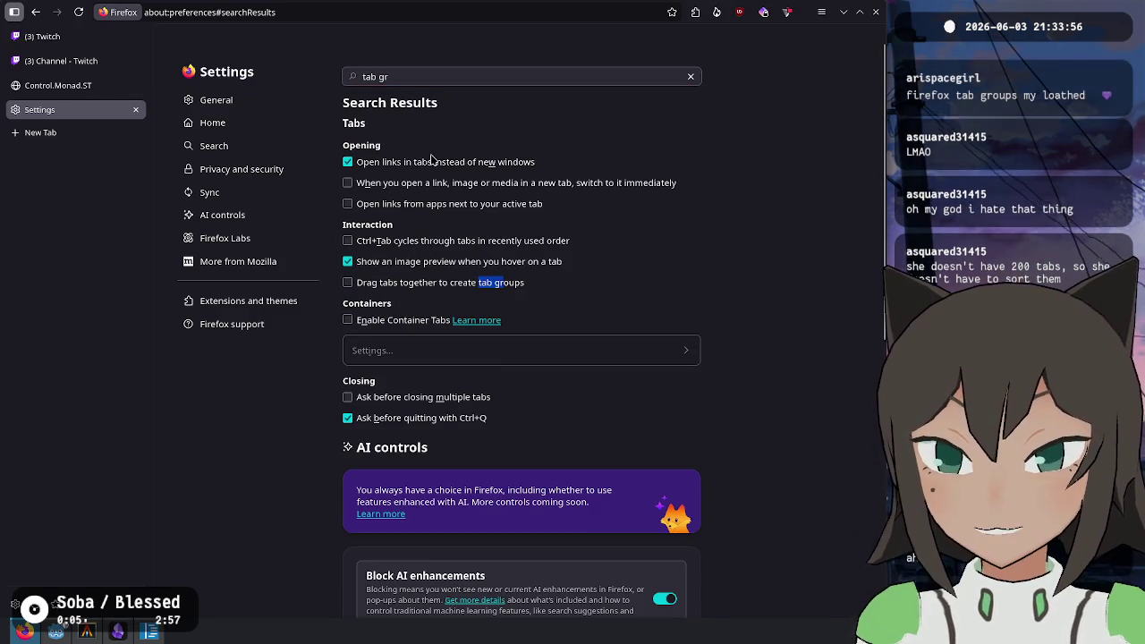
pyautogui.scroll(-1, 428, 361)
pyautogui.scroll(-10, 427, 361)
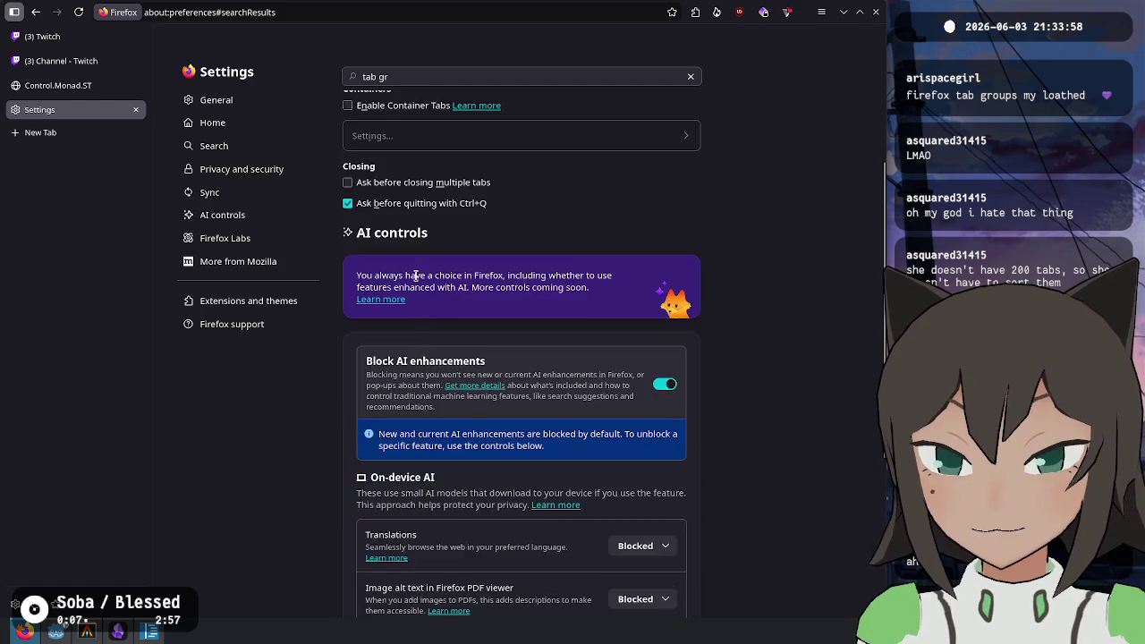
# Read the Tab group suggestions setting, then close the Settings tab
pyautogui.moveTo(370, 357)
pyautogui.mouseDown()
pyautogui.moveTo(461, 354)
pyautogui.moveTo(465, 376)
pyautogui.moveTo(447, 377)
pyautogui.moveTo(454, 367)
pyautogui.moveTo(545, 366)
pyautogui.mouseUp()
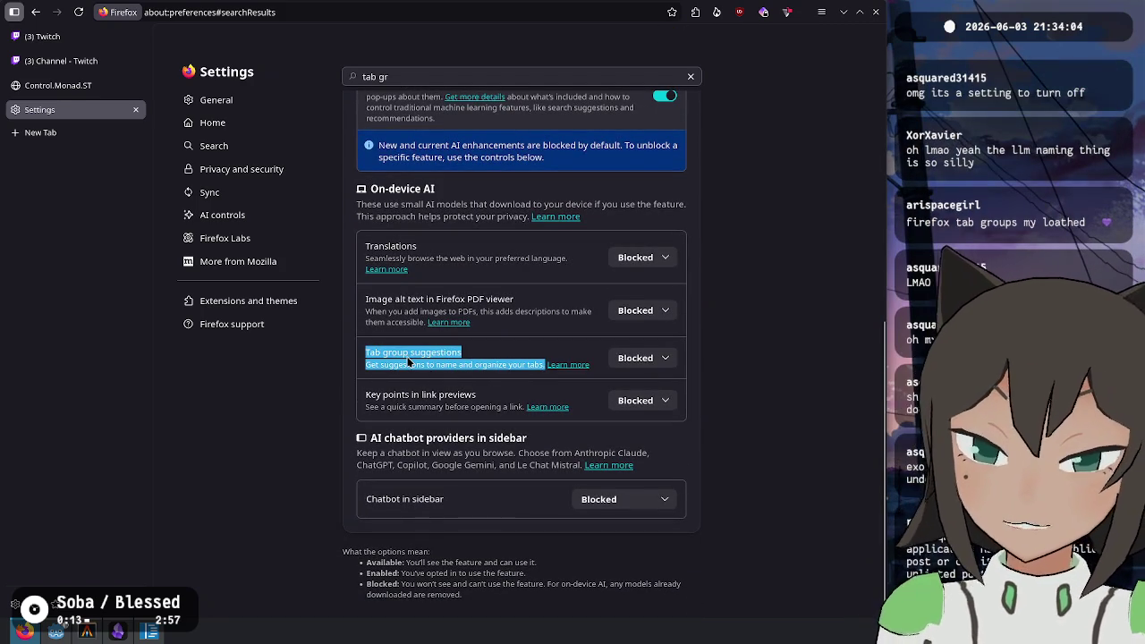
pyautogui.click(463, 358)
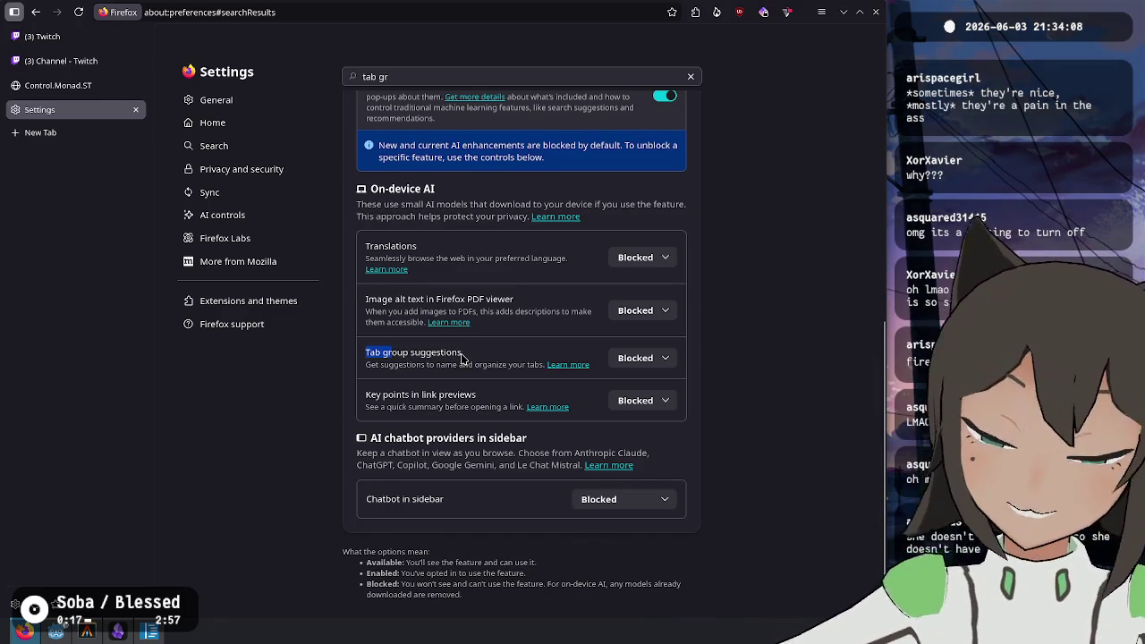
pyautogui.tripleClick(424, 359)
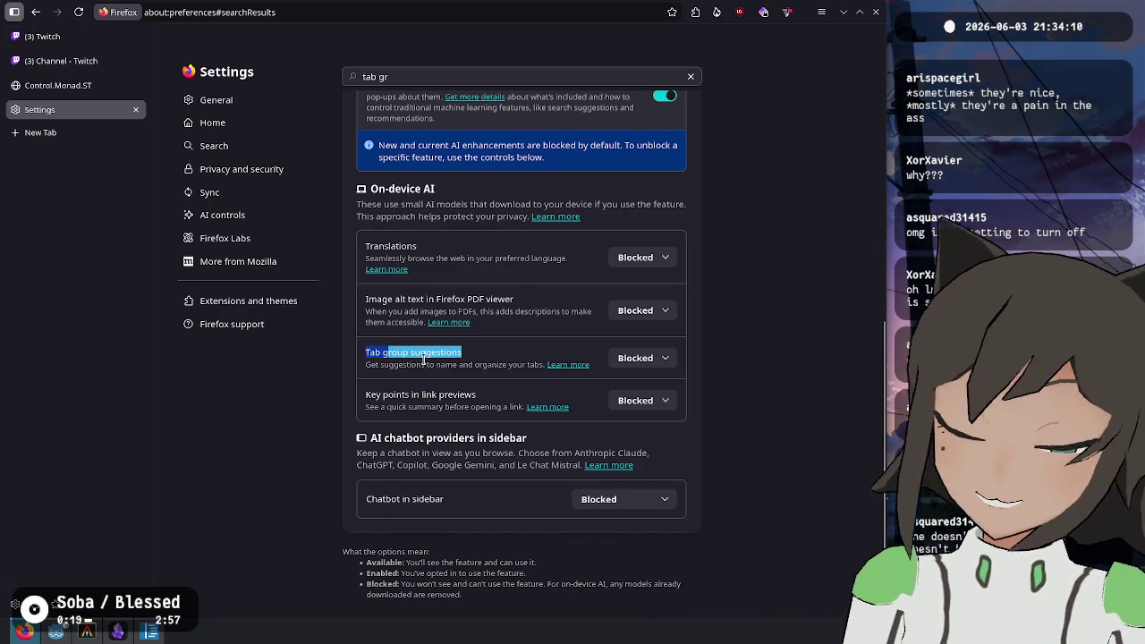
pyautogui.click(471, 365)
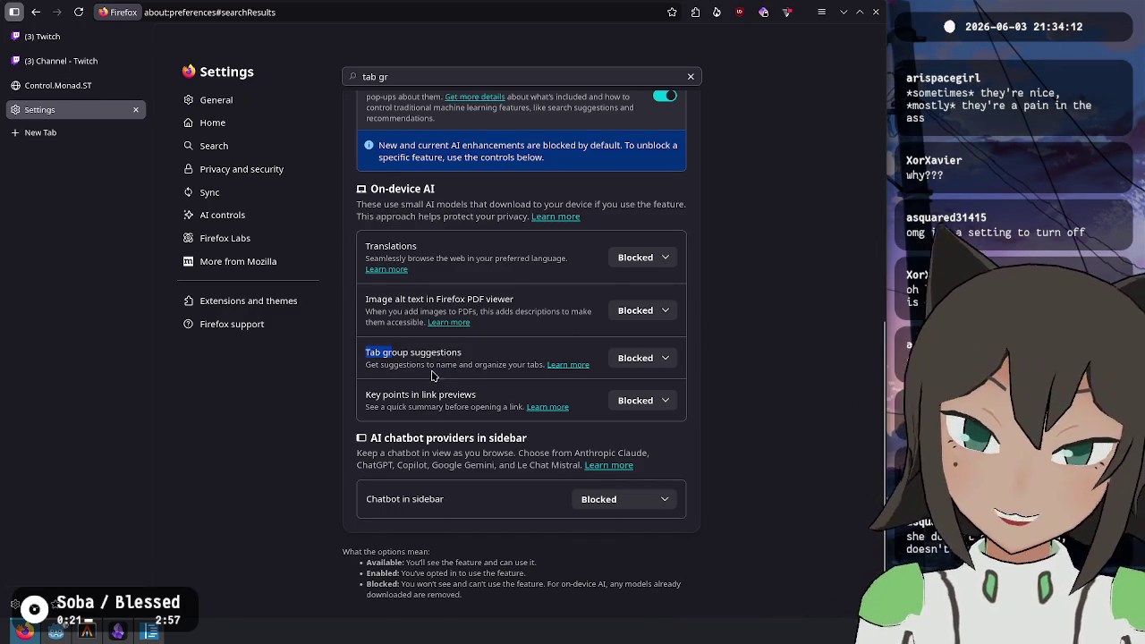
pyautogui.scroll(10, 555, 340)
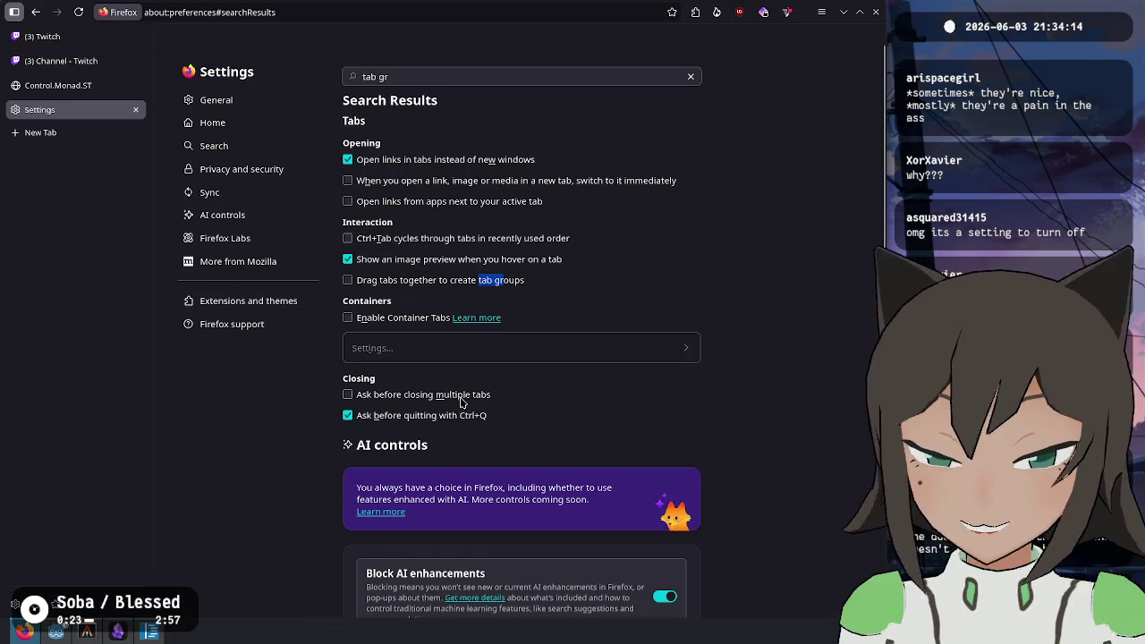
pyautogui.scroll(1, 519, 349)
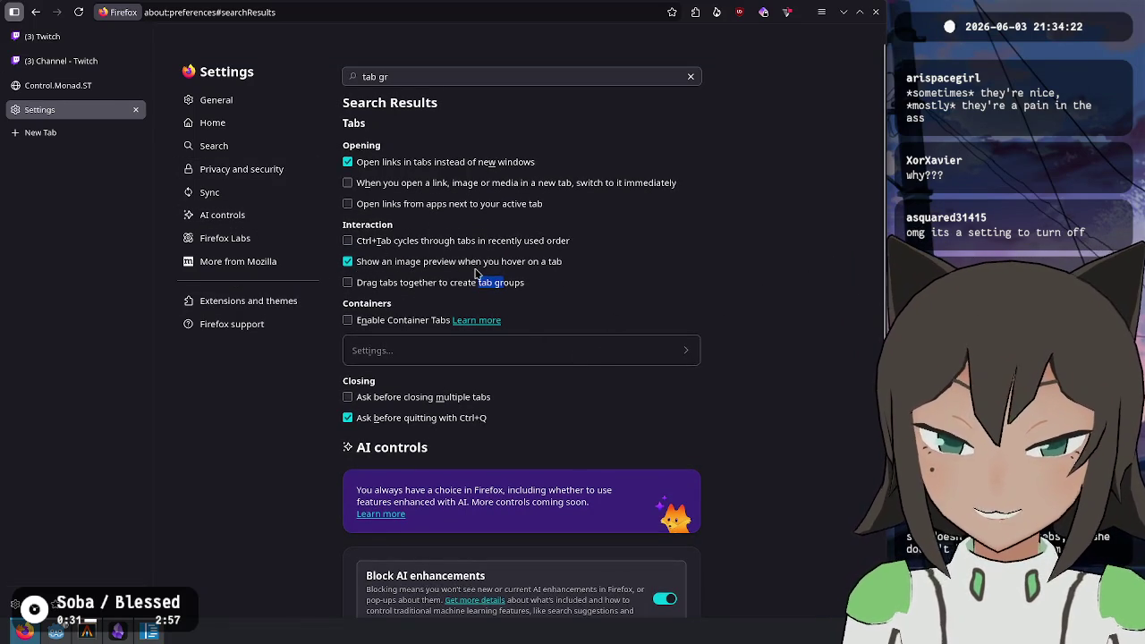
pyautogui.hotkey('ctrl', 'w')
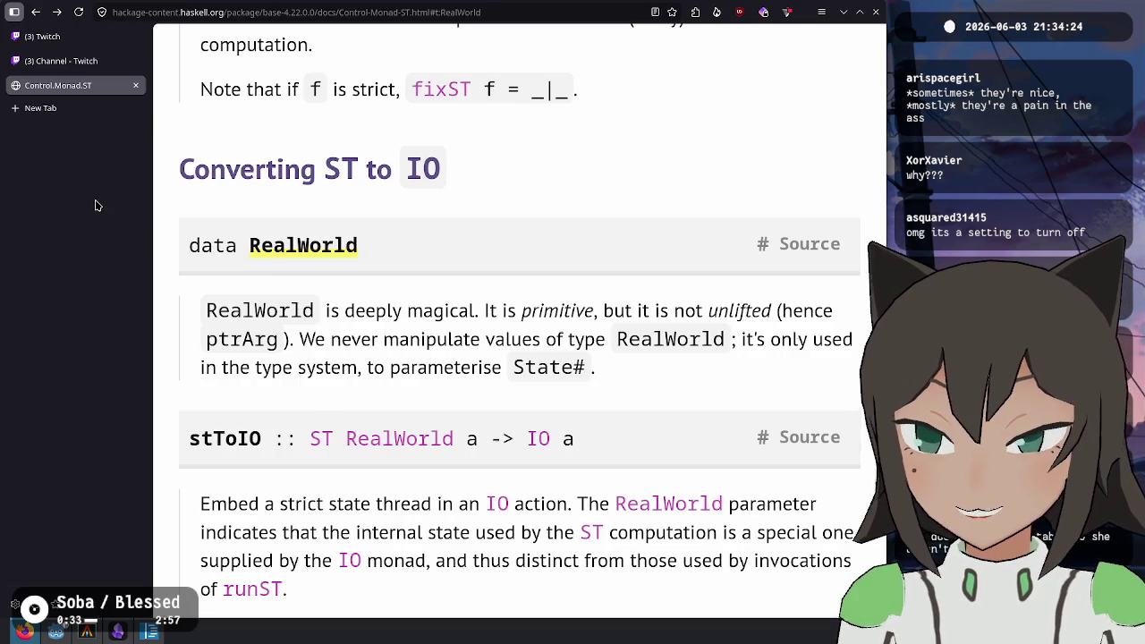
# Close the Control.Monad.ST docs tab, return to the Twitch Stream Manager, and open a new tab
pyautogui.click(75, 40)
pyautogui.click(728, 580)
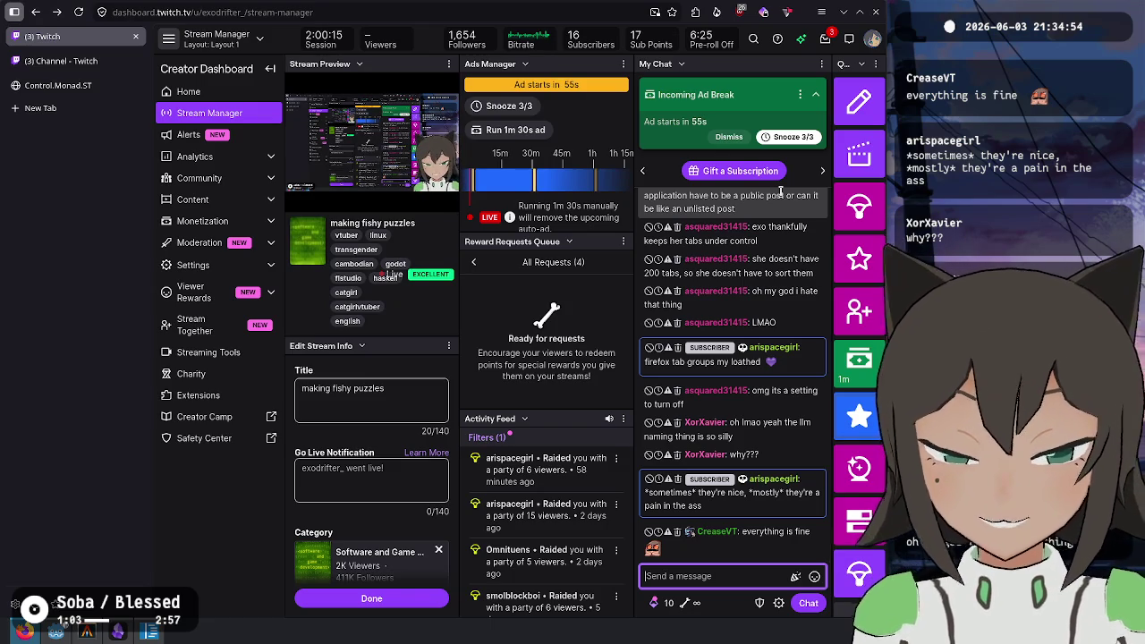
pyautogui.click(80, 89)
pyautogui.scroll(-3, 457, 295)
pyautogui.scroll(15, 356, 233)
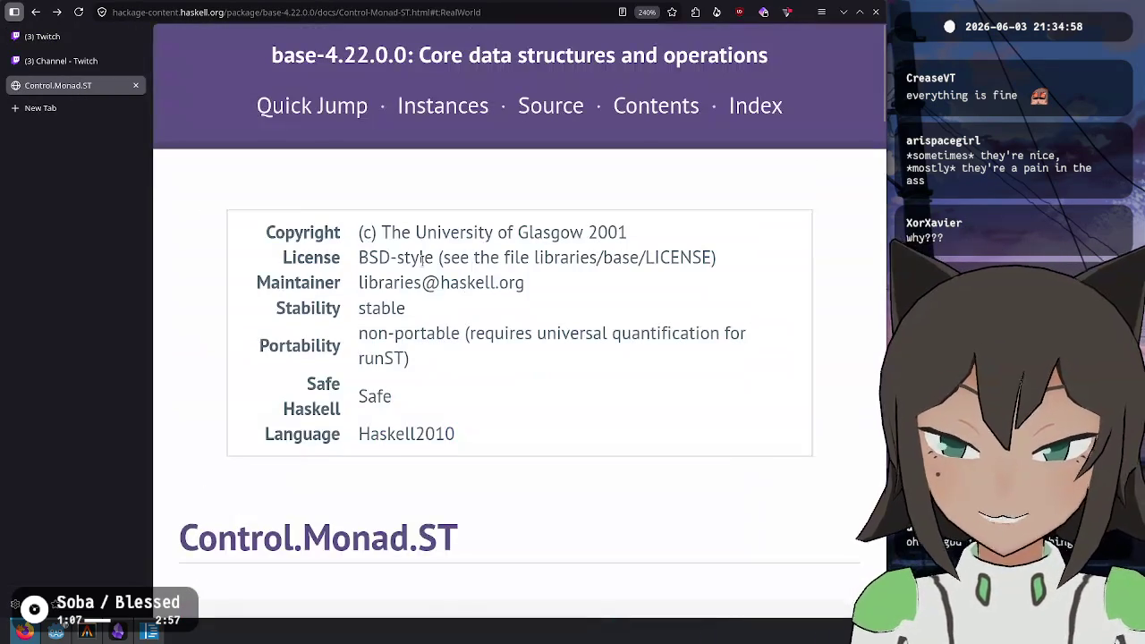
pyautogui.middleClick(24, 80)
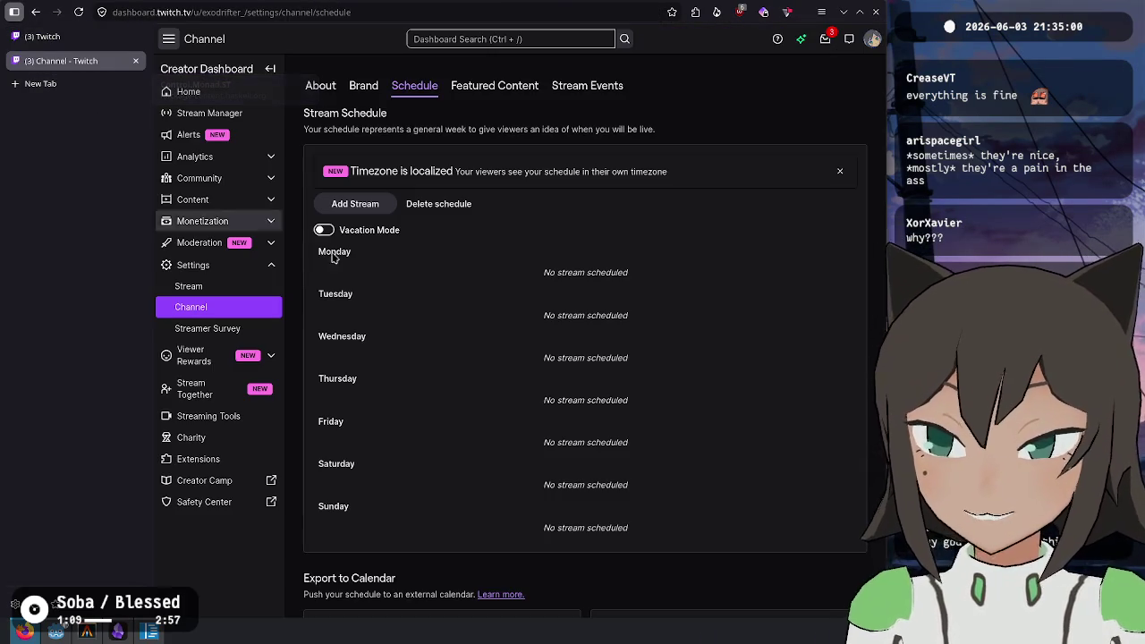
pyautogui.click(98, 37)
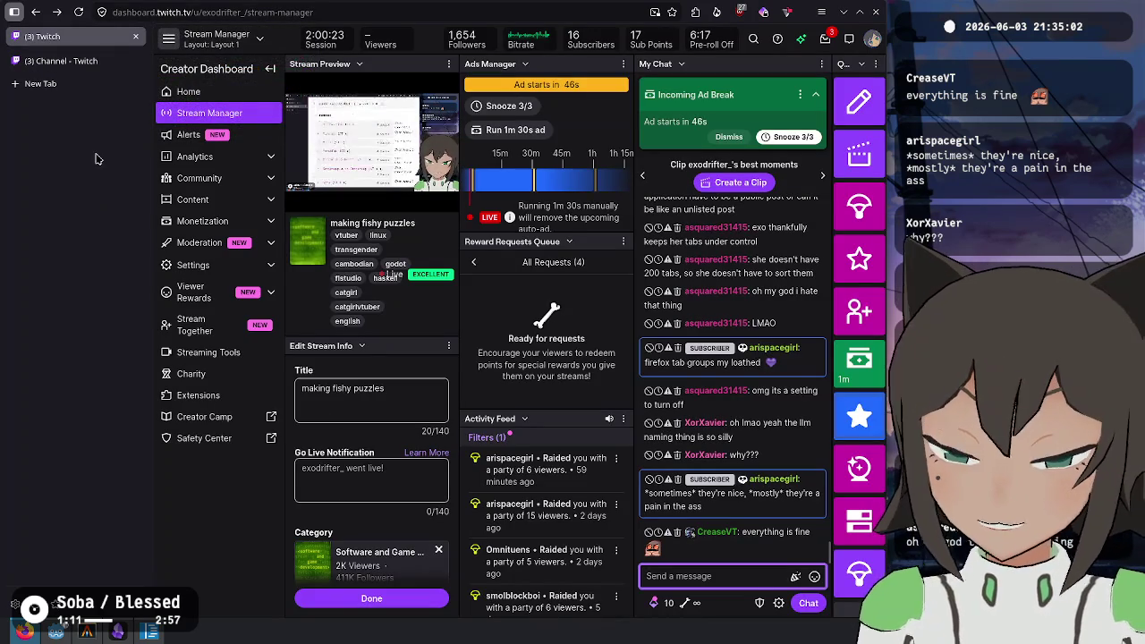
pyautogui.hotkey('ctrl', 't')
# Search for 'vivaldi' and open the Vivaldi download page
pyautogui.write('vivaldi')
pyautogui.press('Return')
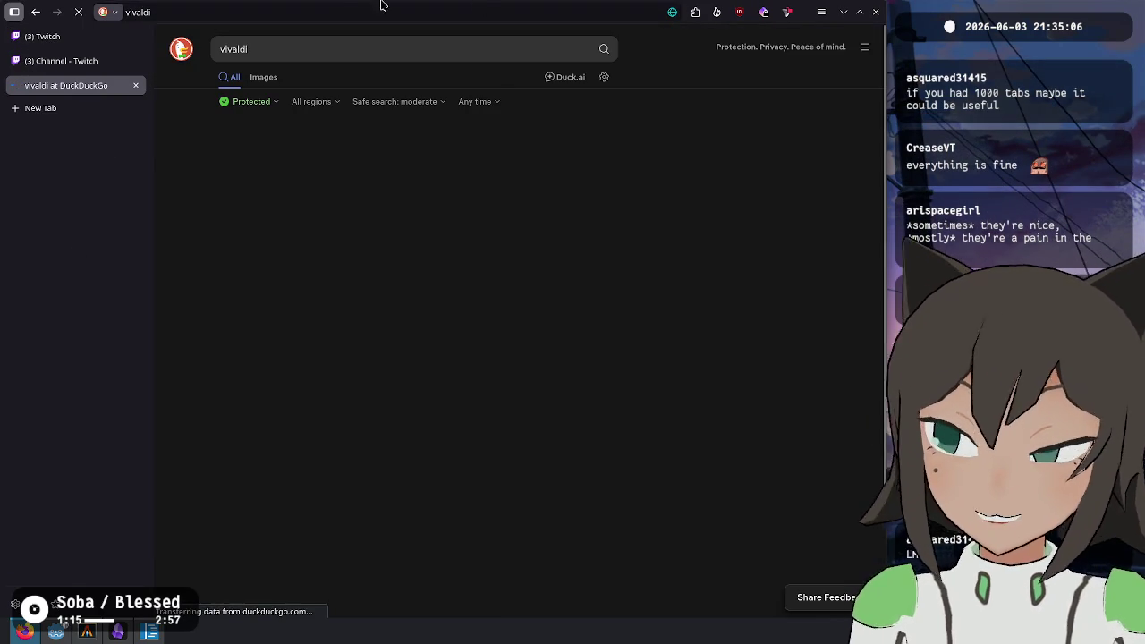
pyautogui.click(363, 158)
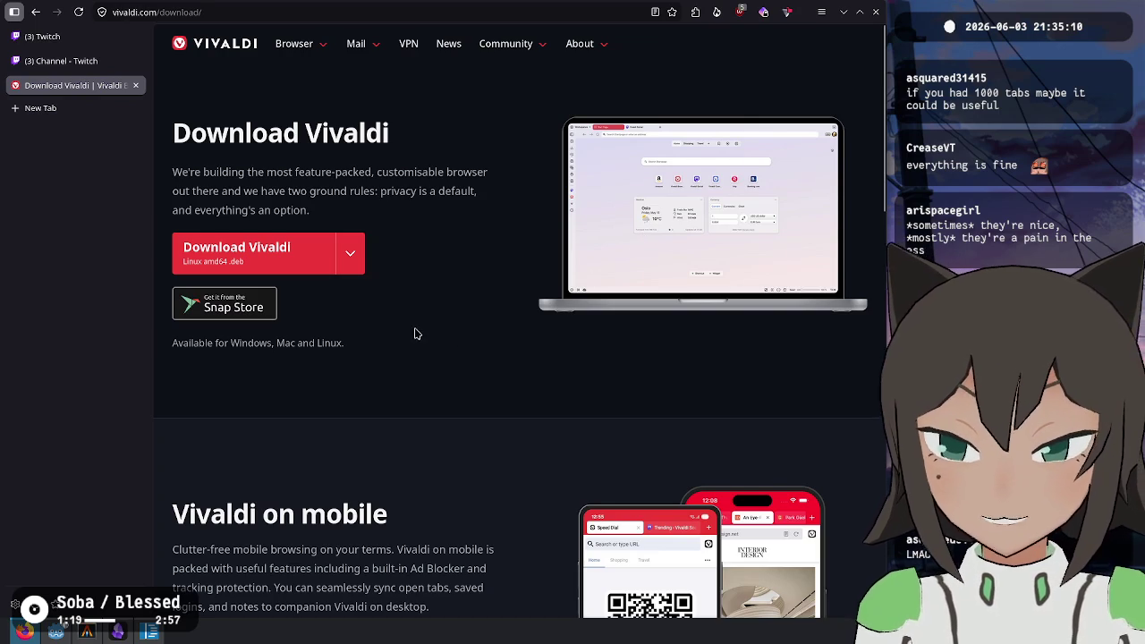
pyautogui.scroll(-5, 479, 300)
pyautogui.scroll(5, 604, 219)
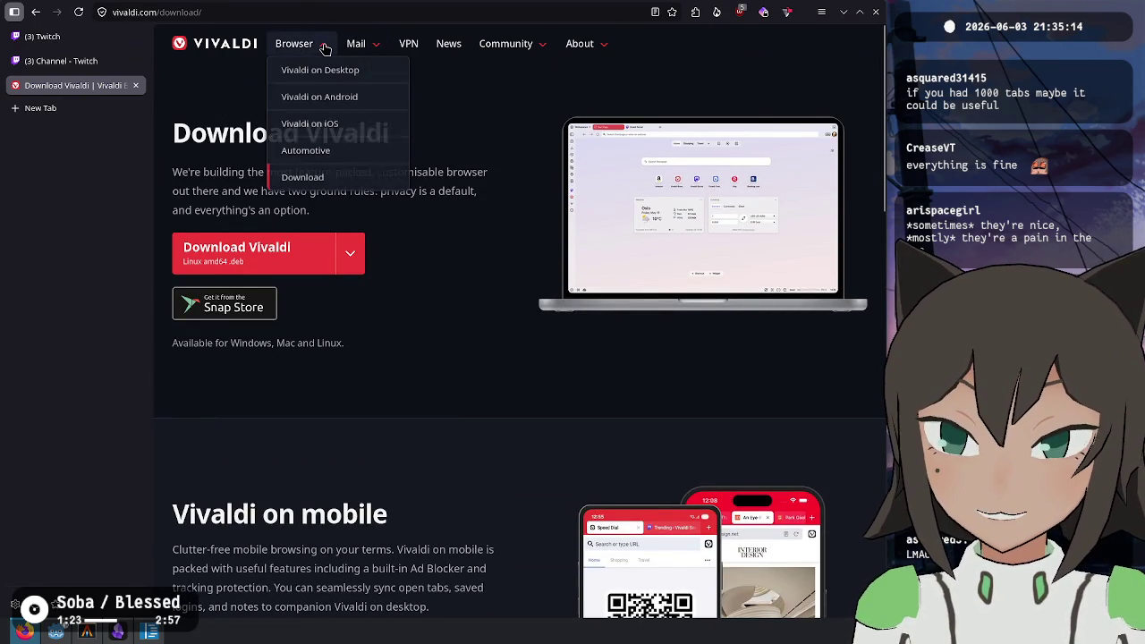
# Image-search 'vivaldi tab tree' and open Vivaldi's Tab Management Features page
pyautogui.click(36, 12)
pyautogui.click(261, 77)
pyautogui.click(287, 49)
pyautogui.write('tab tree')
pyautogui.press('Return')
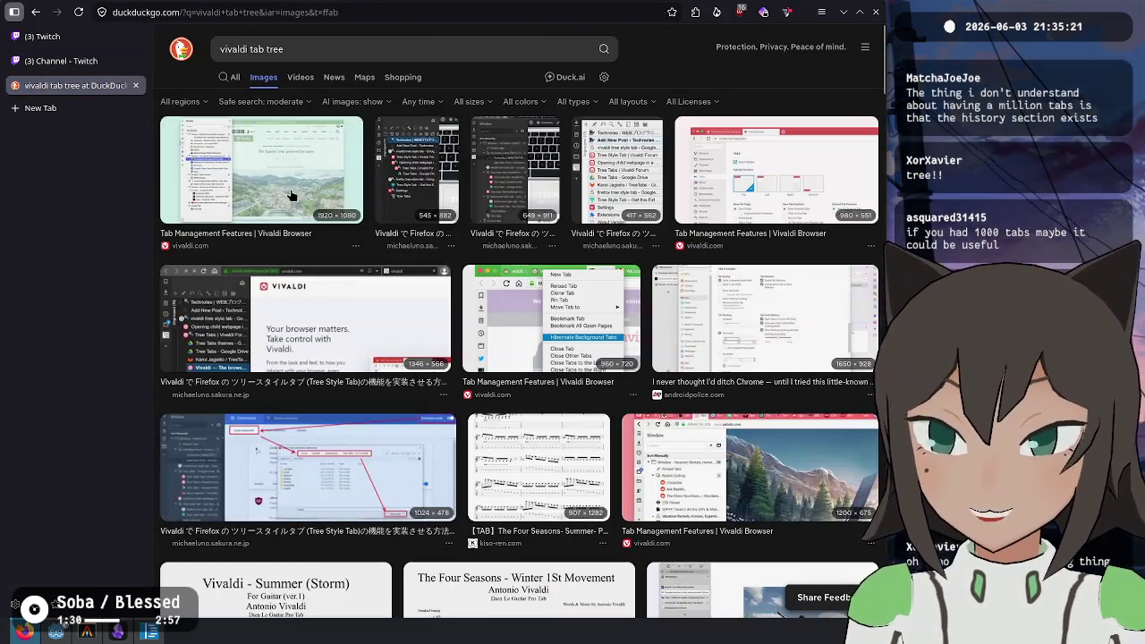
pyautogui.click(244, 178)
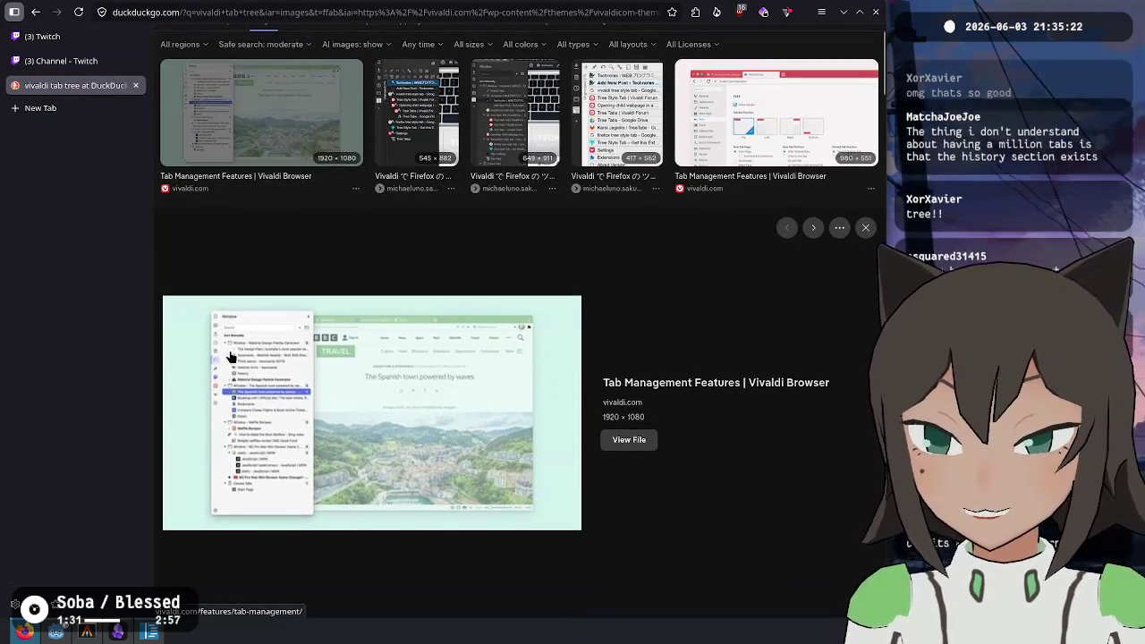
pyautogui.click(224, 355)
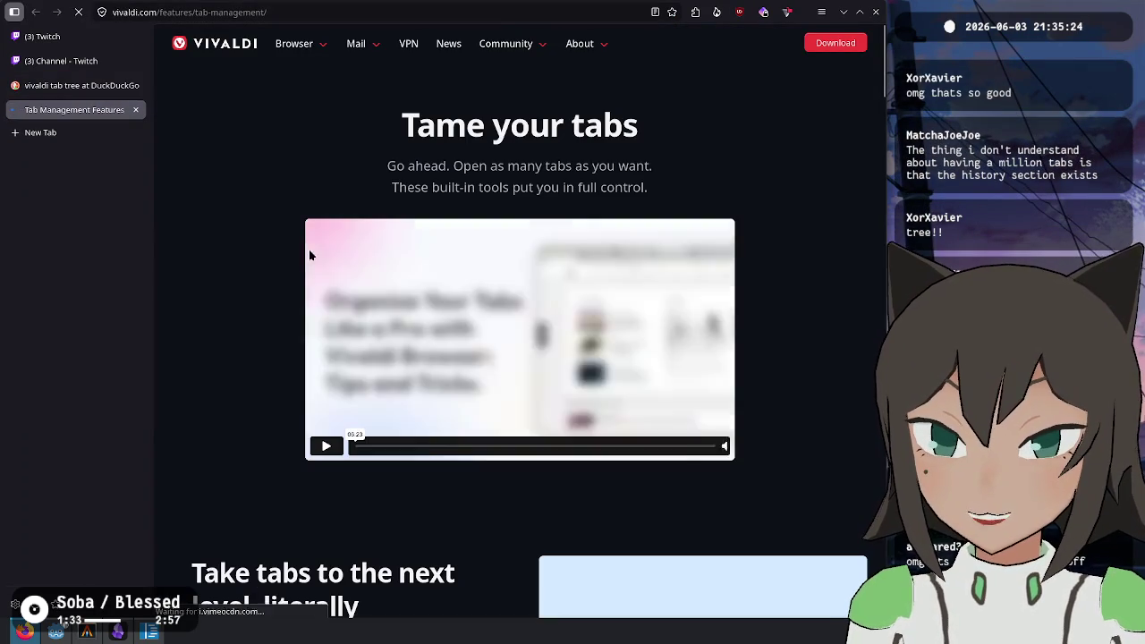
# View the enlarged vertical and tree-style tab screenshots, then close the Vivaldi and DuckDuckGo tabs
pyautogui.scroll(-5, 242, 281)
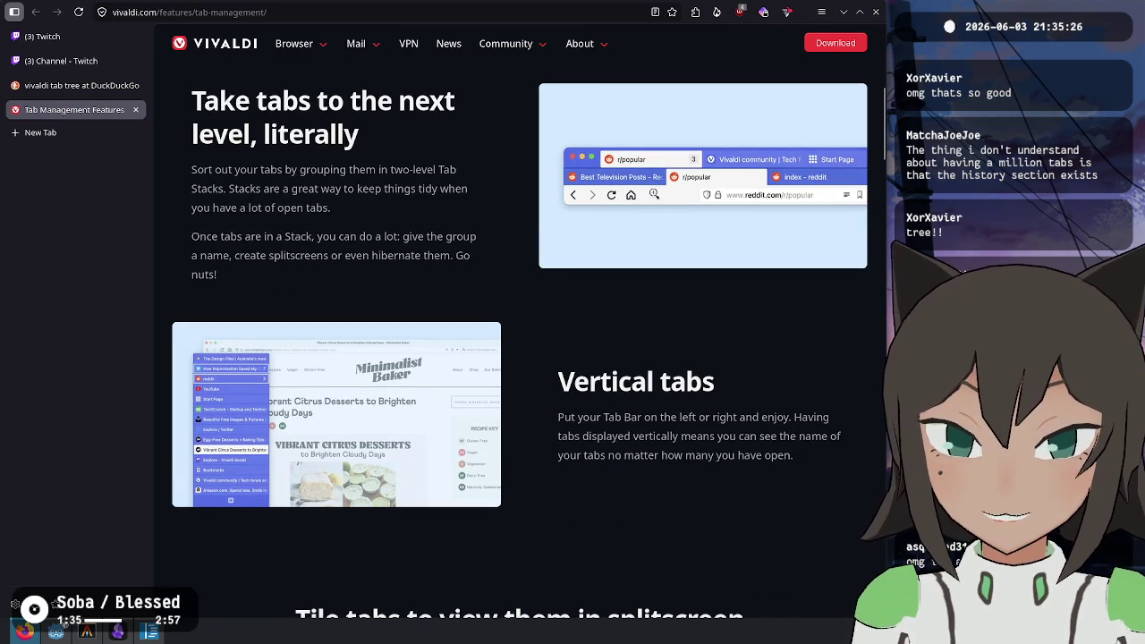
pyautogui.scroll(-3, 661, 193)
pyautogui.click(219, 187)
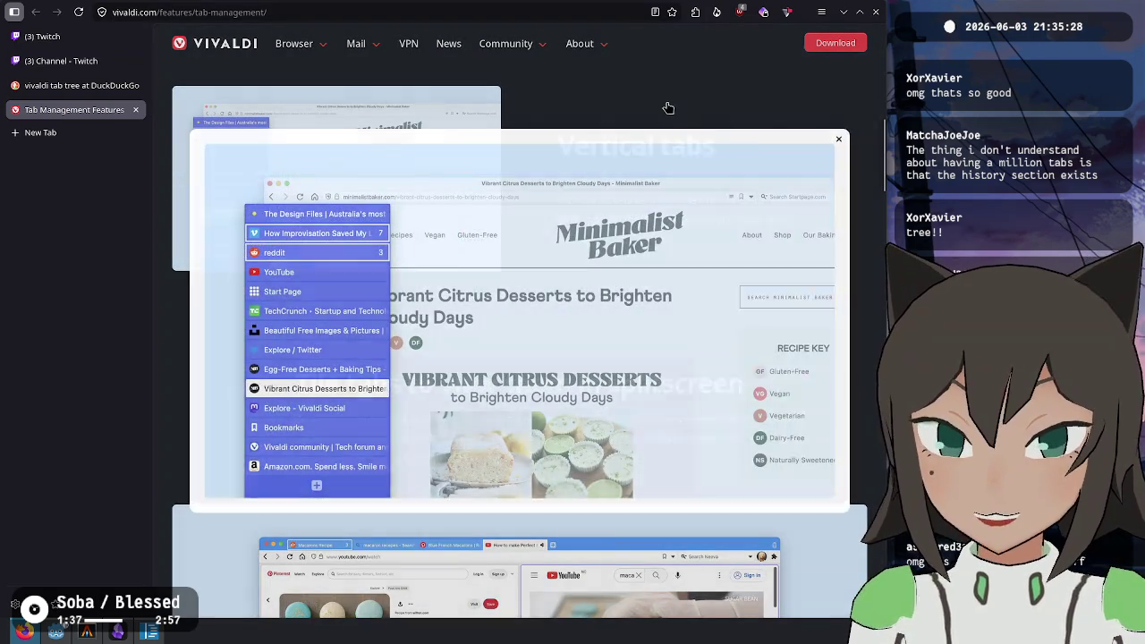
pyautogui.click(668, 108)
pyautogui.scroll(-15, 496, 245)
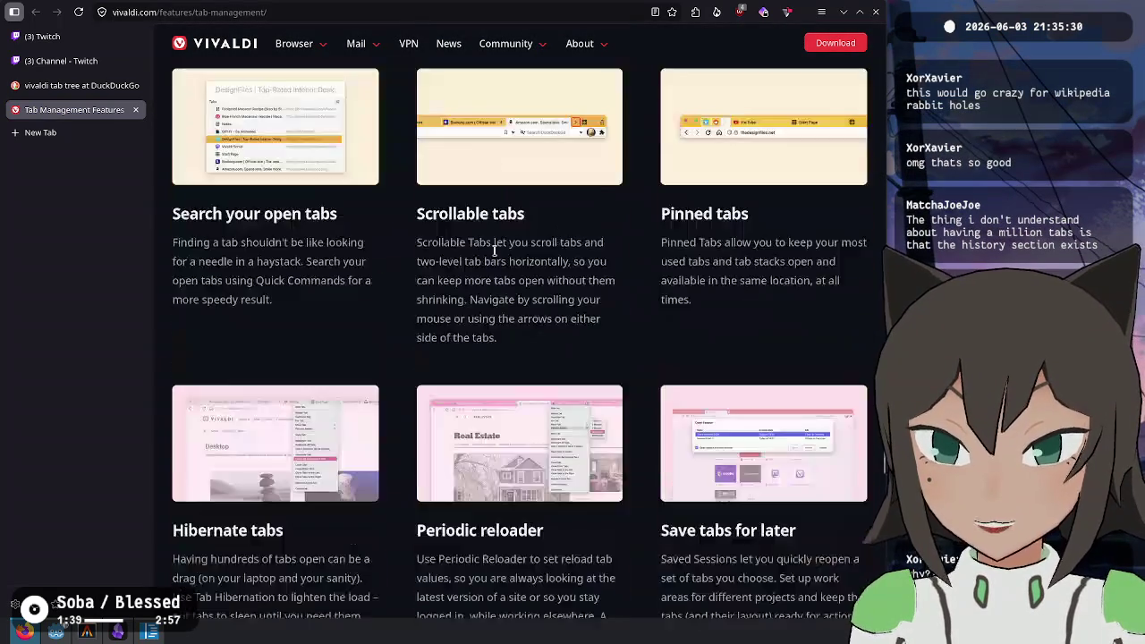
pyautogui.scroll(5, 493, 250)
pyautogui.click(269, 272)
pyautogui.click(310, 301)
pyautogui.click(317, 300)
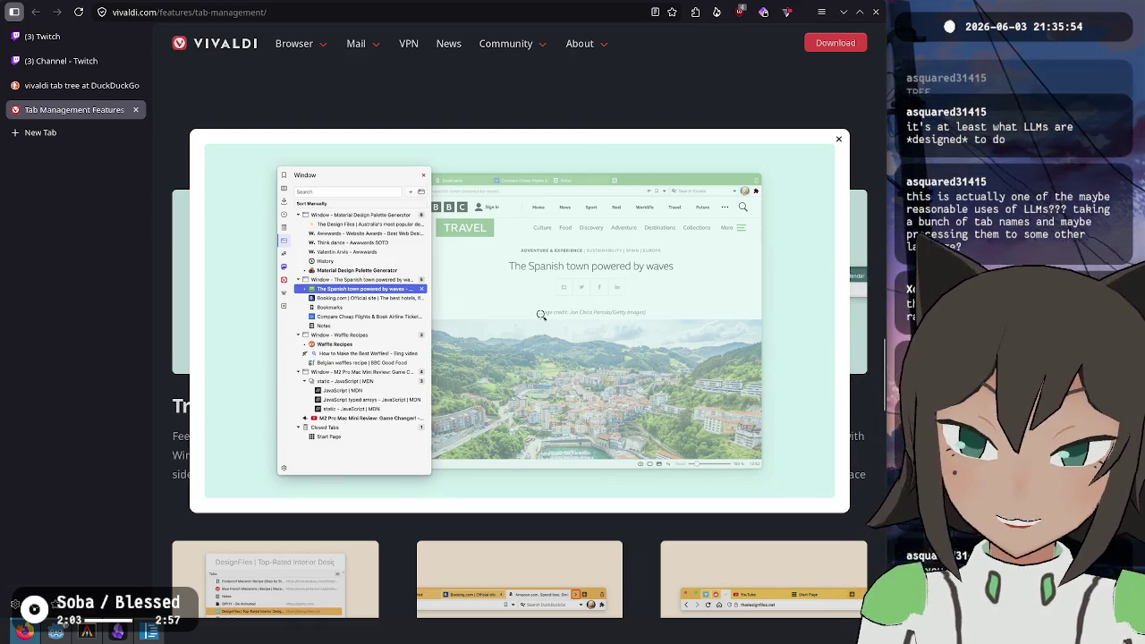
pyautogui.hotkey('ctrl', 'w')
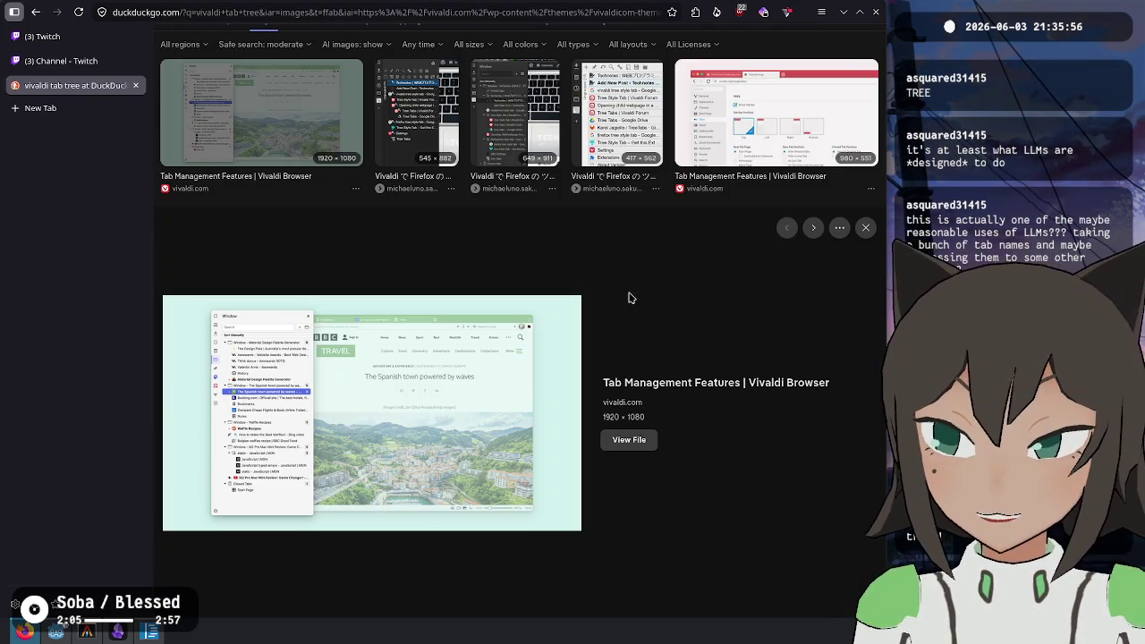
pyautogui.hotkey('ctrl', 'w')
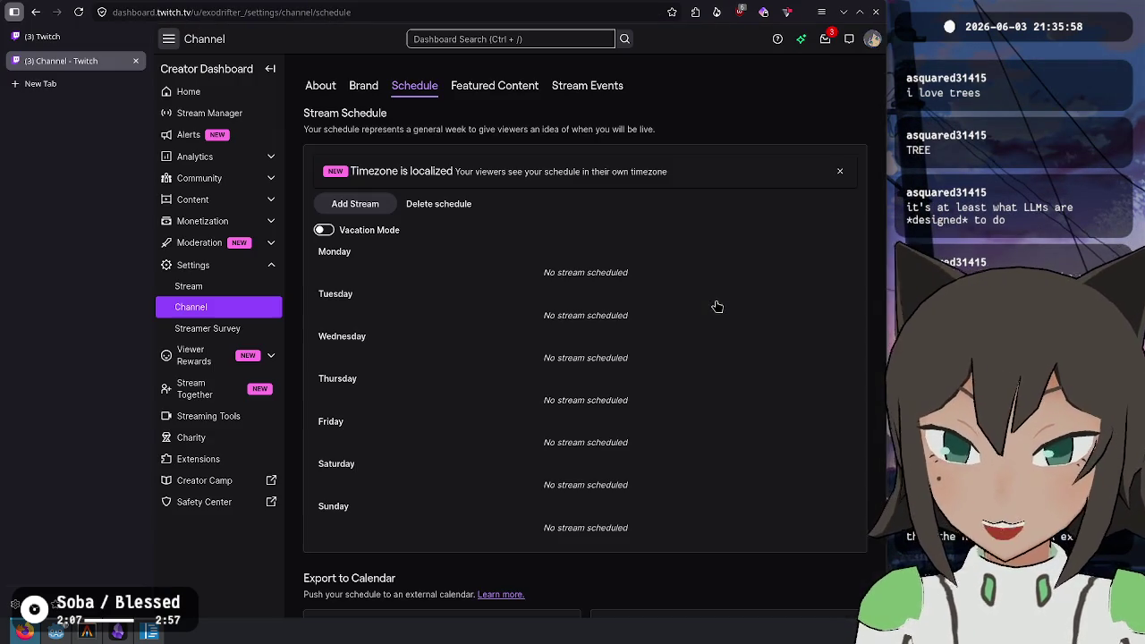
# Switch to the Twitch Stream Manager tab to follow the live chat
pyautogui.hotkey('ctrl', 'pageup')
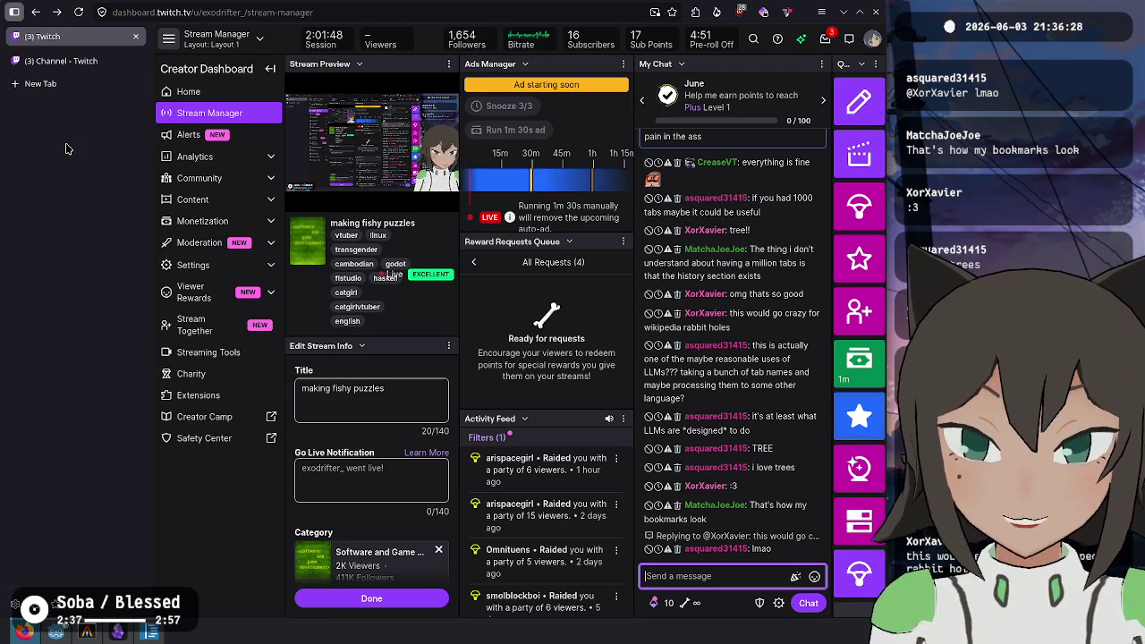
pyautogui.hotkey('ctrl', 't')
# Search 'haskell 4 all' and open the Haskell for All post 'Browse code by meaning'
pyautogui.write('gabby')
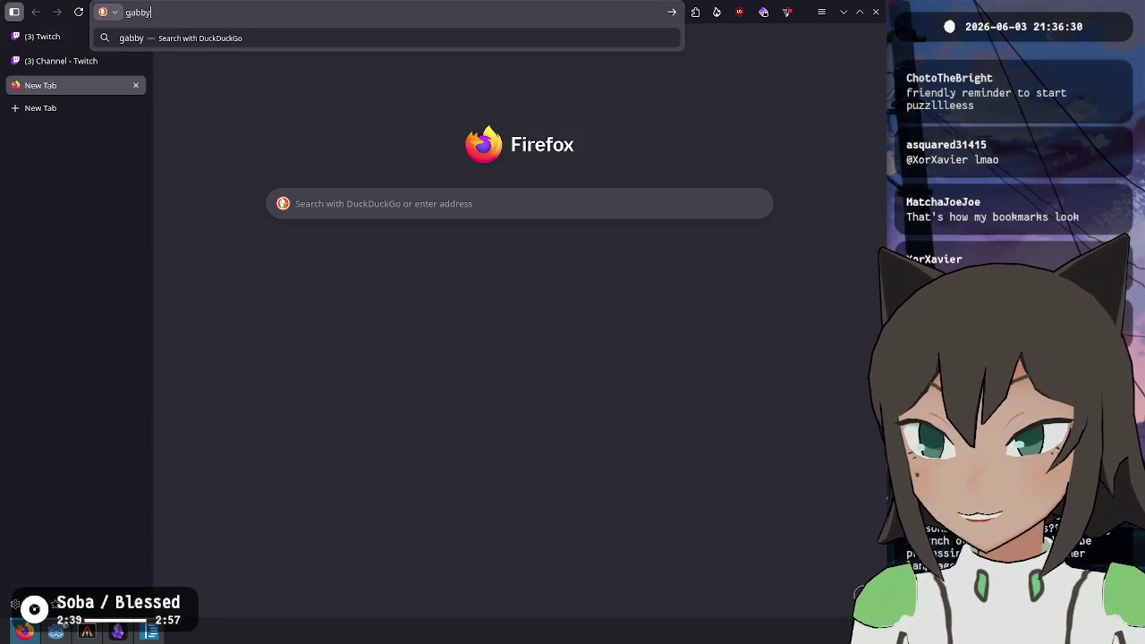
pyautogui.press('BackSpace')
pyautogui.press('BackSpace')
pyautogui.press('BackSpace')
pyautogui.write('hask')
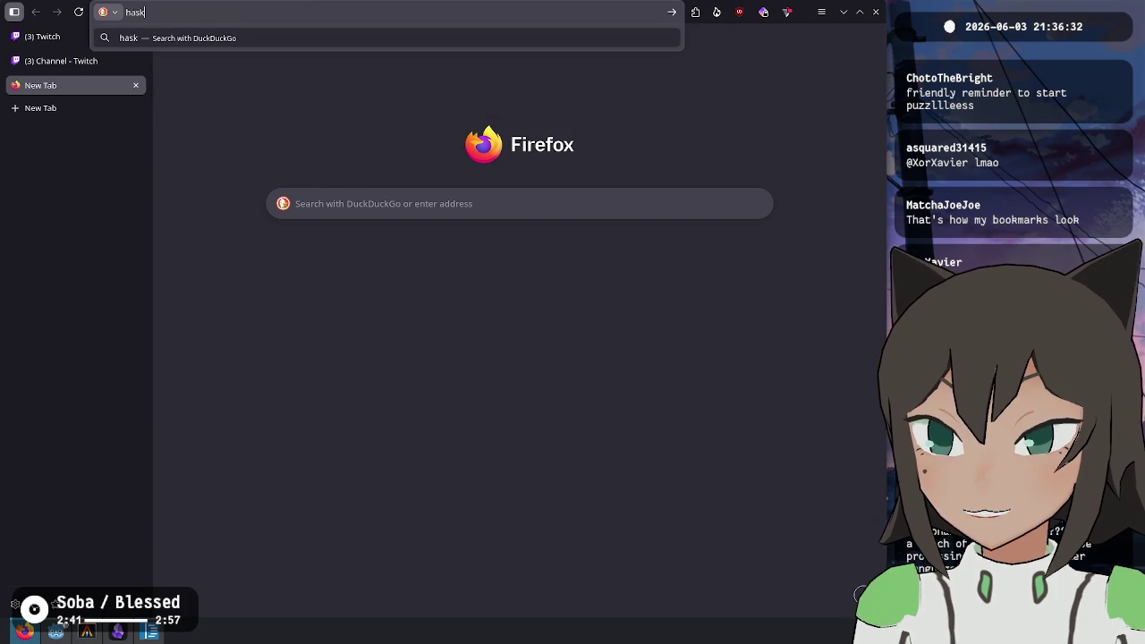
pyautogui.write('ell 4 all')
pyautogui.press('Return')
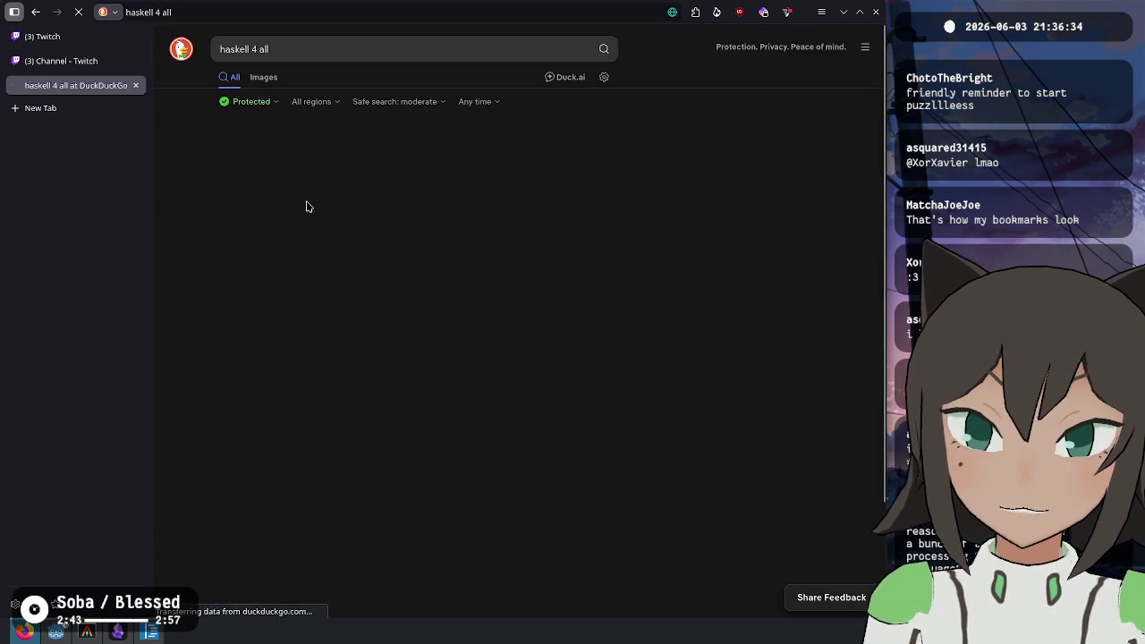
pyautogui.click(283, 157)
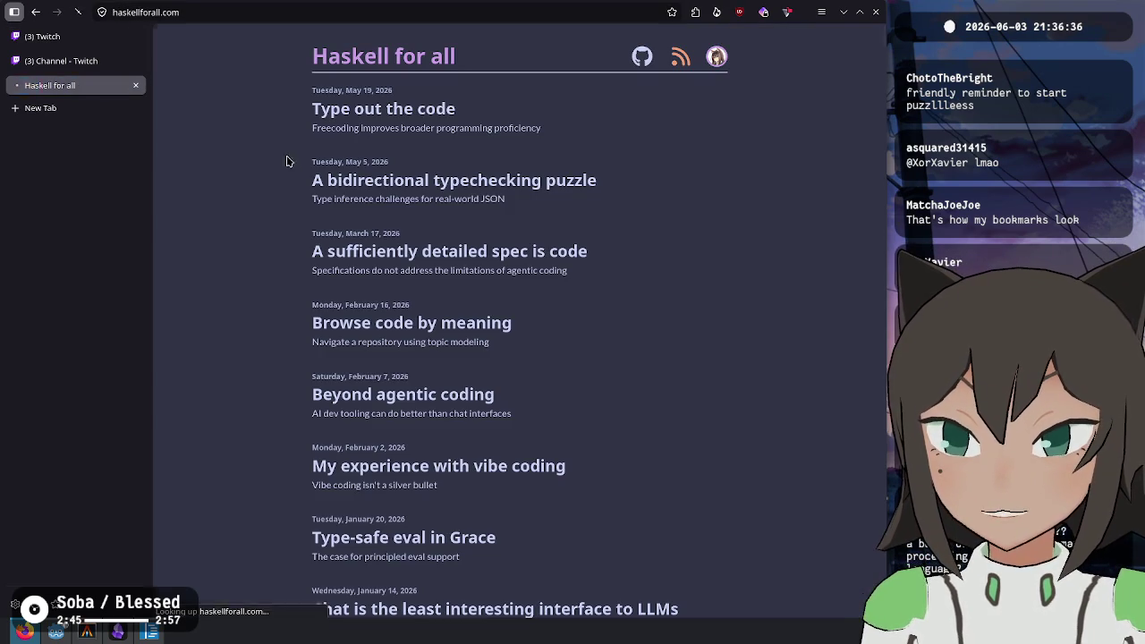
pyautogui.scroll(-3, 462, 225)
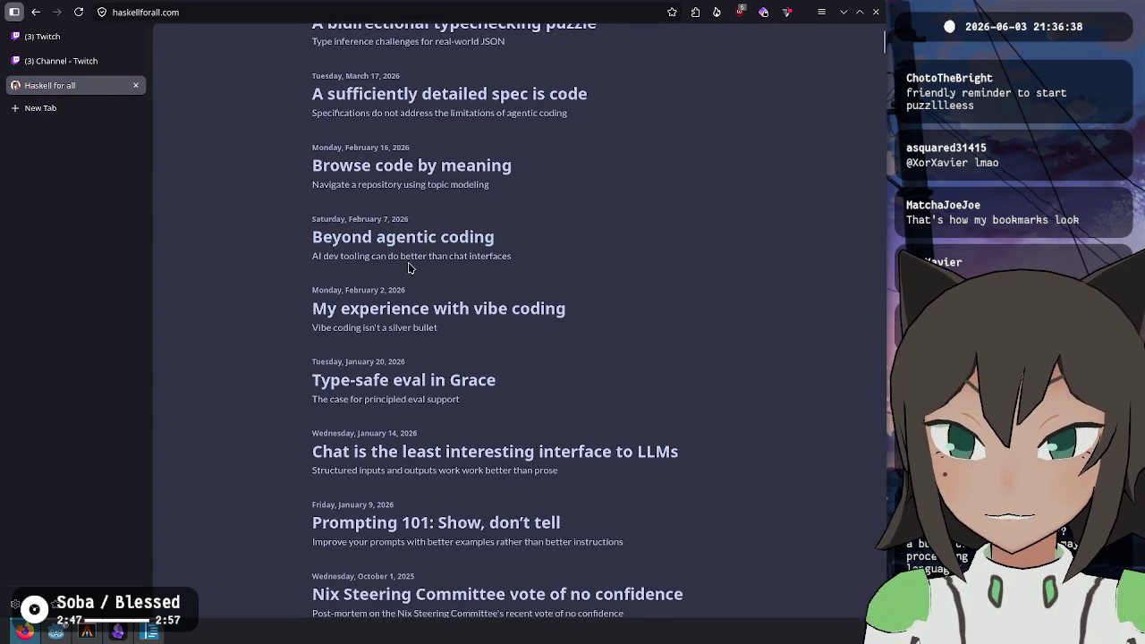
pyautogui.click(414, 176)
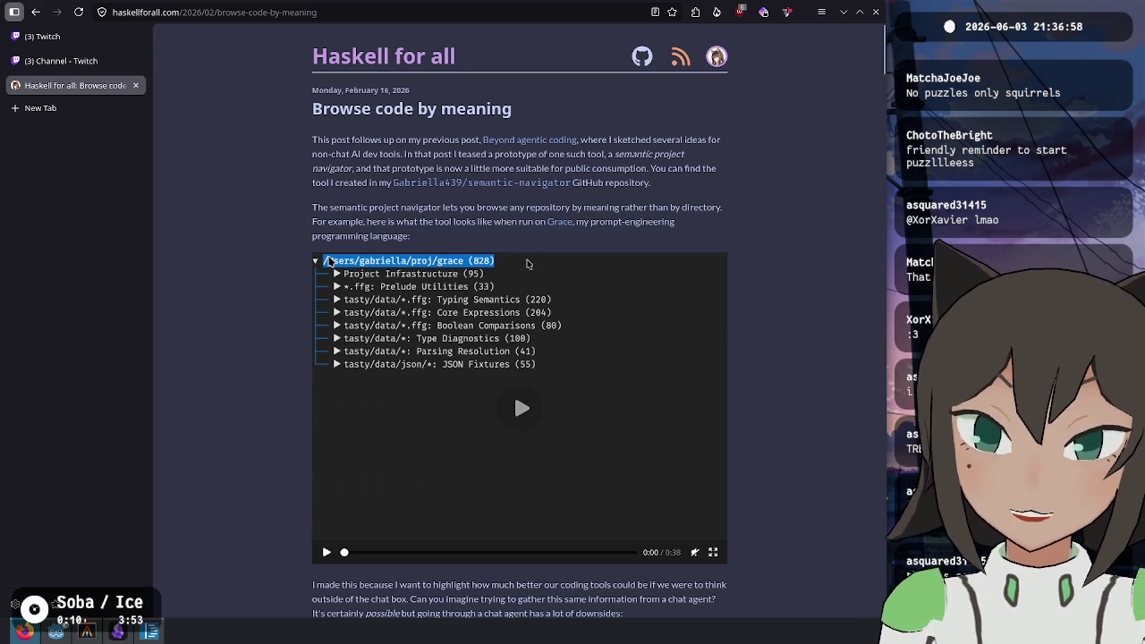
# Play the post's semantic navigator demo video, then set the address bar search to Wikipedia
pyautogui.click(523, 411)
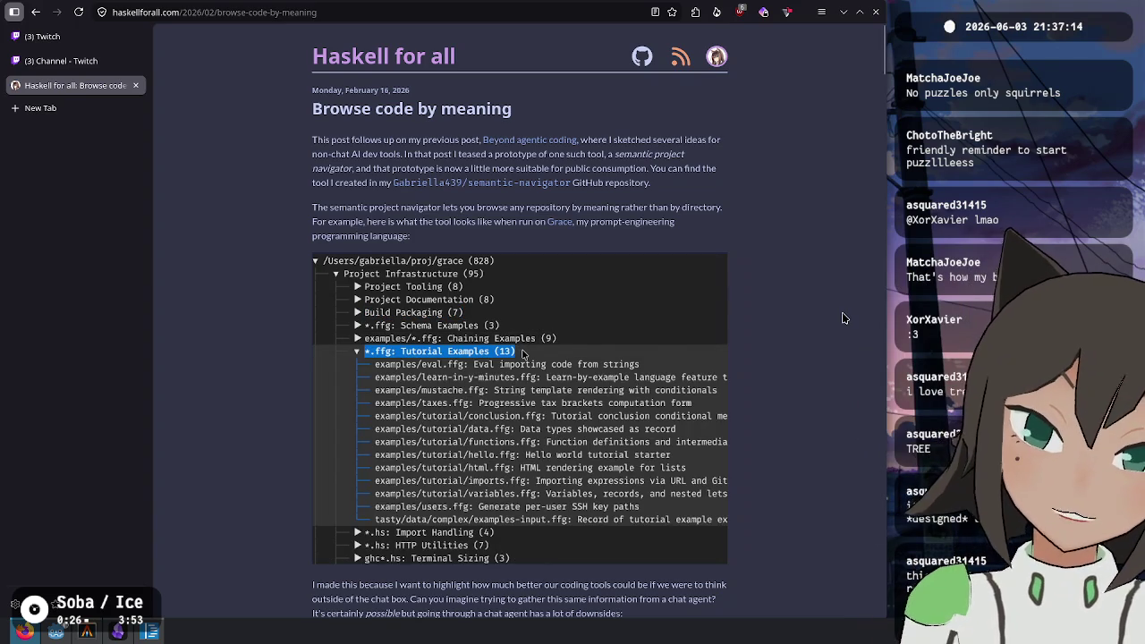
pyautogui.moveTo(449, 340)
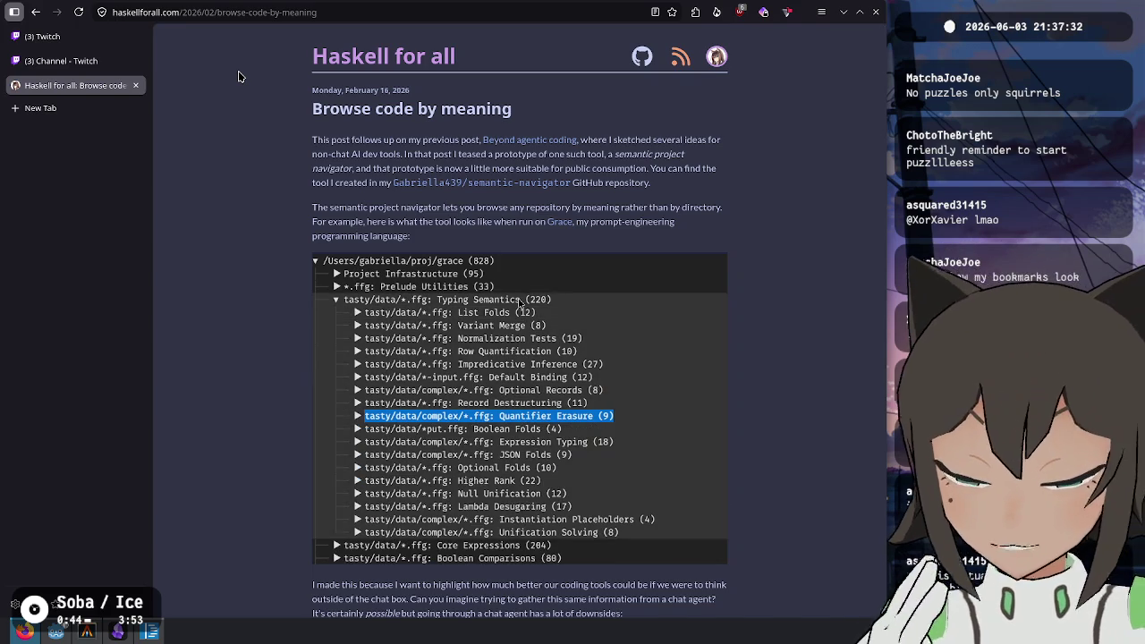
pyautogui.click(255, 11)
pyautogui.press('Down')
pyautogui.press('Return')
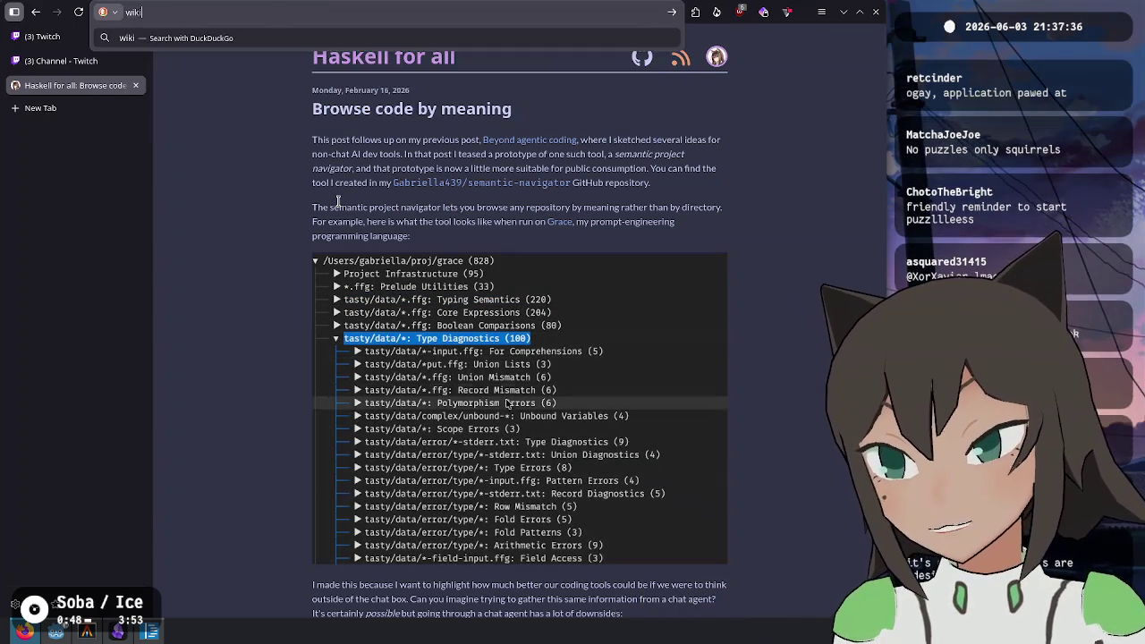
# Look up 'alphafold' on Wikipedia and select text in the AlphaFold article
pyautogui.write('alphafold')
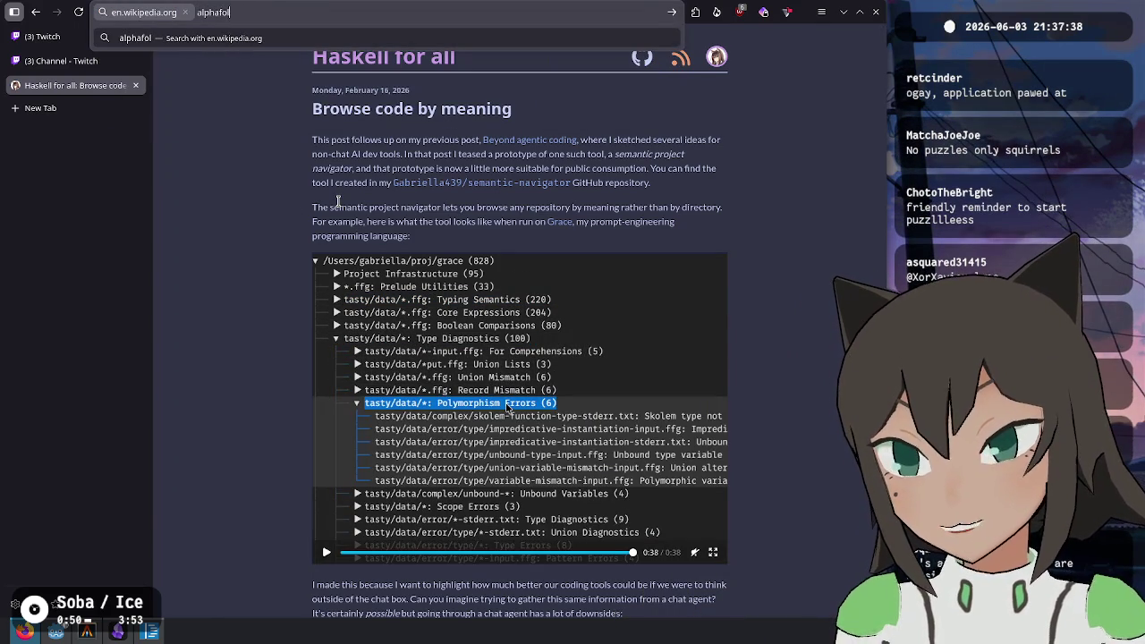
pyautogui.press('Return')
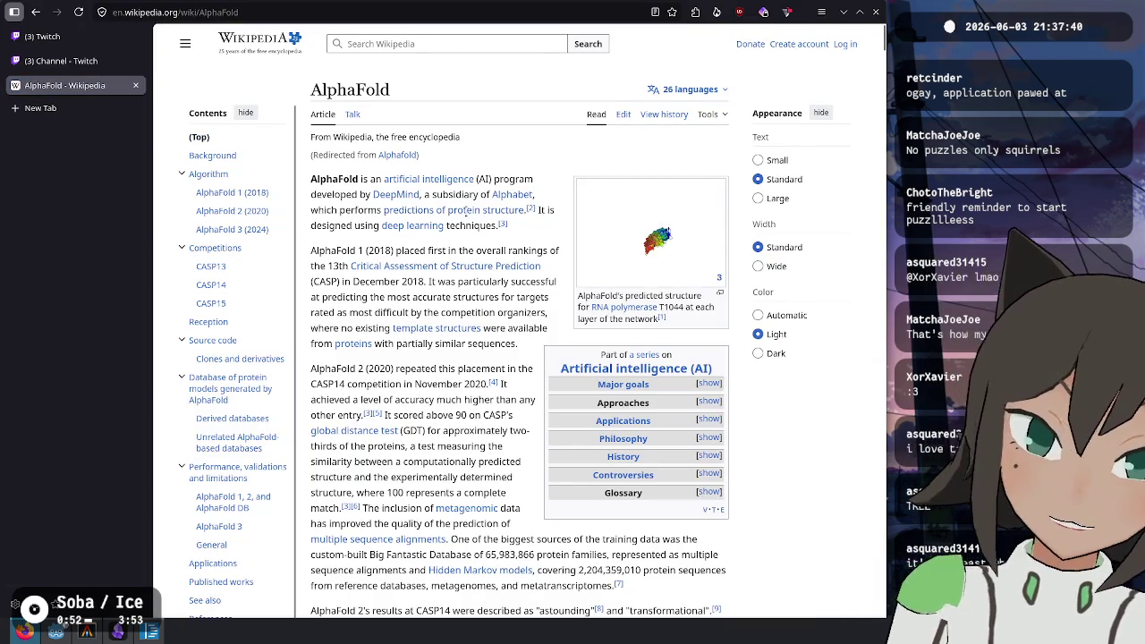
pyautogui.doubleClick(329, 180)
pyautogui.click(486, 176)
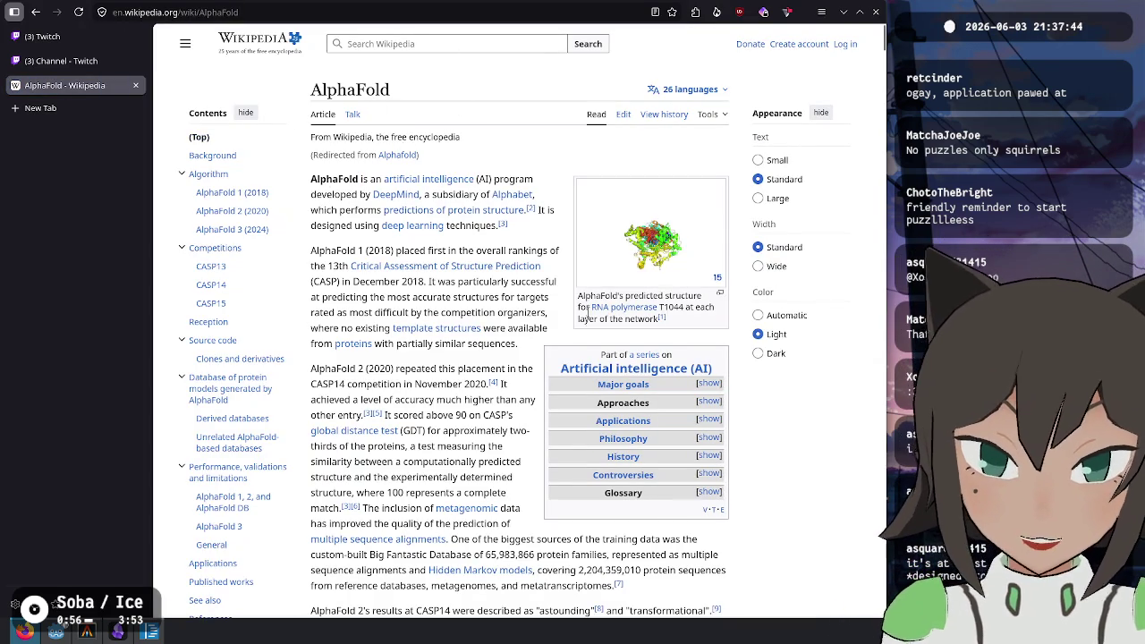
pyautogui.doubleClick(332, 179)
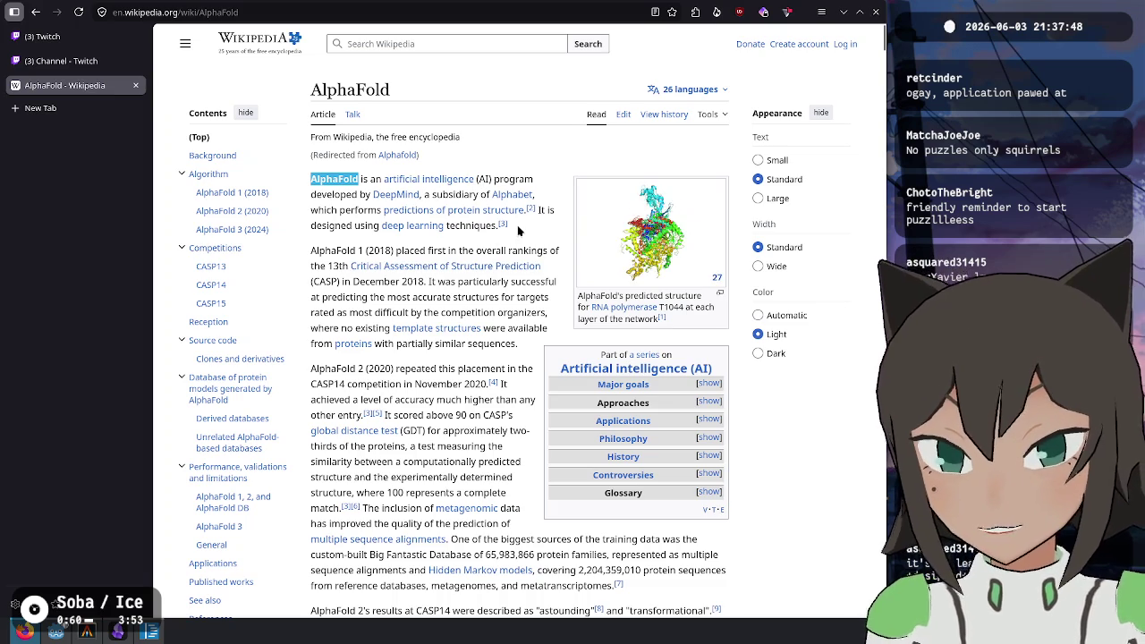
pyautogui.moveTo(319, 179)
pyautogui.mouseDown()
pyautogui.moveTo(349, 265)
pyautogui.moveTo(514, 417)
pyautogui.moveTo(509, 523)
pyautogui.mouseUp()
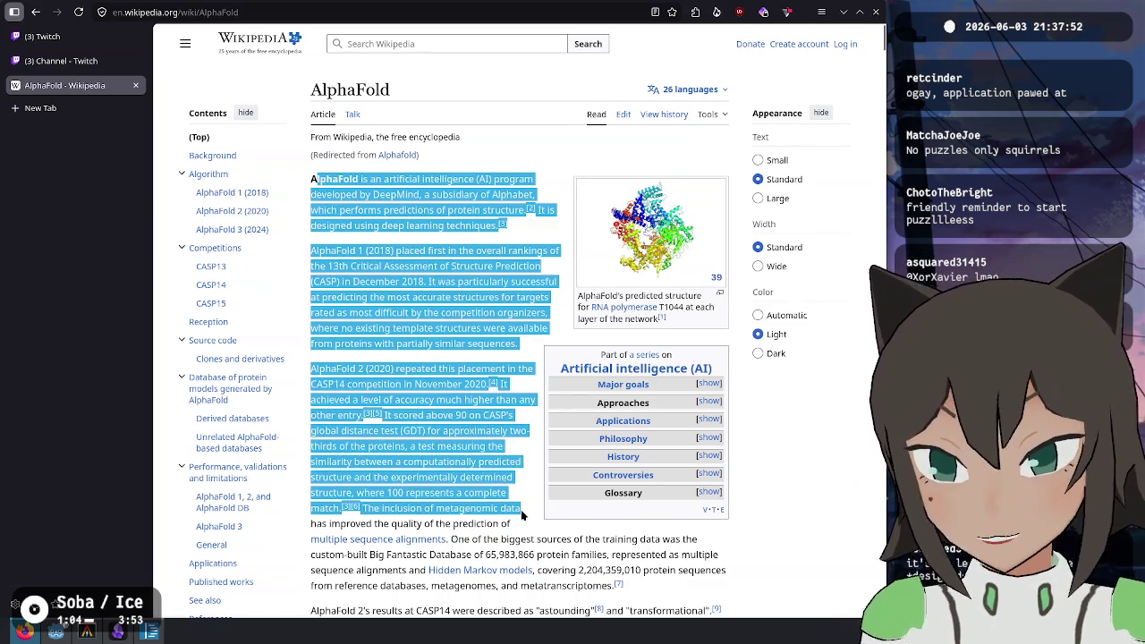
pyautogui.click(481, 444)
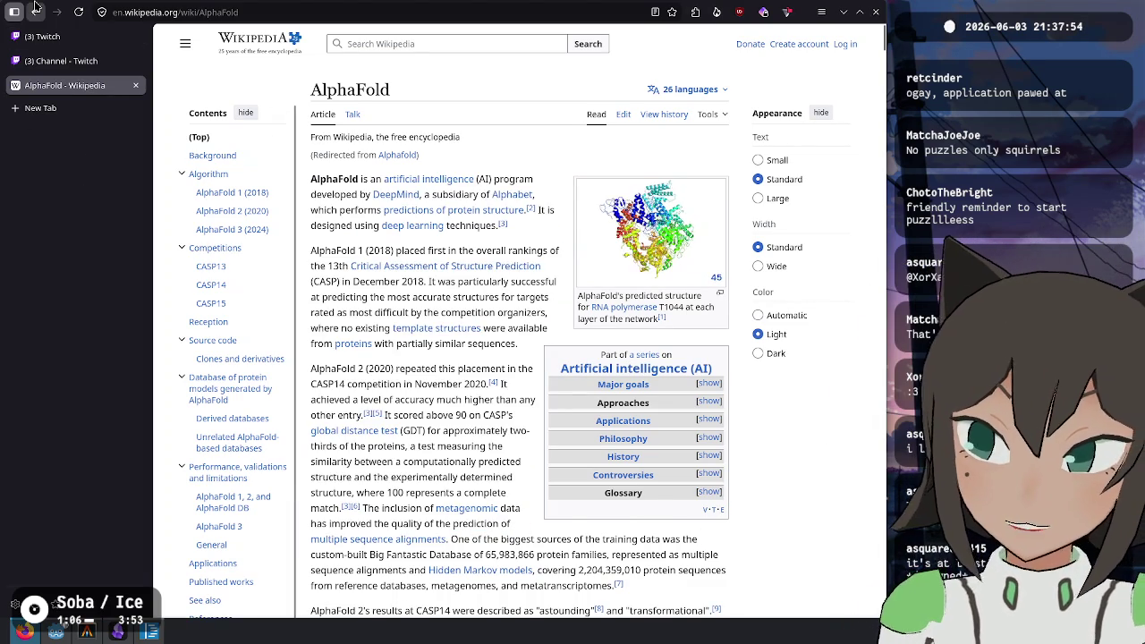
# Return to the Haskell for All post and scroll down to the nix-serve-ng (15) example
pyautogui.hotkey('alt', 'Left')
pyautogui.scroll(-5, 506, 407)
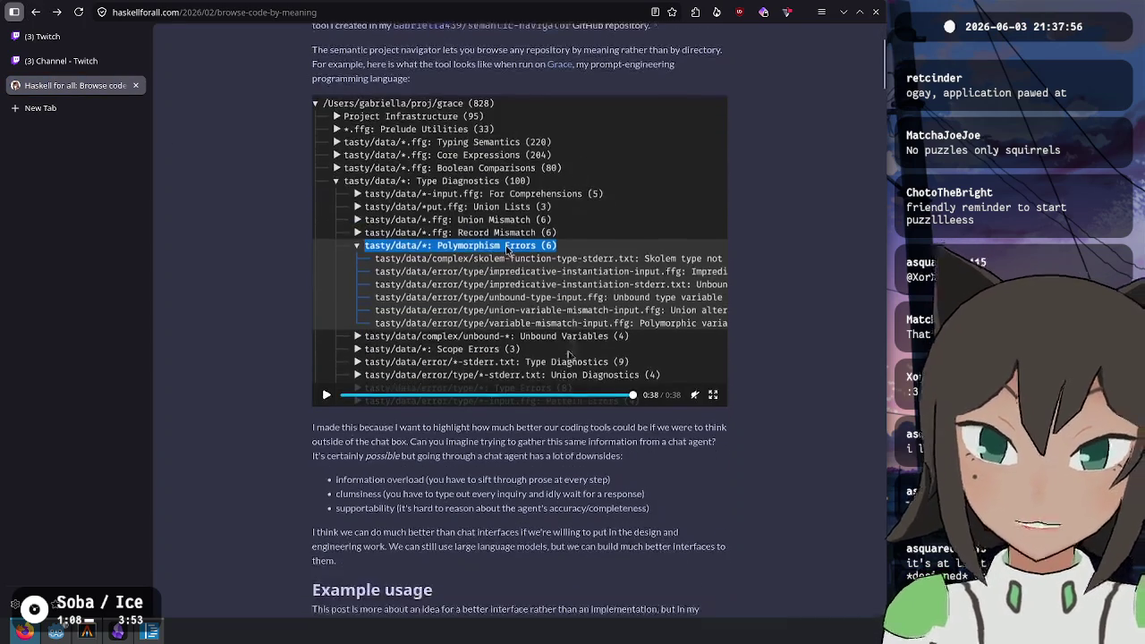
pyautogui.scroll(-6, 514, 218)
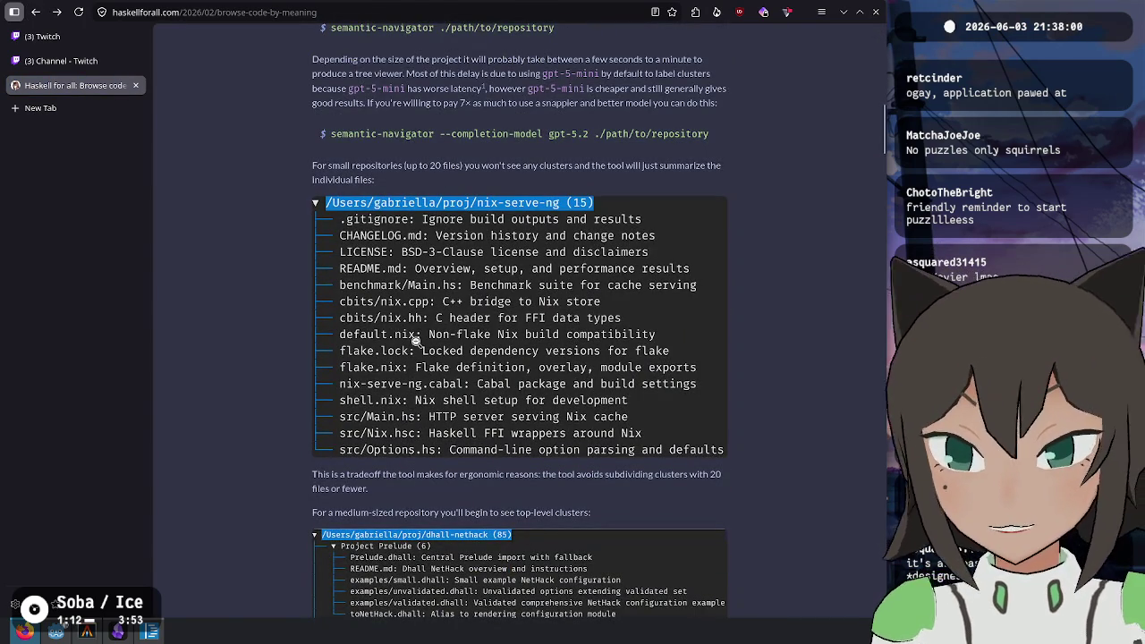
pyautogui.scroll(-4, 780, 350)
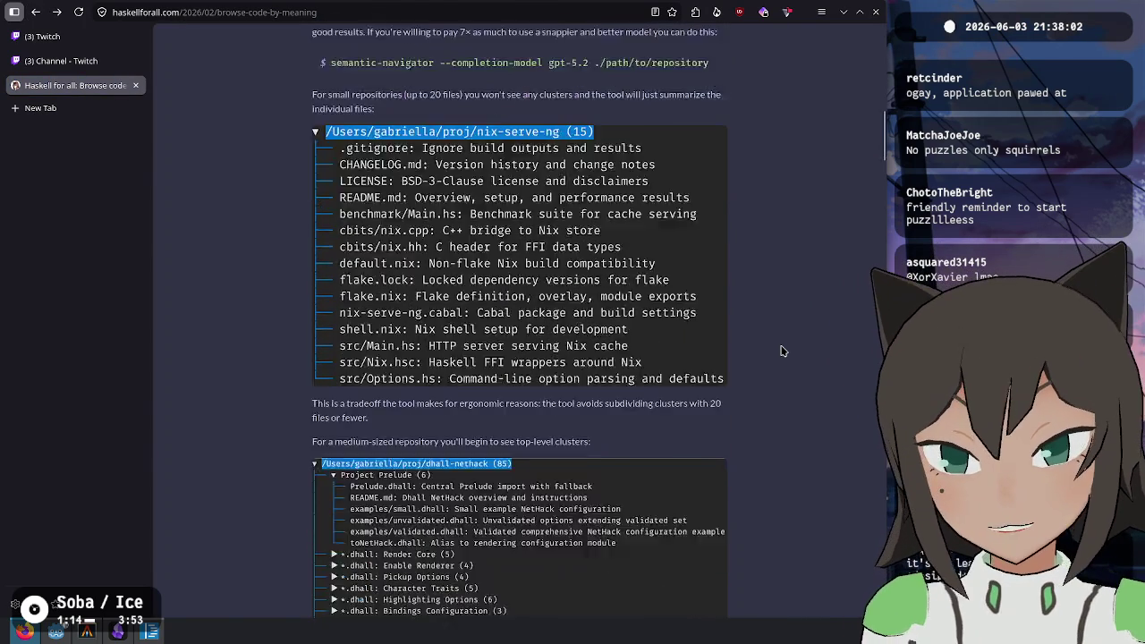
# Scroll through the rest of the post and back up, then switch to the Twitch Stream Manager
pyautogui.scroll(-3, 563, 313)
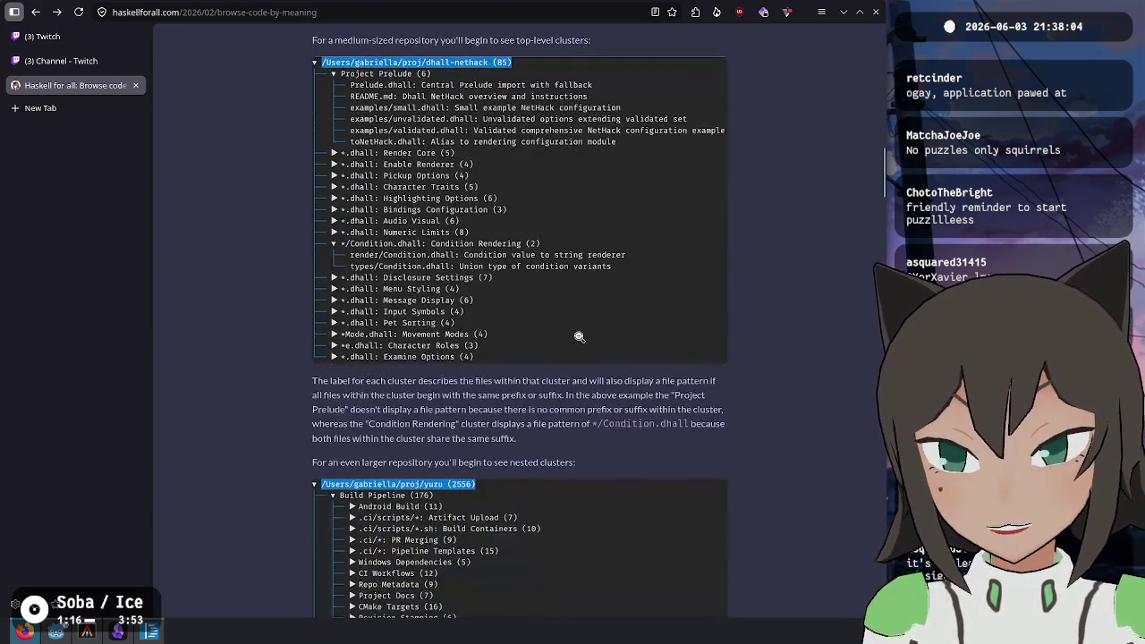
pyautogui.scroll(-8, 578, 337)
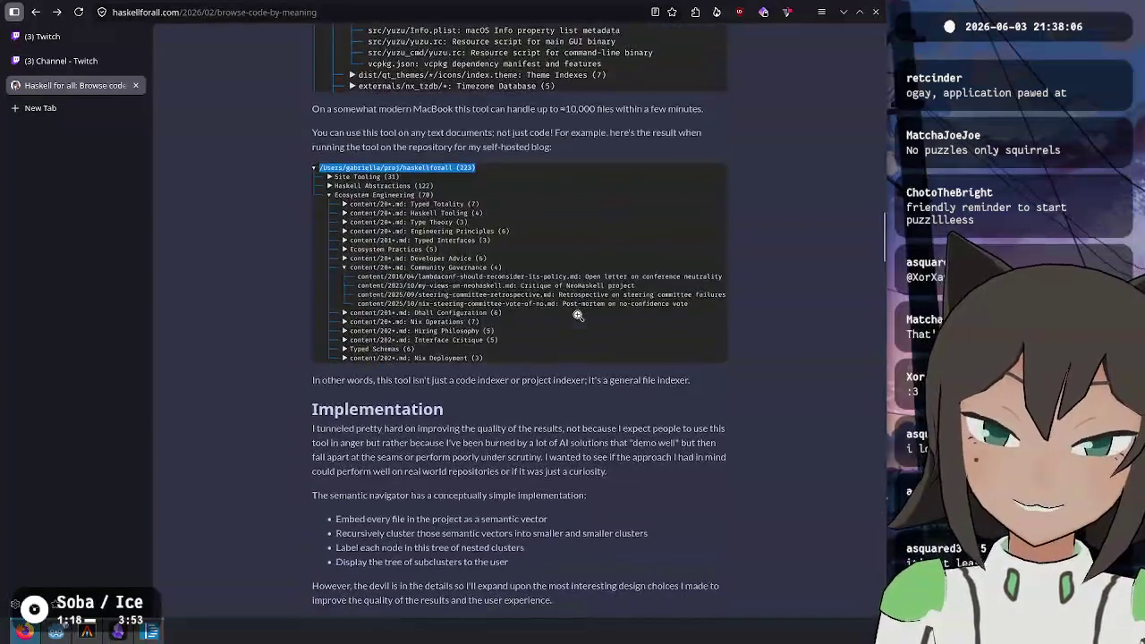
pyautogui.scroll(10, 599, 304)
pyautogui.scroll(15, 599, 304)
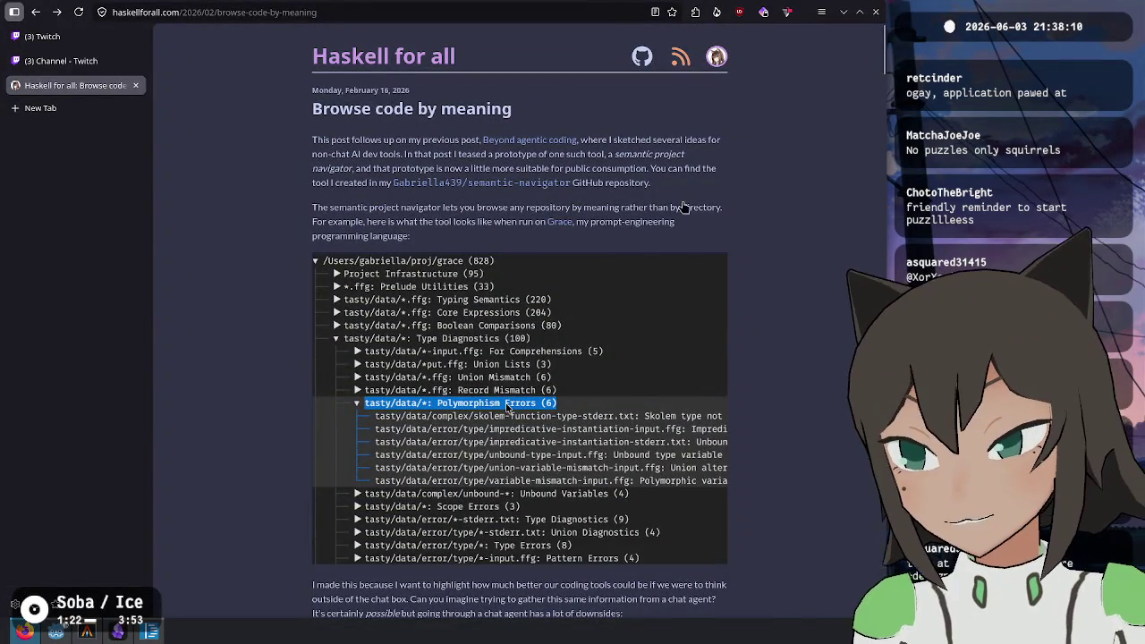
pyautogui.hotkey('ctrl', '1')
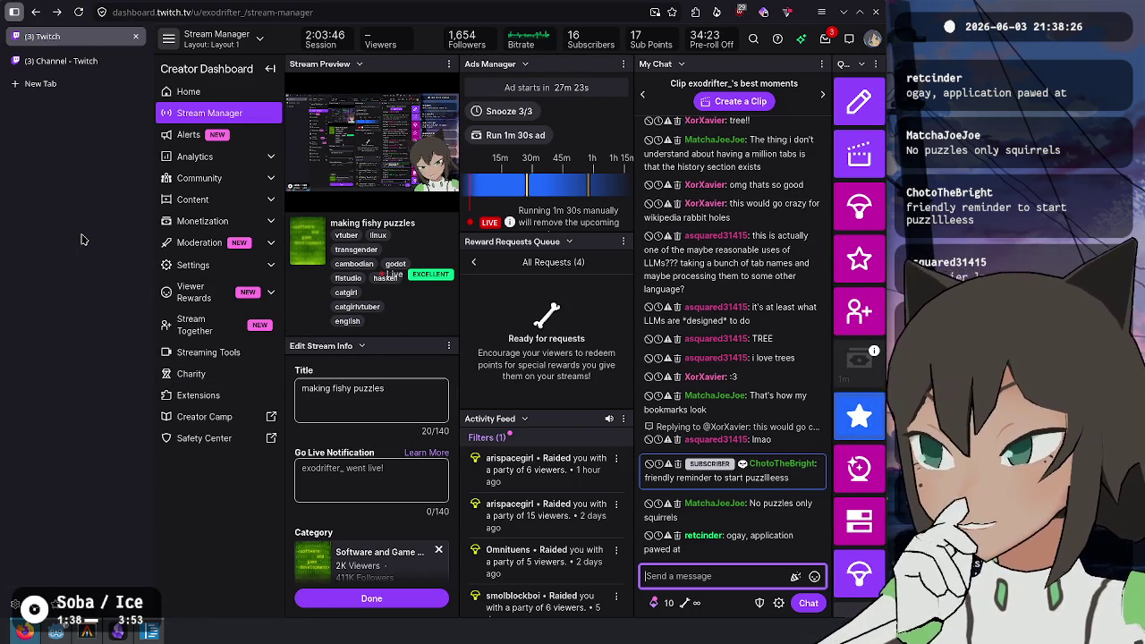
pyautogui.click(387, 274)
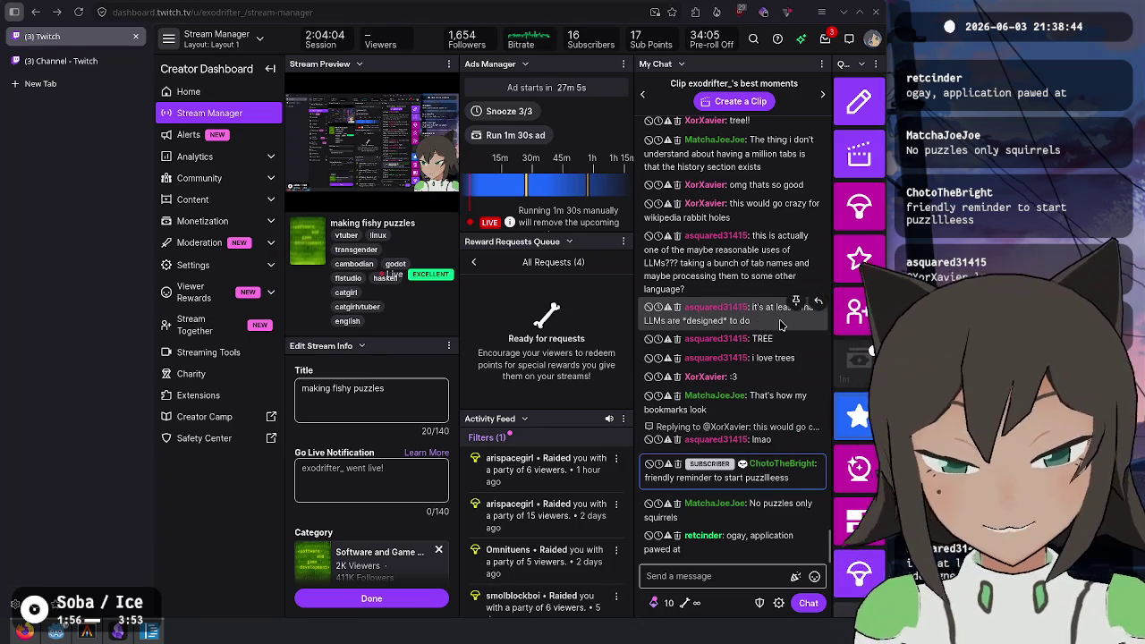
# Show the '(3) Channel - Twitch' schedule settings, closing the stray new tab
pyautogui.click(106, 170)
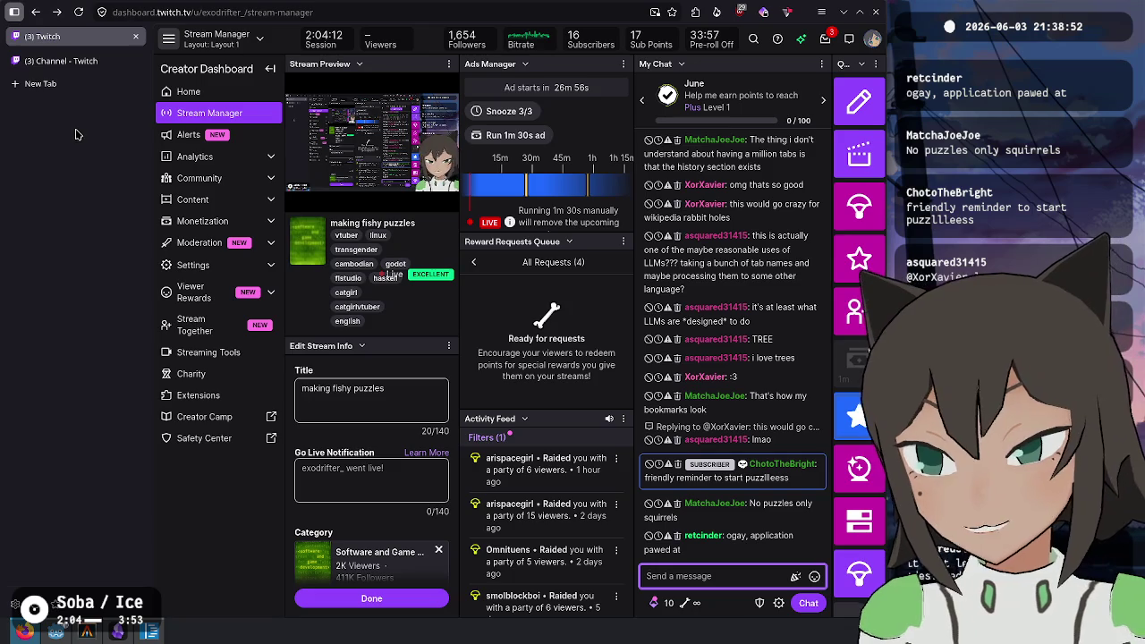
pyautogui.moveTo(87, 67)
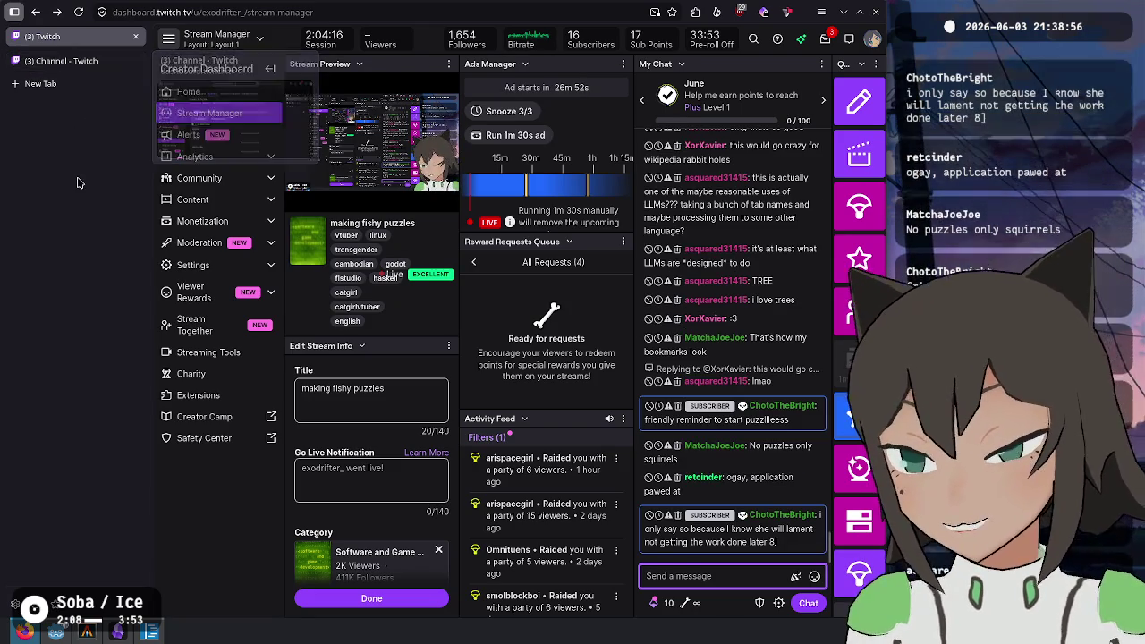
pyautogui.click(70, 83)
pyautogui.middleClick(99, 85)
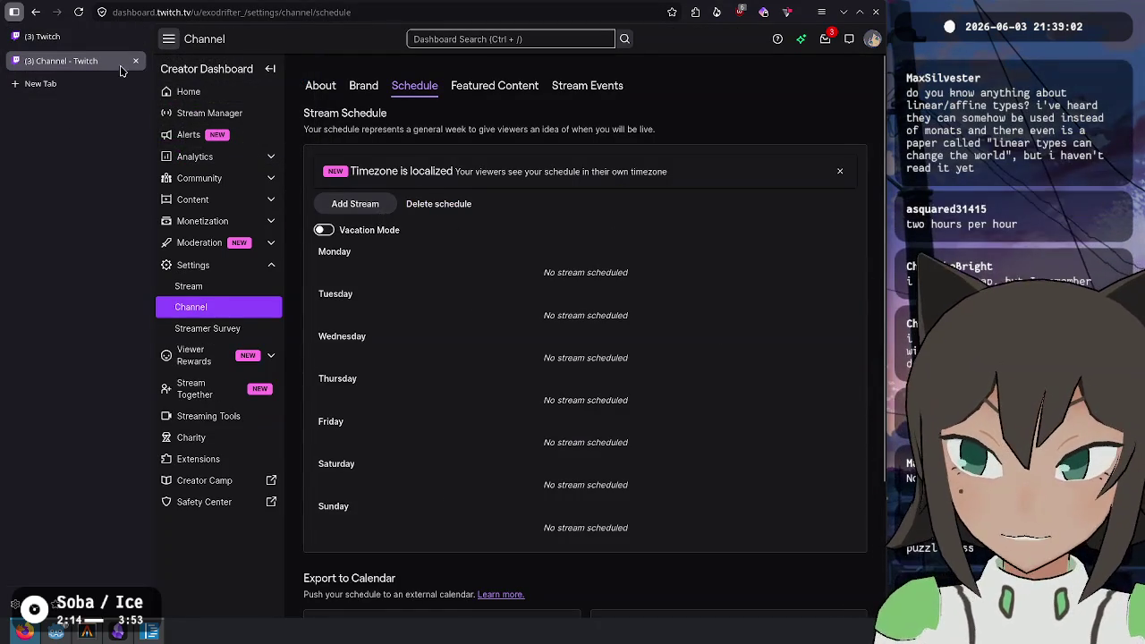
# Add a new stream scheduled for the specific day June 8, 2026
pyautogui.click(374, 204)
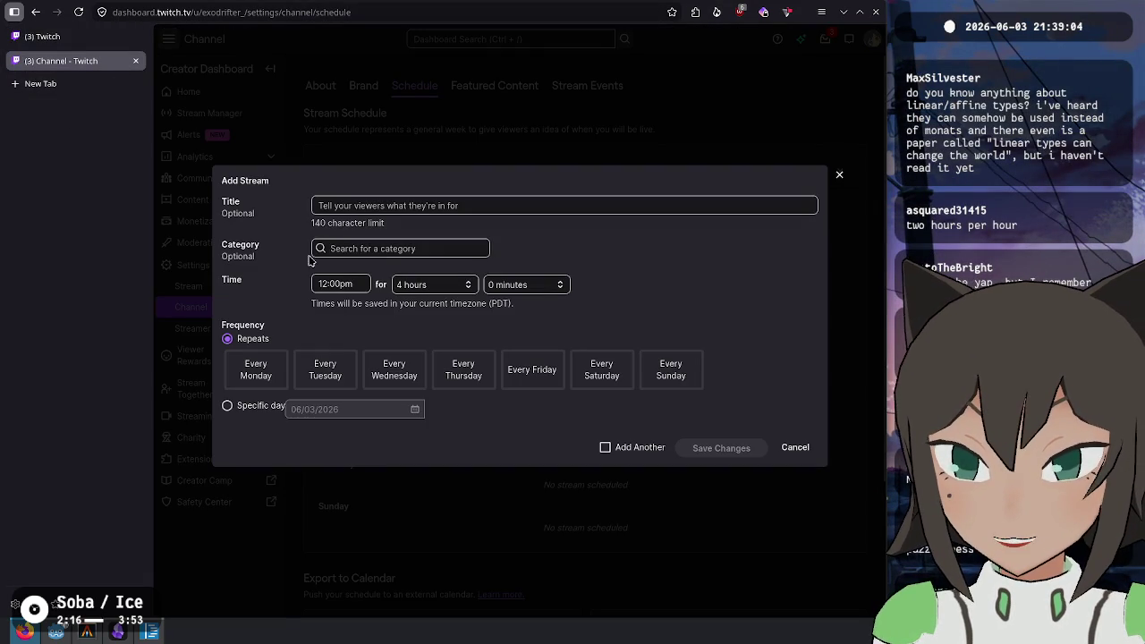
pyautogui.click(342, 204)
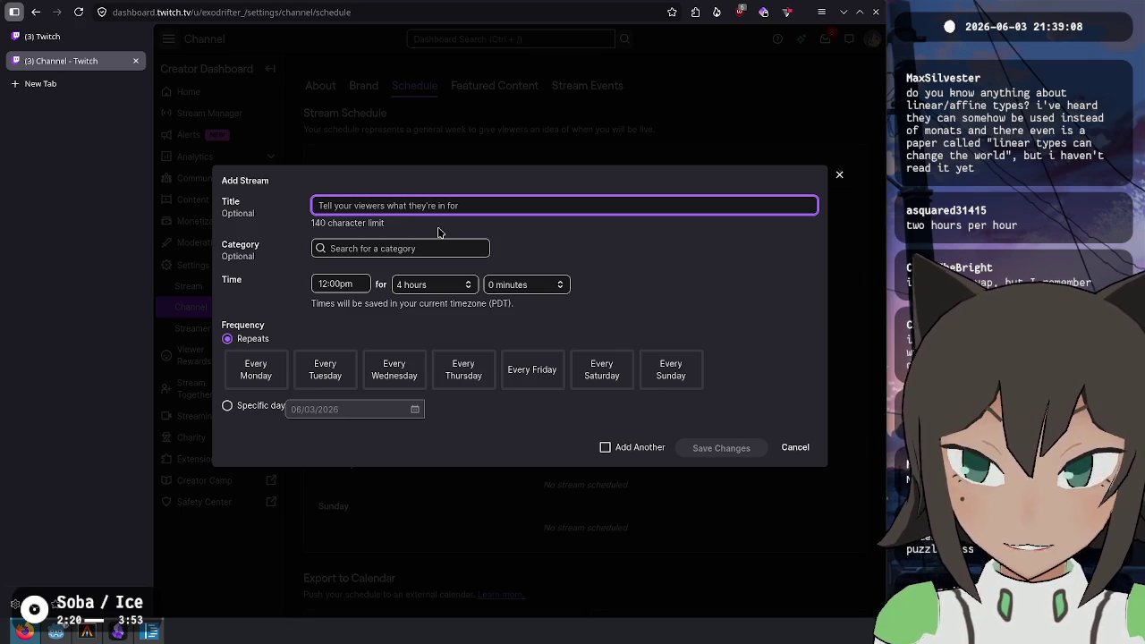
pyautogui.click(269, 407)
pyautogui.click(275, 407)
pyautogui.click(337, 414)
pyautogui.click(415, 409)
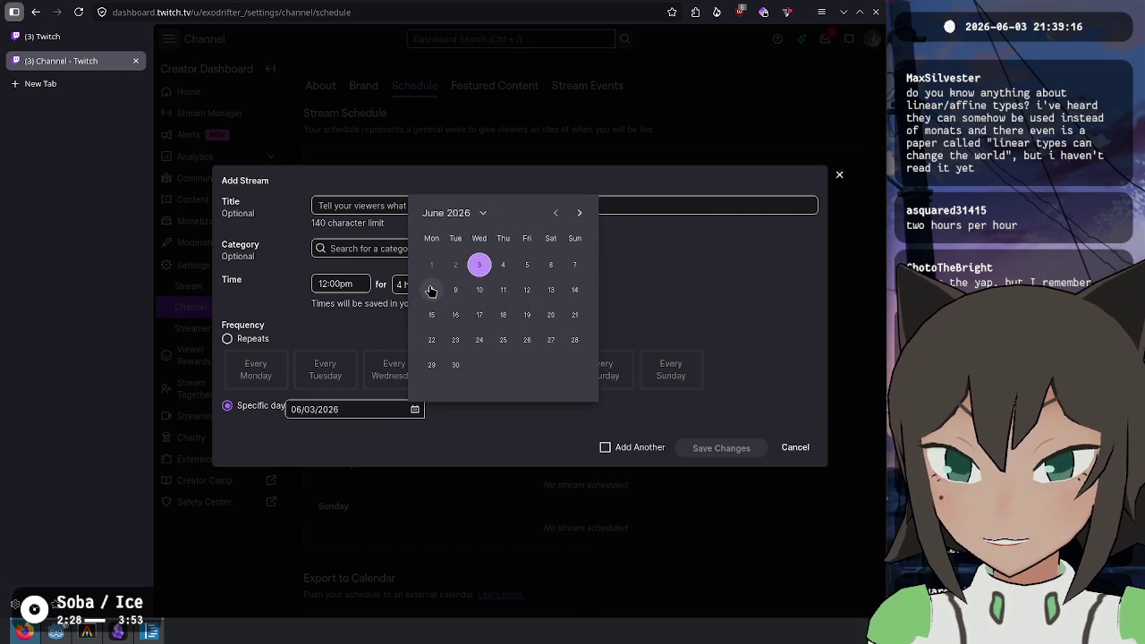
pyautogui.click(430, 291)
pyautogui.click(411, 207)
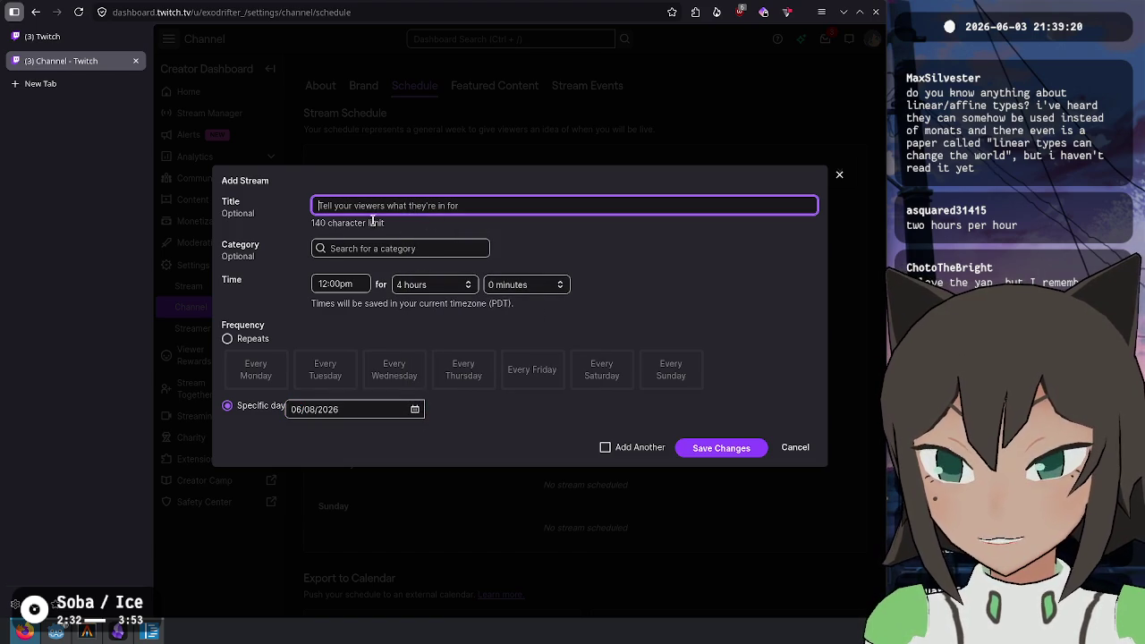
pyautogui.click(376, 410)
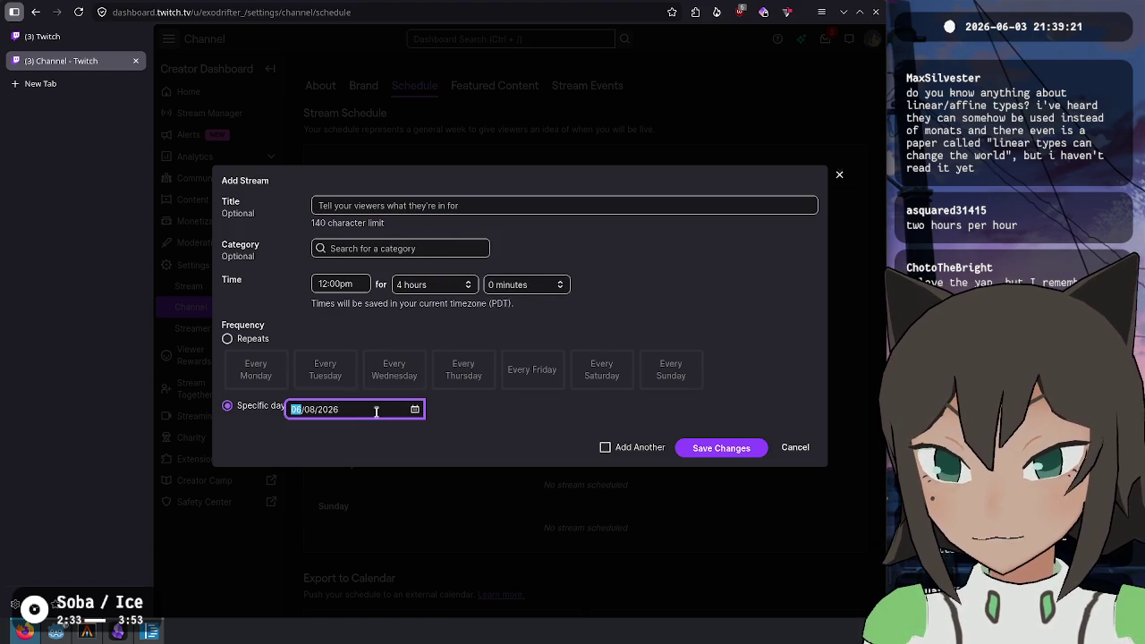
# Set the stream to start at 8:00am and run for 5 hours
pyautogui.click(347, 284)
pyautogui.scroll(2, 351, 329)
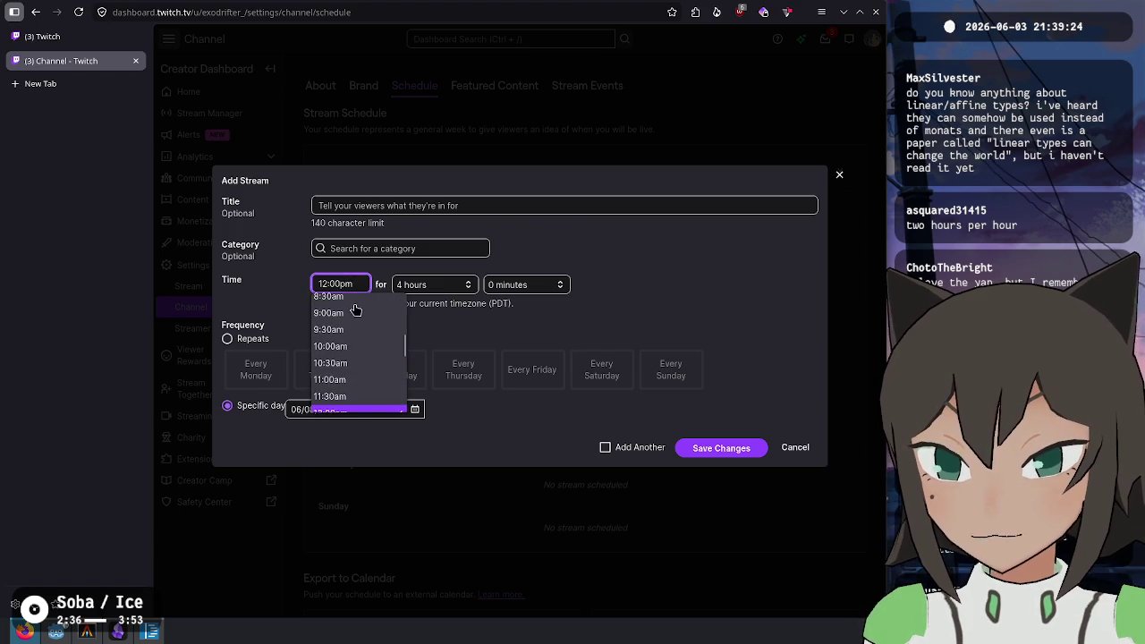
pyautogui.scroll(3, 353, 322)
pyautogui.click(342, 399)
pyautogui.click(422, 282)
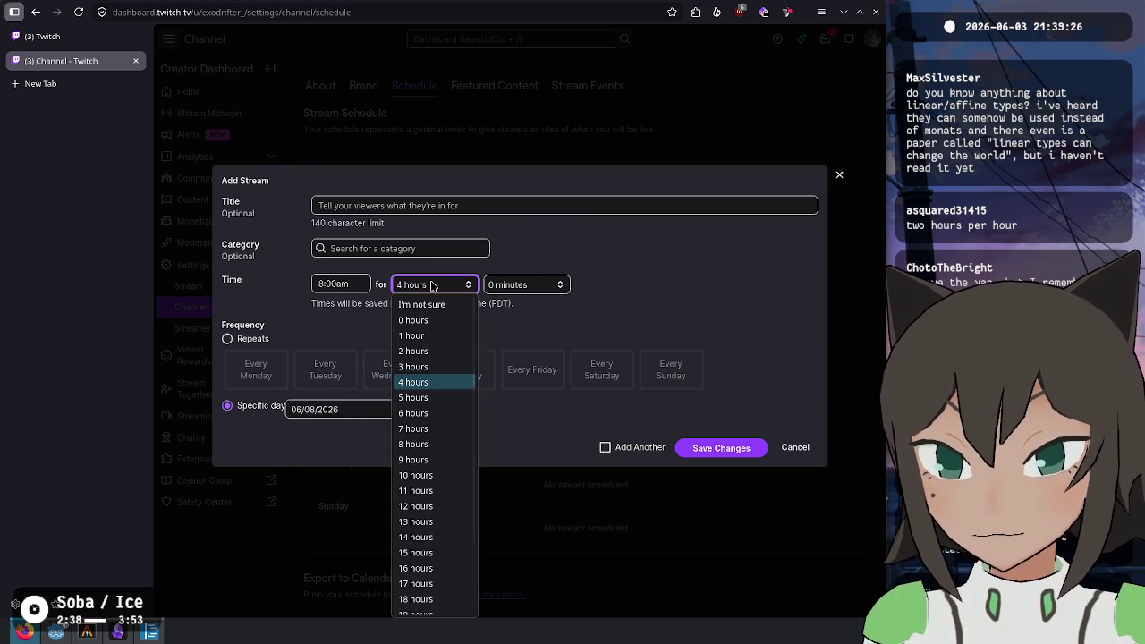
pyautogui.click(423, 379)
# Set the category to Hardspace: Shipbreaker, tick Add Another, and save
pyautogui.click(370, 206)
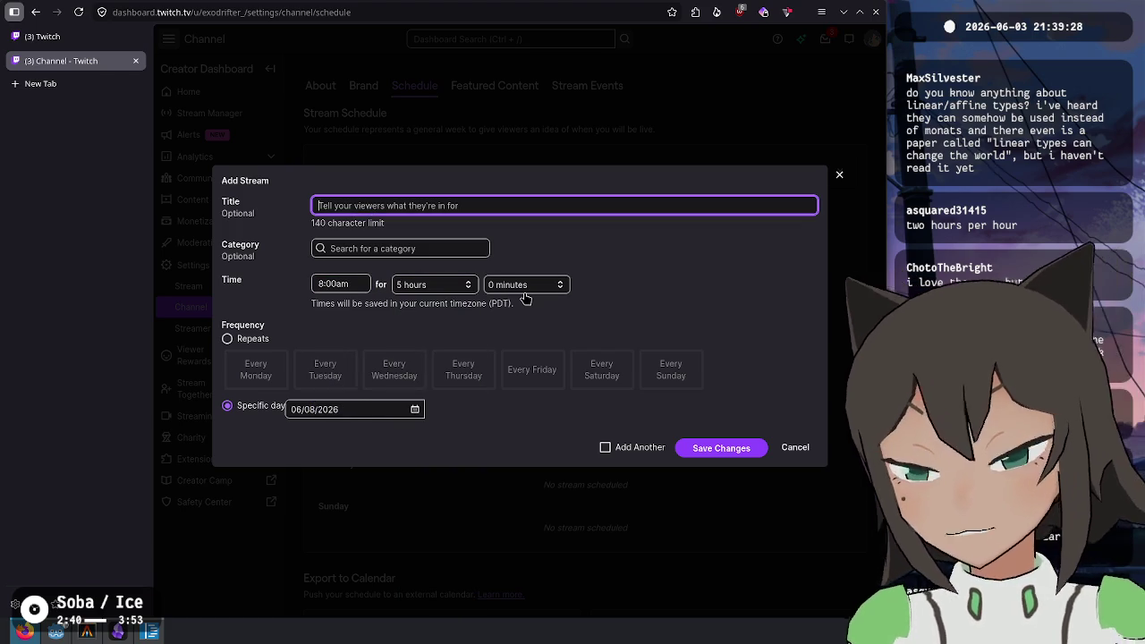
pyautogui.press('Tab')
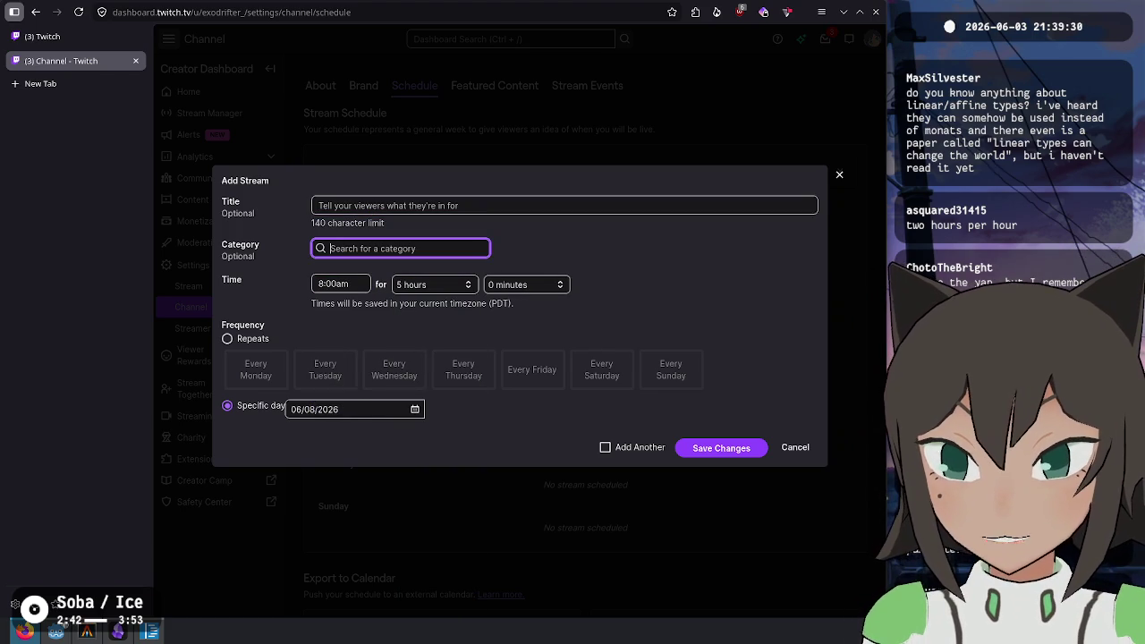
pyautogui.write('Hardspace')
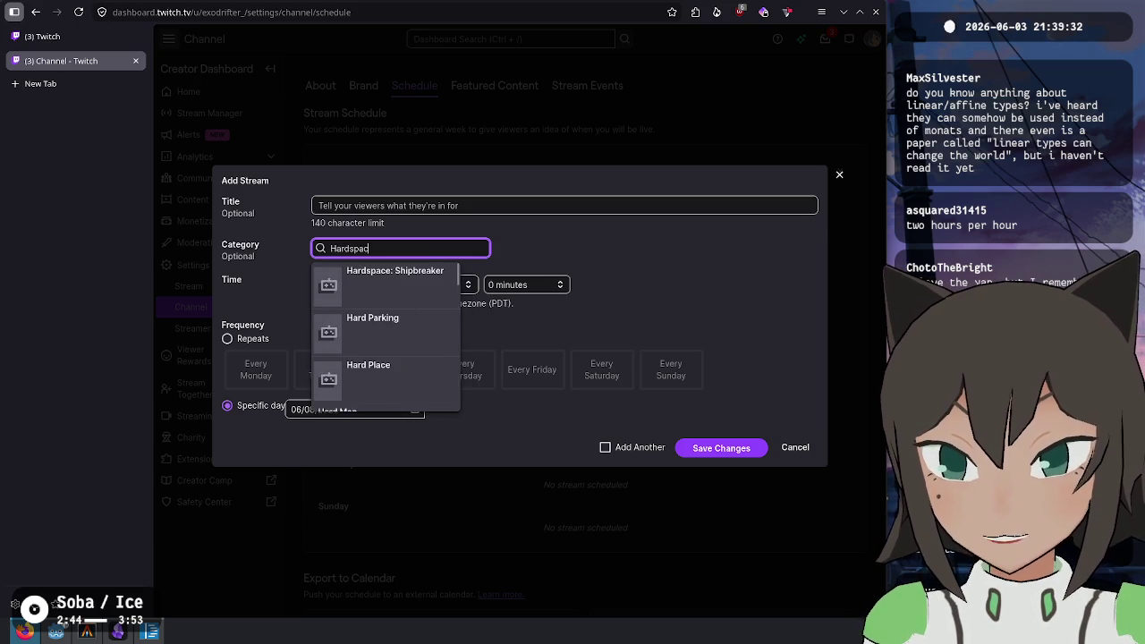
pyautogui.click(409, 289)
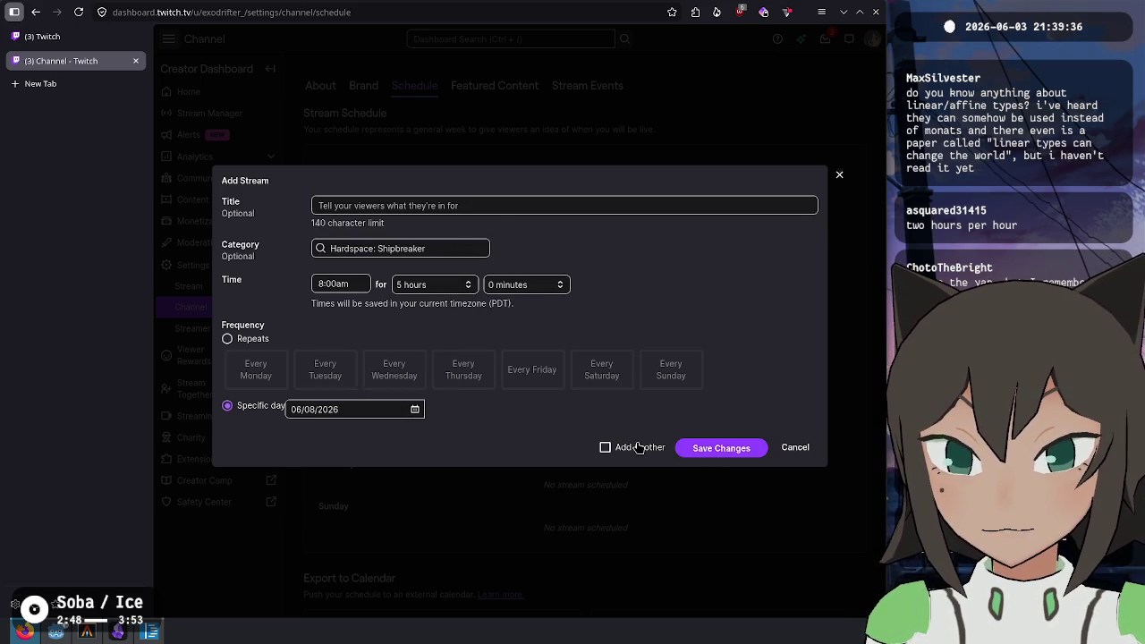
pyautogui.click(414, 408)
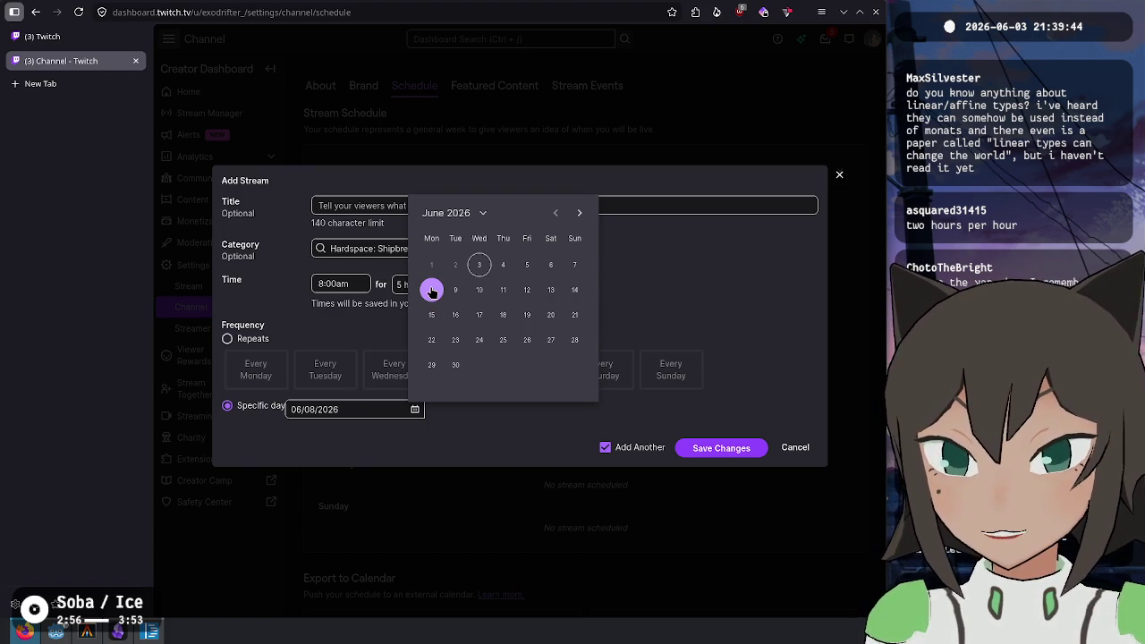
pyautogui.click(721, 447)
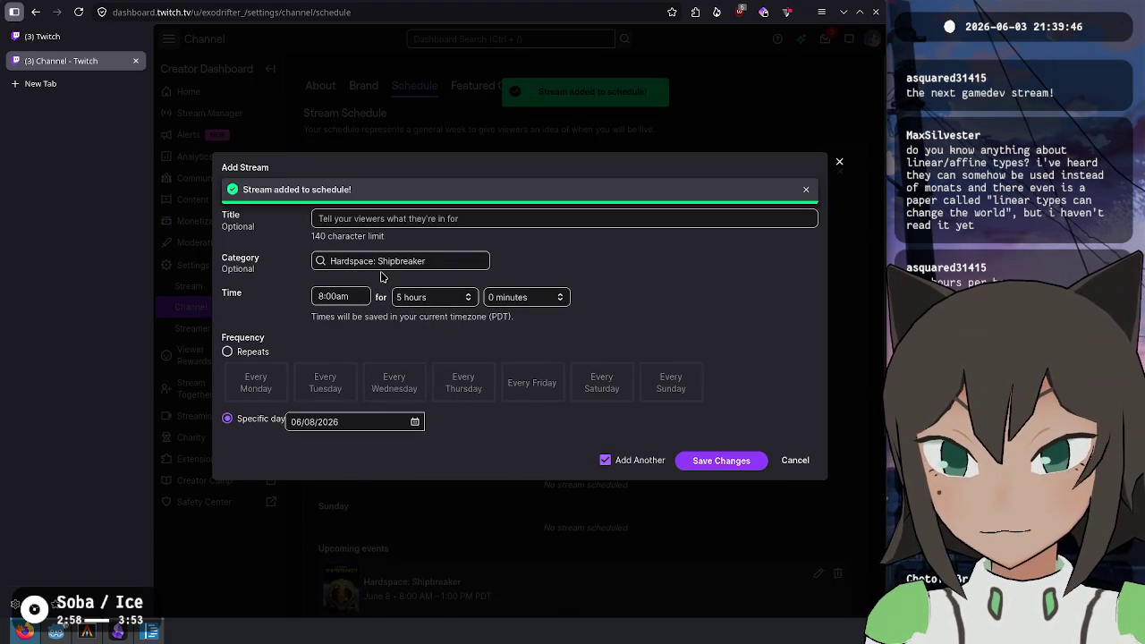
# Save a Software and Game Development stream on June 10 at 12:00pm
pyautogui.press('Tab')
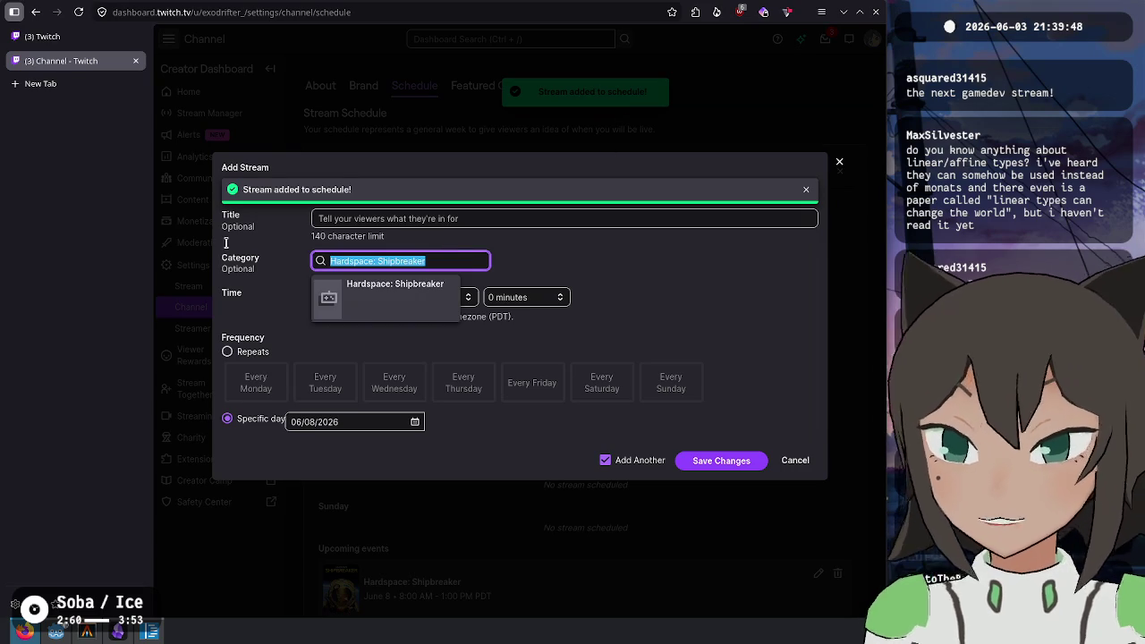
pyautogui.write('software')
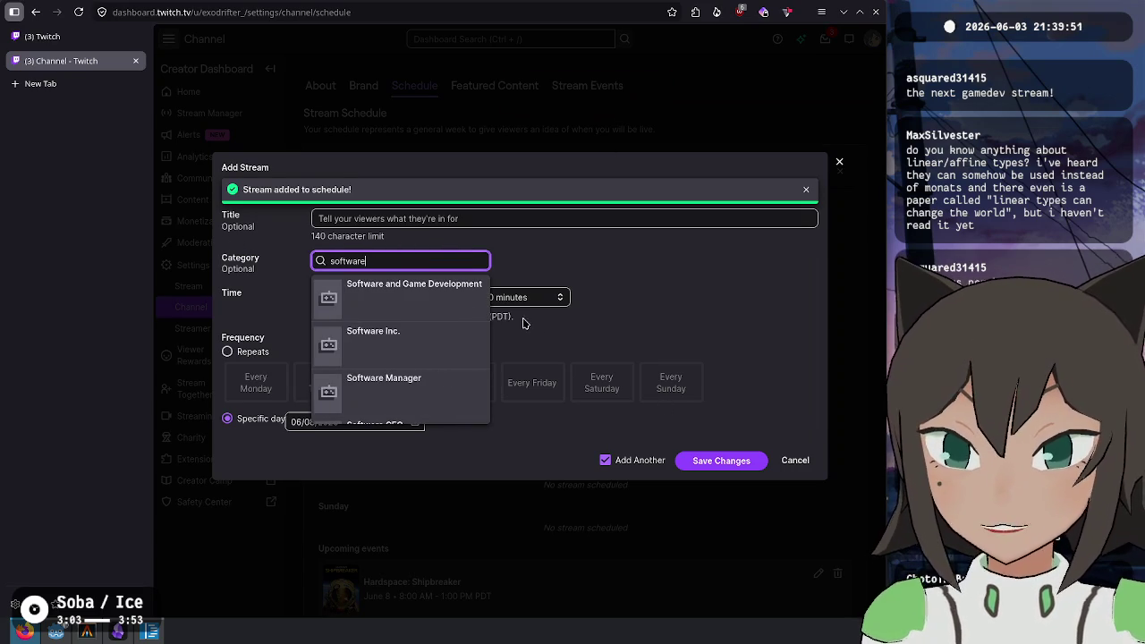
pyautogui.press('Return')
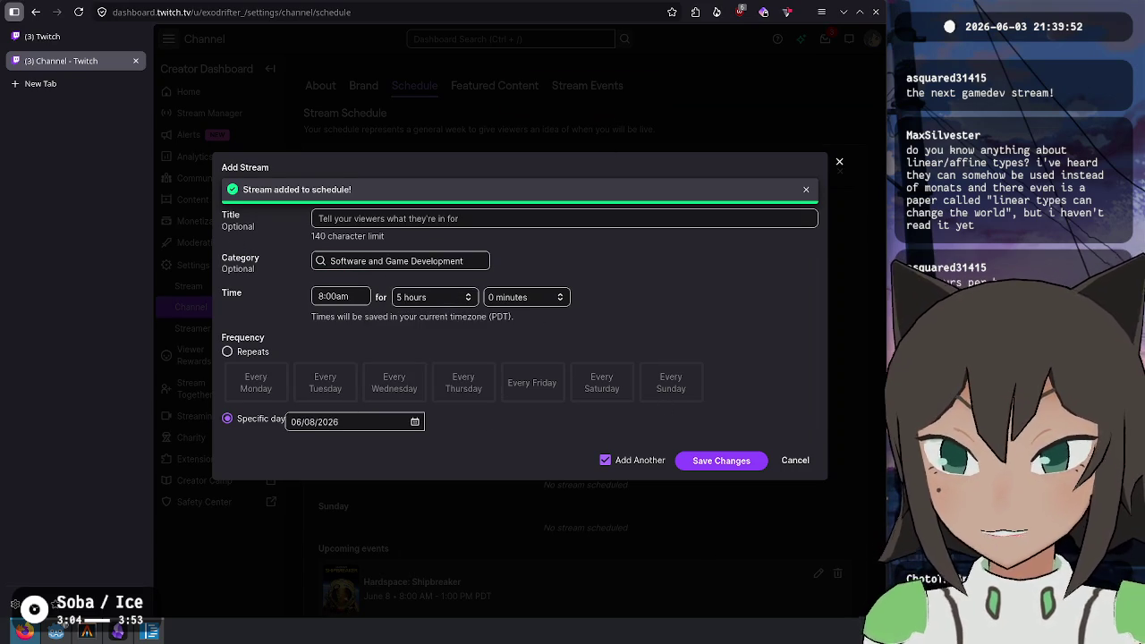
pyautogui.click(363, 424)
pyautogui.click(415, 423)
pyautogui.click(475, 305)
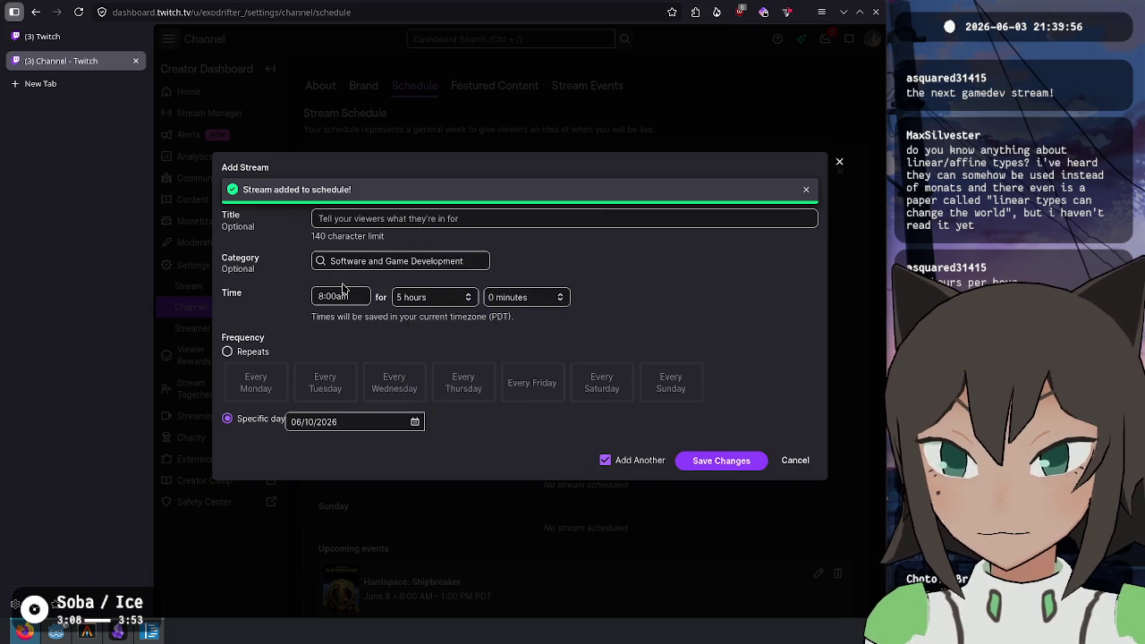
pyautogui.click(345, 293)
pyautogui.scroll(-4, 356, 376)
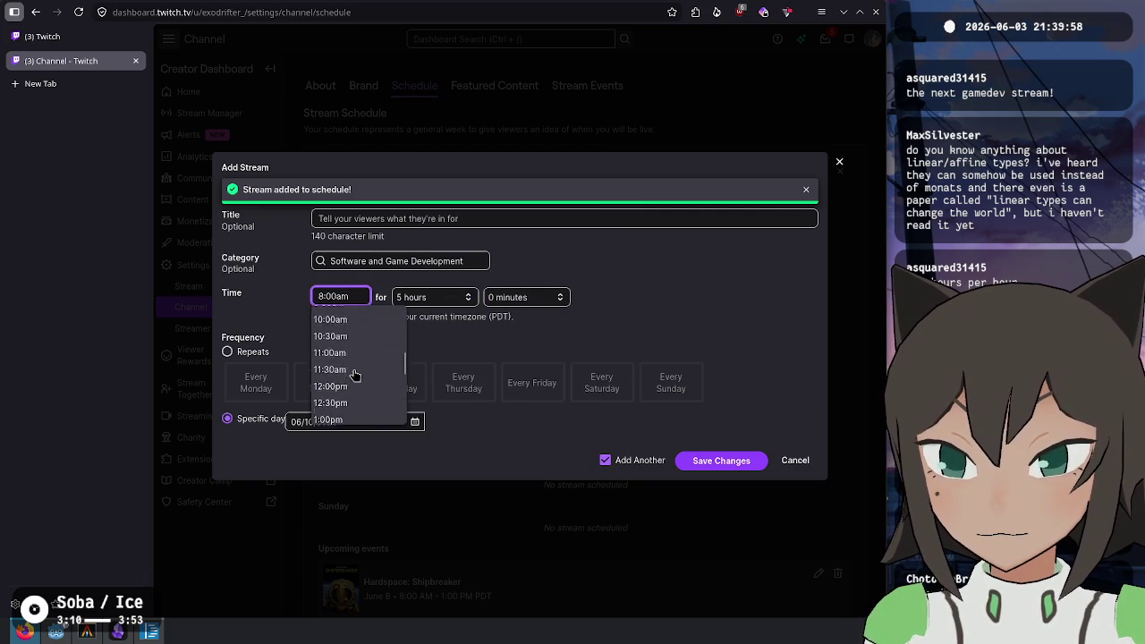
pyautogui.click(355, 381)
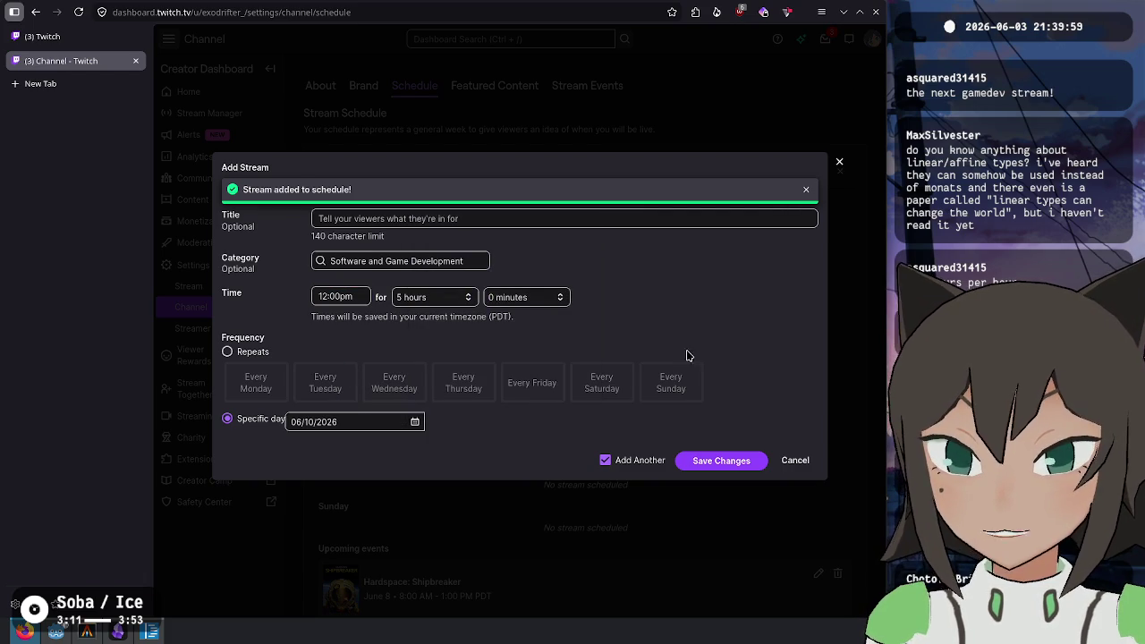
pyautogui.click(726, 461)
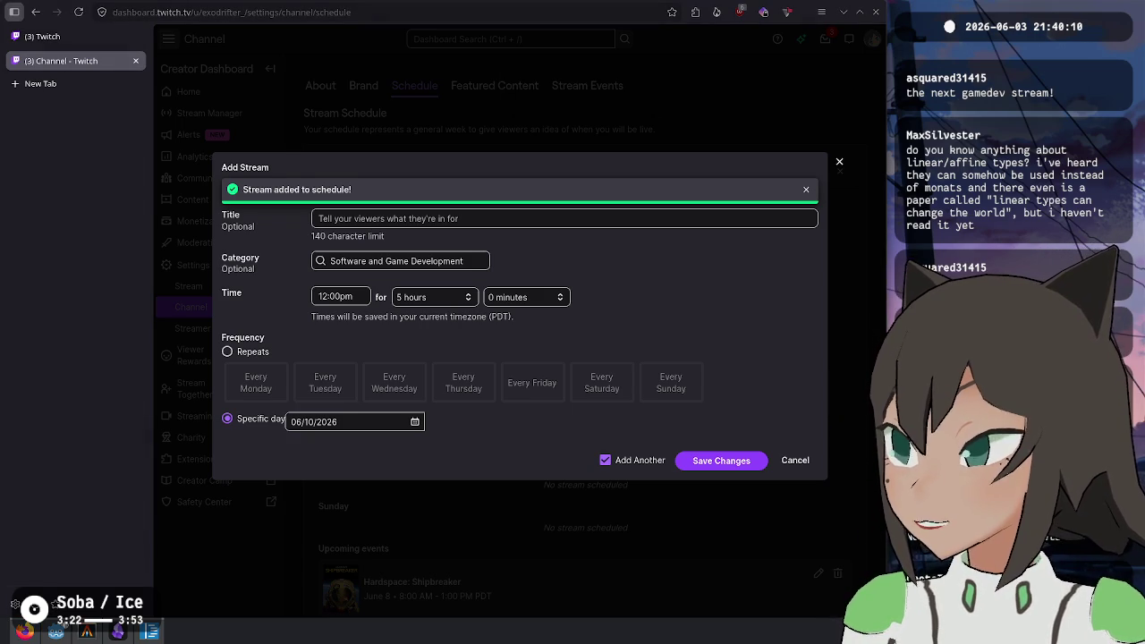
# Save another stream on June 12 at 4:00pm, then close the add-stream form
pyautogui.click(347, 417)
pyautogui.click(414, 421)
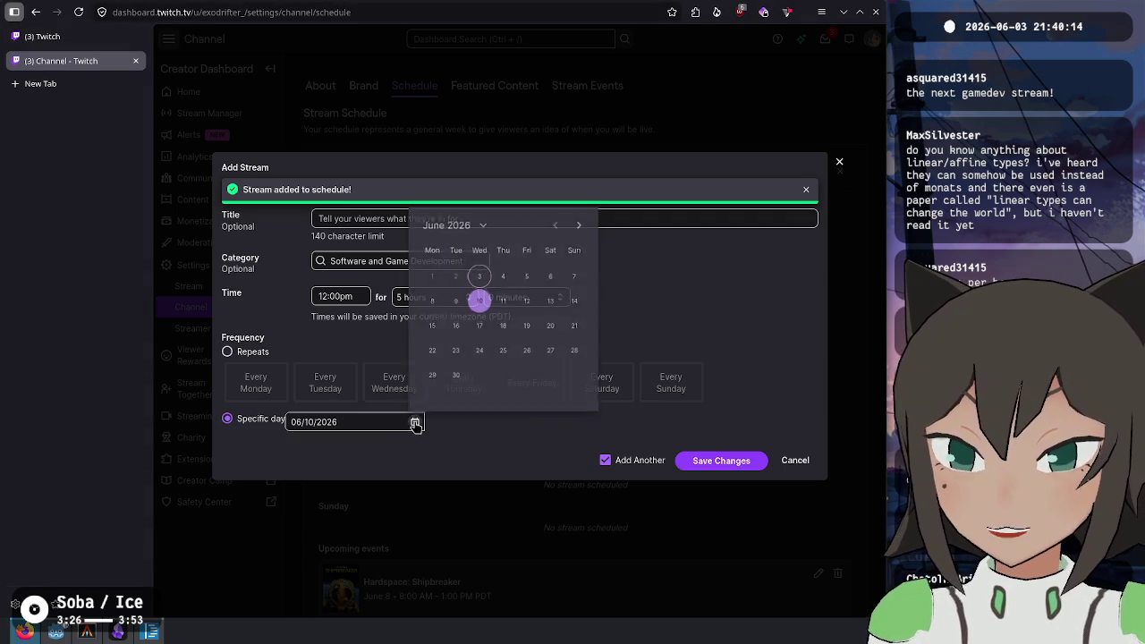
pyautogui.click(528, 305)
pyautogui.click(336, 296)
pyautogui.scroll(-3, 352, 376)
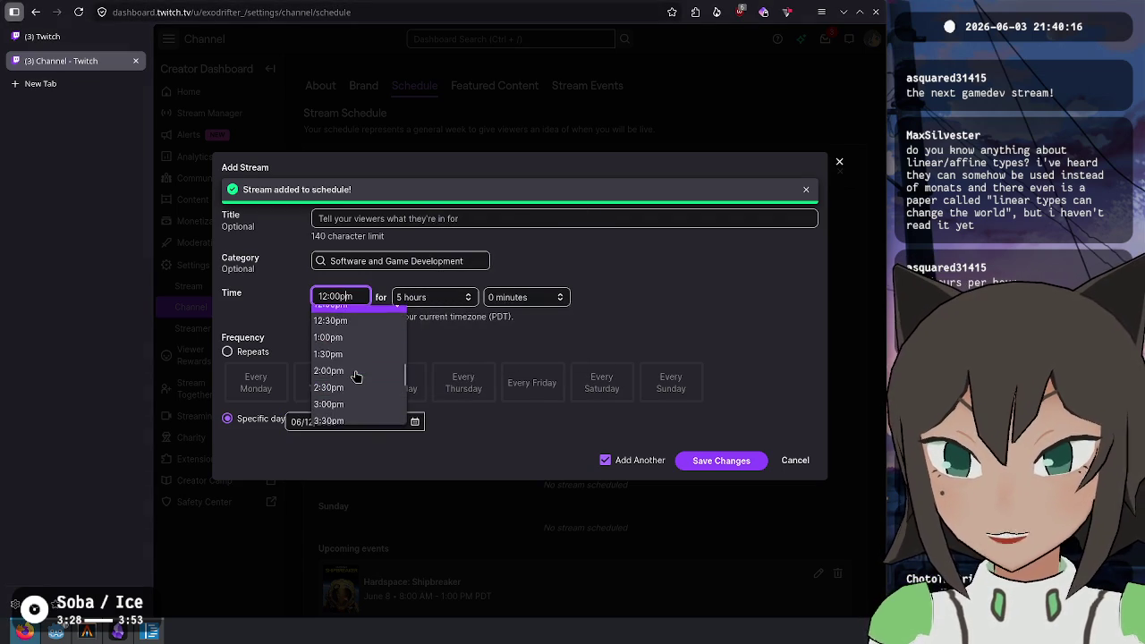
pyautogui.click(354, 376)
pyautogui.click(399, 225)
pyautogui.click(723, 462)
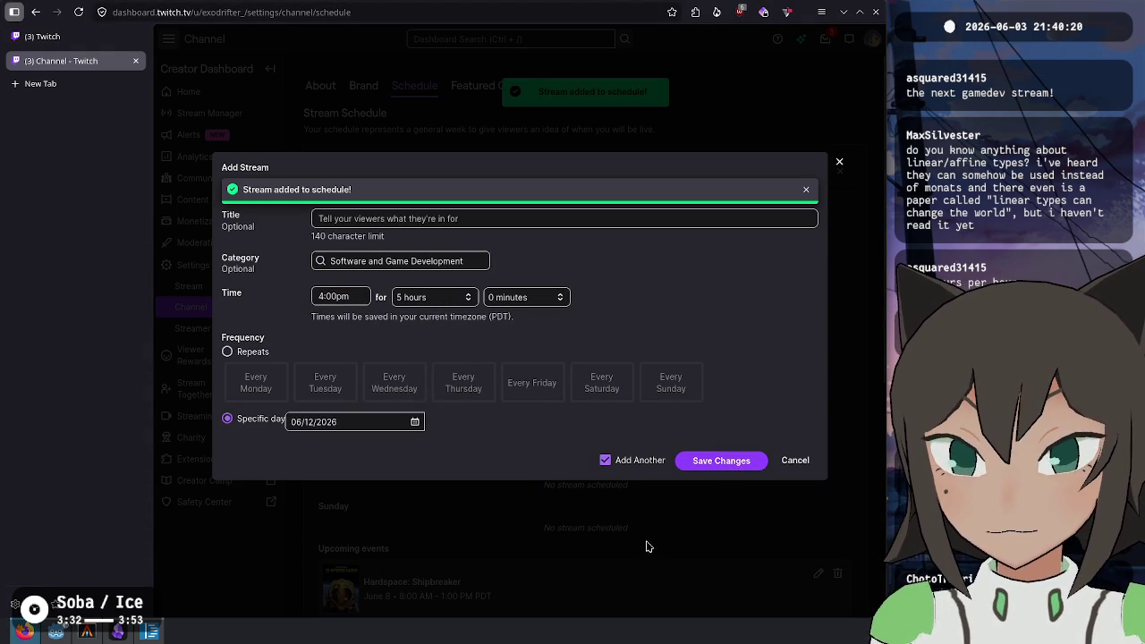
pyautogui.click(806, 465)
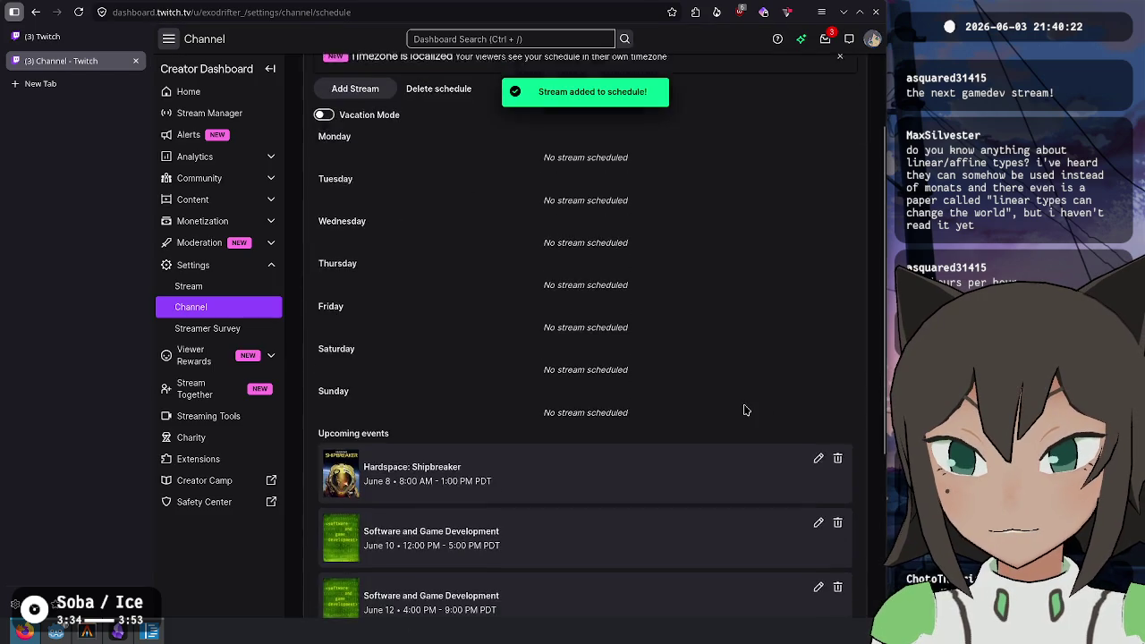
# Reload the schedule to check Upcoming events, then close the channel settings tab
pyautogui.press('F5')
pyautogui.scroll(-3, 439, 338)
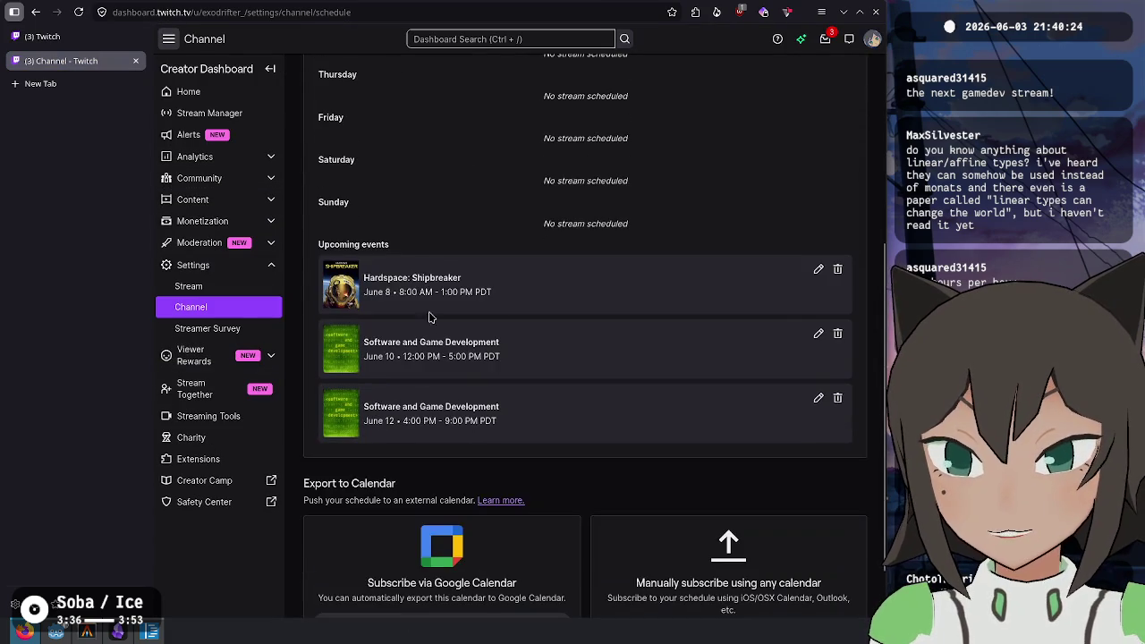
pyautogui.moveTo(398, 283); pyautogui.dragTo(466, 398)
pyautogui.click(464, 396)
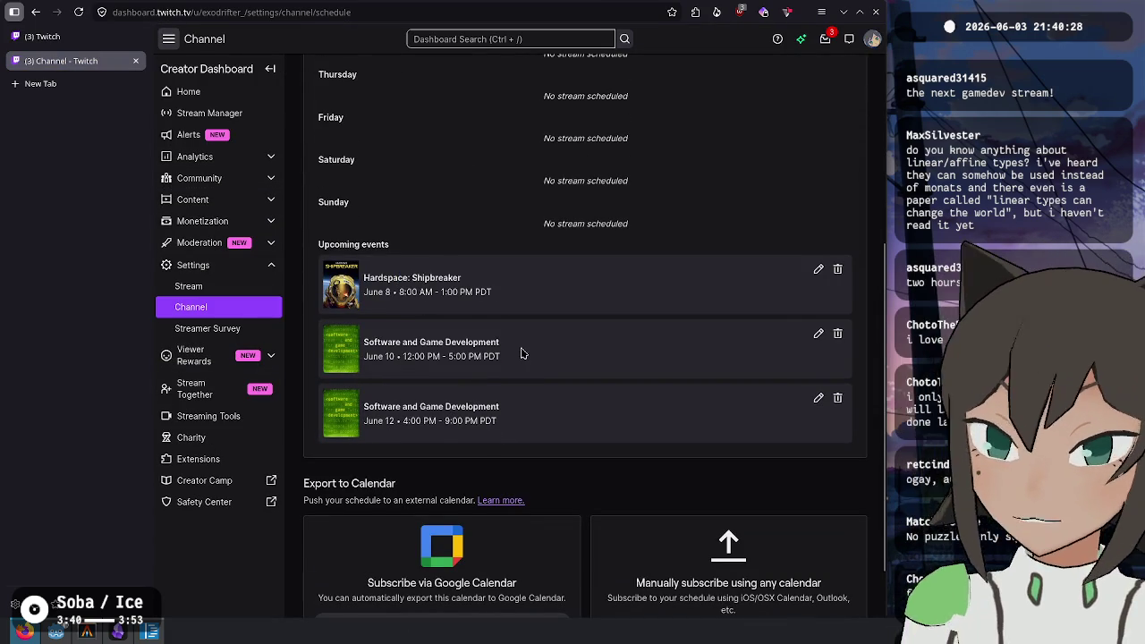
pyautogui.click(135, 60)
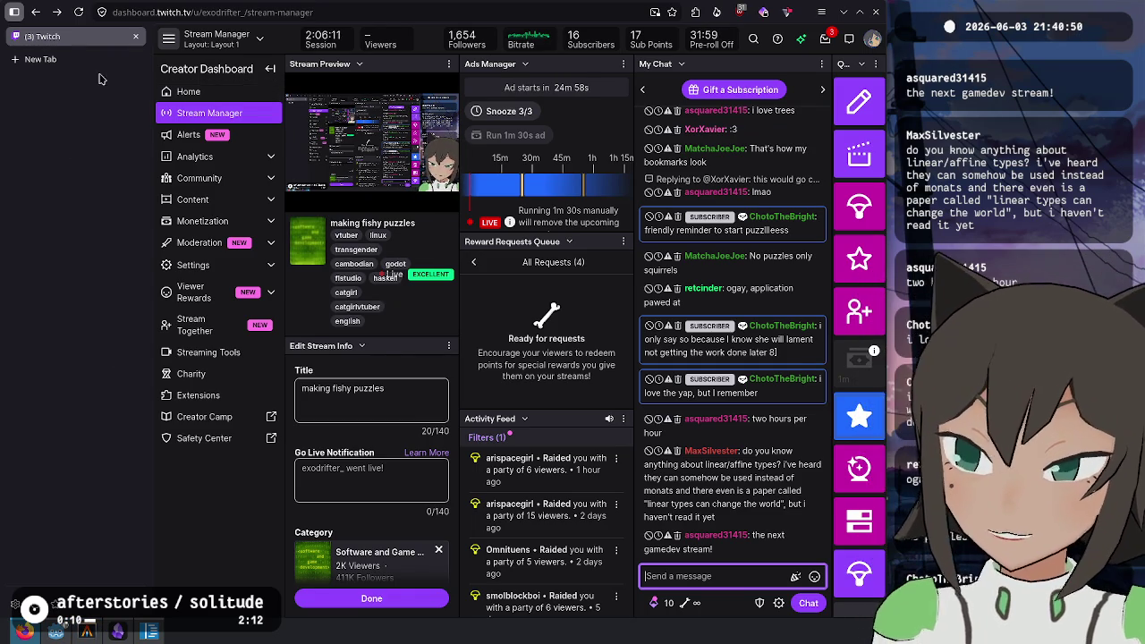
# Reopen the closed Channel schedule tab with Ctrl+Shift+T and scroll through its settings
pyautogui.hotkey('ctrl', 't')
pyautogui.hotkey('ctrl', 'shift', 't')
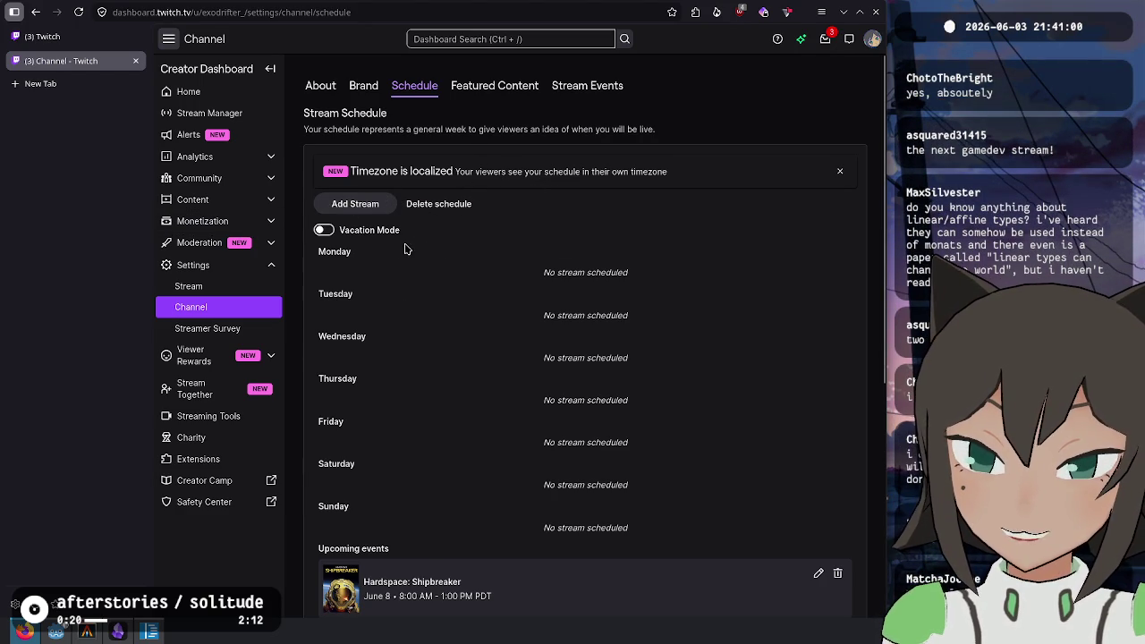
pyautogui.scroll(-3, 404, 248)
pyautogui.scroll(-4, 396, 271)
pyautogui.moveTo(403, 342); pyautogui.dragTo(433, 420)
pyautogui.click(462, 434)
pyautogui.scroll(5, 450, 408)
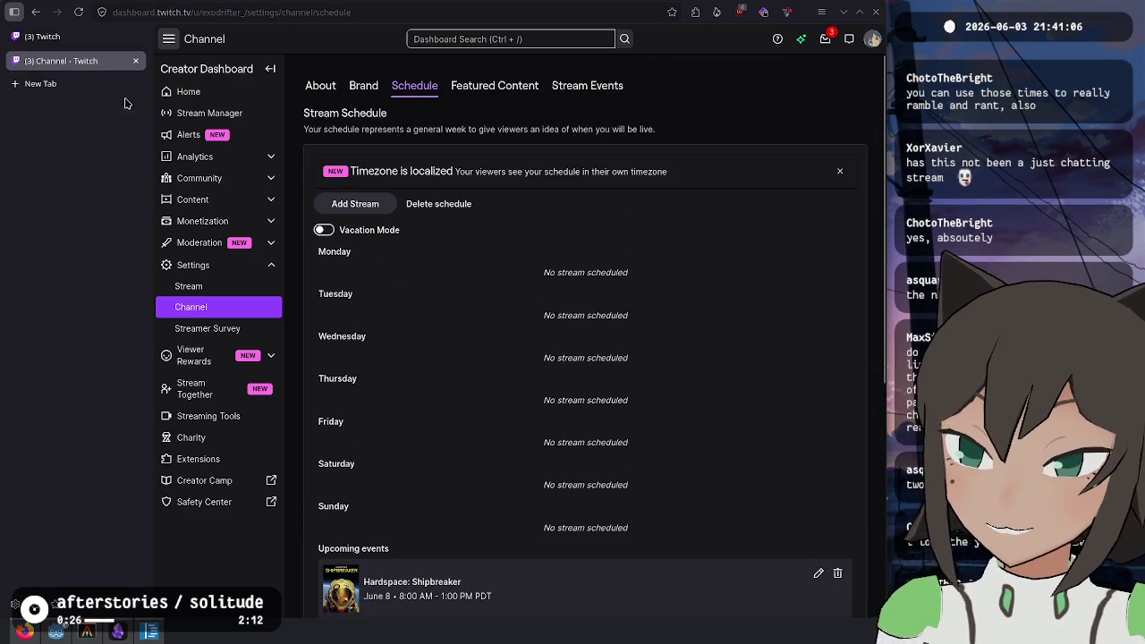
# Glance at Stream Manager, then return and scroll down to the three upcoming events
pyautogui.click(85, 43)
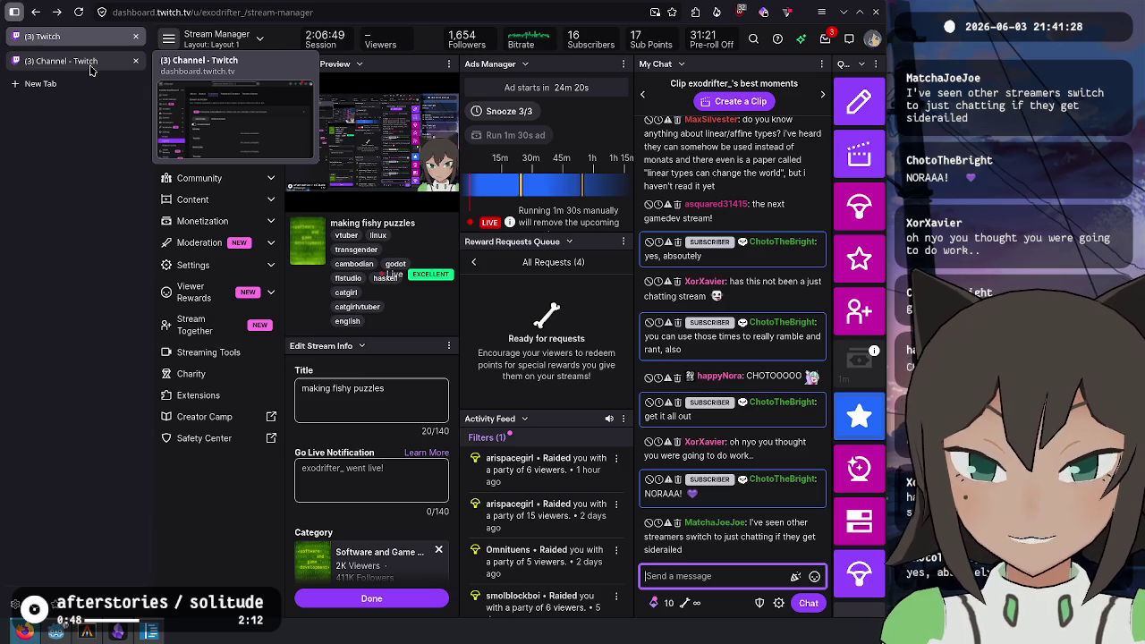
pyautogui.click(91, 63)
pyautogui.scroll(-3, 416, 304)
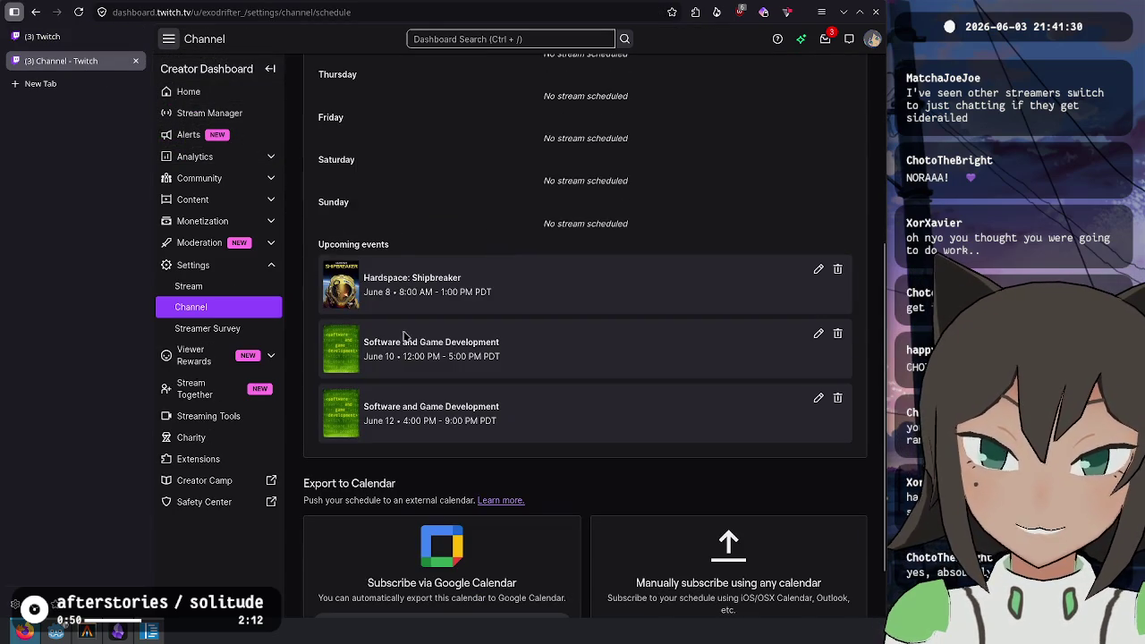
# Review the June 10 event's title and time in the upcoming events list
pyautogui.moveTo(376, 345)
pyautogui.mouseDown()
pyautogui.moveTo(516, 345)
pyautogui.moveTo(507, 365)
pyautogui.mouseUp()
pyautogui.click(507, 365)
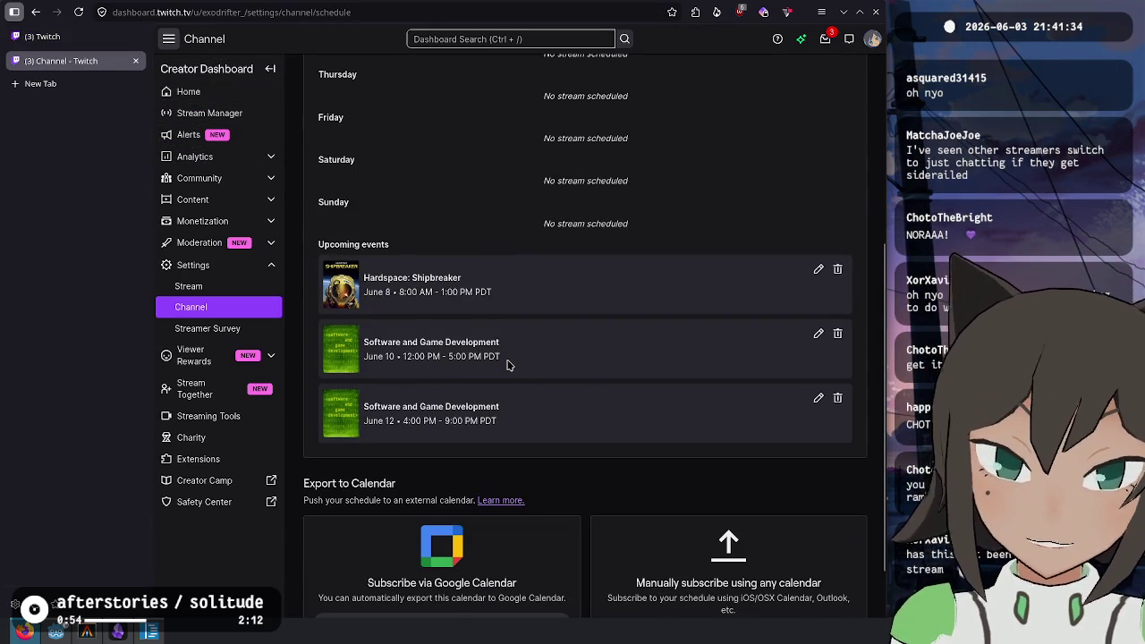
pyautogui.moveTo(366, 339); pyautogui.dragTo(515, 361)
pyautogui.click(511, 362)
pyautogui.scroll(3, 626, 380)
pyautogui.scroll(-2, 495, 388)
pyautogui.scroll(1, 447, 269)
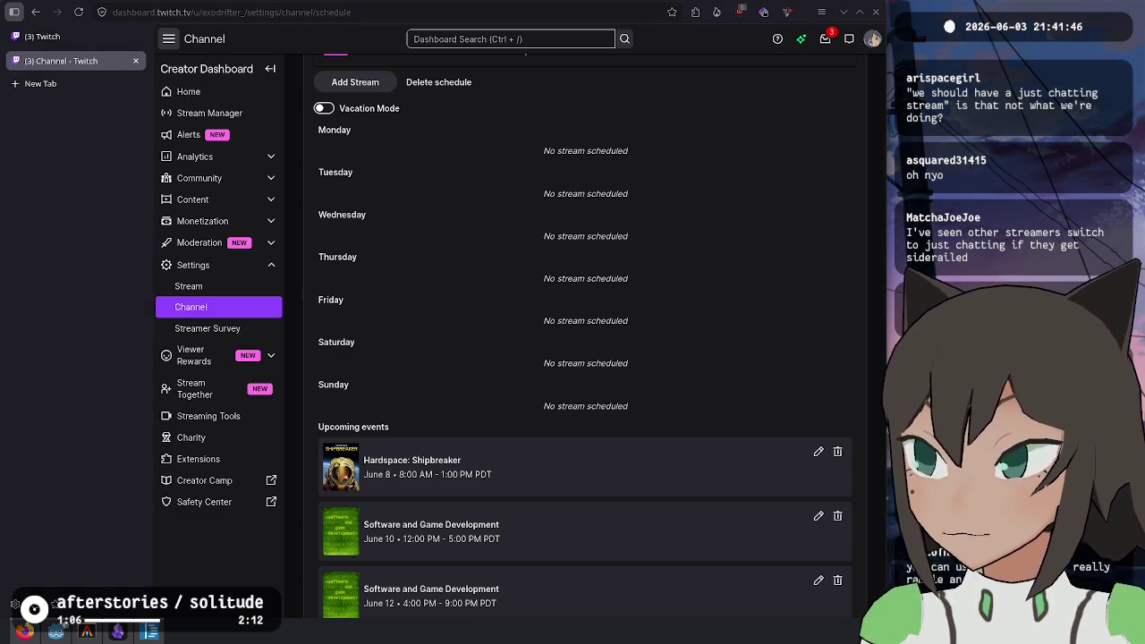
# Start a new stream in category Software and Game Development
pyautogui.click(360, 82)
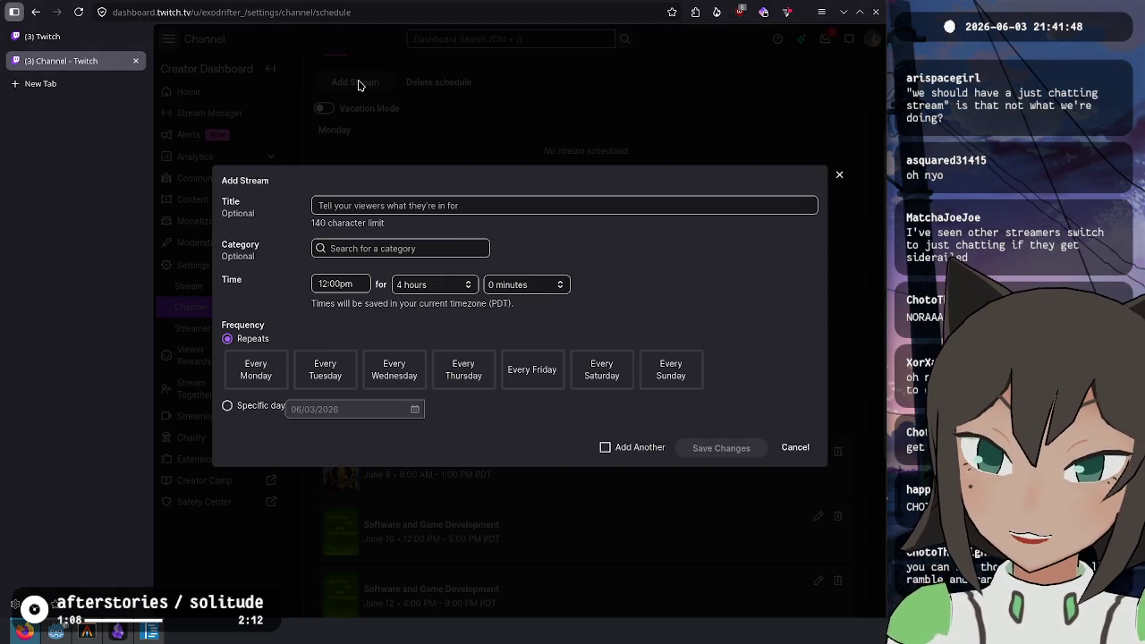
pyautogui.click(343, 283)
pyautogui.click(412, 203)
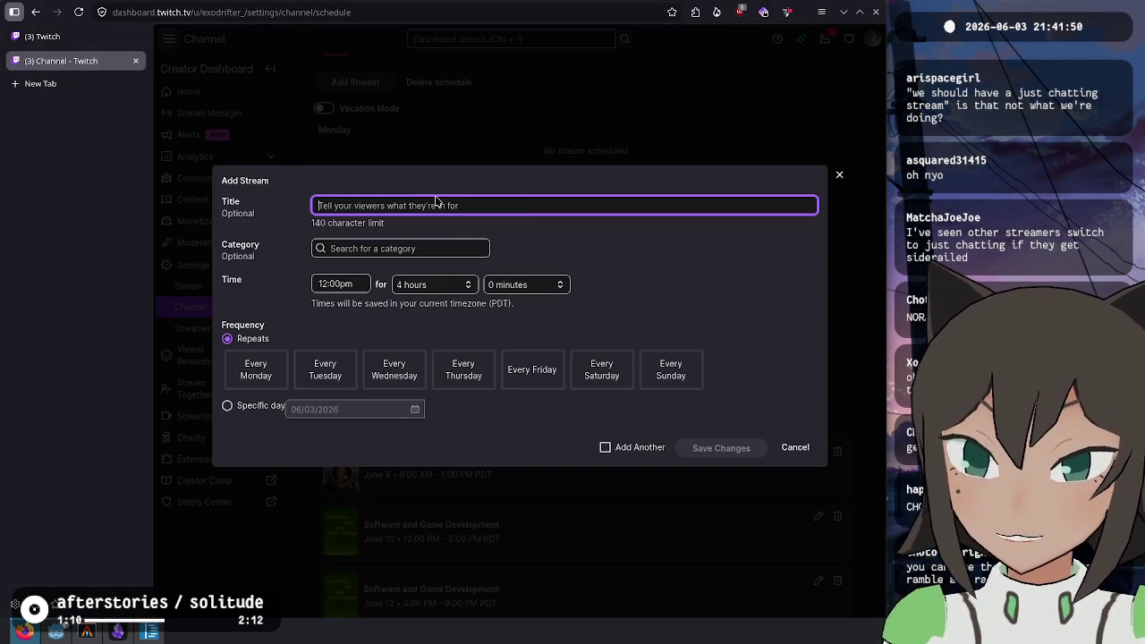
pyautogui.write('just')
pyautogui.press('BackSpace')
pyautogui.press('BackSpace')
pyautogui.press('BackSpace')
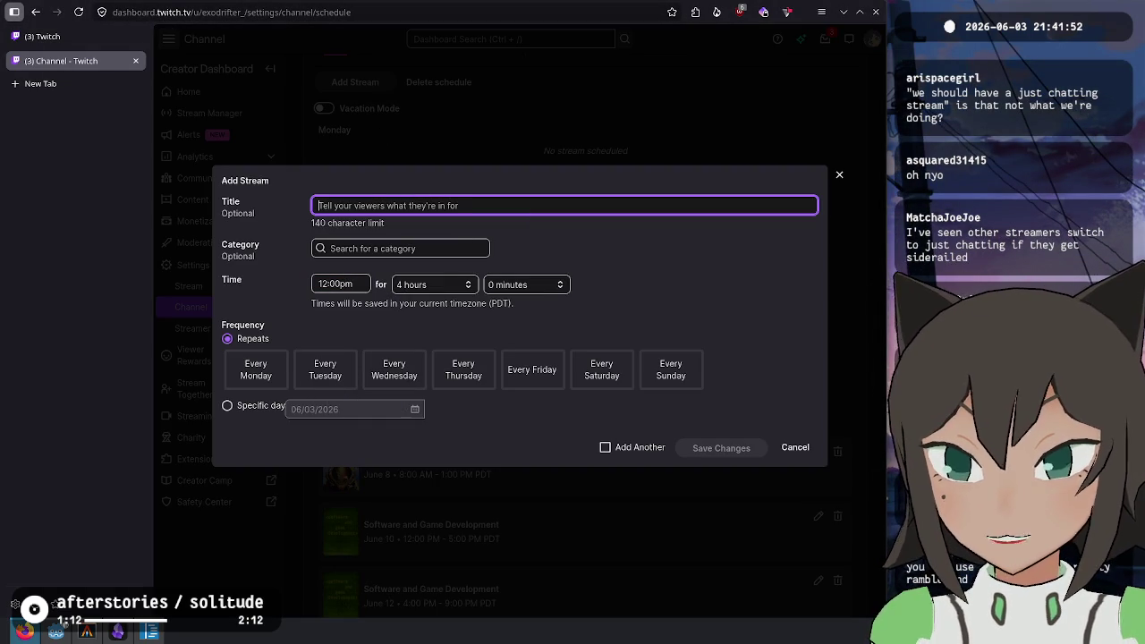
pyautogui.press('Tab')
pyautogui.write('just cha')
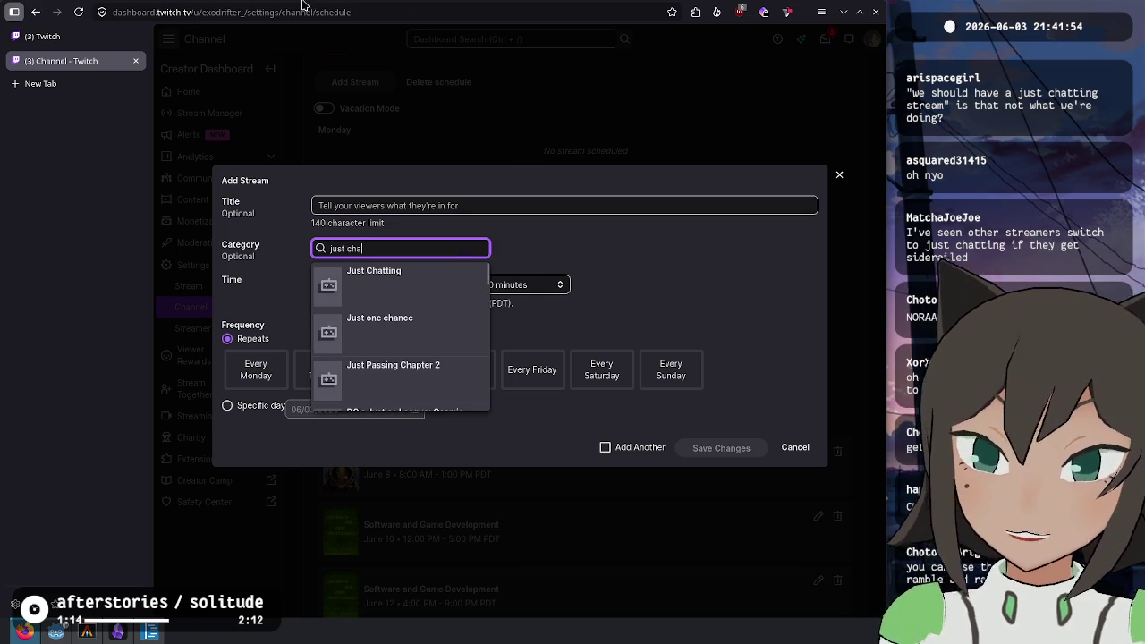
pyautogui.click(349, 247)
pyautogui.press('BackSpace')
pyautogui.press('BackSpace')
pyautogui.press('BackSpace')
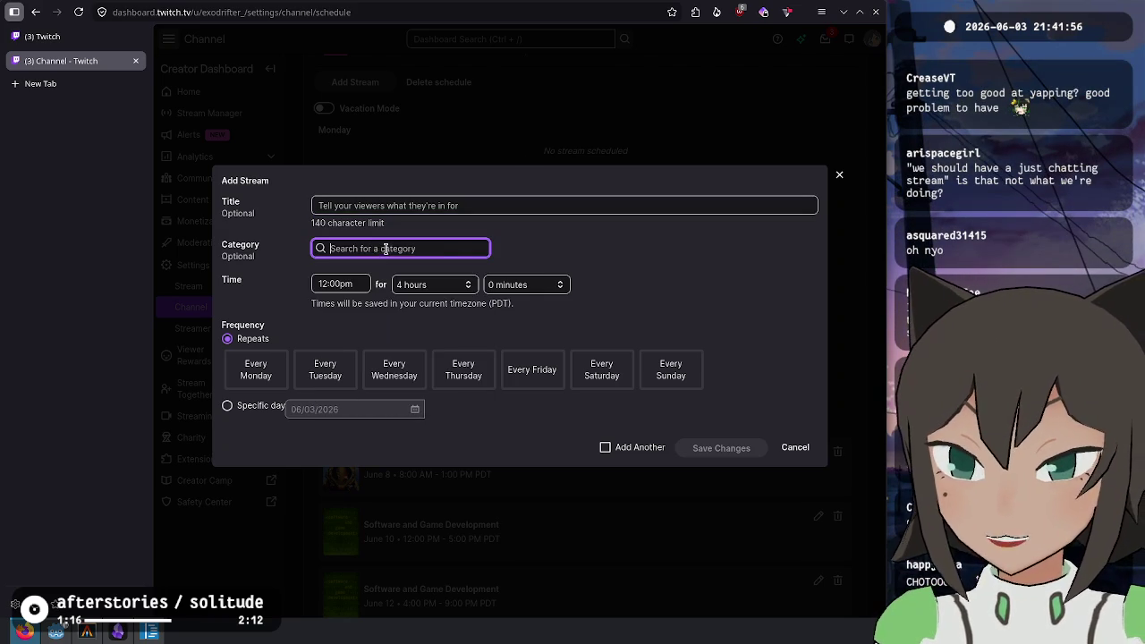
pyautogui.write('softwa')
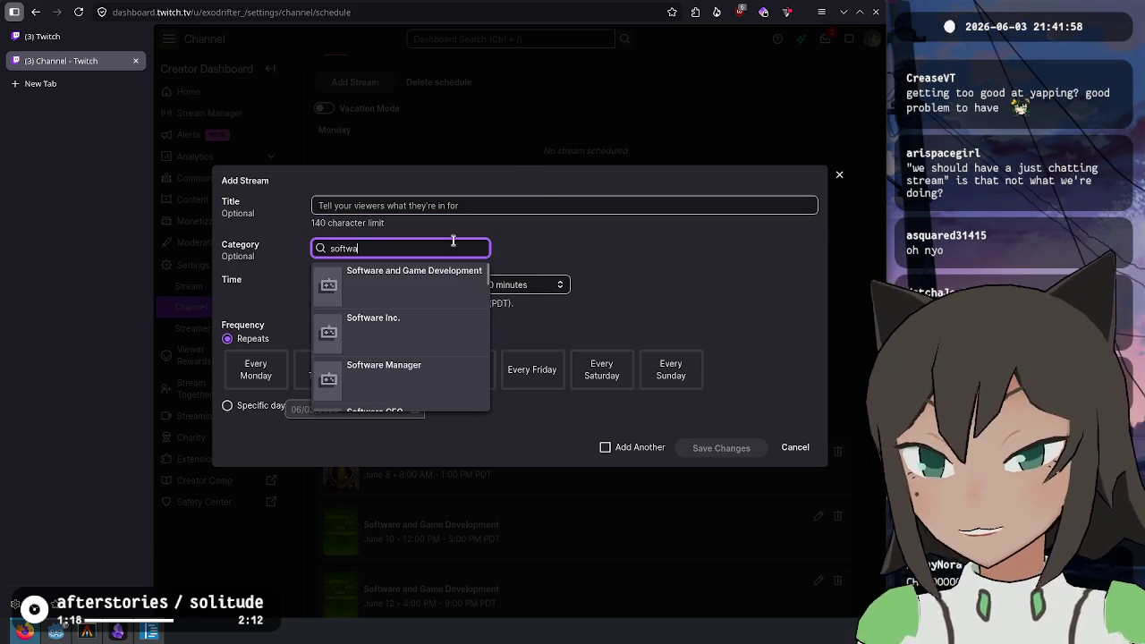
pyautogui.click(400, 298)
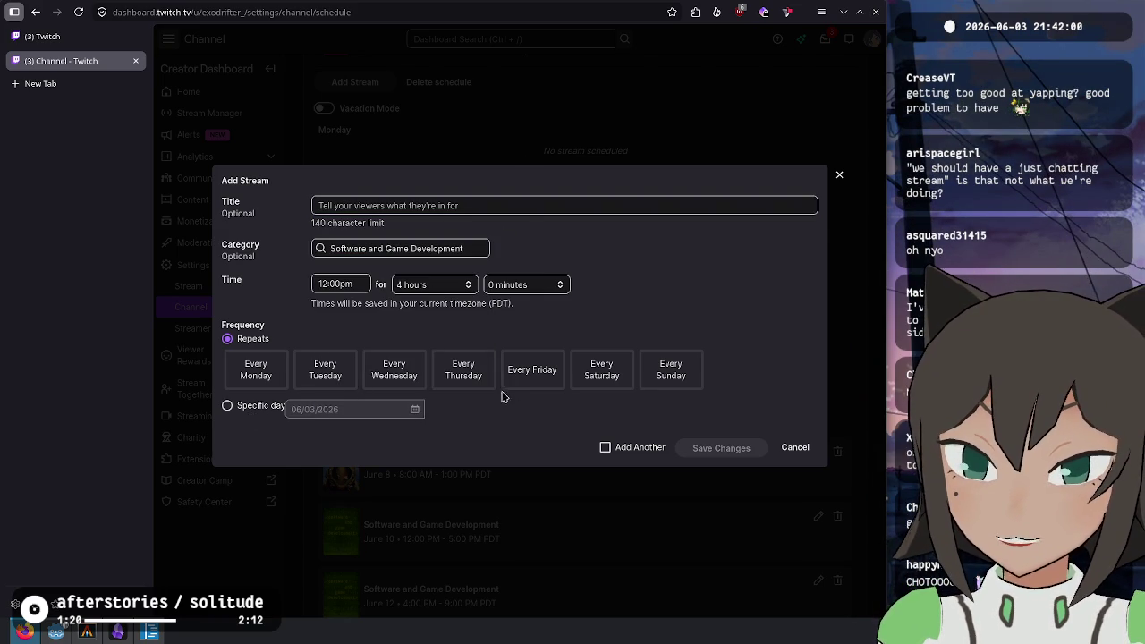
# Make it a one-off stream on June 7, keeping the 4-hour duration
pyautogui.click(257, 407)
pyautogui.click(407, 408)
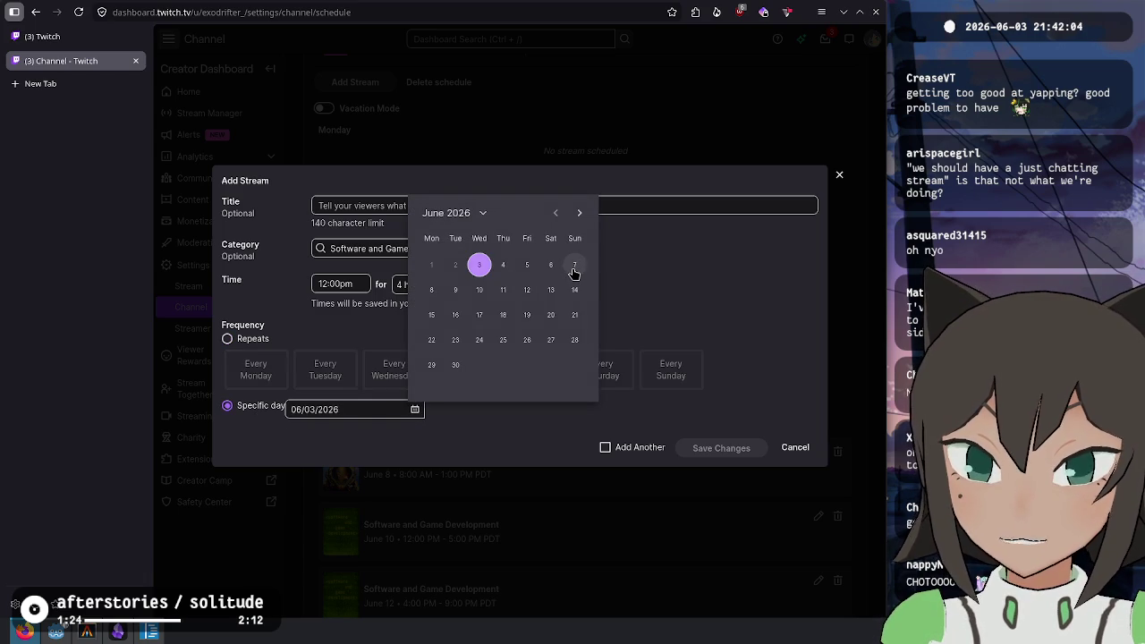
pyautogui.click(574, 267)
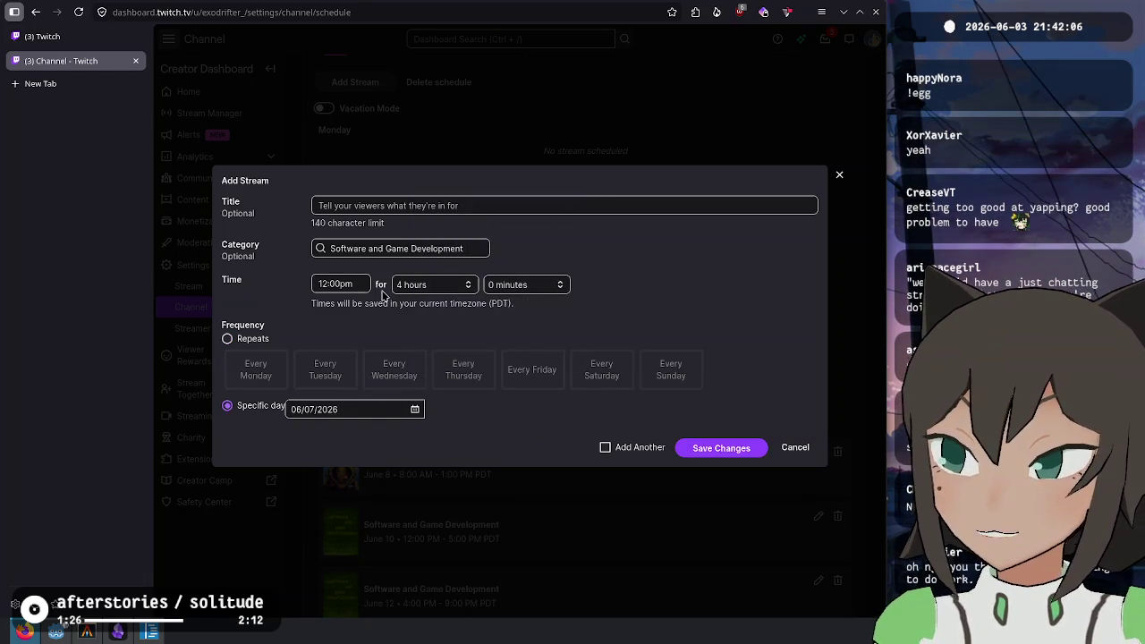
pyautogui.click(429, 284)
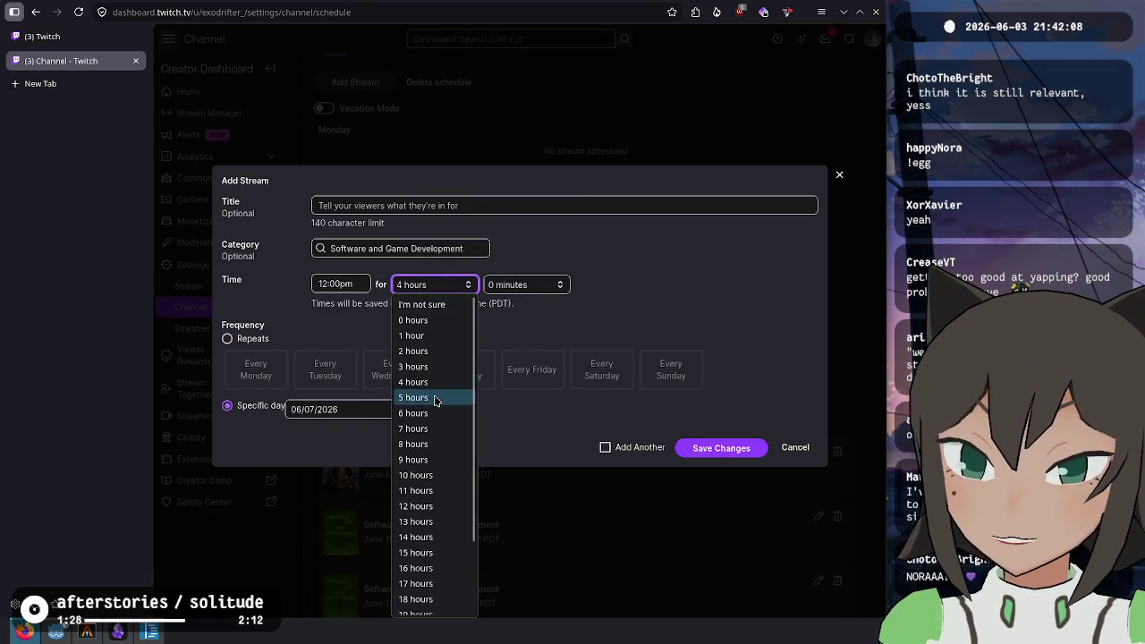
pyautogui.click(420, 382)
pyautogui.click(451, 285)
pyautogui.click(445, 383)
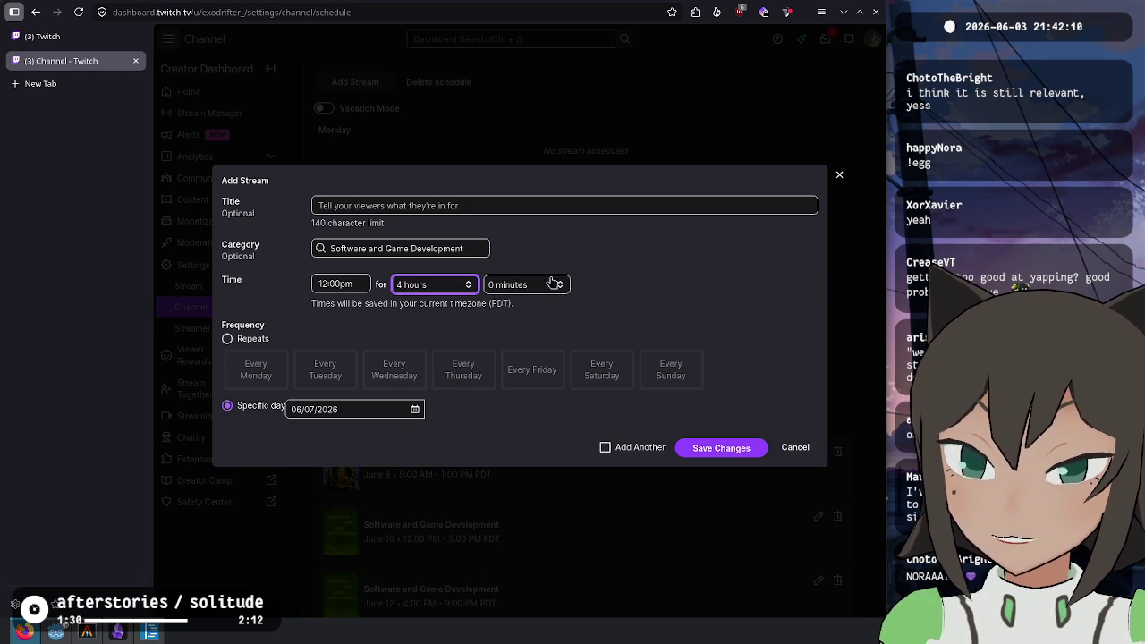
pyautogui.click(465, 363)
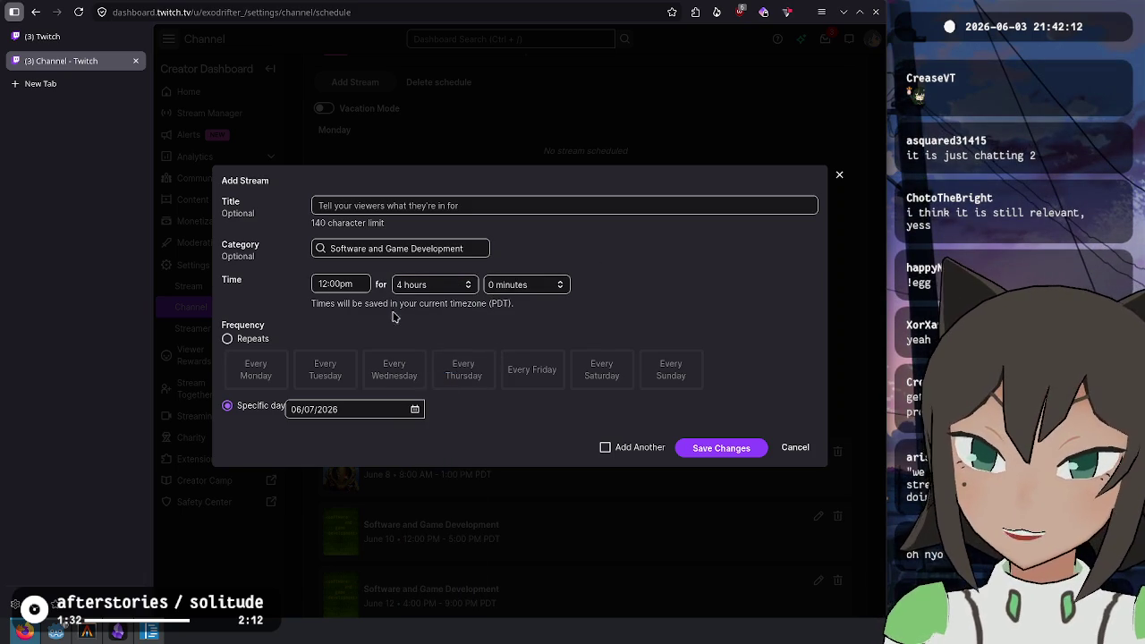
# After checking chat, title the stream 'just chatting' and save it to the schedule
pyautogui.click(89, 38)
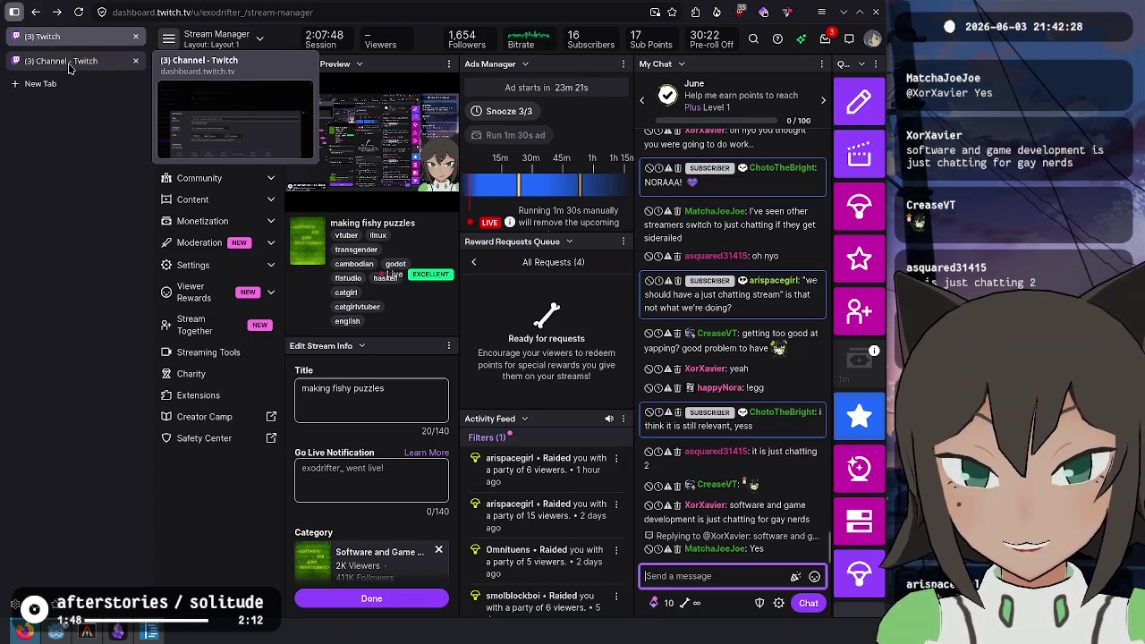
pyautogui.click(70, 64)
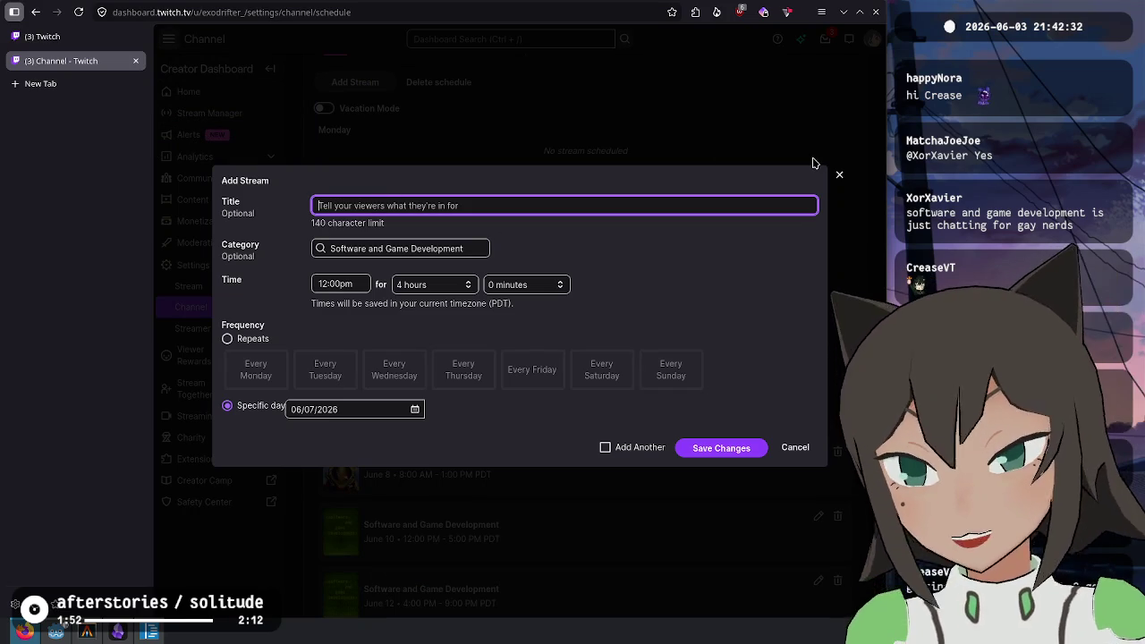
pyautogui.write('just chatting')
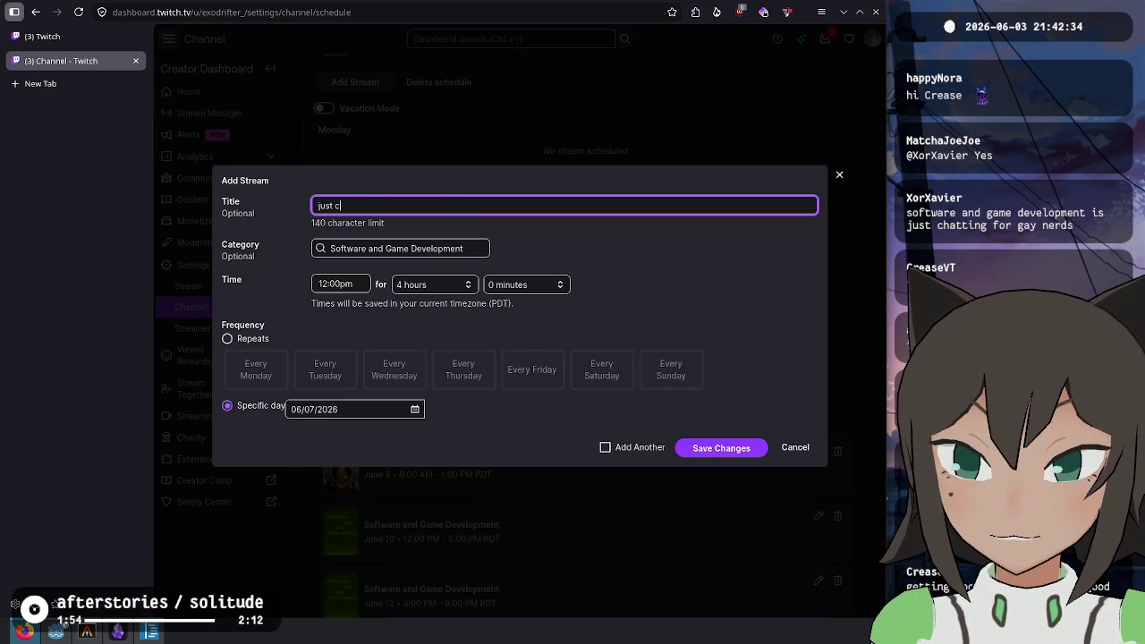
pyautogui.click(726, 452)
pyautogui.scroll(-3, 813, 445)
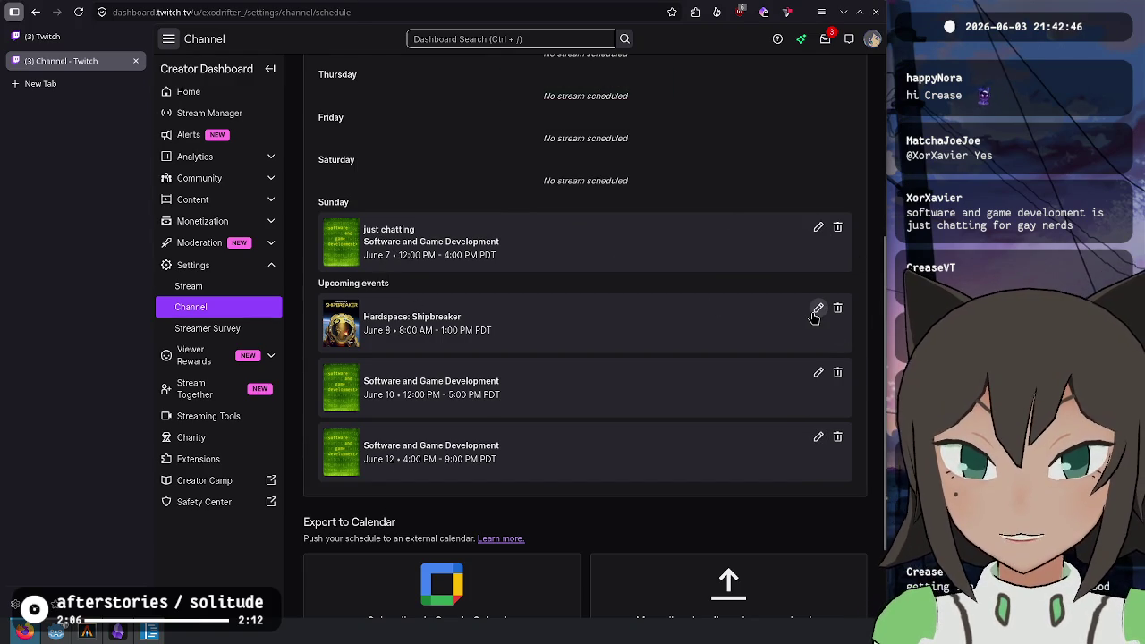
# Retitle the June 10 stream 'fishy facts development', copy the title, and save
pyautogui.click(818, 372)
pyautogui.click(616, 248)
pyautogui.write('ts develpom')
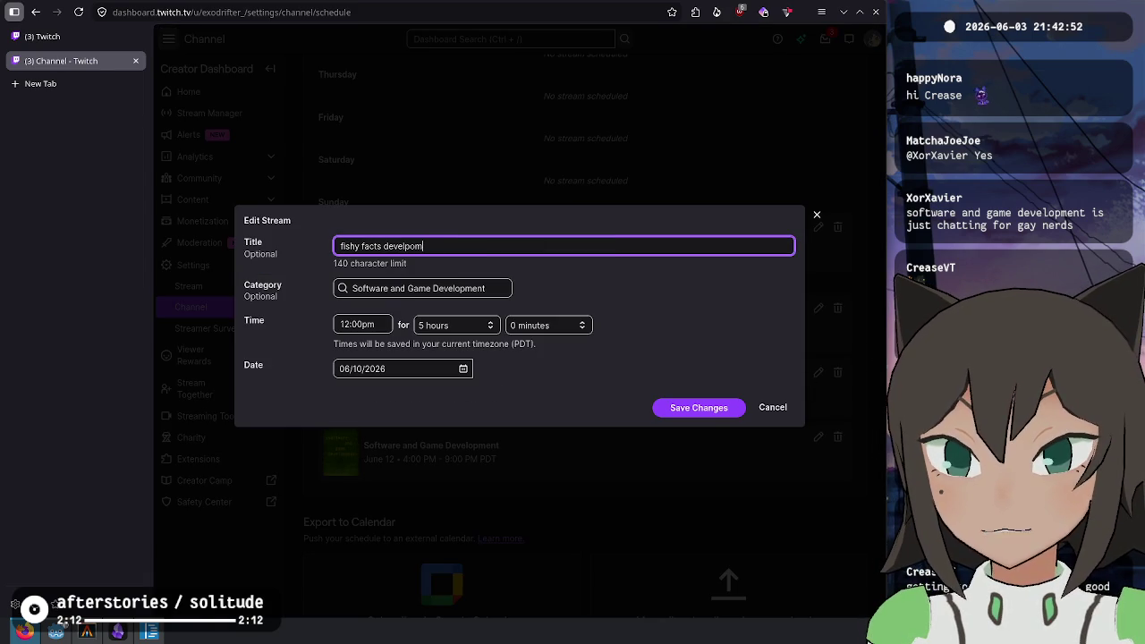
pyautogui.write('ent')
pyautogui.hotkey('ctrl', 'a')
pyautogui.hotkey('ctrl', 'c')
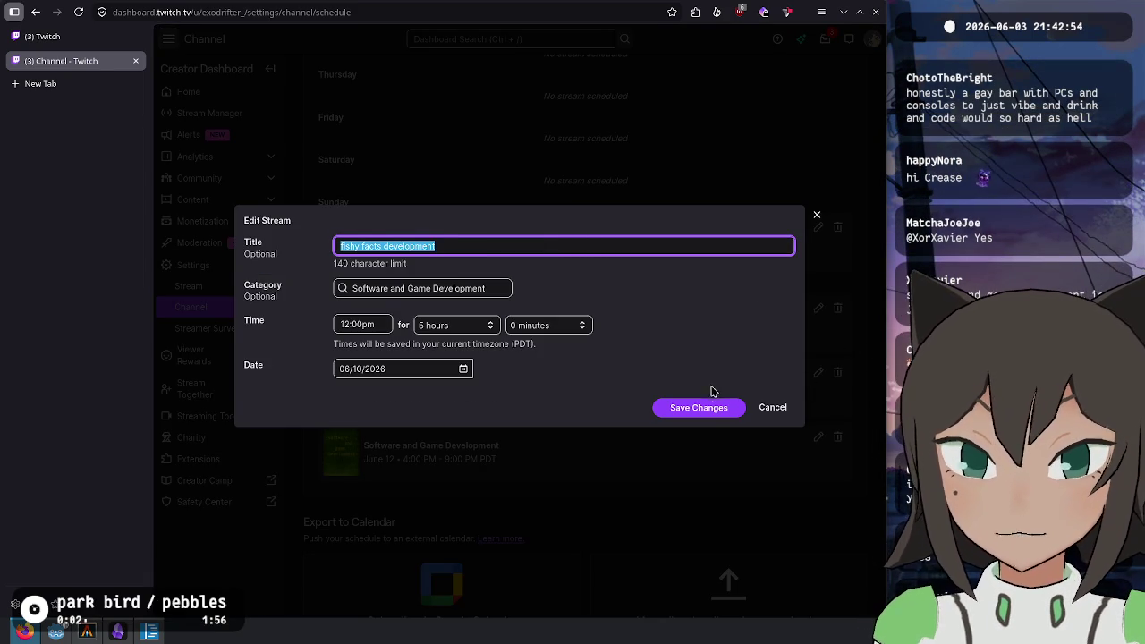
pyautogui.click(720, 406)
# Paste 'fishy facts development' as the June 12 stream's title and save
pyautogui.click(818, 437)
pyautogui.click(489, 245)
pyautogui.hotkey('ctrl', 'v')
pyautogui.click(688, 406)
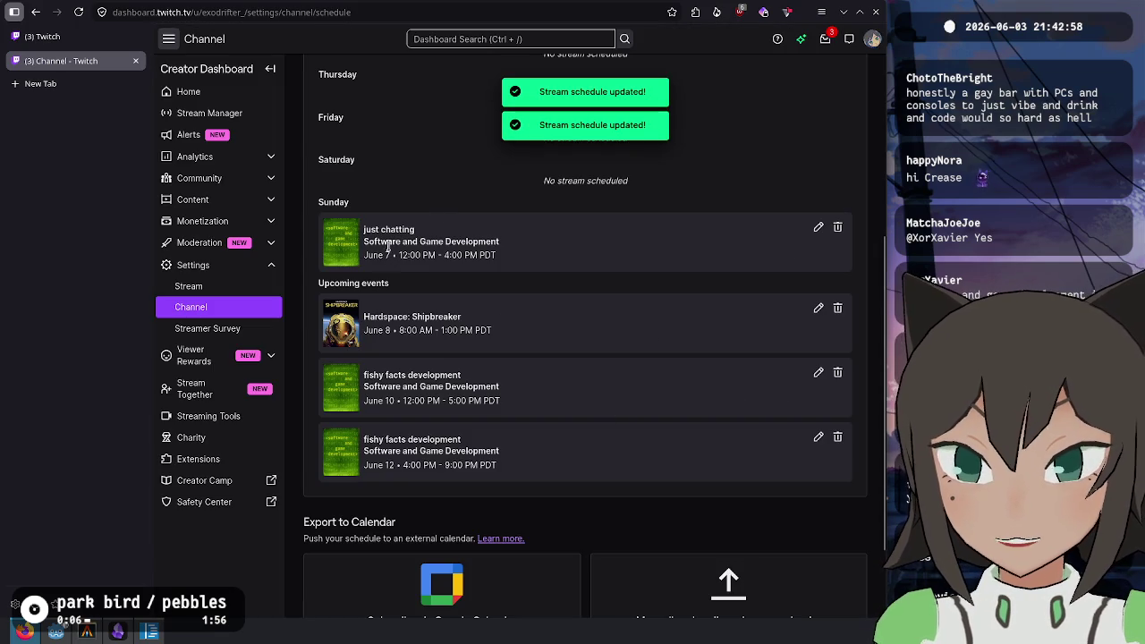
# Review the June 7, 8, 10 and 12 event titles, then return to Stream Manager
pyautogui.moveTo(380, 229)
pyautogui.mouseDown()
pyautogui.moveTo(414, 230)
pyautogui.moveTo(403, 255)
pyautogui.mouseUp()
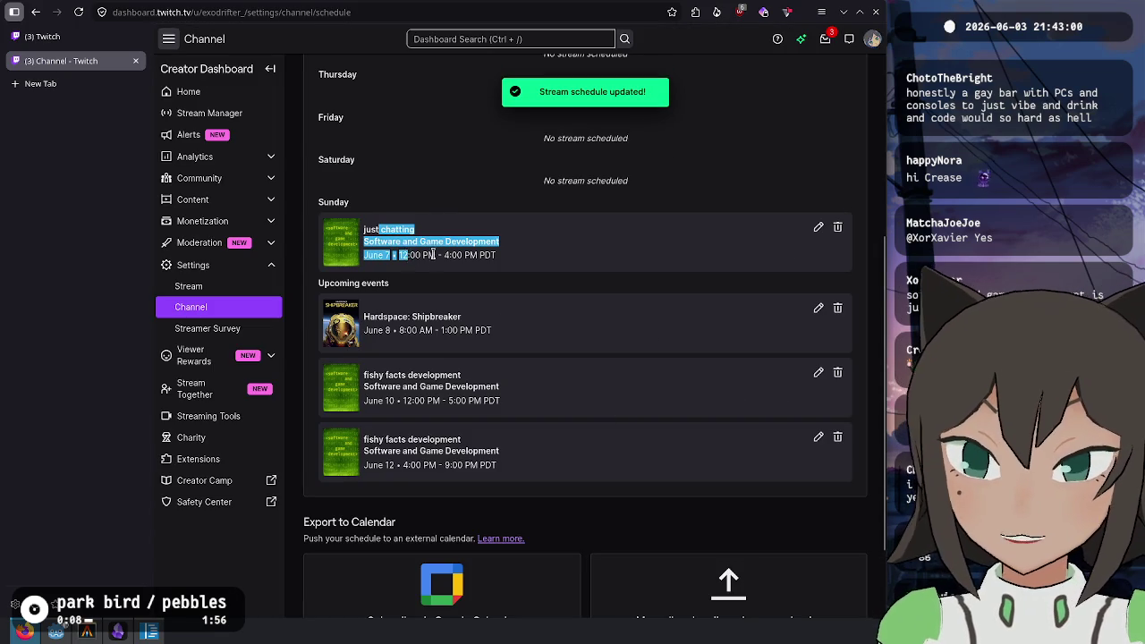
pyautogui.click(431, 255)
pyautogui.moveTo(374, 376)
pyautogui.mouseDown()
pyautogui.moveTo(394, 416)
pyautogui.moveTo(467, 463)
pyautogui.mouseUp()
pyautogui.moveTo(377, 316); pyautogui.dragTo(481, 333)
pyautogui.click(462, 336)
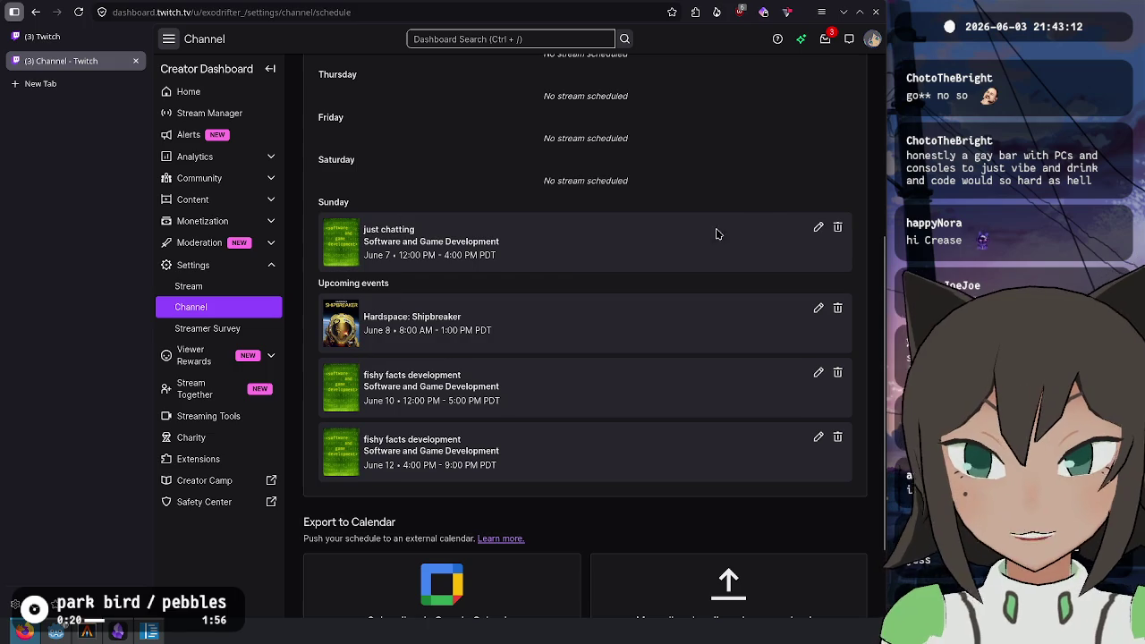
pyautogui.moveTo(417, 229)
pyautogui.mouseDown()
pyautogui.moveTo(376, 224)
pyautogui.moveTo(441, 229)
pyautogui.mouseUp()
pyautogui.click(364, 229)
pyautogui.click(443, 229)
pyautogui.tripleClick(452, 233)
pyautogui.click(447, 236)
pyautogui.click(77, 41)
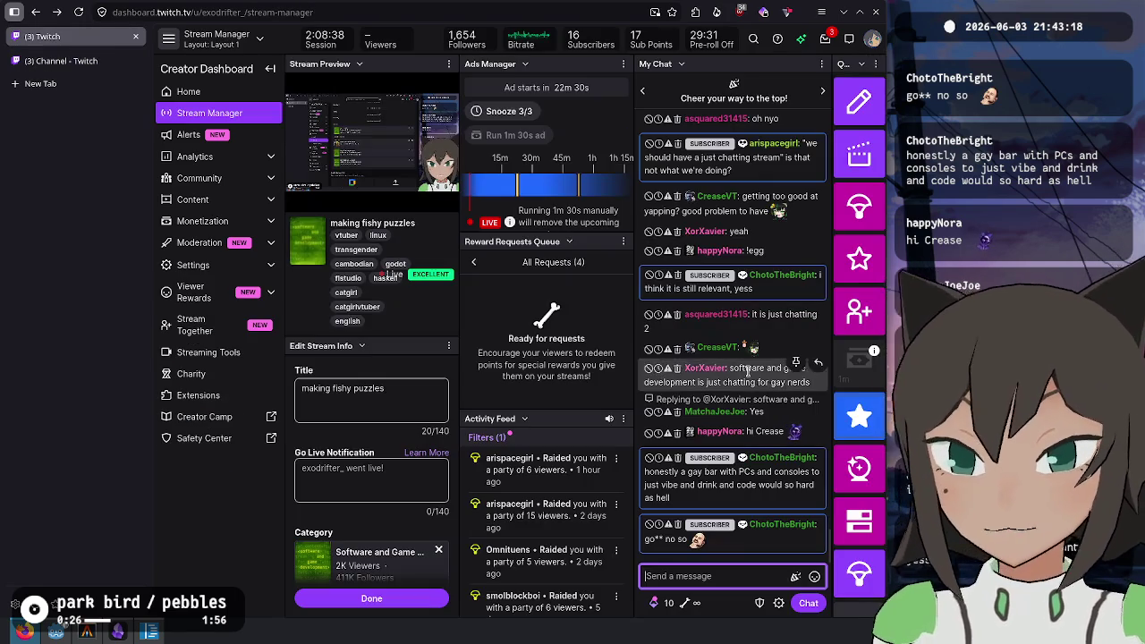
# Open the public channel page in a new tab and show its schedule for June 8–14
pyautogui.click(872, 40)
pyautogui.middleClick(801, 124)
pyautogui.click(76, 61)
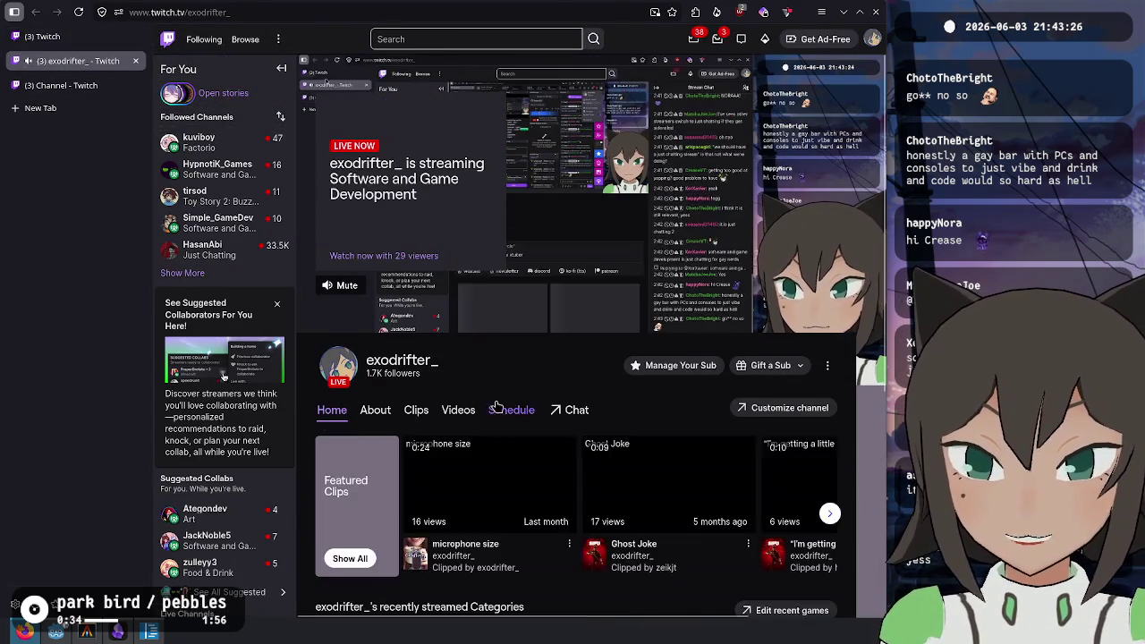
pyautogui.click(511, 408)
pyautogui.scroll(-1, 483, 243)
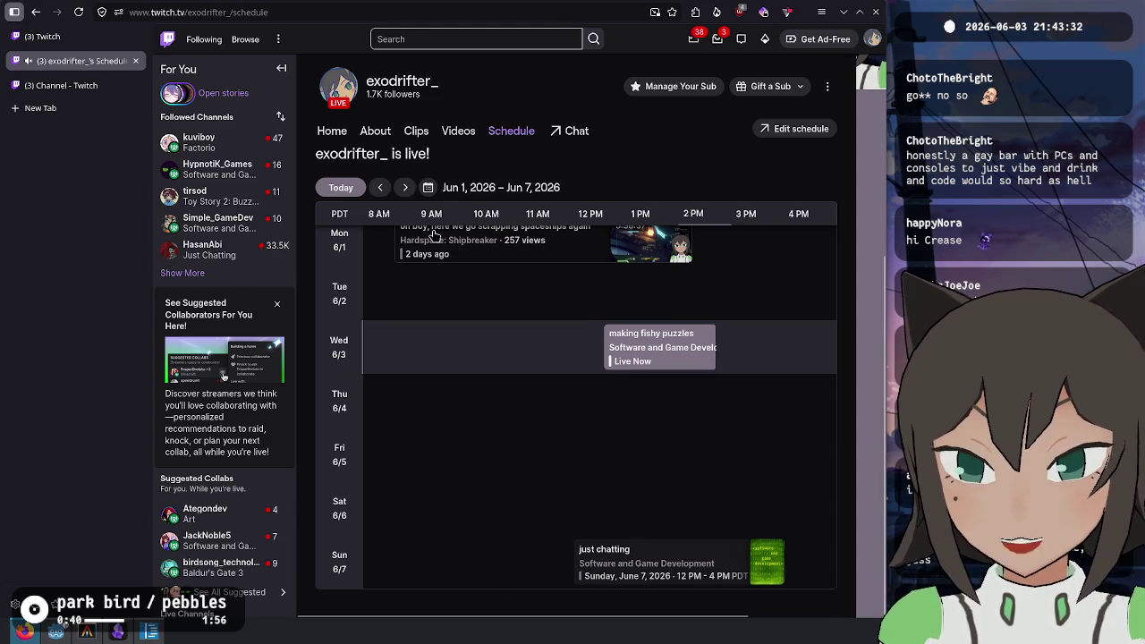
pyautogui.click(407, 187)
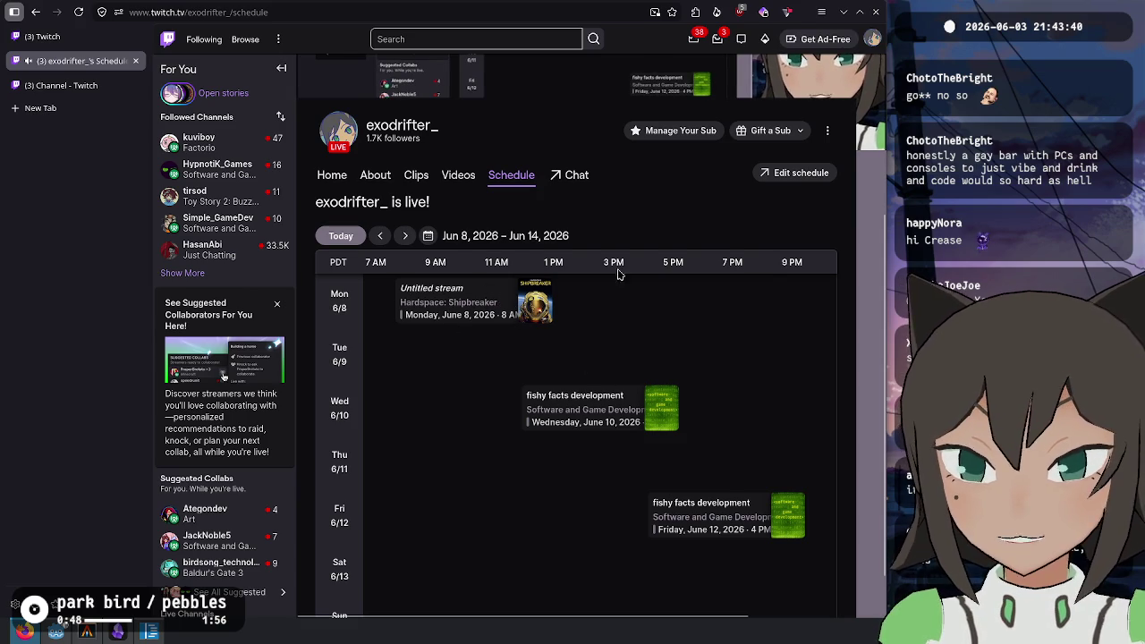
# Scroll through the public schedule's streams, then return to the Creator Dashboard schedule
pyautogui.scroll(-1, 626, 313)
pyautogui.scroll(-1, 462, 379)
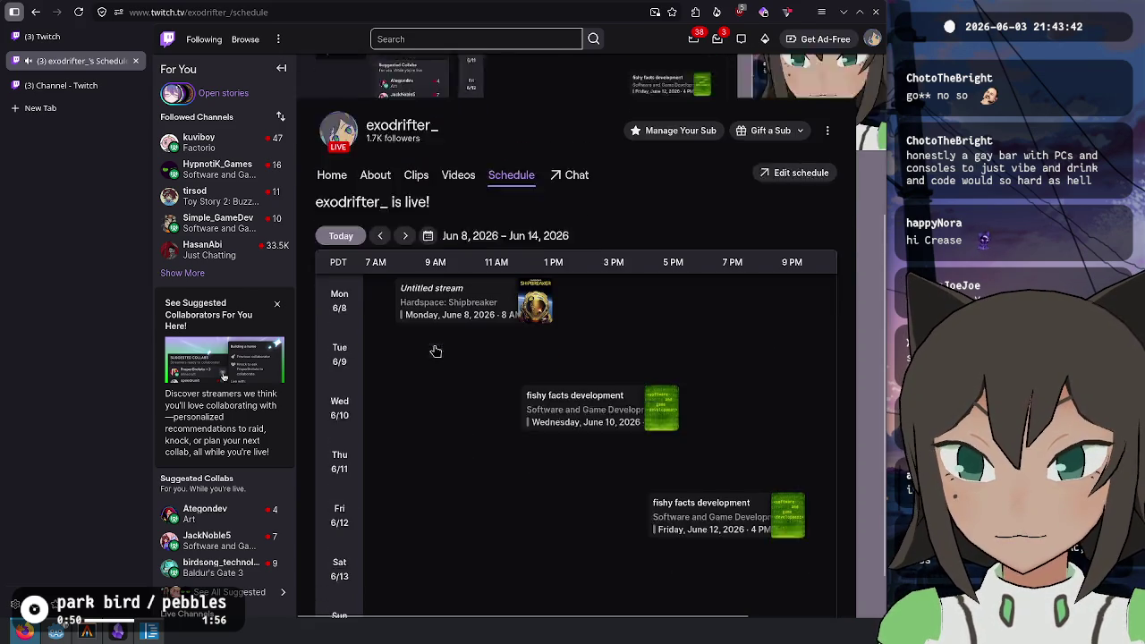
pyautogui.scroll(2, 434, 286)
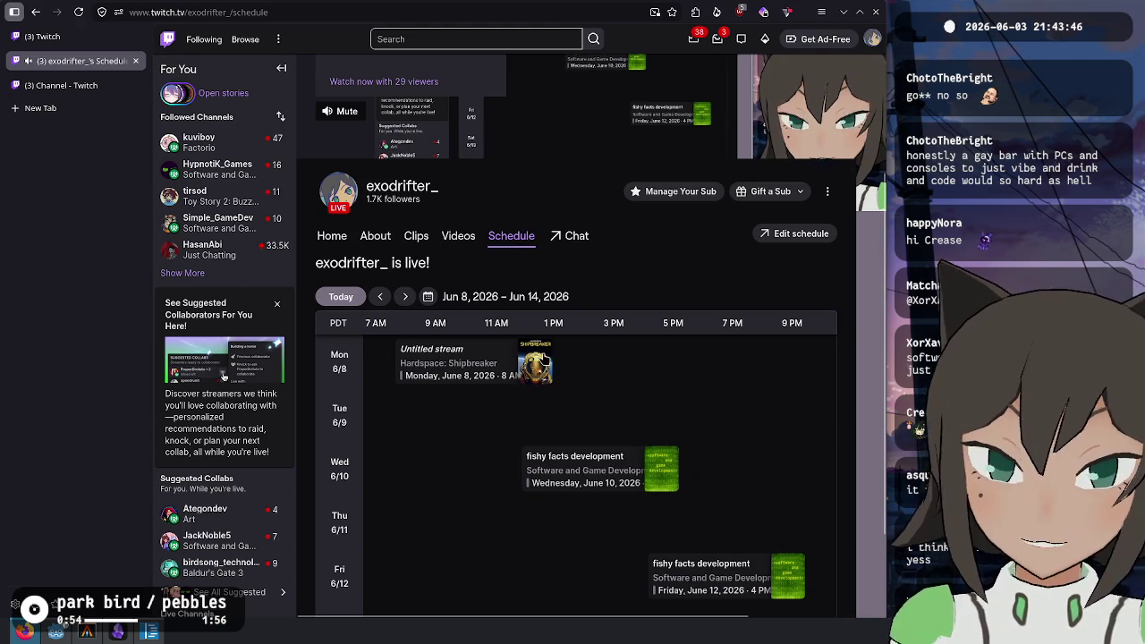
pyautogui.moveTo(498, 370)
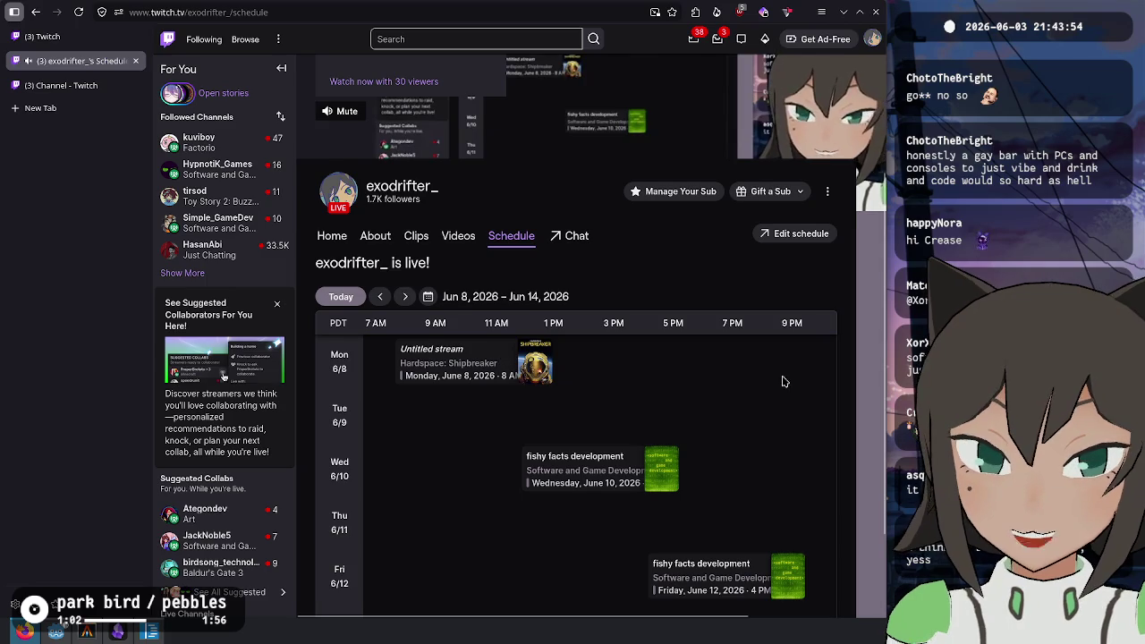
pyautogui.scroll(-2, 643, 350)
pyautogui.scroll(4, 465, 348)
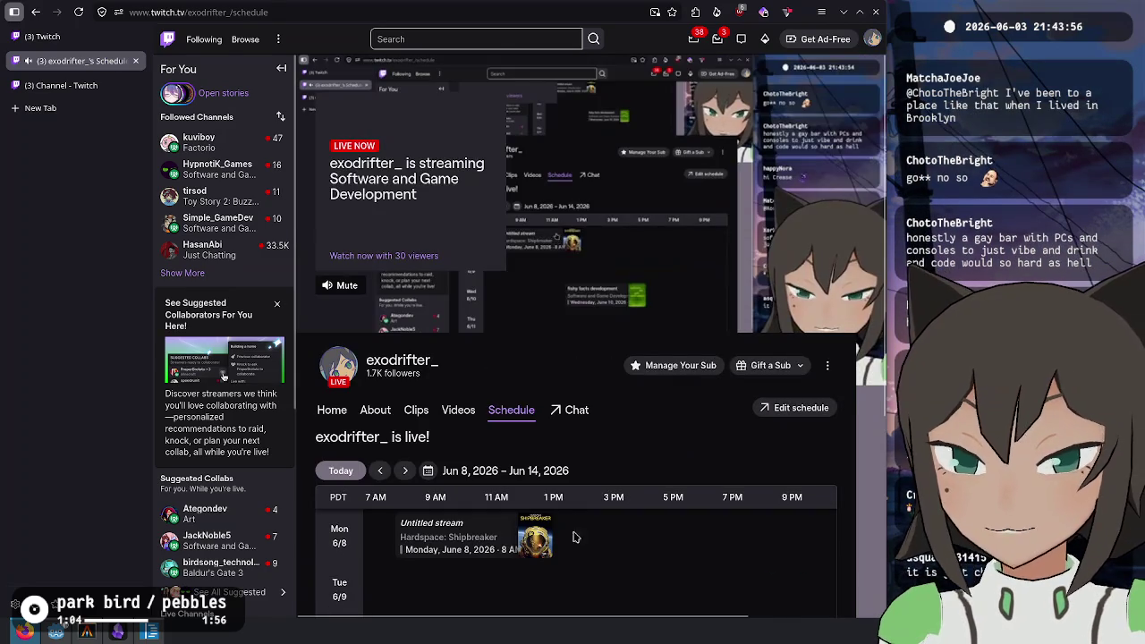
pyautogui.click(80, 85)
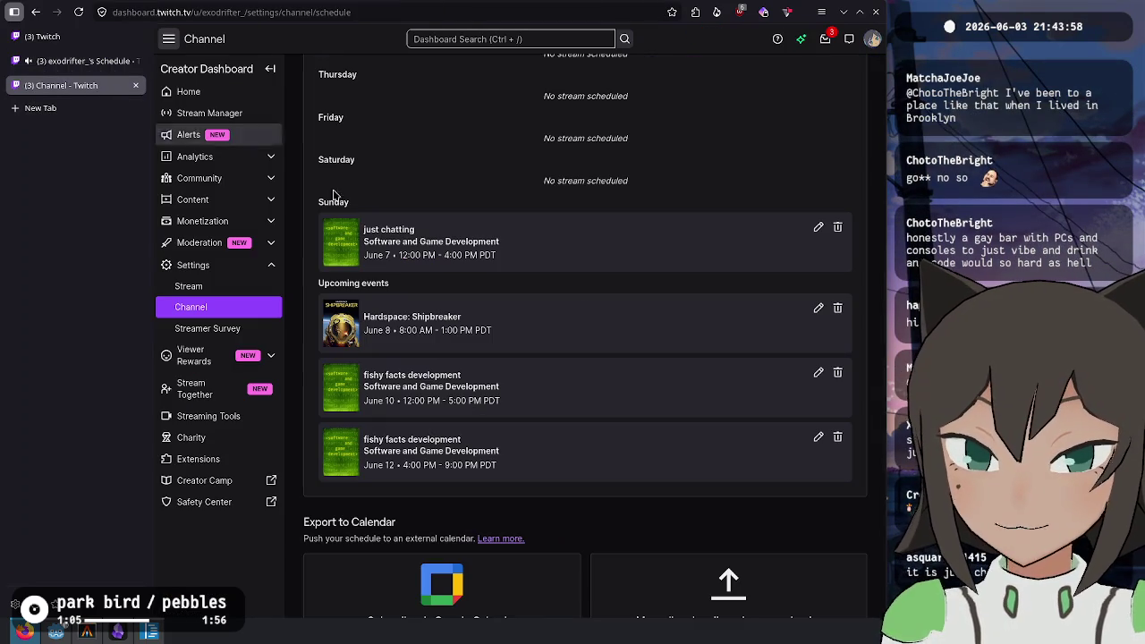
# Enter 'backlog mondays' as the title of the June 8 Hardspace stream
pyautogui.click(818, 307)
pyautogui.click(393, 246)
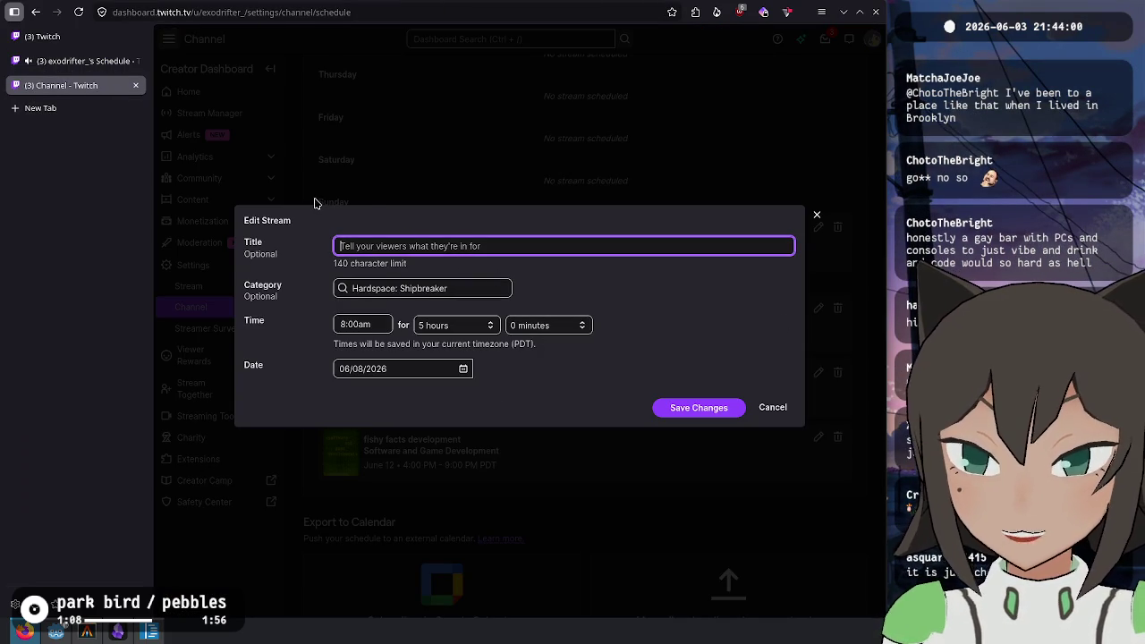
pyautogui.write('backlog mondays')
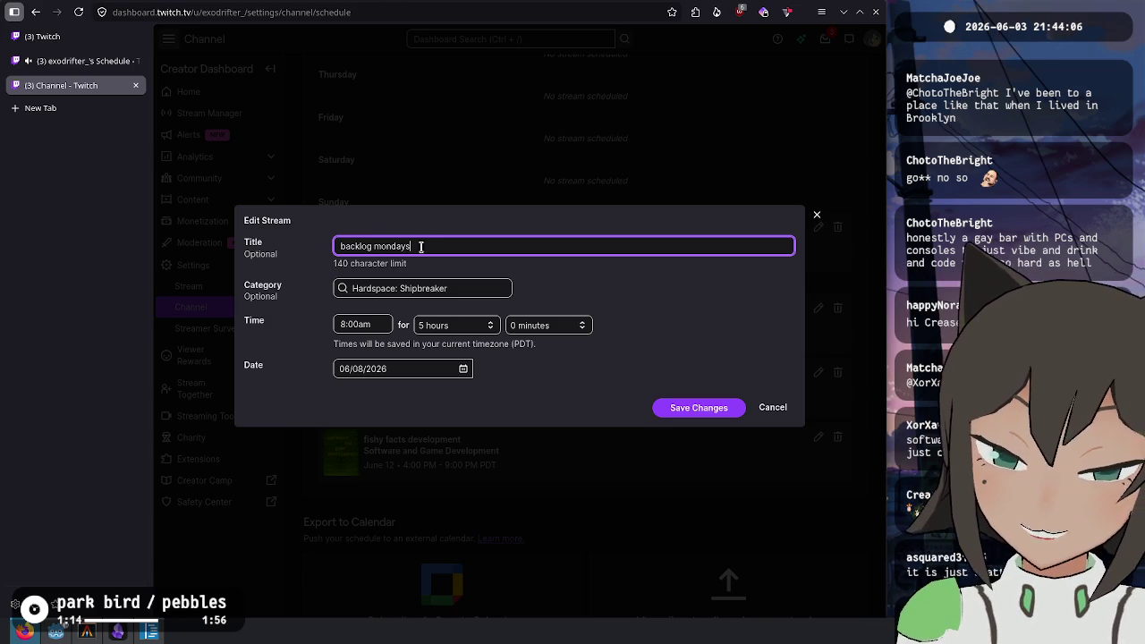
pyautogui.moveTo(420, 247); pyautogui.dragTo(246, 242)
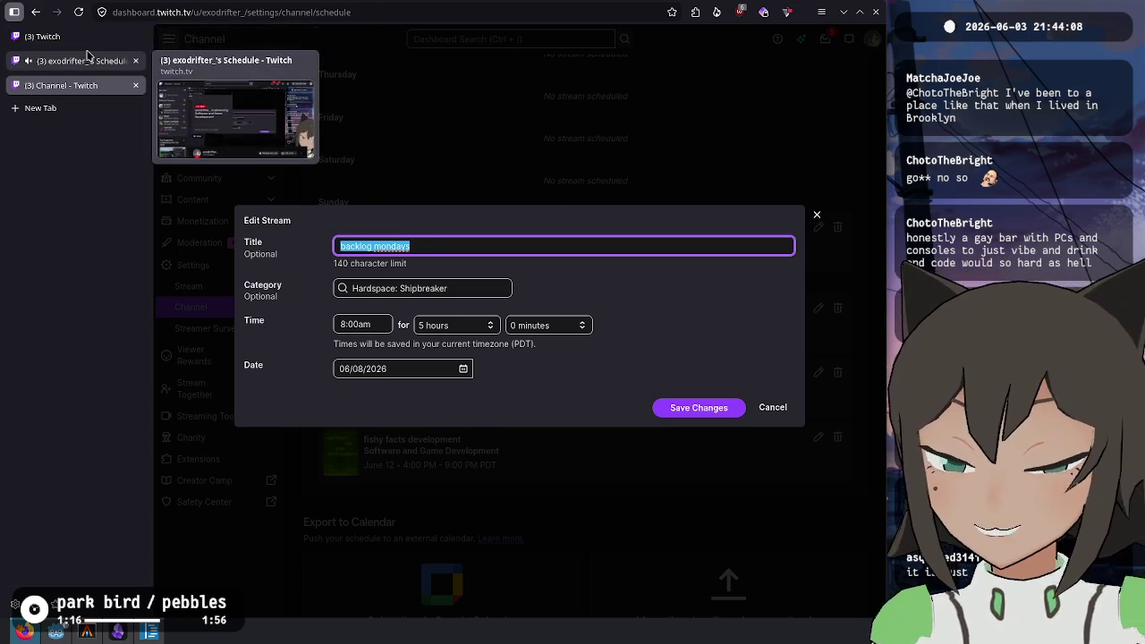
# Close the public schedule tab and go back to Stream Manager
pyautogui.click(86, 60)
pyautogui.middleClick(86, 60)
pyautogui.click(42, 36)
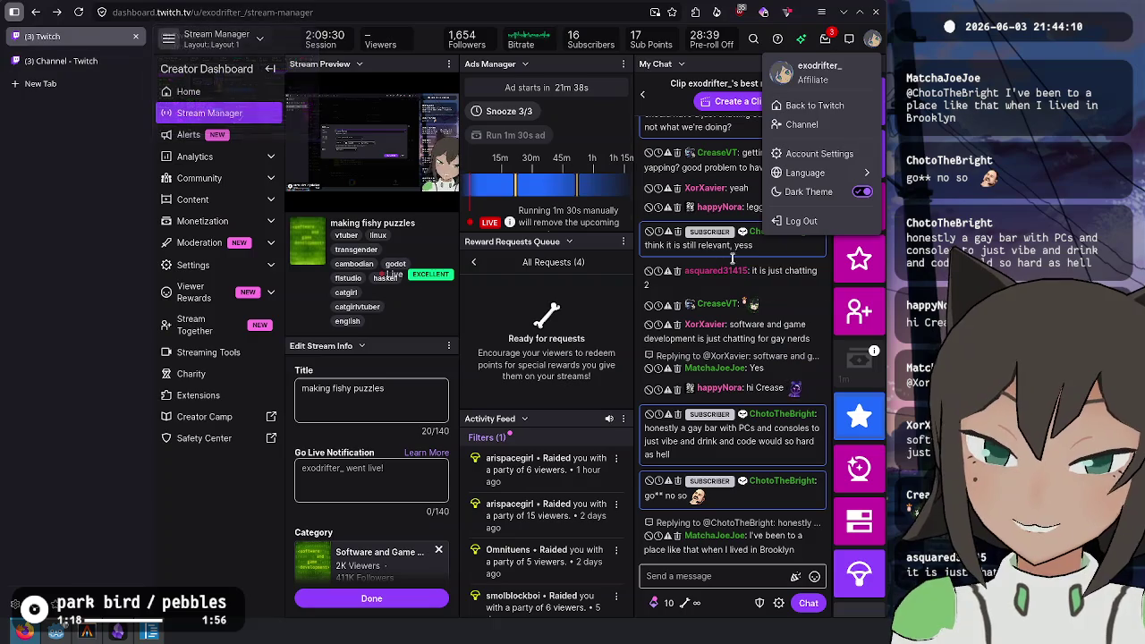
pyautogui.click(760, 436)
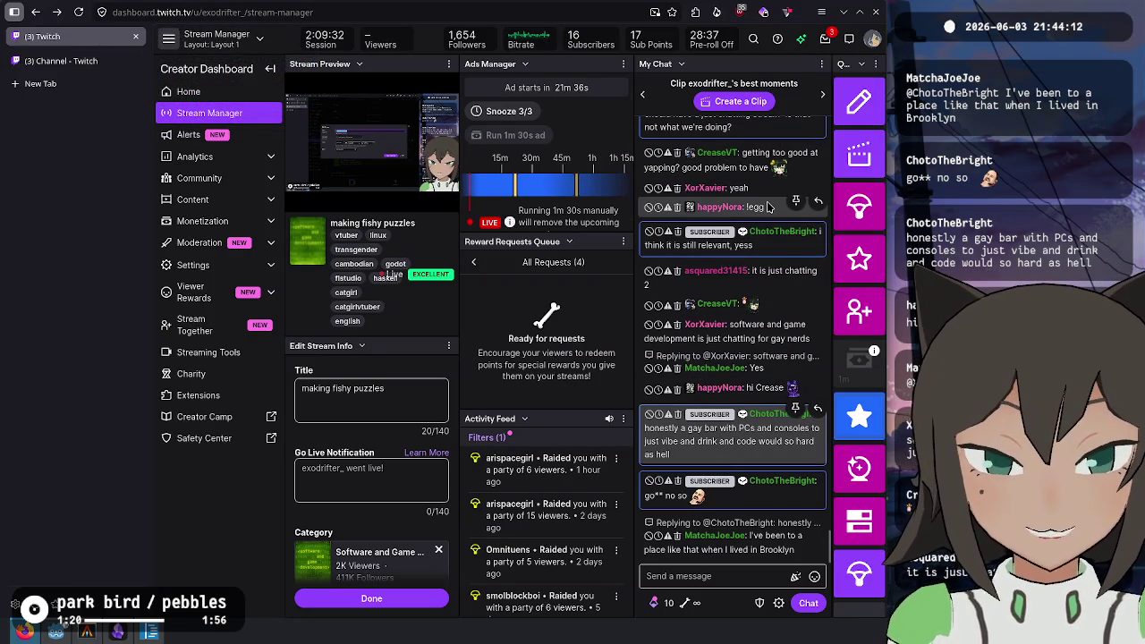
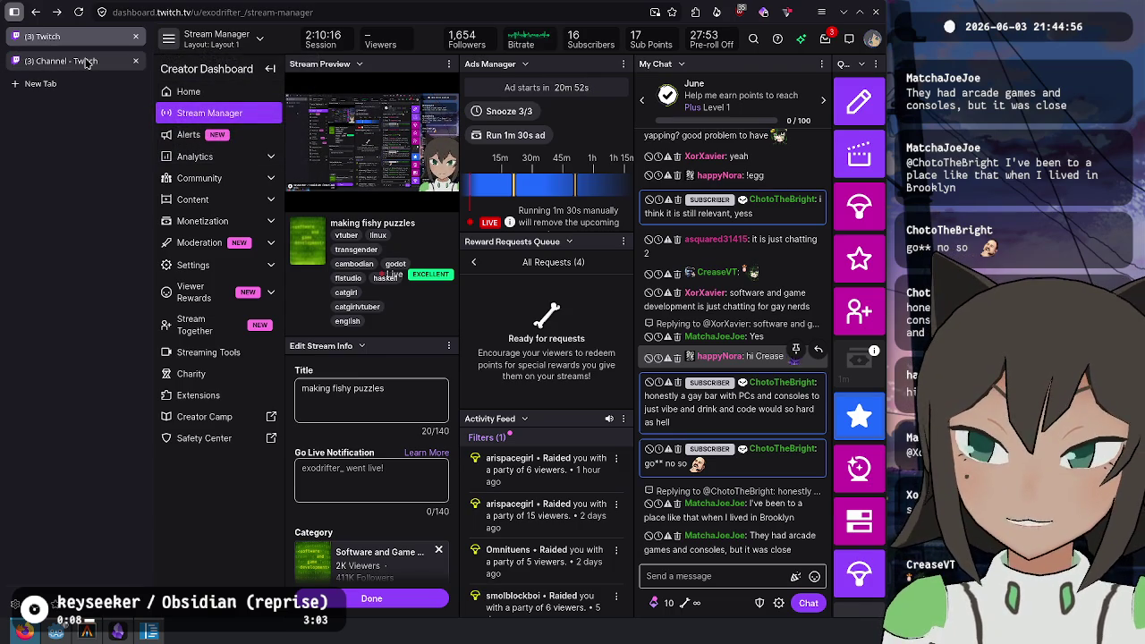
# Save the June 8 scheduled stream titled 'backlog mondays' on the channel schedule, then go back to Stream Manager
pyautogui.moveTo(106, 74)
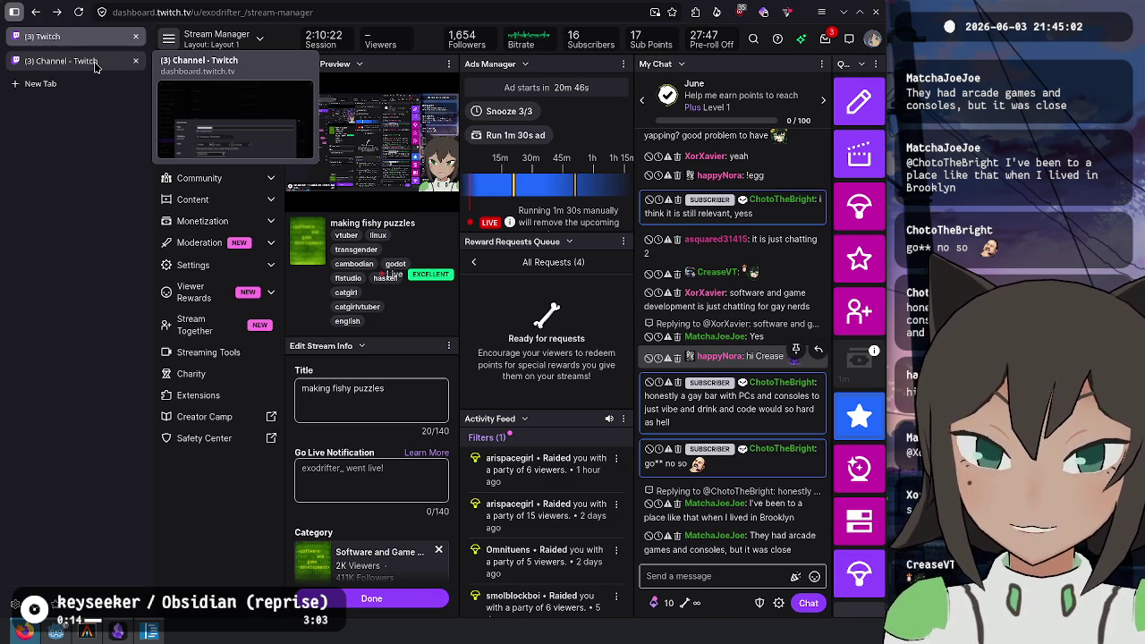
pyautogui.click(97, 64)
pyautogui.click(516, 248)
pyautogui.moveTo(497, 246)
pyautogui.mouseDown()
pyautogui.moveTo(264, 234)
pyautogui.moveTo(374, 244)
pyautogui.mouseUp()
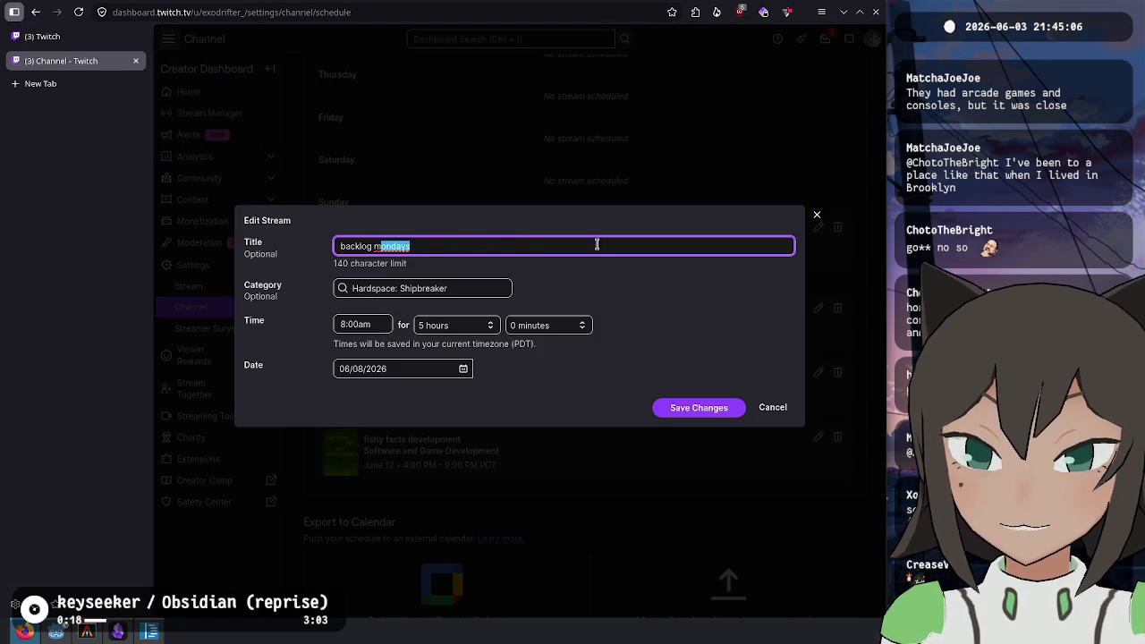
pyautogui.click(698, 407)
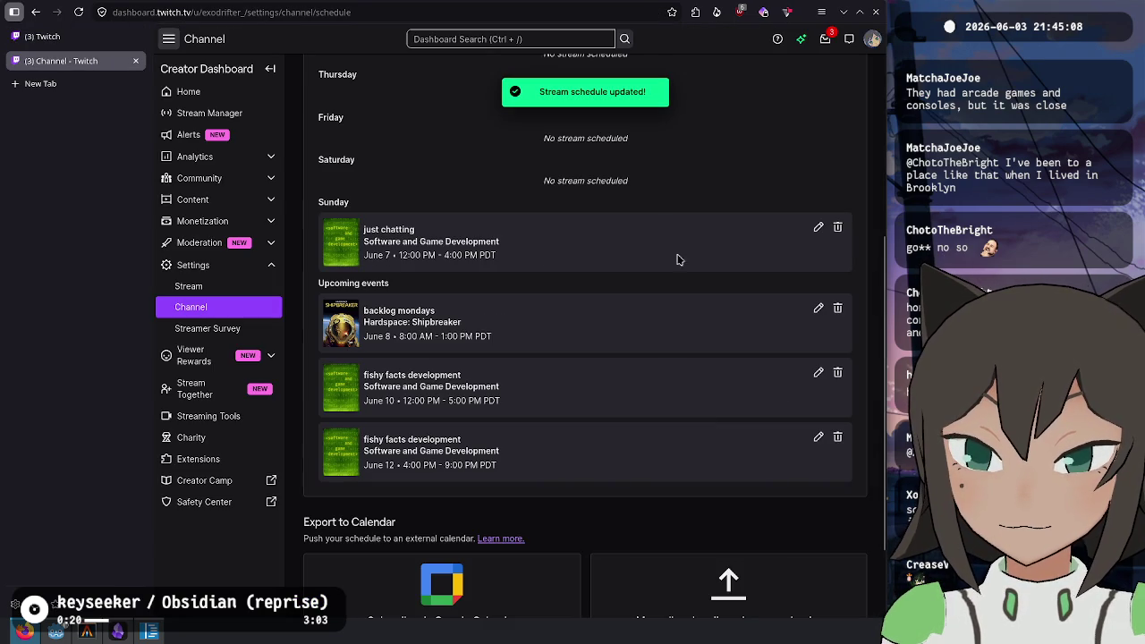
pyautogui.click(100, 40)
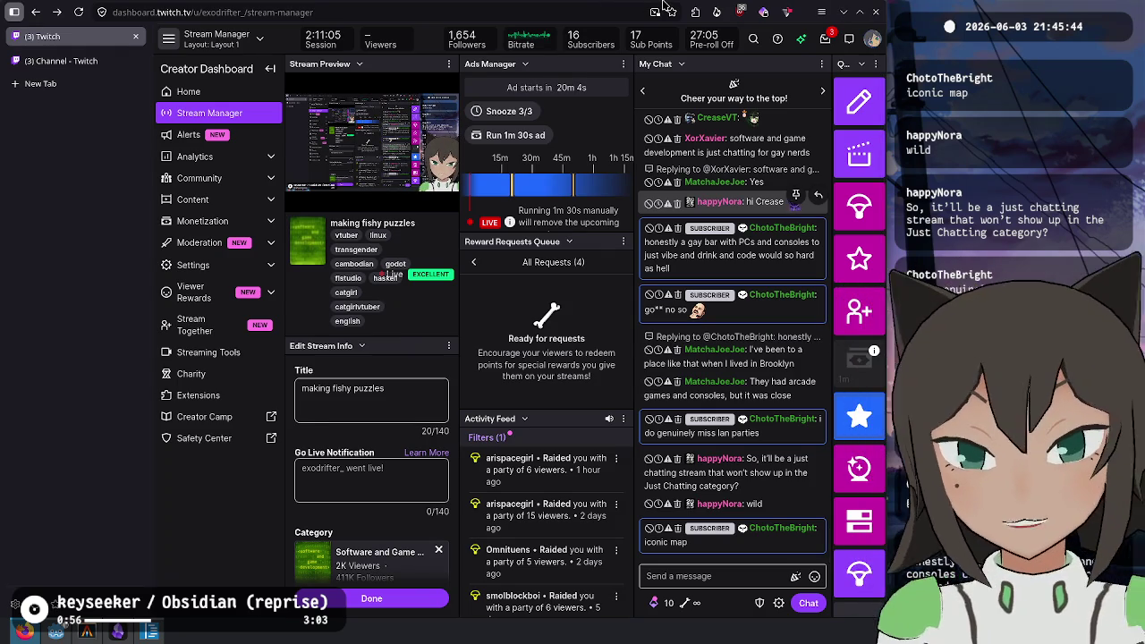
pyautogui.hotkey('ctrl', 'Tab')
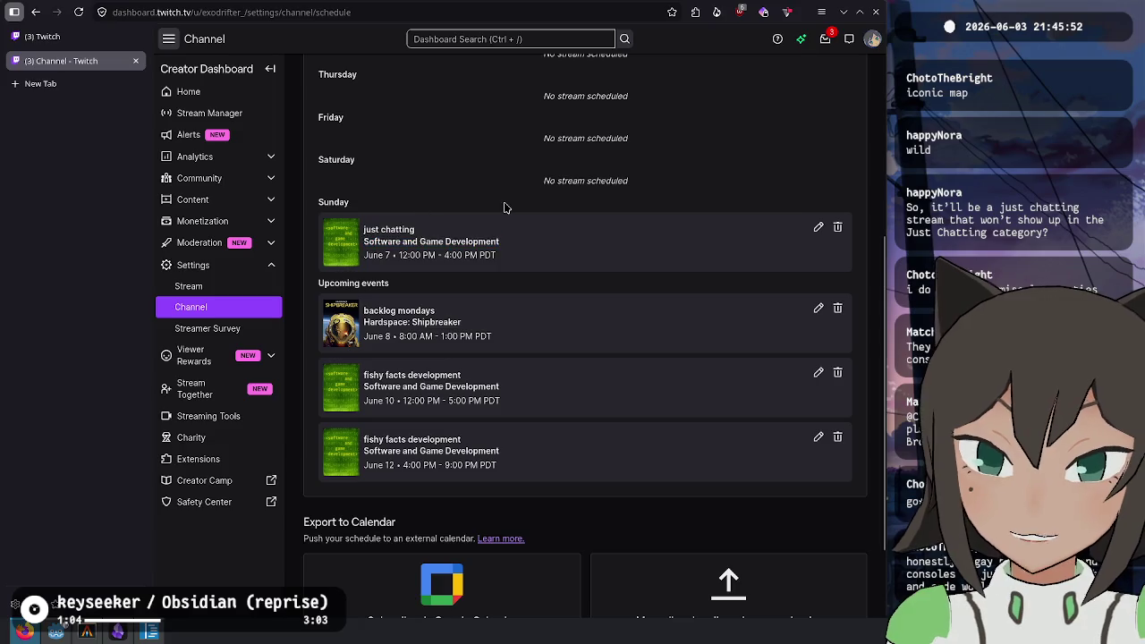
pyautogui.click(506, 256)
pyautogui.scroll(3, 509, 266)
pyautogui.scroll(-3, 492, 371)
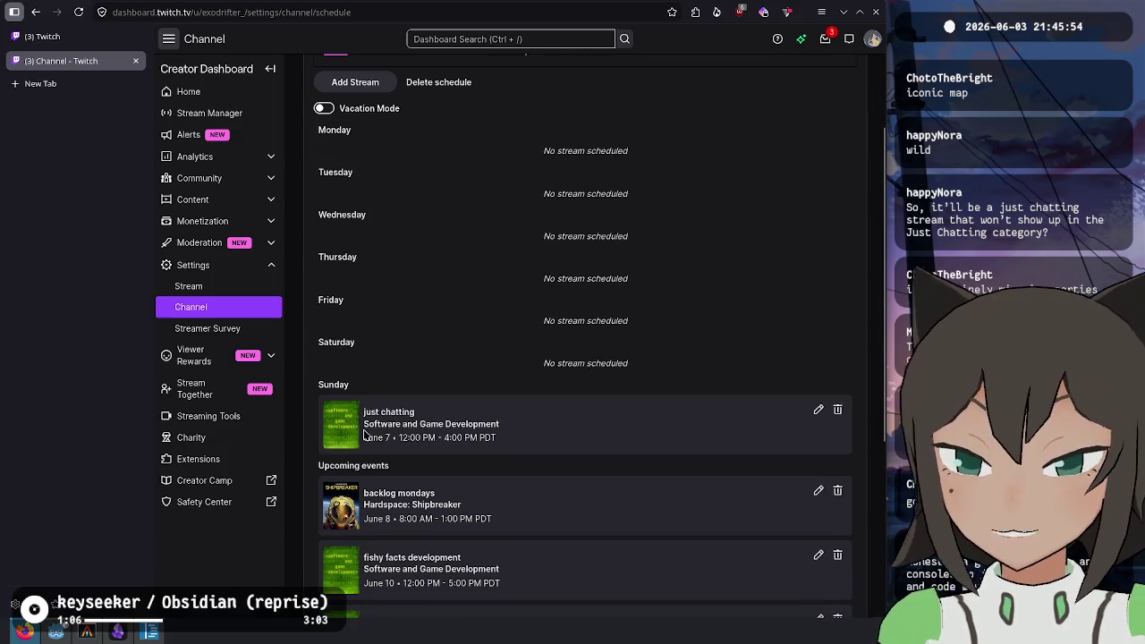
pyautogui.moveTo(365, 421); pyautogui.dragTo(503, 424)
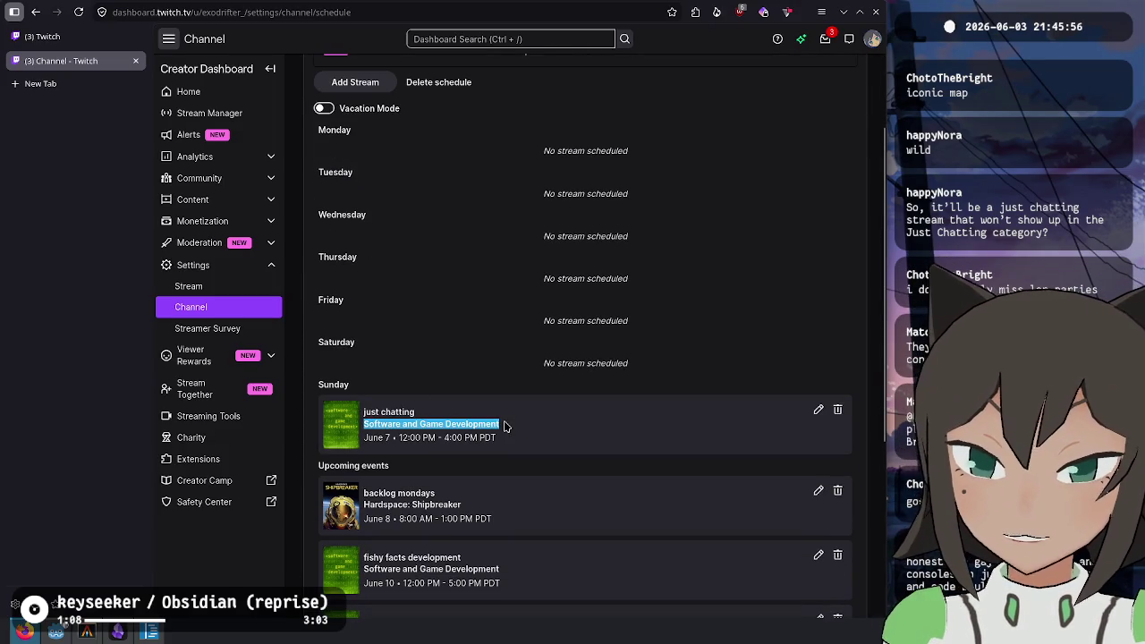
pyautogui.click(522, 325)
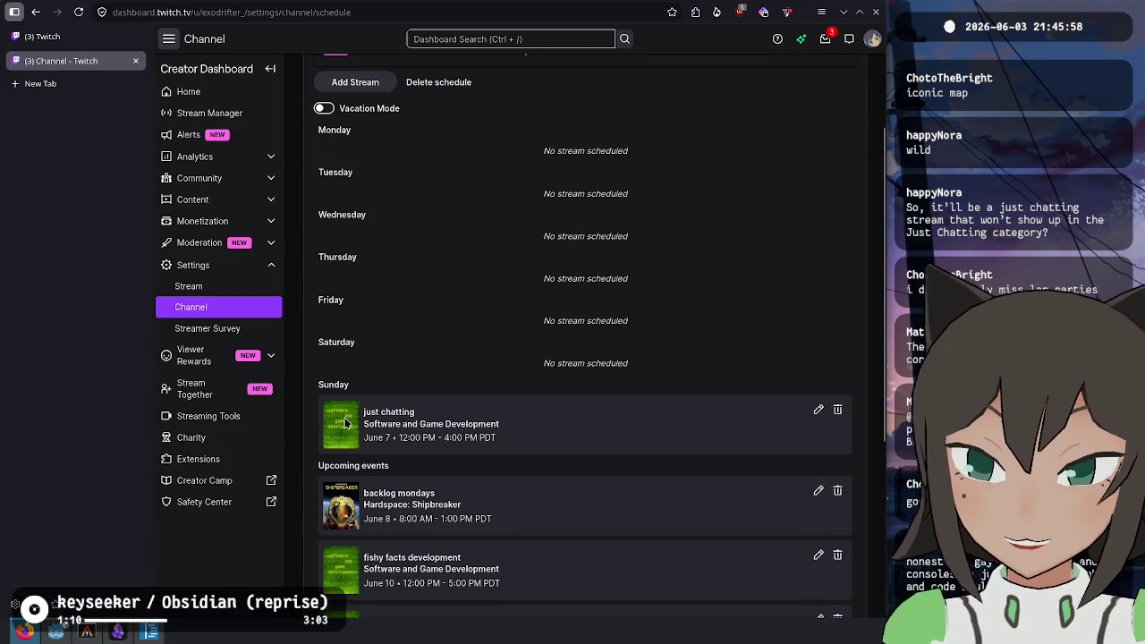
pyautogui.click(69, 39)
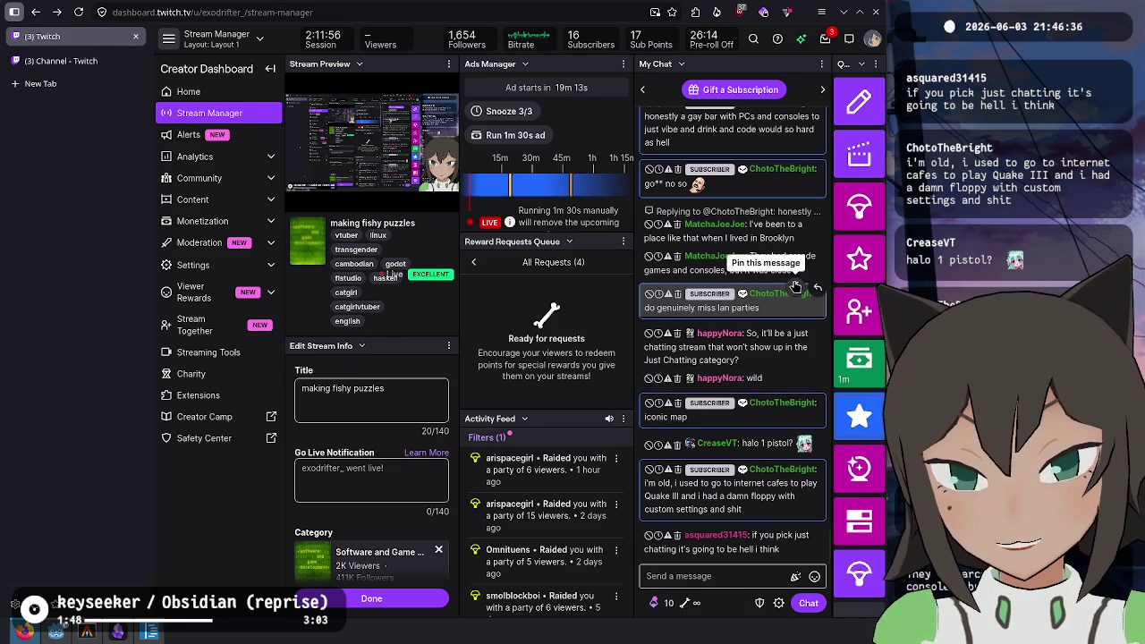
pyautogui.click(40, 83)
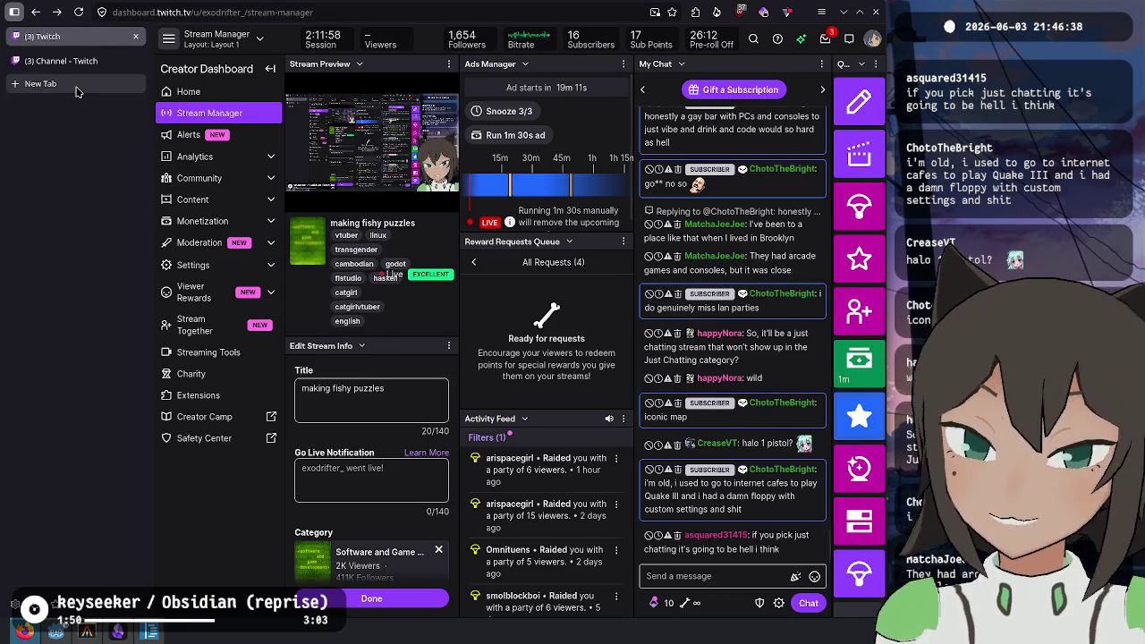
# Search 'halo 1 demo pistol overpowered' and open the Games Learning Society article
pyautogui.write('halo ')
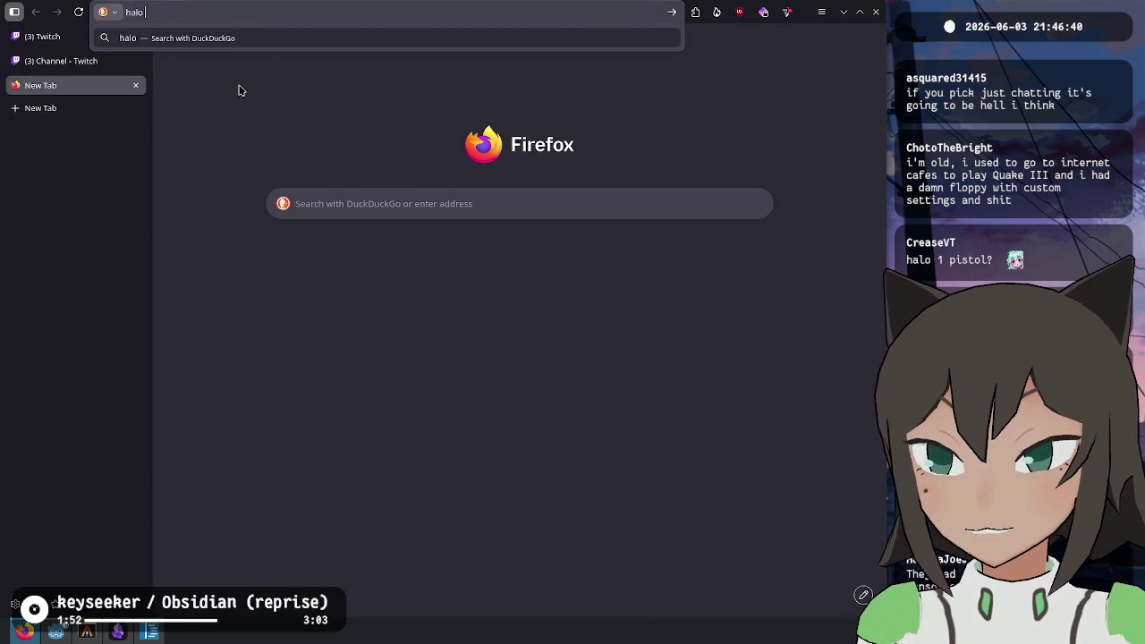
pyautogui.write('1 demo pistol overpowered')
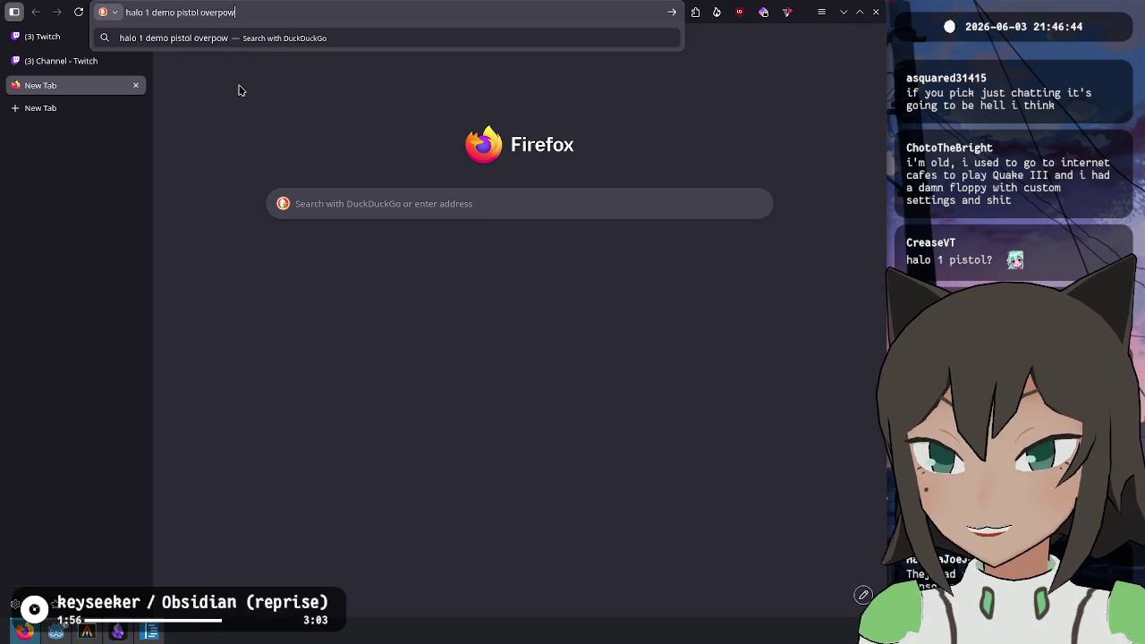
pyautogui.press('Return')
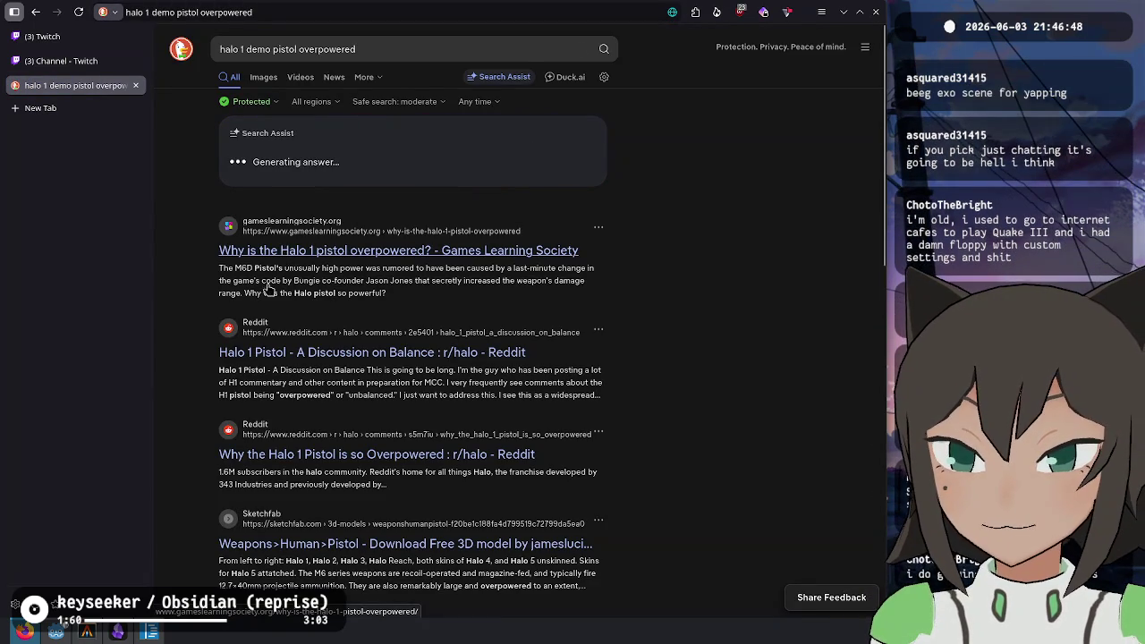
pyautogui.click(317, 283)
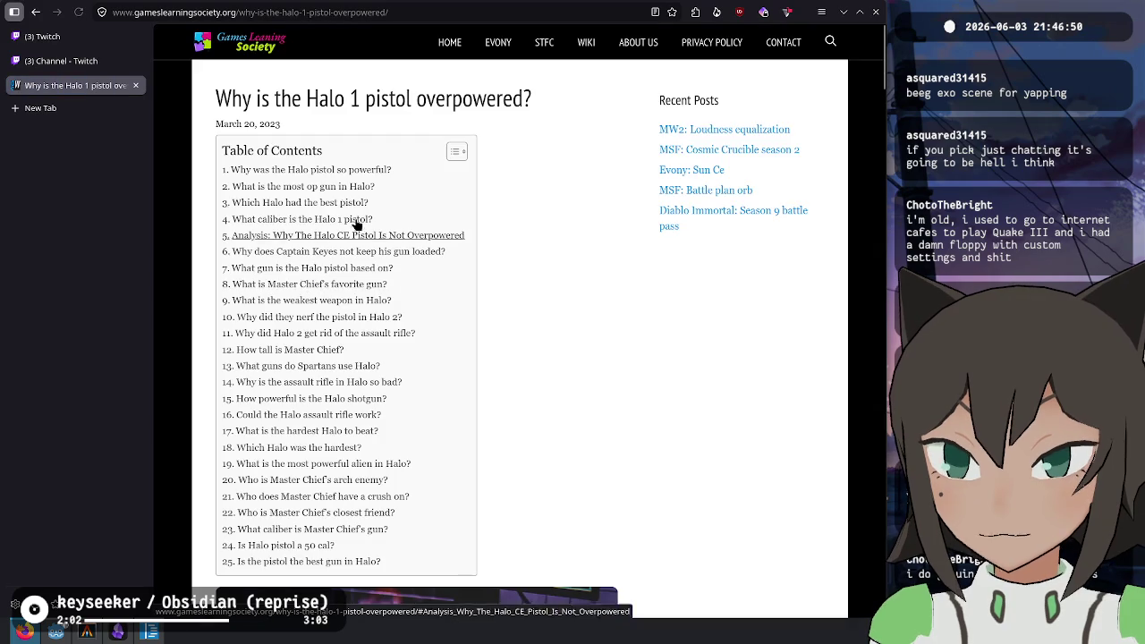
# Read the article's section on why the Halo pistol was powerful, then go back to the search results
pyautogui.click(362, 169)
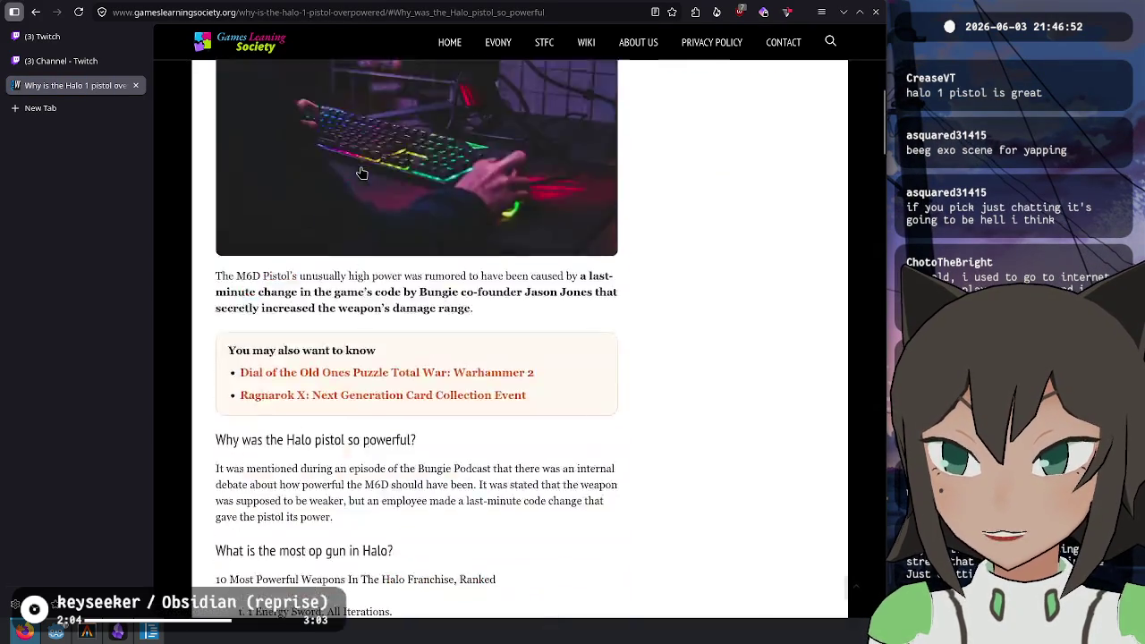
pyautogui.scroll(-5, 345, 214)
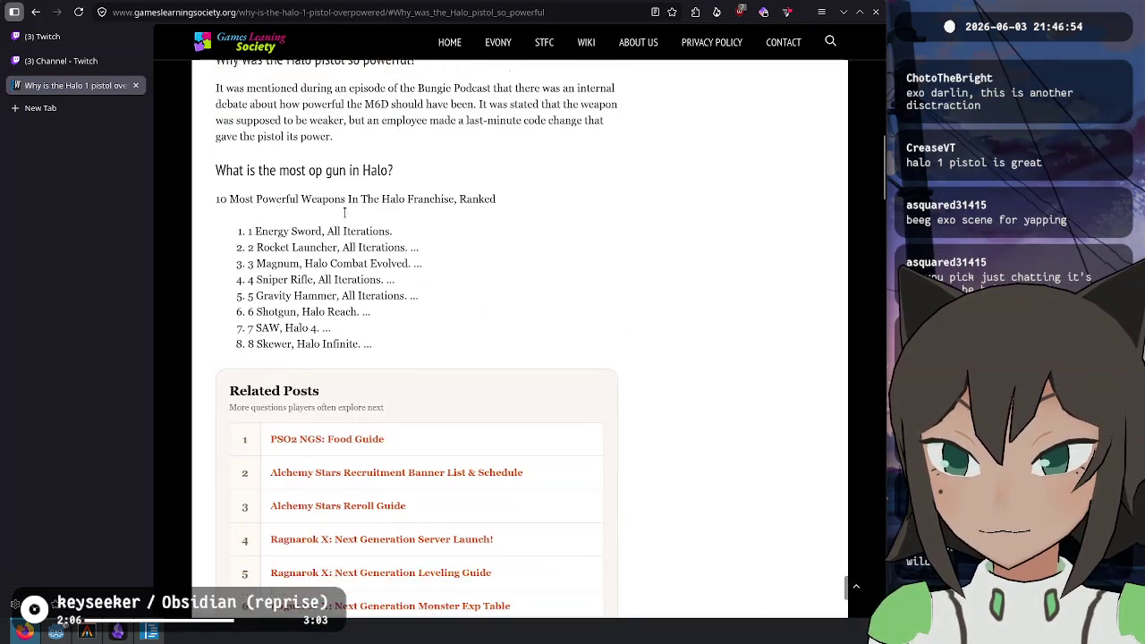
pyautogui.scroll(-3, 345, 214)
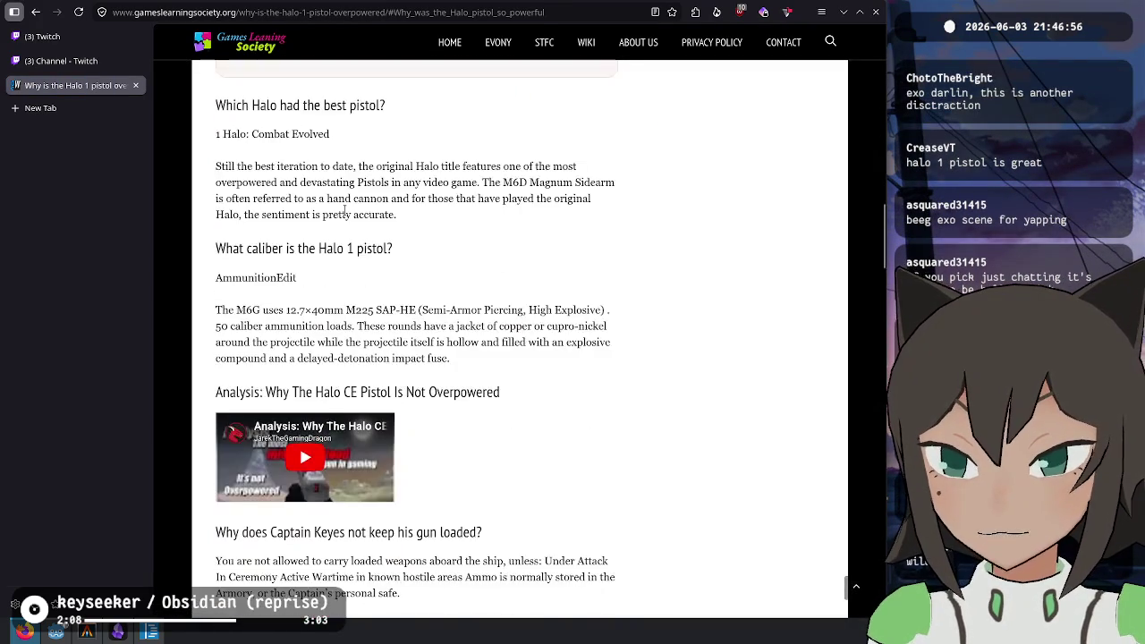
pyautogui.scroll(-4, 345, 215)
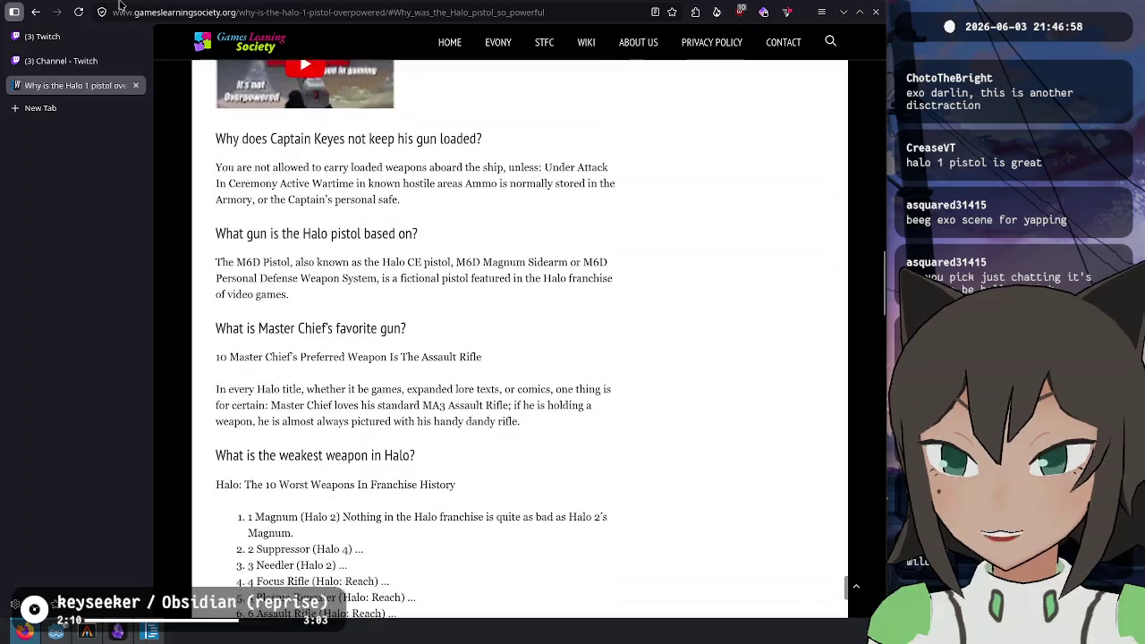
pyautogui.click(36, 12)
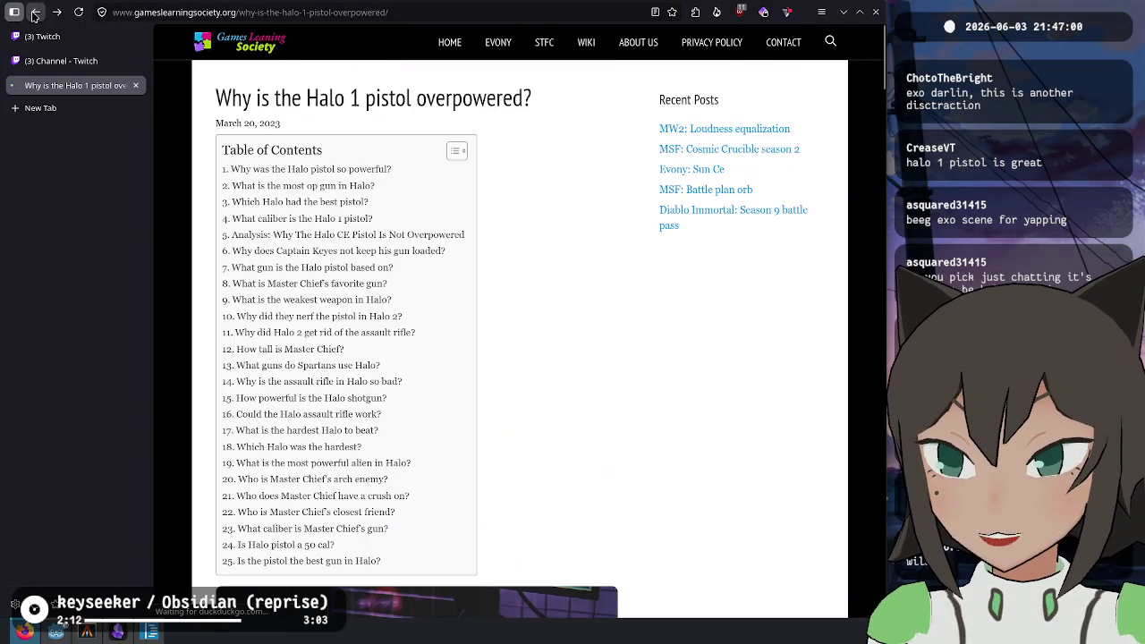
pyautogui.click(34, 13)
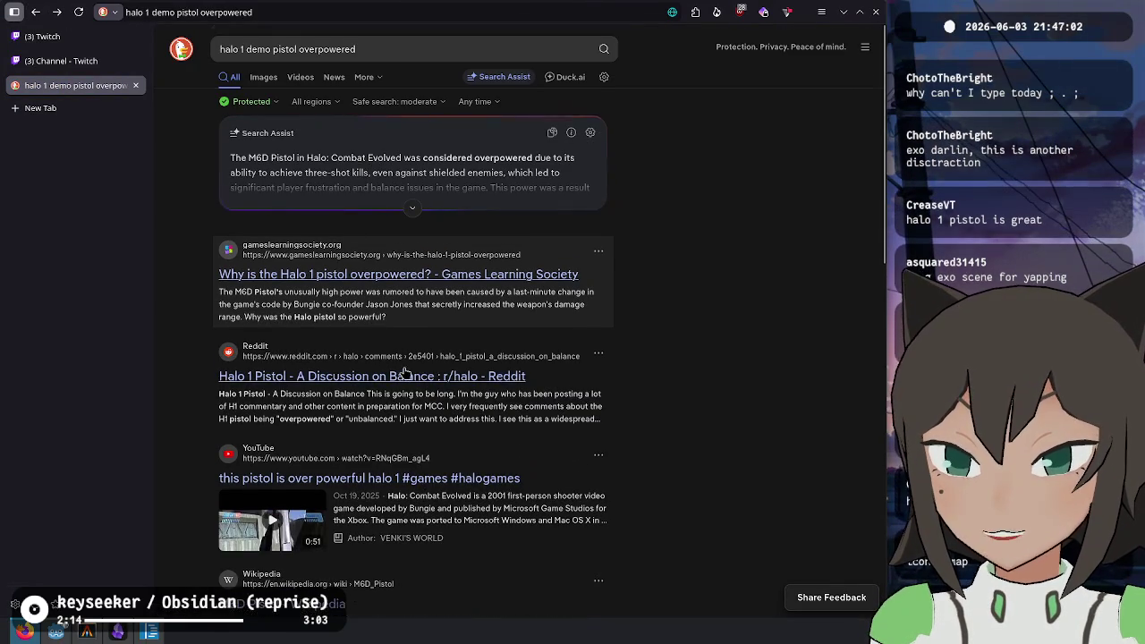
# Open the Reddit discussion on pistol balance, expand the full post, and dismiss the sign-in prompt
pyautogui.scroll(-2, 405, 371)
pyautogui.click(420, 225)
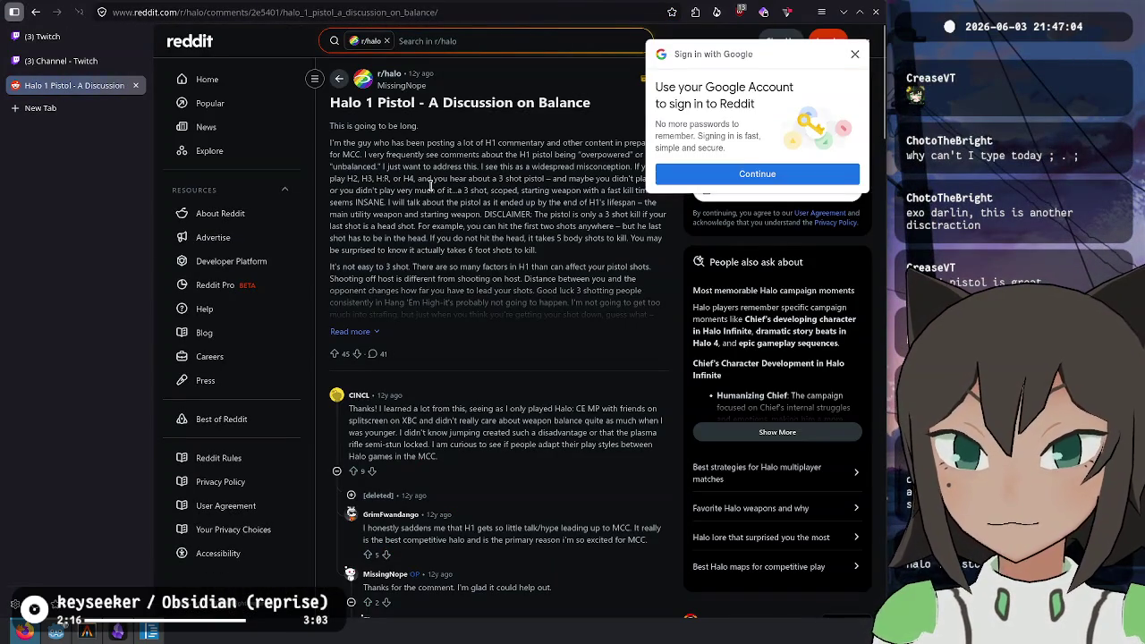
pyautogui.click(353, 331)
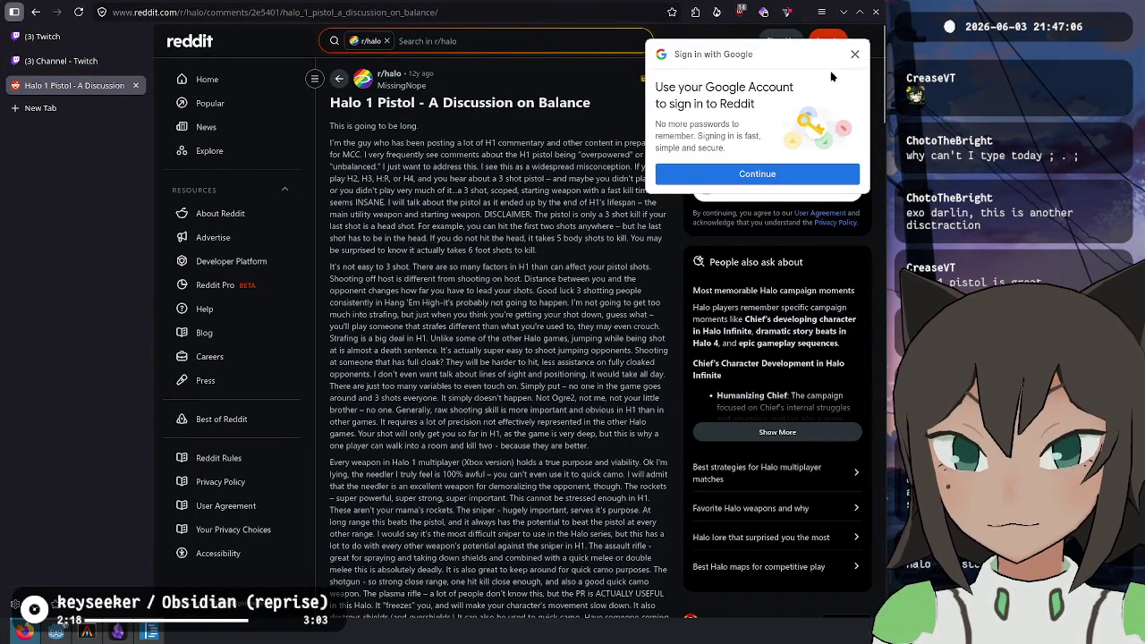
pyautogui.click(853, 56)
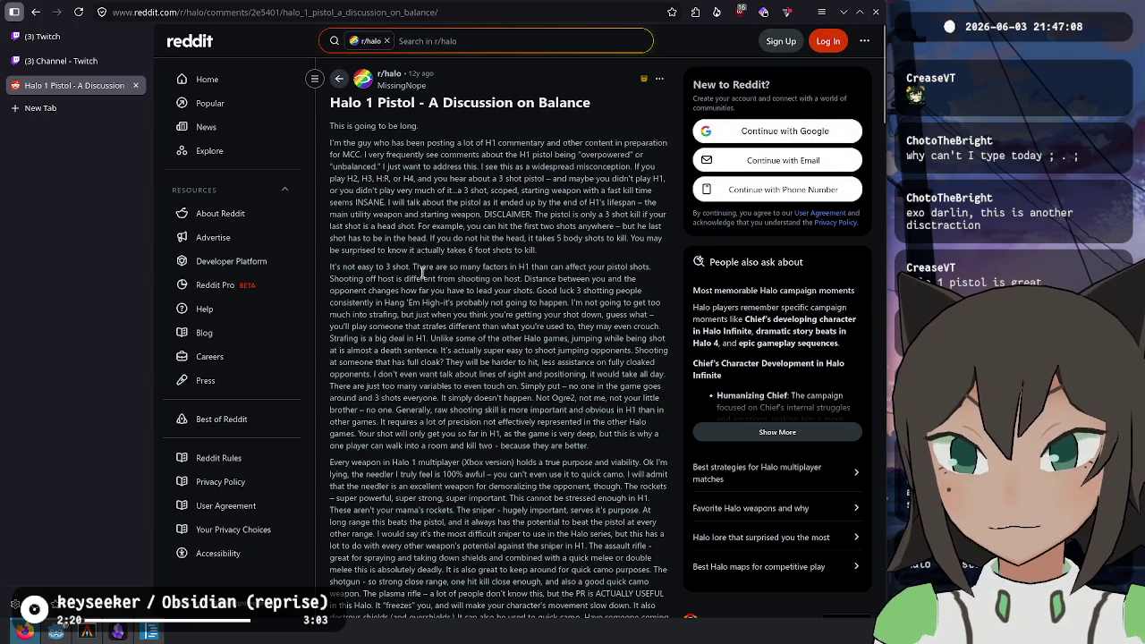
pyautogui.moveTo(527, 206); pyautogui.dragTo(537, 268)
pyautogui.click(534, 280)
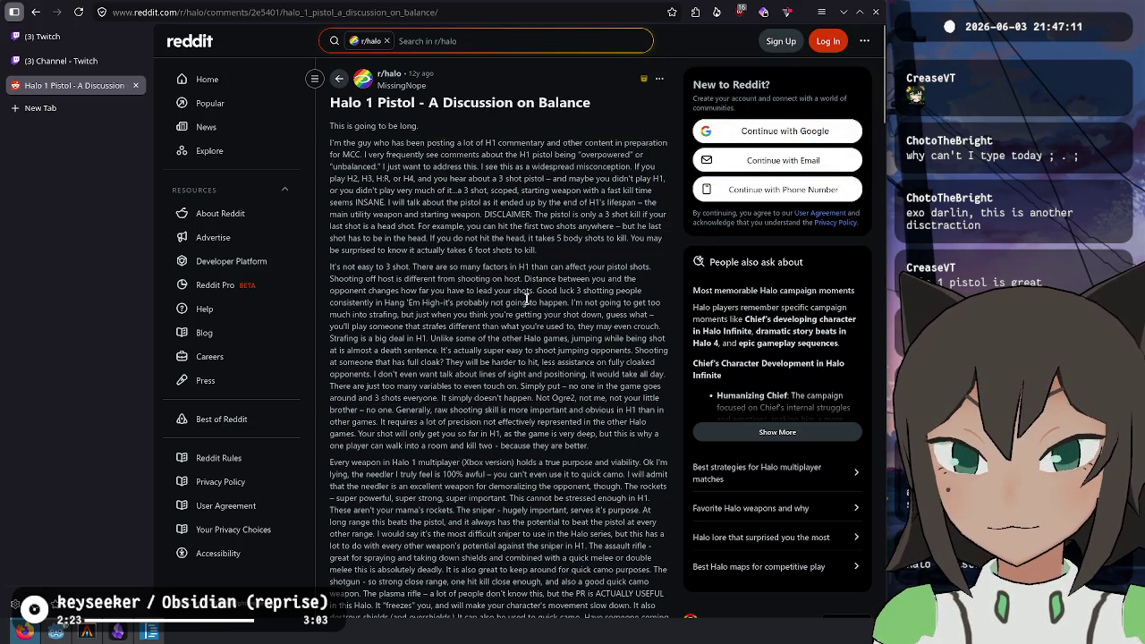
# Go back to the search results and switch to the Twitch Stream Manager tab
pyautogui.click(45, 9)
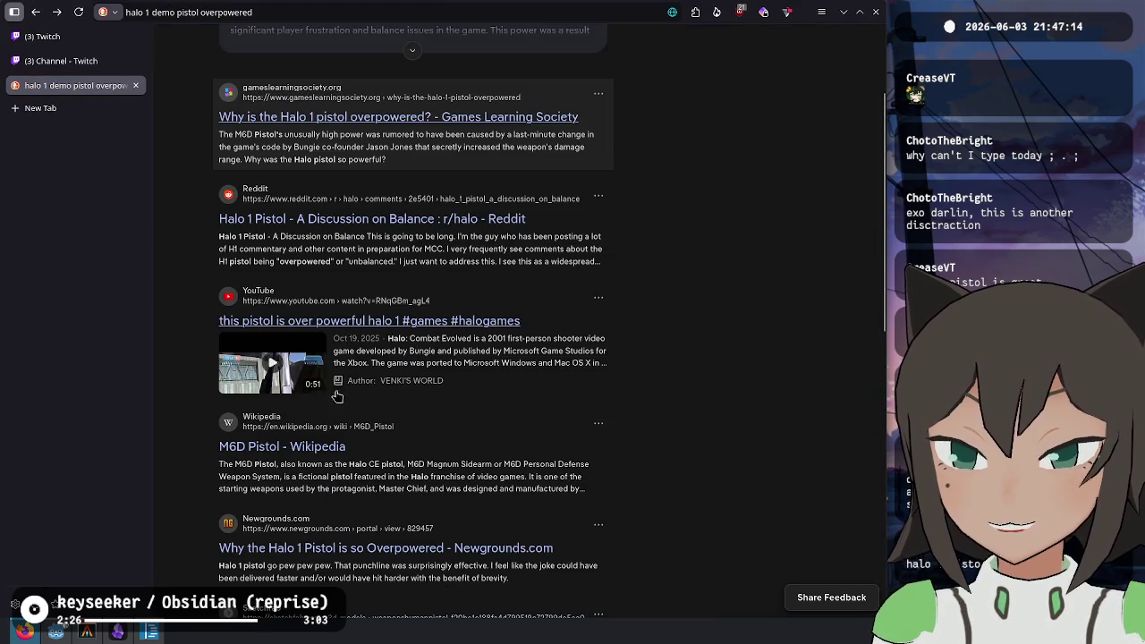
pyautogui.scroll(-2, 320, 374)
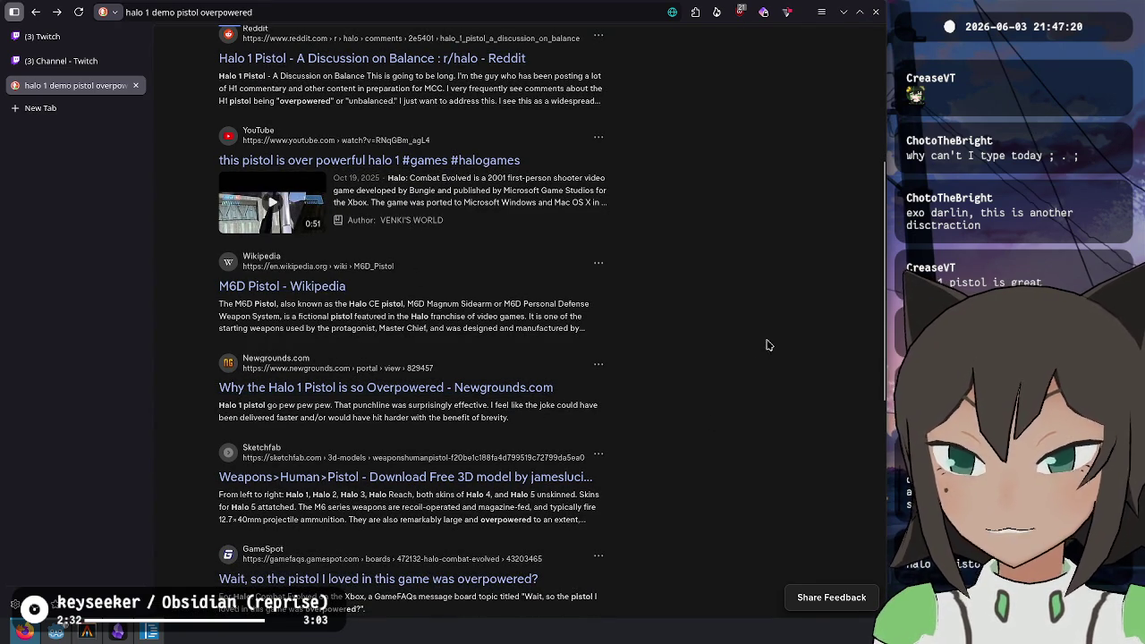
pyautogui.scroll(5, 760, 353)
pyautogui.hotkey('ctrl', 'Tab')
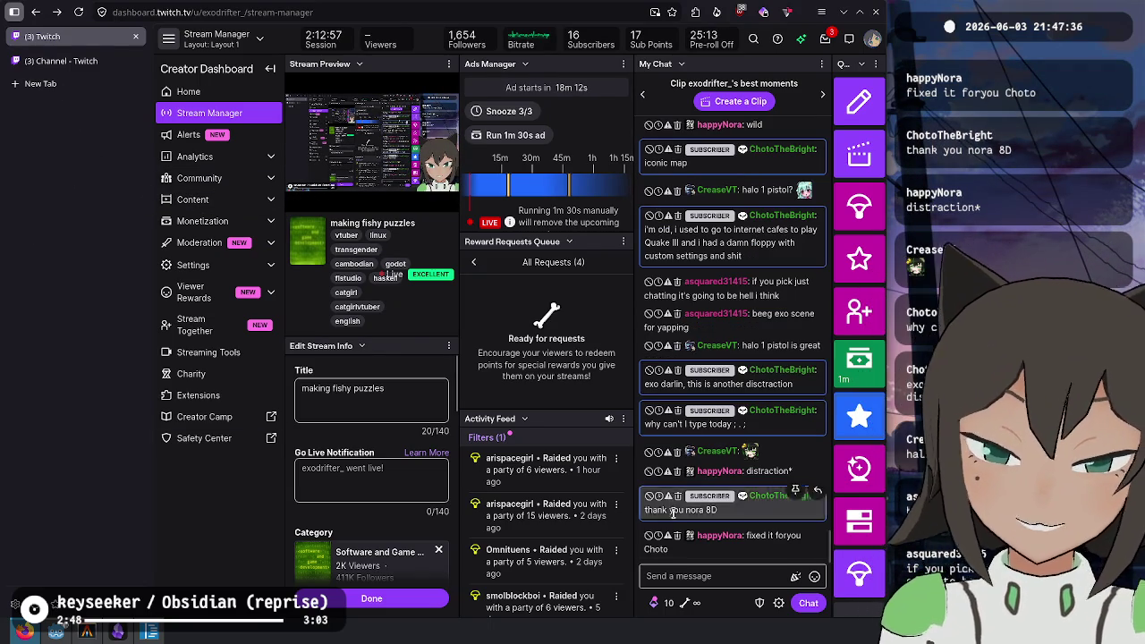
# Review the upcoming channel schedule entries, close the schedule tab, and bring Godot to the front
pyautogui.click(56, 64)
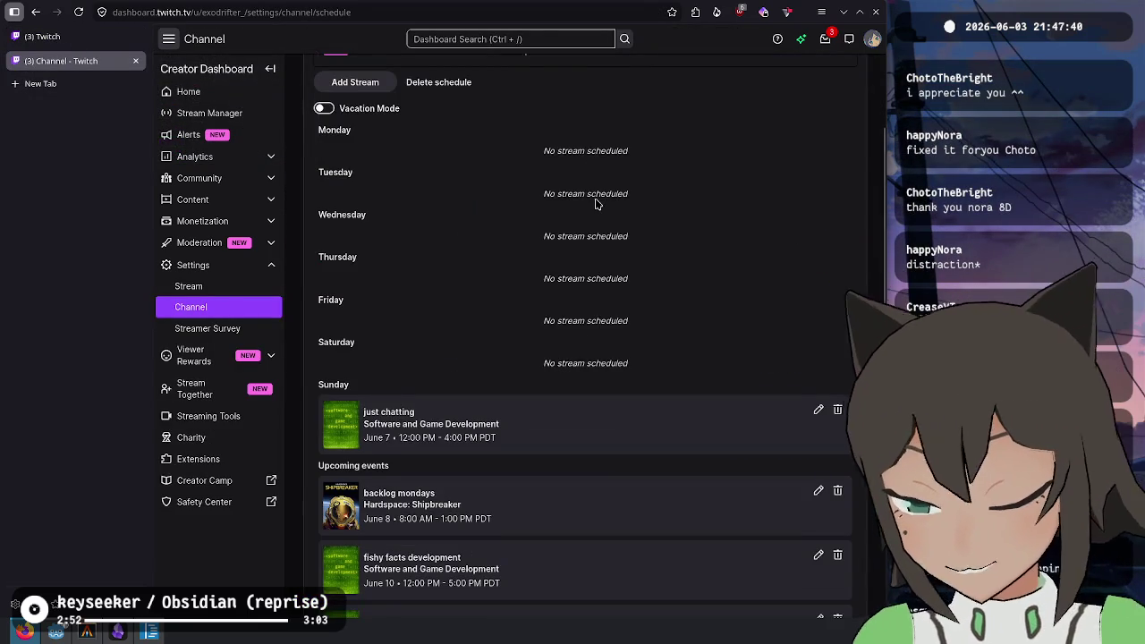
pyautogui.scroll(-3, 587, 211)
pyautogui.moveTo(444, 174); pyautogui.dragTo(524, 455)
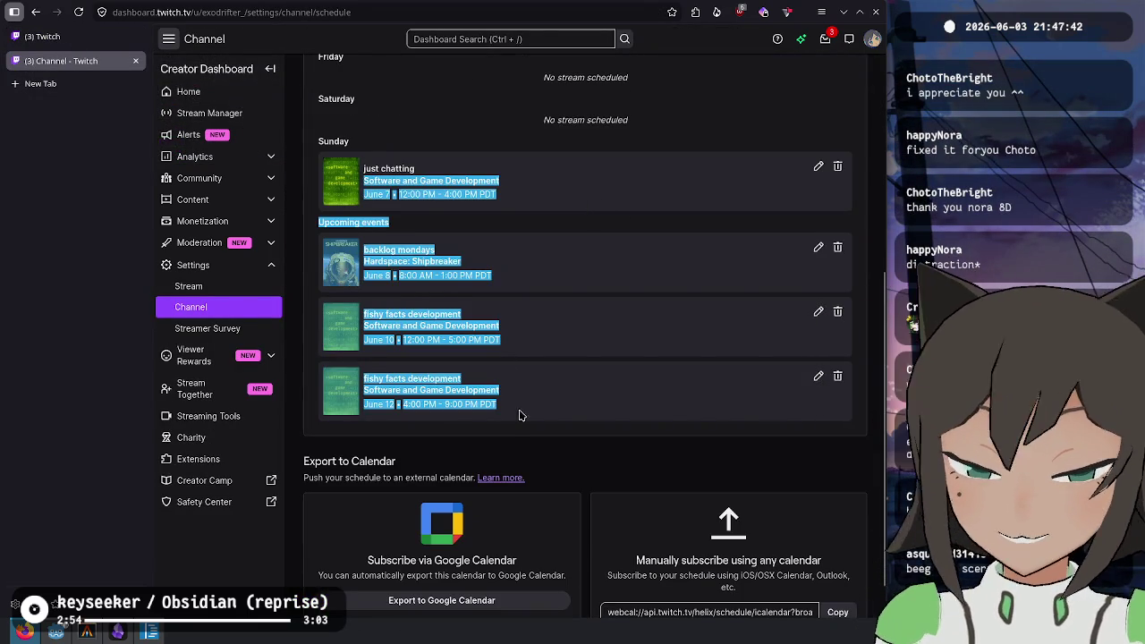
pyautogui.hotkey('ctrl', 'w')
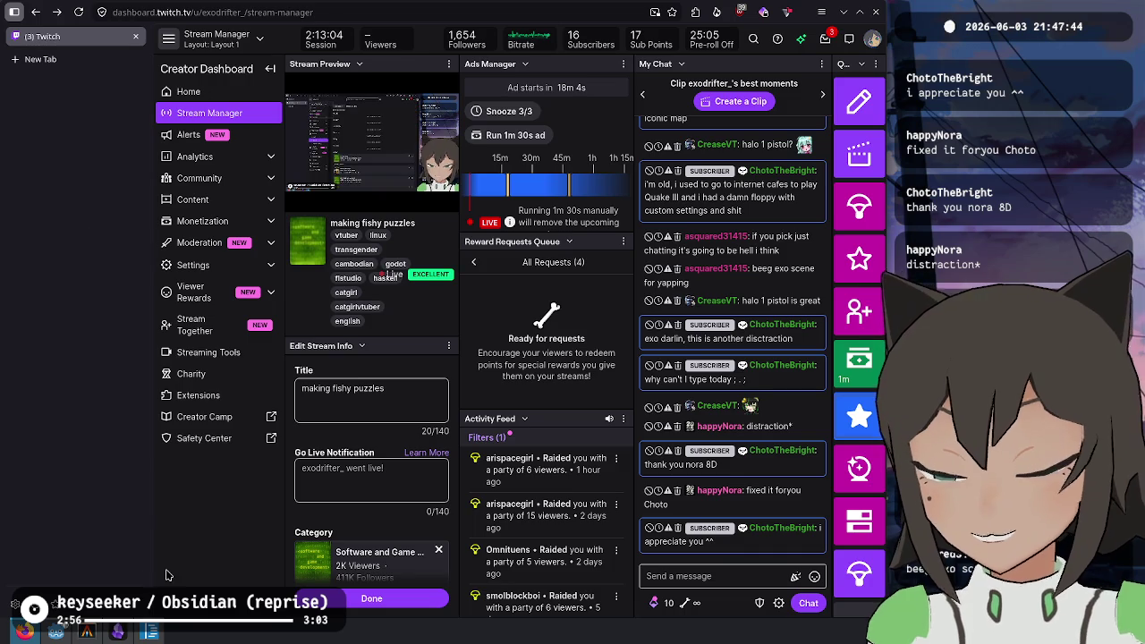
pyautogui.click(85, 632)
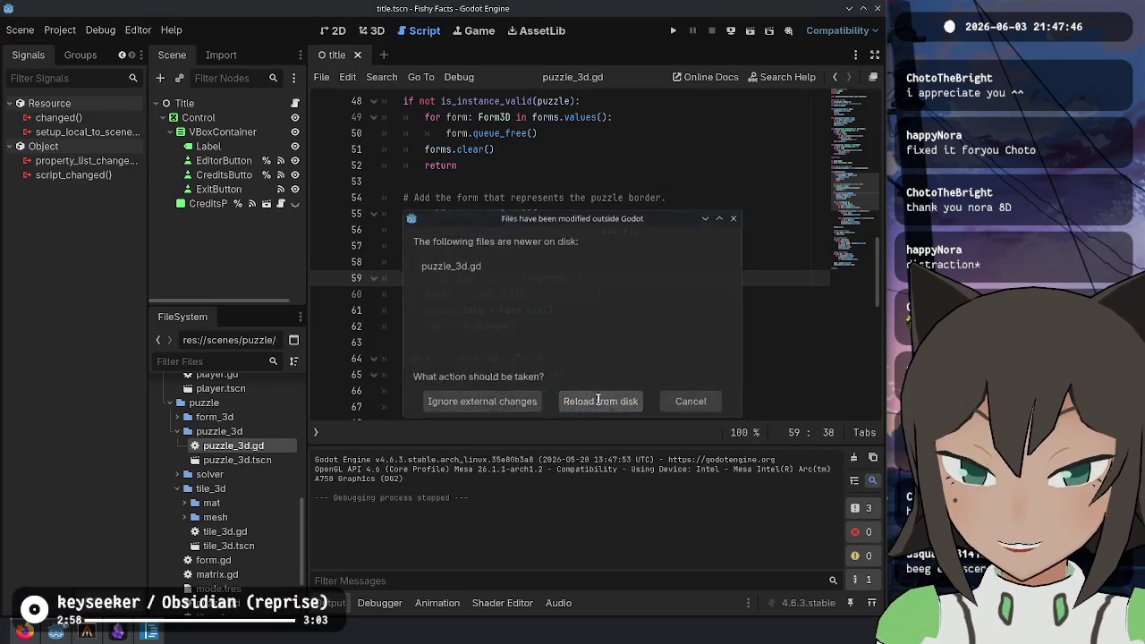
# Reload puzzle_3d.gd from disk, run the game, try its puzzle editor mode, then stop the run
pyautogui.click(599, 403)
pyautogui.press('F5')
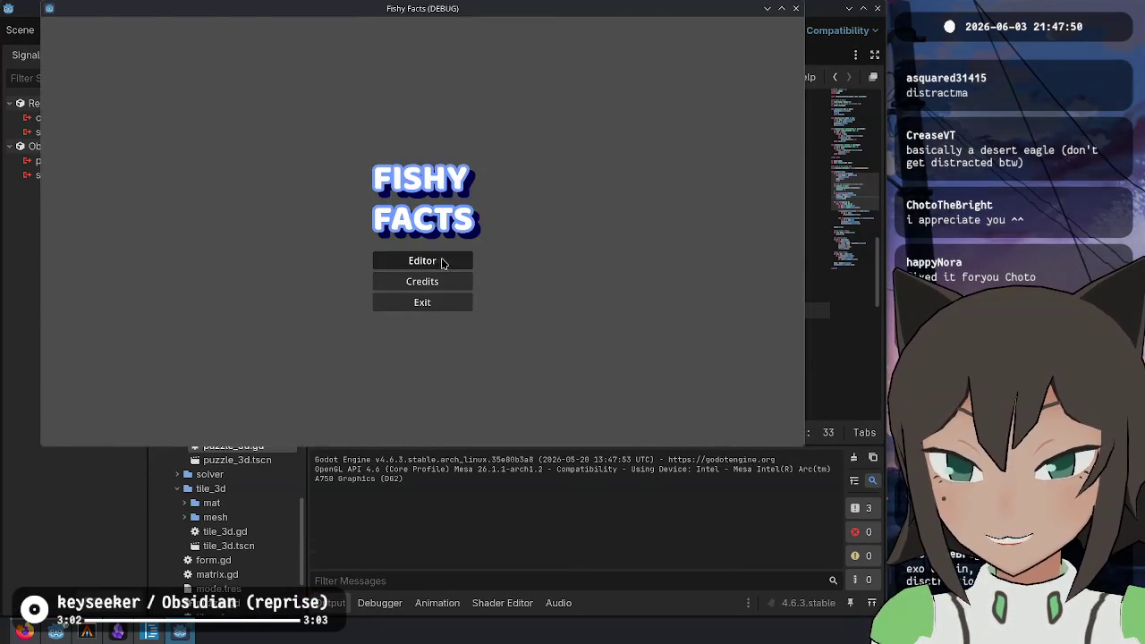
pyautogui.click(442, 262)
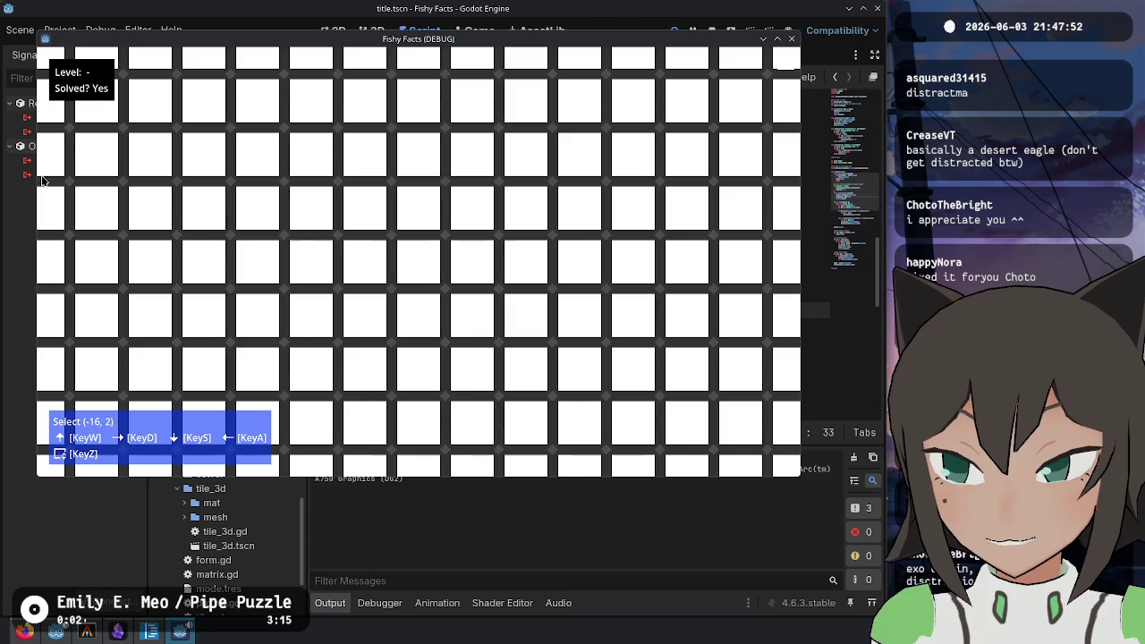
pyautogui.press('Escape')
pyautogui.click(711, 31)
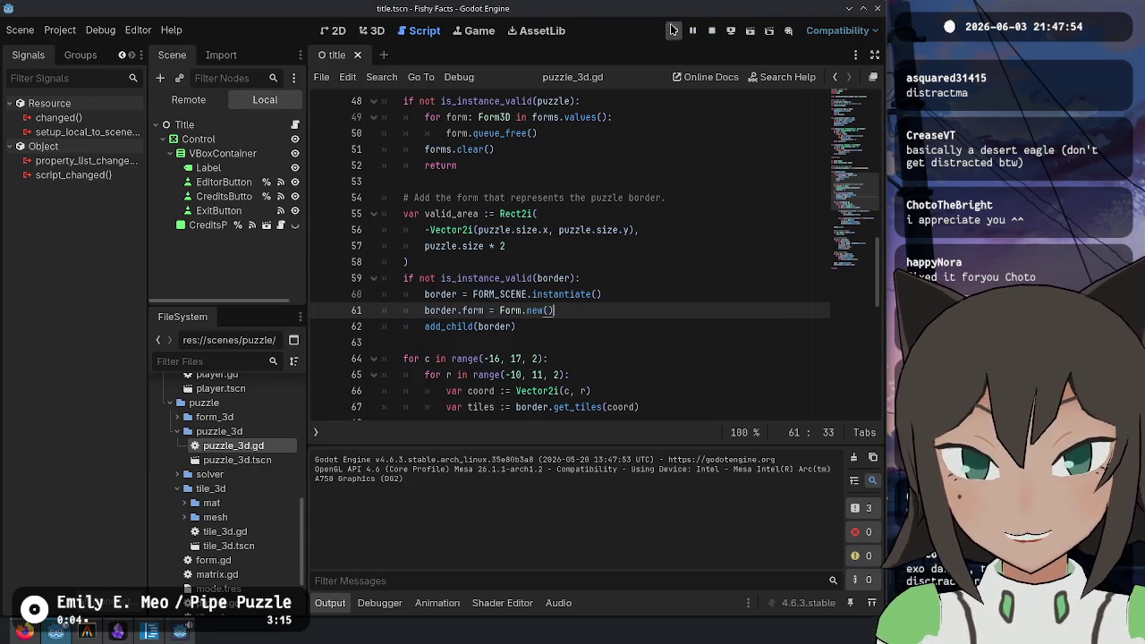
pyautogui.click(529, 197)
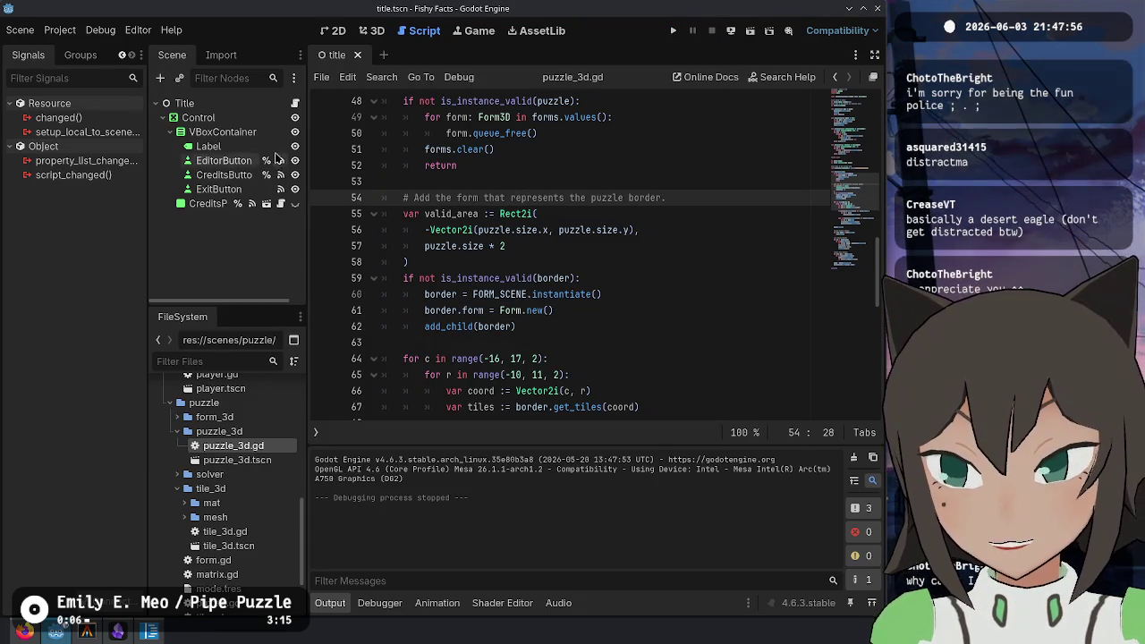
# Open the puzzle_3d scene and its puzzle_3d.gd script, and browse the code
pyautogui.click(526, 342)
pyautogui.scroll(2, 652, 345)
pyautogui.scroll(2, 653, 345)
pyautogui.scroll(-3, 224, 430)
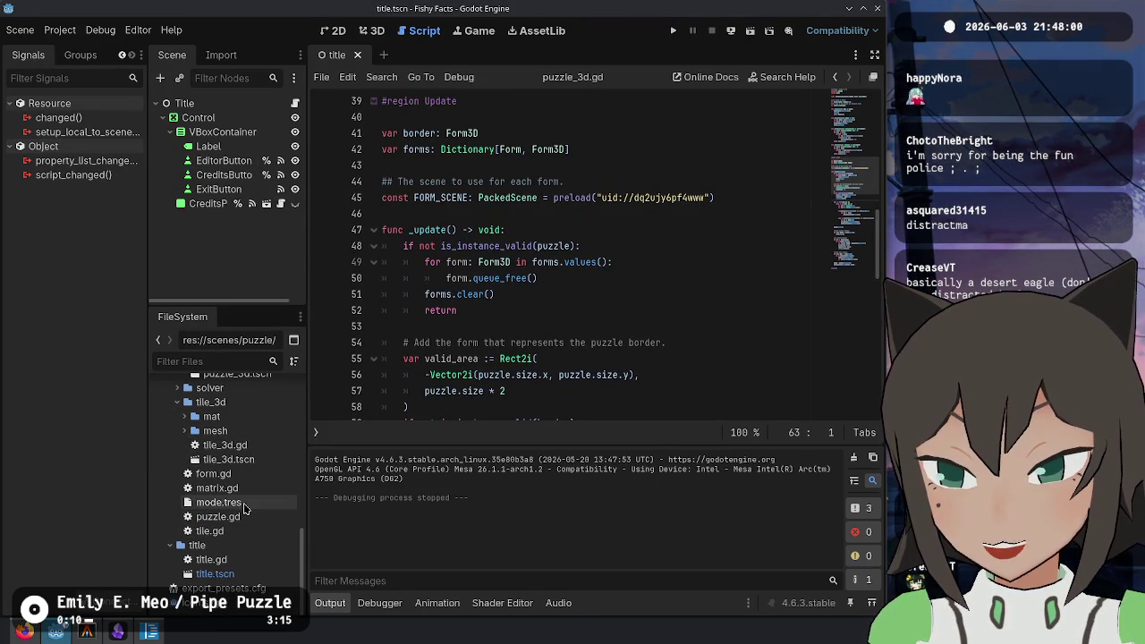
pyautogui.scroll(4, 184, 519)
pyautogui.doubleClick(228, 460)
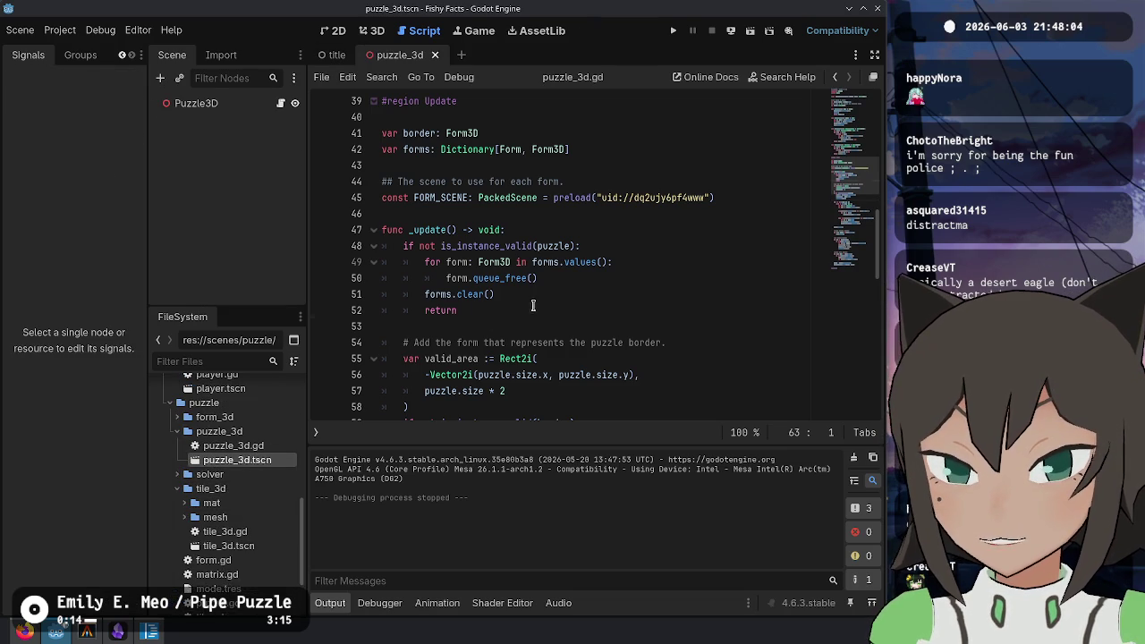
pyautogui.doubleClick(232, 445)
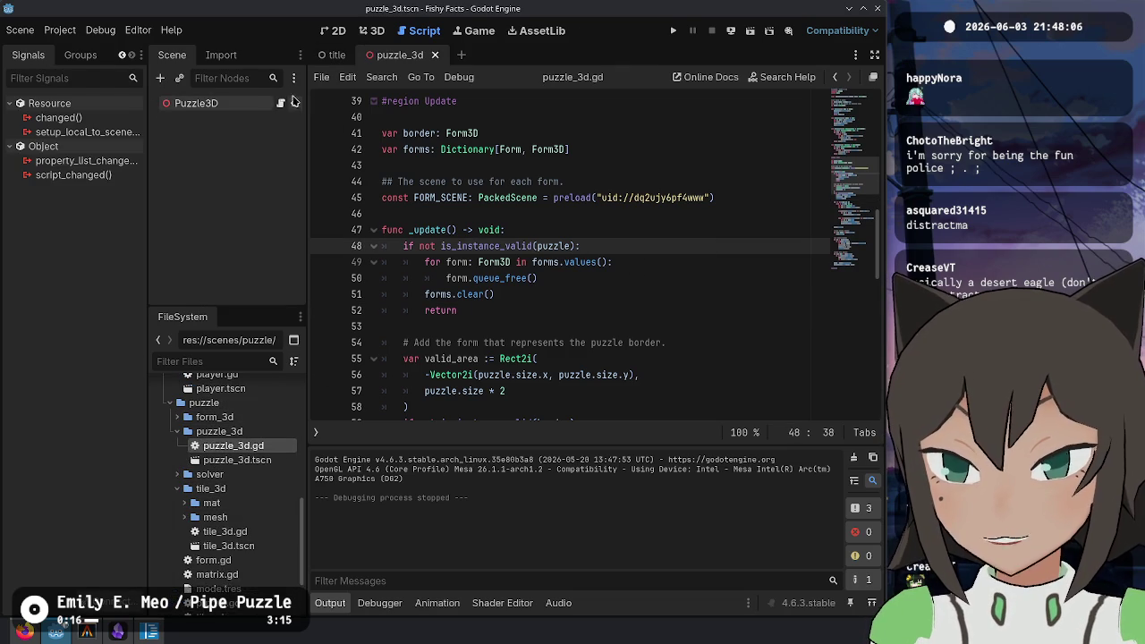
pyautogui.scroll(-13, 489, 179)
pyautogui.click(489, 179)
pyautogui.scroll(5, 501, 197)
pyautogui.scroll(-5, 534, 234)
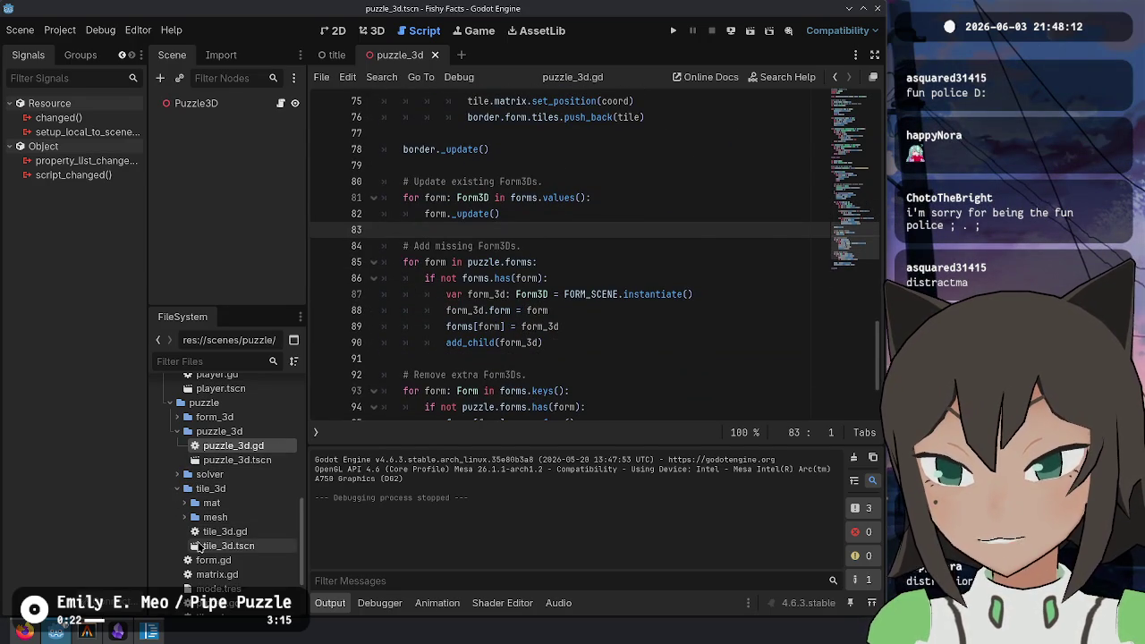
# Open the tile_3d scene and review the four get_tiles_local calls around line 274
pyautogui.doubleClick(205, 545)
pyautogui.click(637, 259)
pyautogui.scroll(-20, 580, 277)
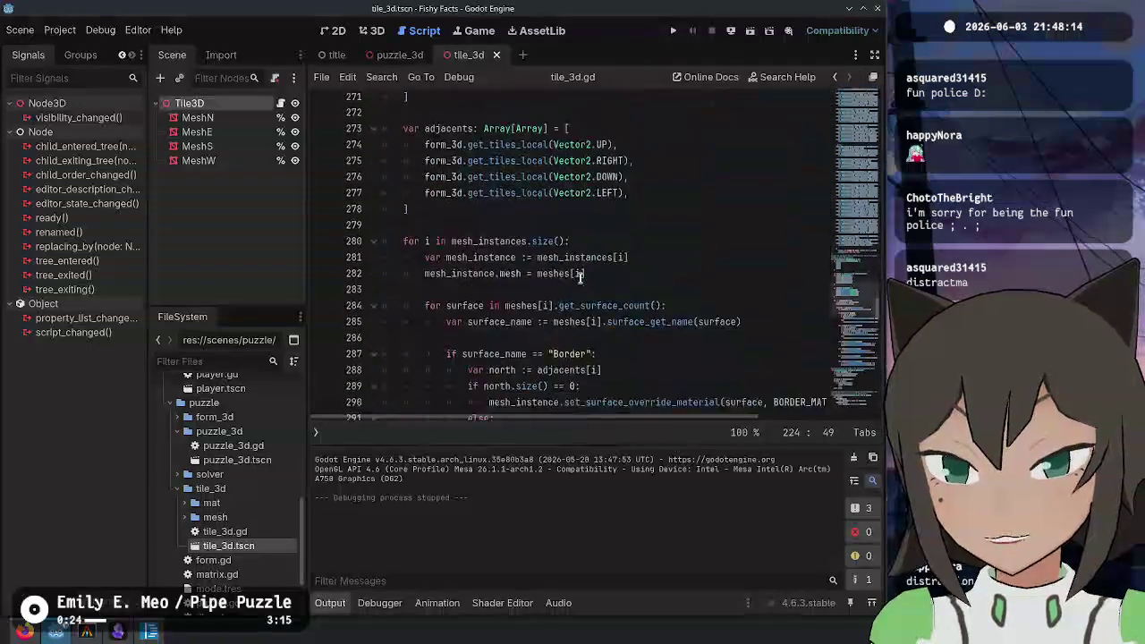
pyautogui.scroll(-3, 579, 278)
pyautogui.scroll(10, 572, 290)
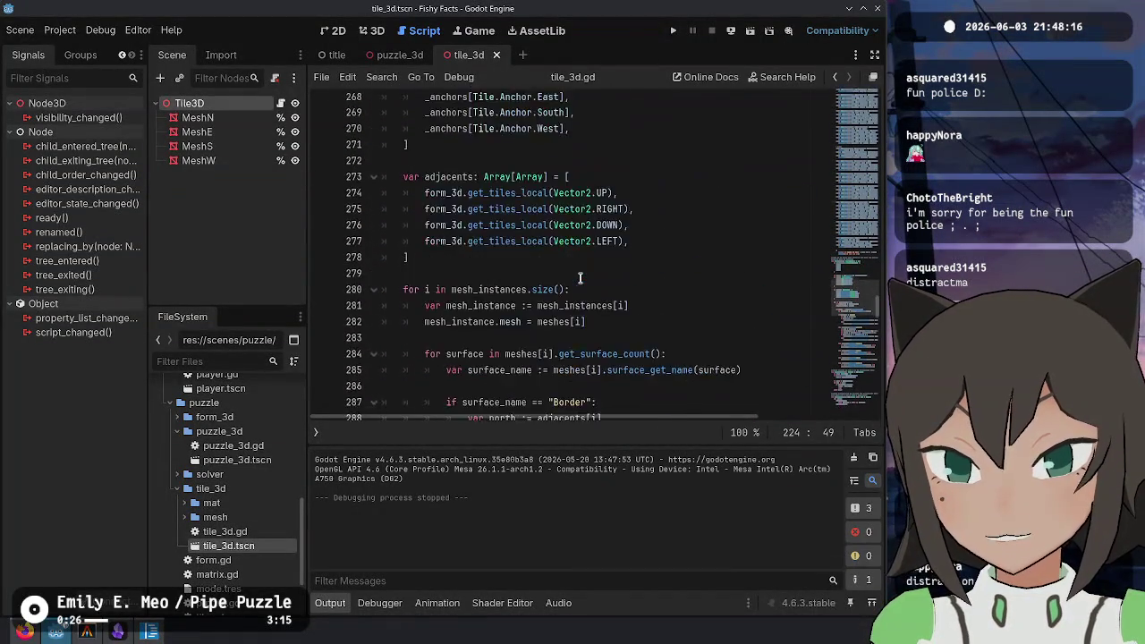
pyautogui.doubleClick(516, 341)
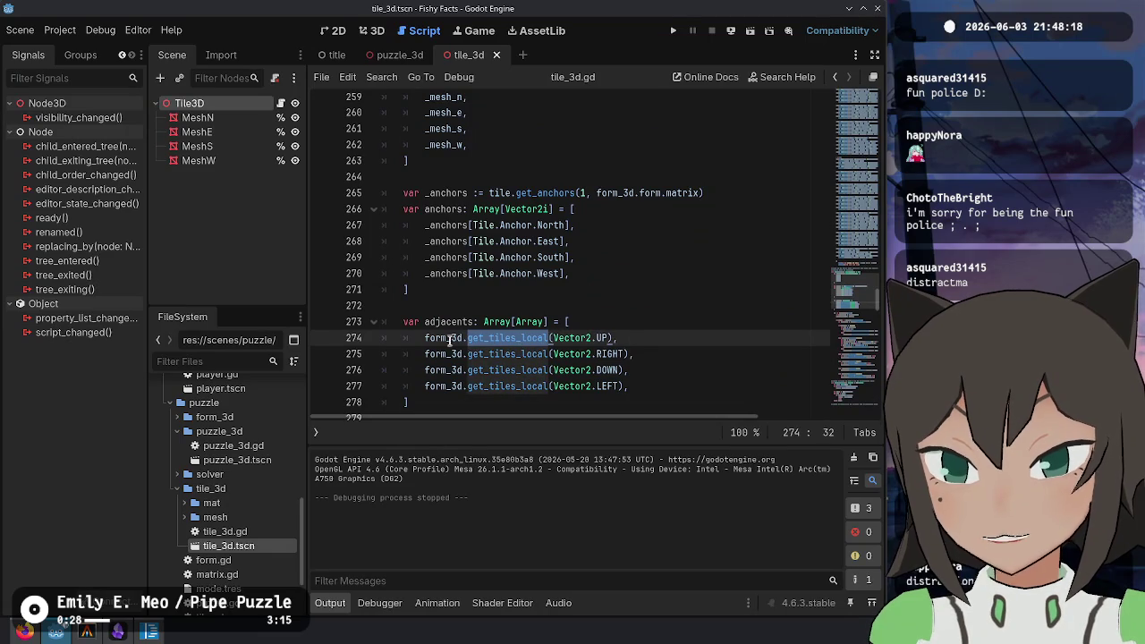
pyautogui.scroll(-1, 495, 292)
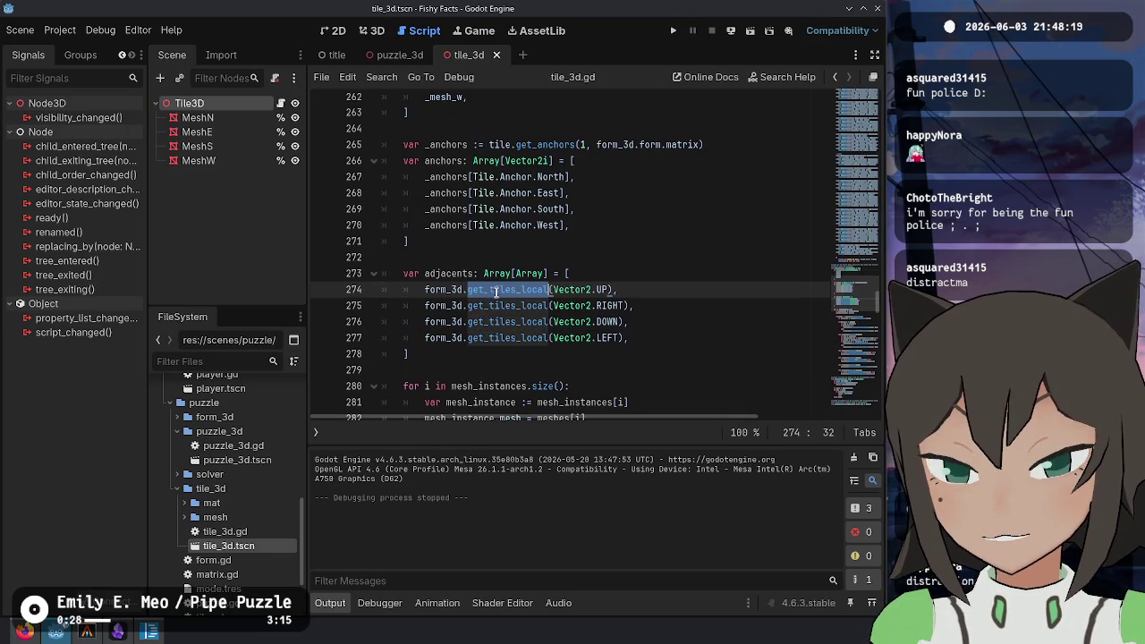
pyautogui.click(426, 289)
pyautogui.click(451, 360)
pyautogui.moveTo(390, 281)
pyautogui.mouseDown()
pyautogui.moveTo(635, 309)
pyautogui.moveTo(642, 338)
pyautogui.mouseUp()
pyautogui.click(631, 321)
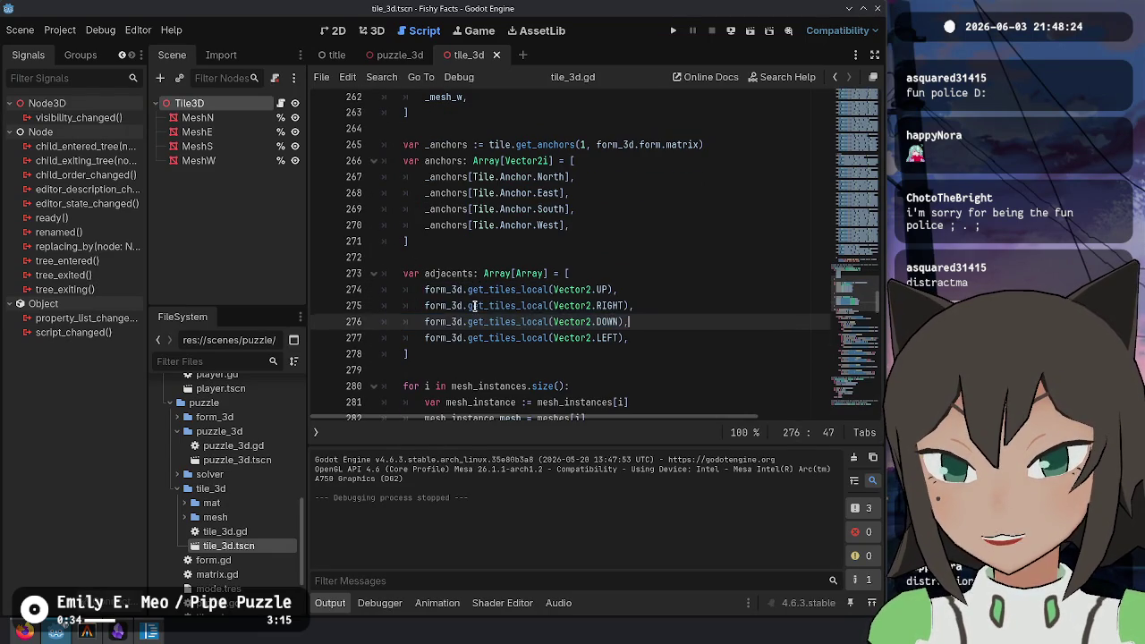
pyautogui.click(469, 306)
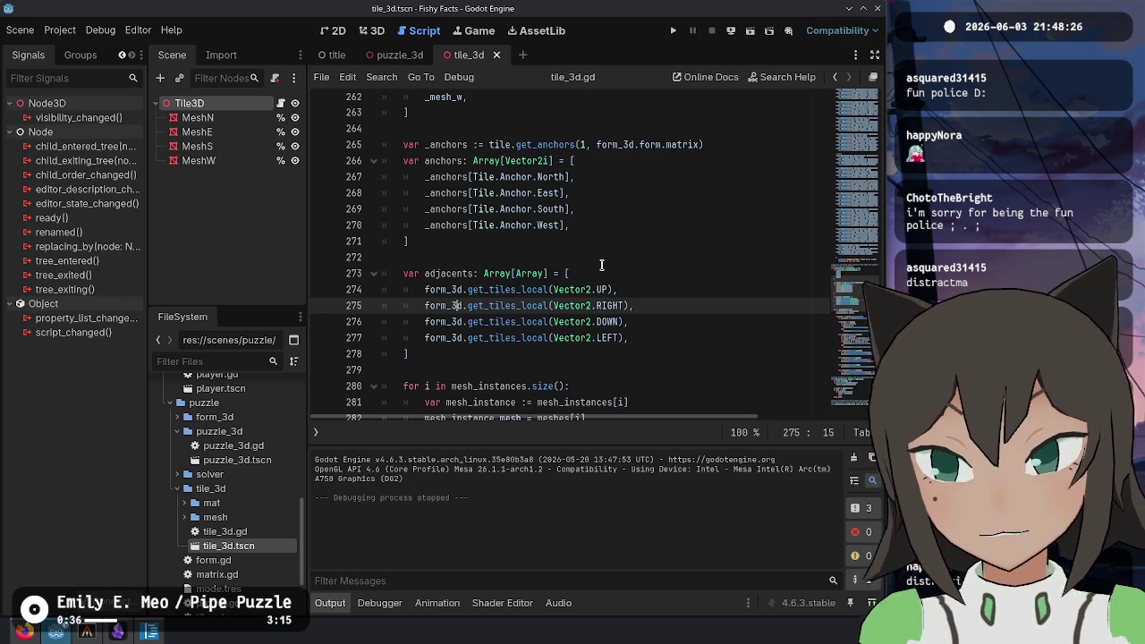
# Show the script and method lists beside the code and switch to puzzle_3d.gd
pyautogui.hotkey('ctrl', '\\')
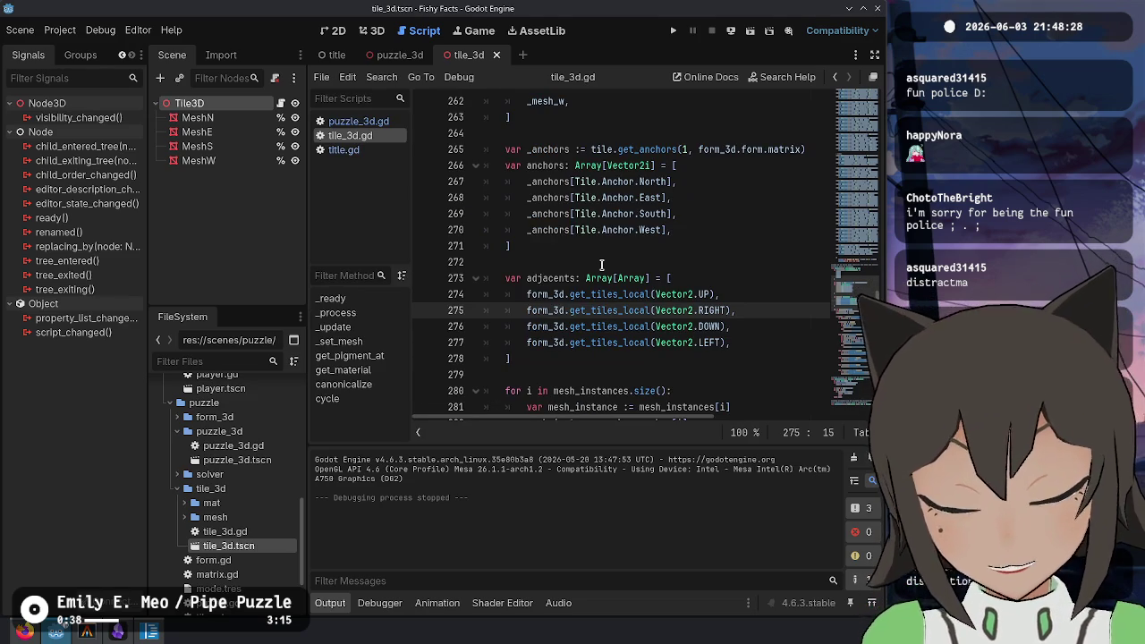
pyautogui.click(356, 121)
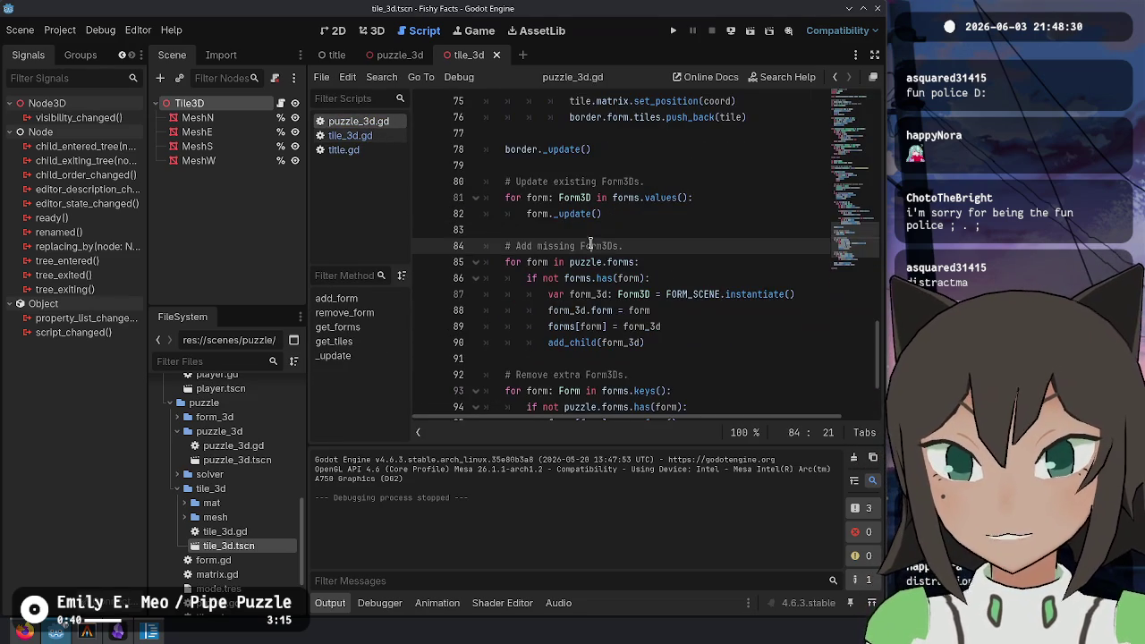
pyautogui.scroll(8, 604, 247)
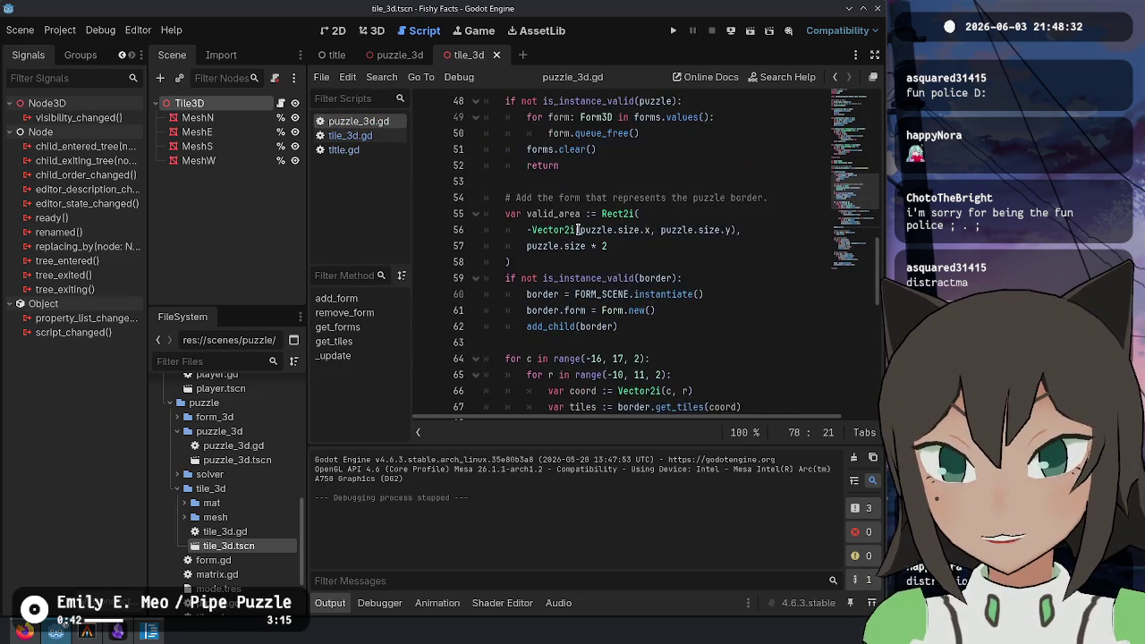
# Comment out the border-building block from line 55 with Ctrl+K, then test the game's puzzle editor
pyautogui.keyDown('shift'); pyautogui.click(542, 262); pyautogui.keyUp('shift')
pyautogui.hotkey('ctrl', 'k')
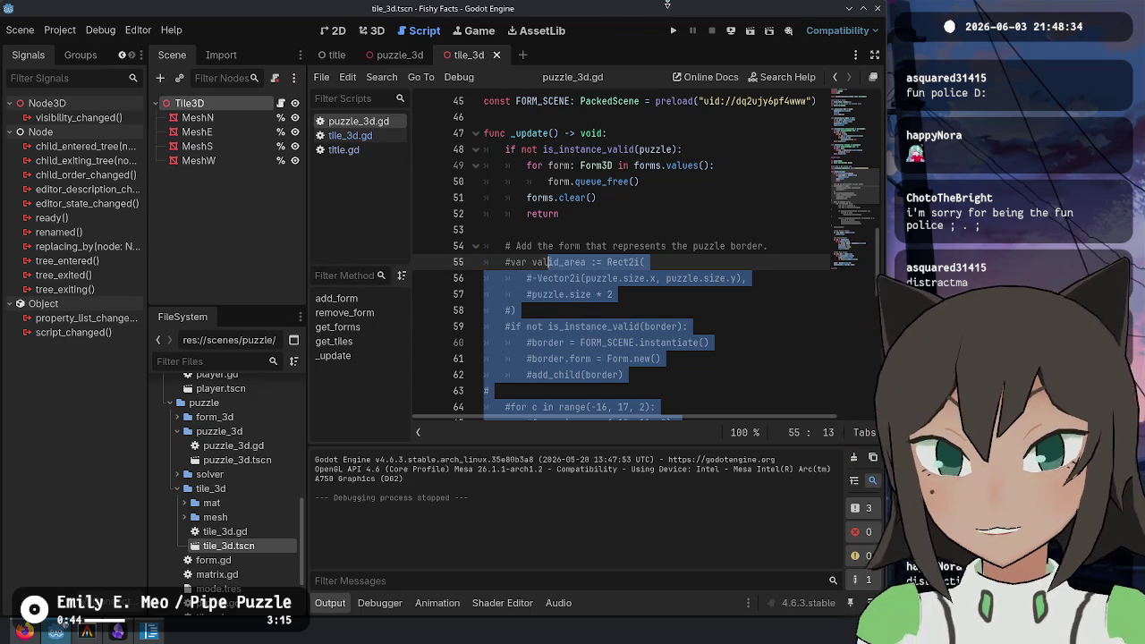
pyautogui.click(674, 24)
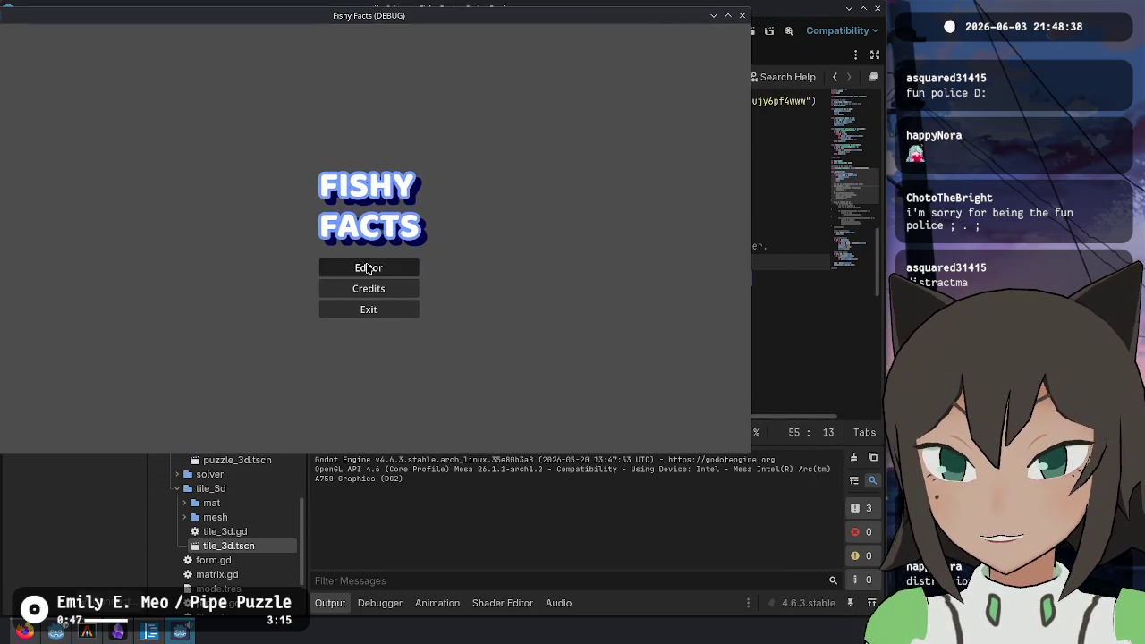
pyautogui.click(353, 273)
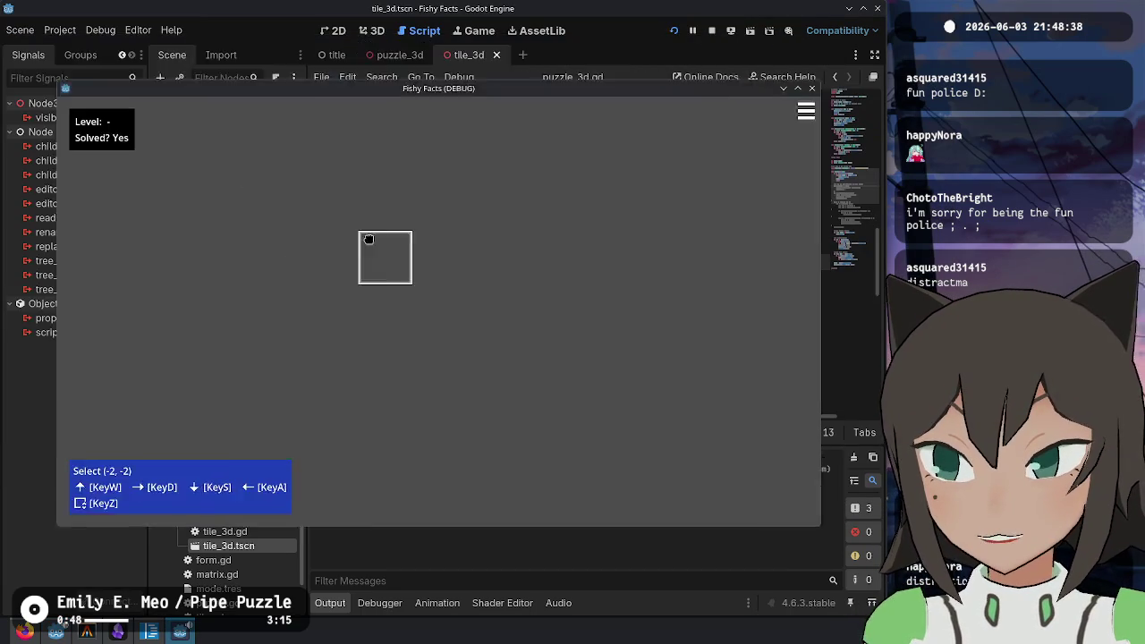
pyautogui.press('F8')
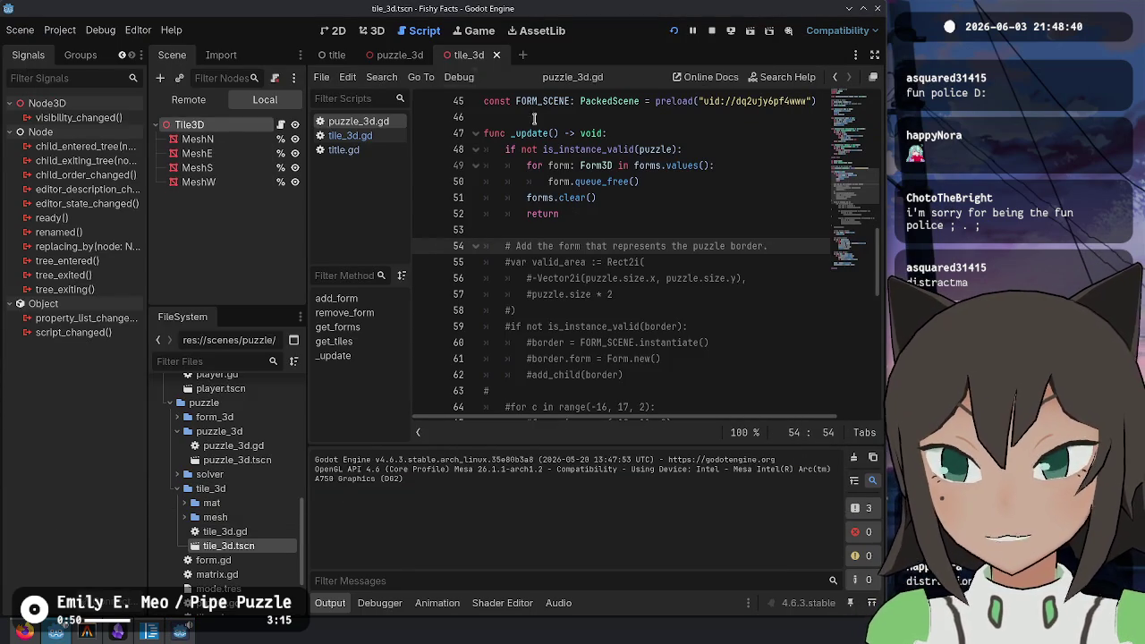
# Add print(adjacents) after the adjacents array in tile_3d.gd and save
pyautogui.click(345, 149)
pyautogui.click(356, 136)
pyautogui.click(811, 374)
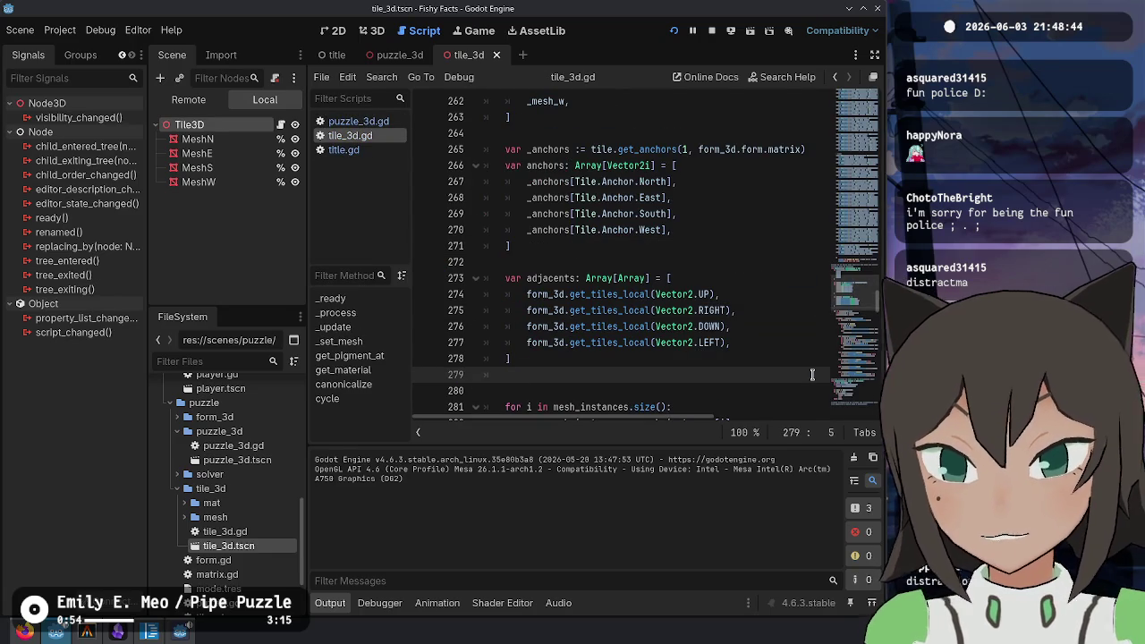
pyautogui.write('print(adjacents')
pyautogui.hotkey('ctrl', 's')
pyautogui.scroll(-1, 626, 269)
pyautogui.moveTo(526, 246); pyautogui.dragTo(730, 242)
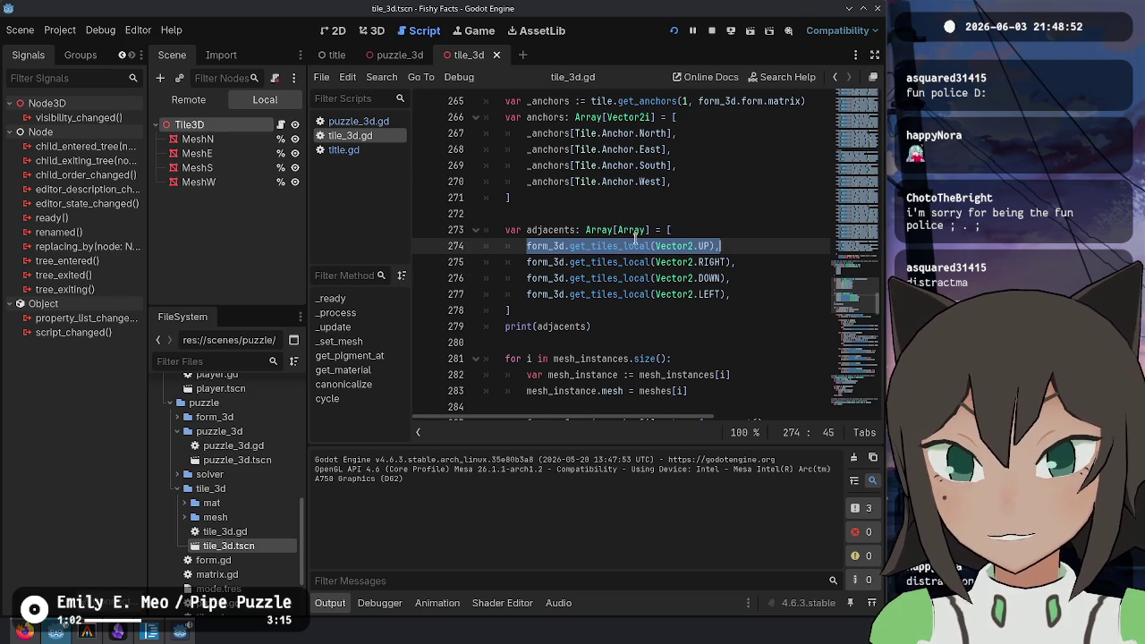
# Run the game, load touchpool-7.json to log the adjacents, then jump to get_tiles_local's definition
pyautogui.press('F5')
pyautogui.press('Escape')
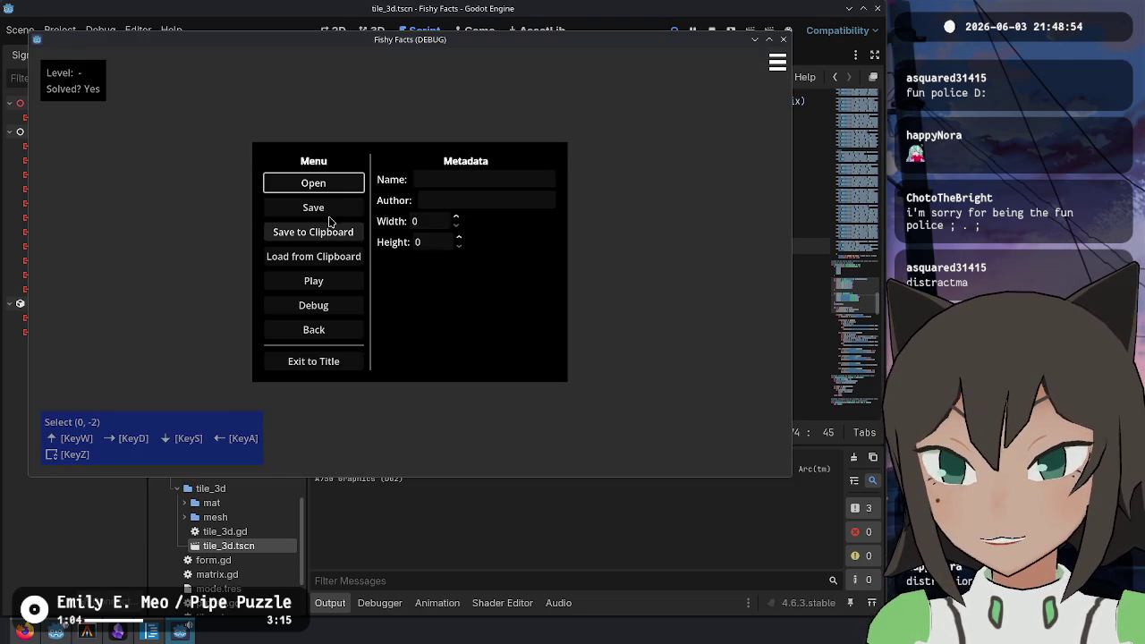
pyautogui.click(332, 184)
pyautogui.scroll(-2, 487, 241)
pyautogui.doubleClick(484, 253)
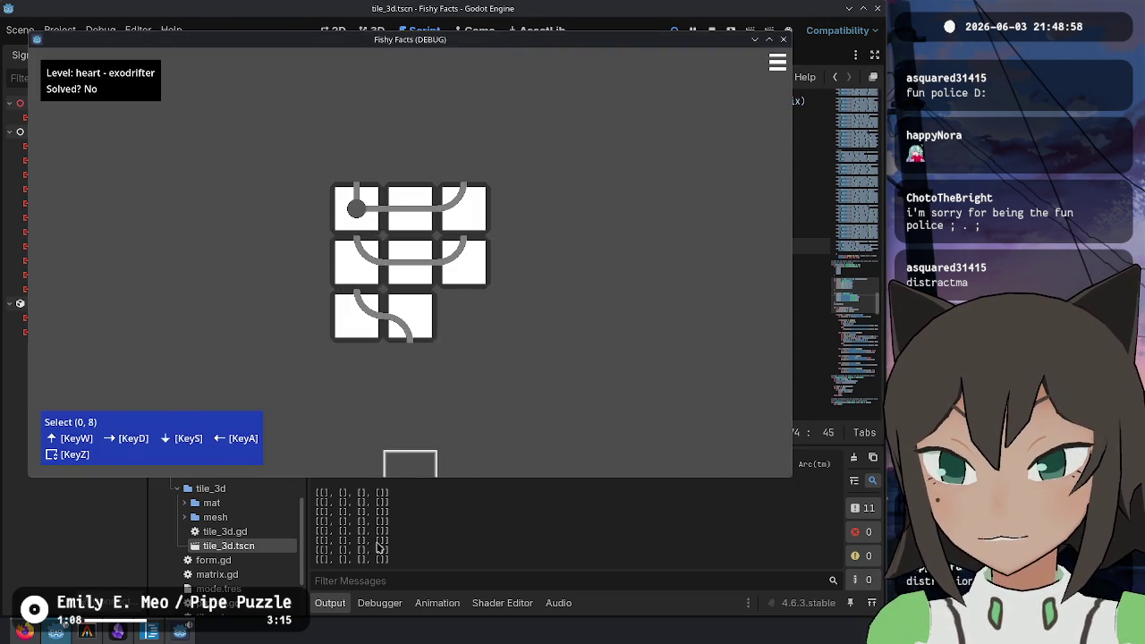
pyautogui.click(378, 547)
pyautogui.moveTo(318, 492); pyautogui.dragTo(390, 561)
pyautogui.click(655, 278)
pyautogui.keyDown('ctrl'); pyautogui.click(620, 249); pyautogui.keyUp('ctrl')
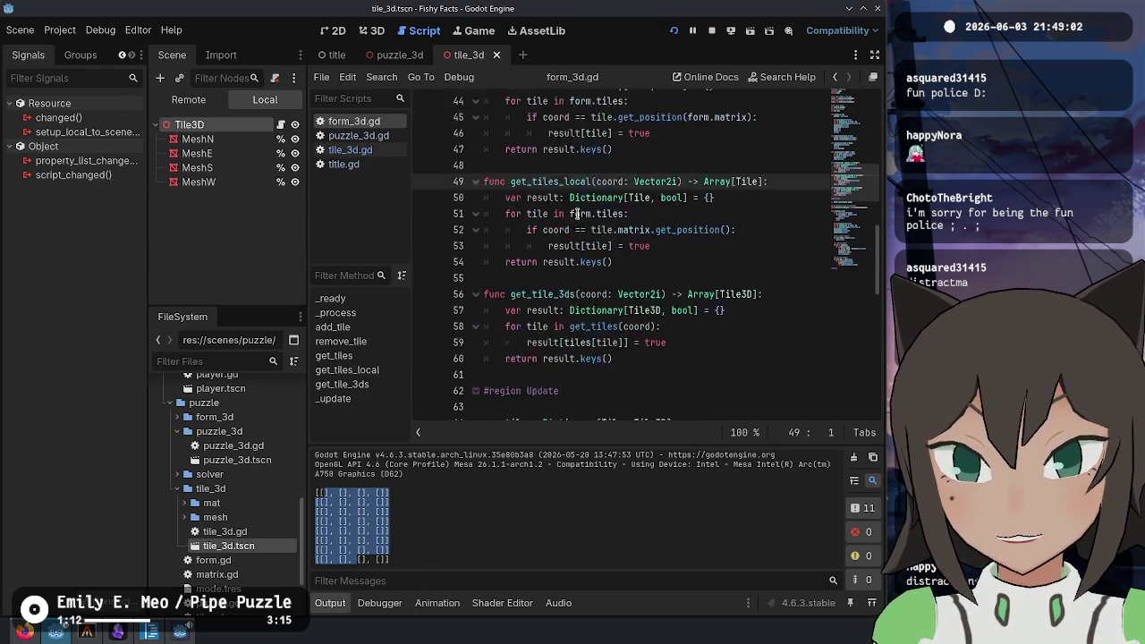
# Read get_tiles_local and its coord parameter in form_3d.gd
pyautogui.doubleClick(532, 245)
pyautogui.click(612, 312)
pyautogui.click(652, 293)
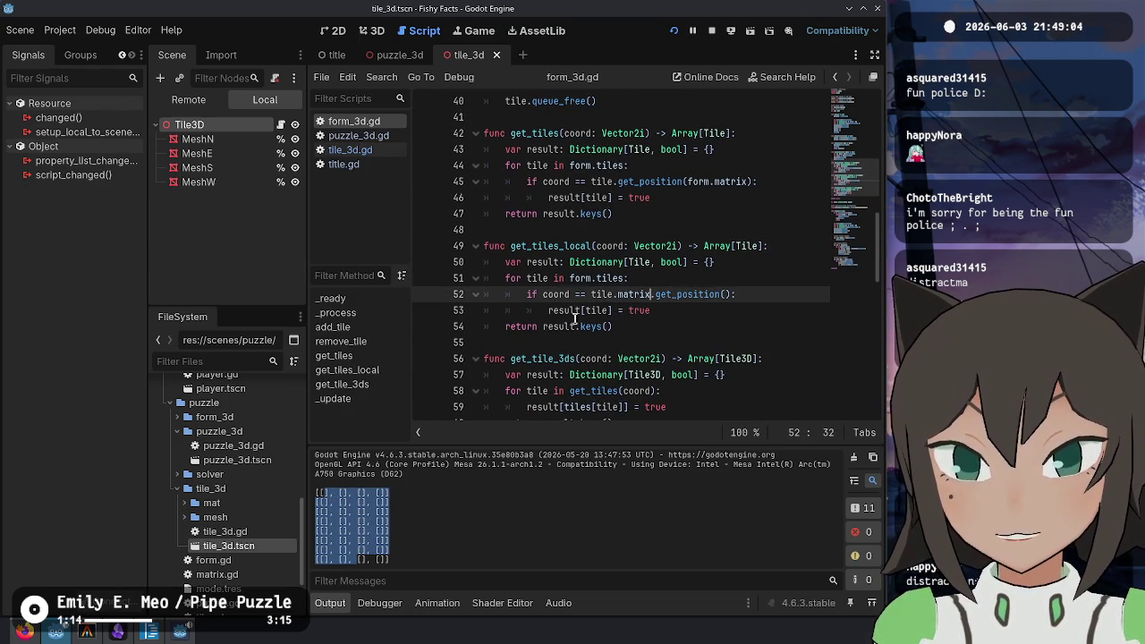
pyautogui.doubleClick(614, 245)
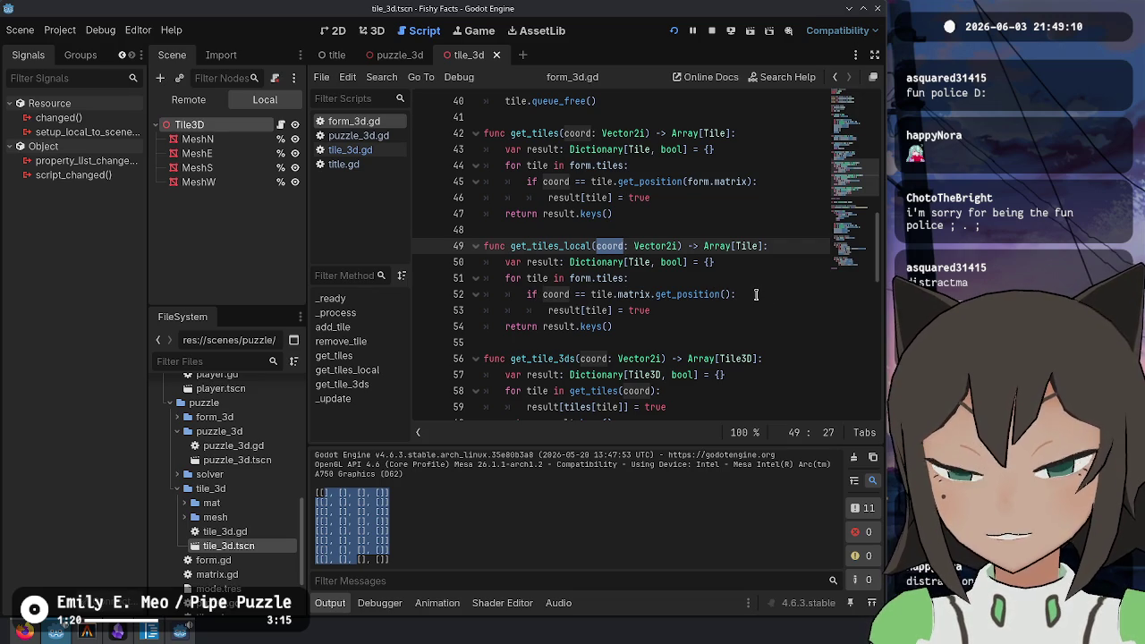
pyautogui.doubleClick(557, 246)
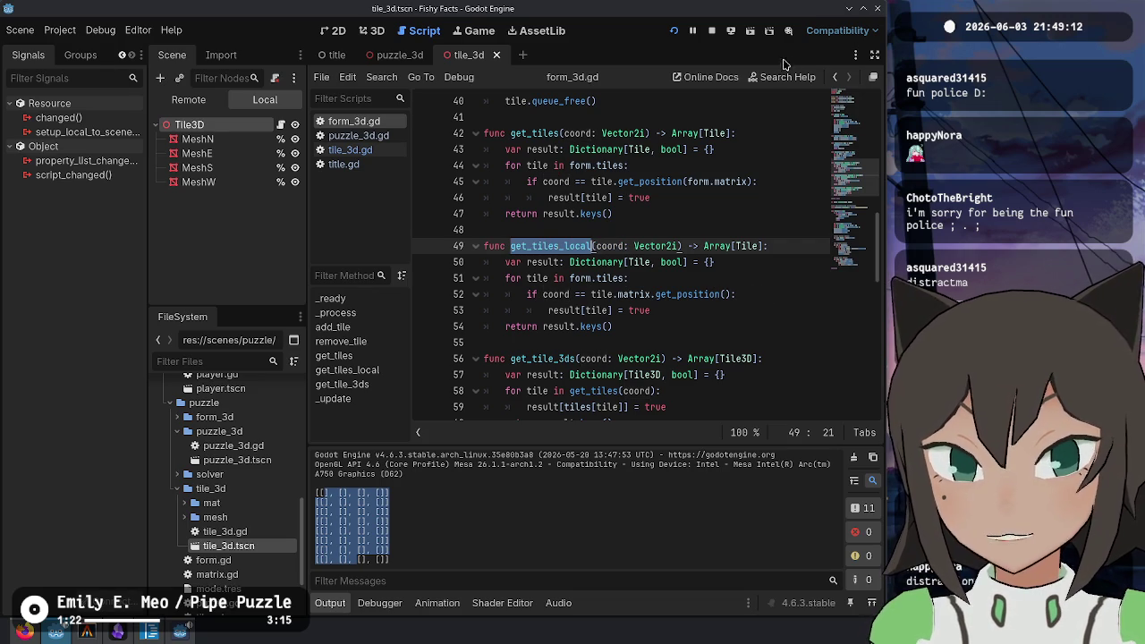
# Navigate back through the code history to the adjacents code in tile_3d.gd
pyautogui.click(834, 78)
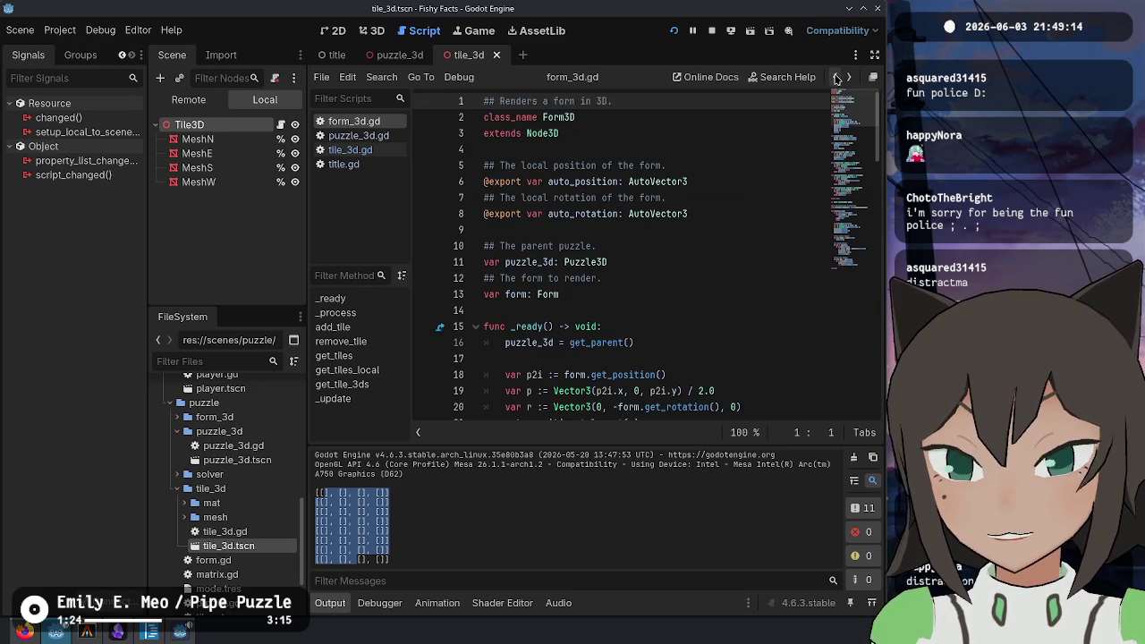
pyautogui.click(836, 79)
pyautogui.click(848, 78)
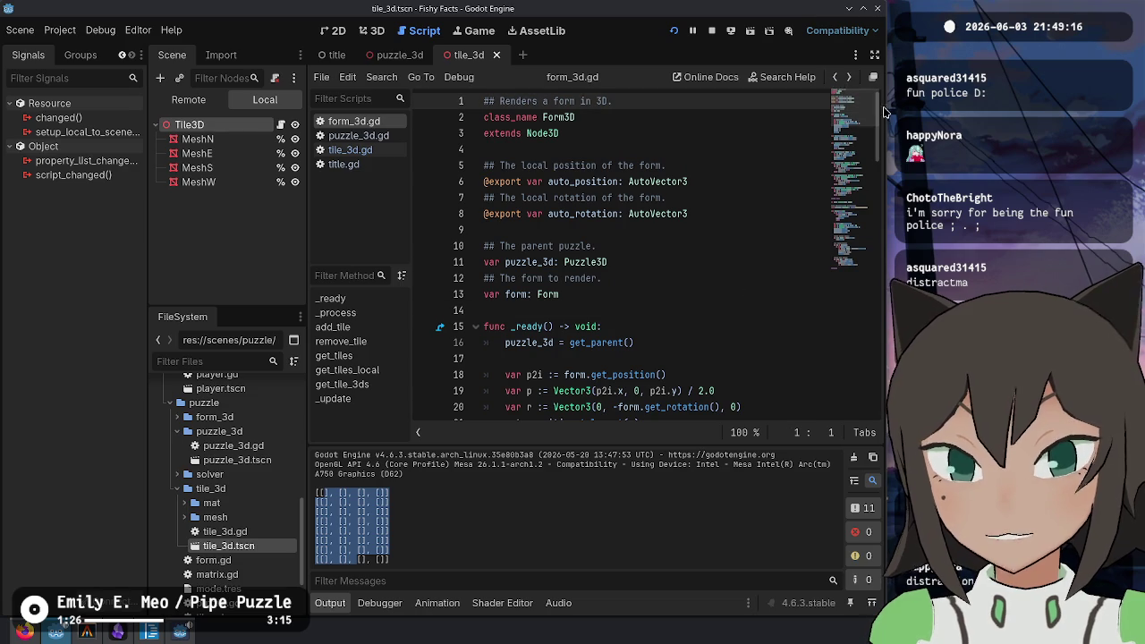
pyautogui.click(834, 77)
pyautogui.click(835, 77)
pyautogui.click(691, 261)
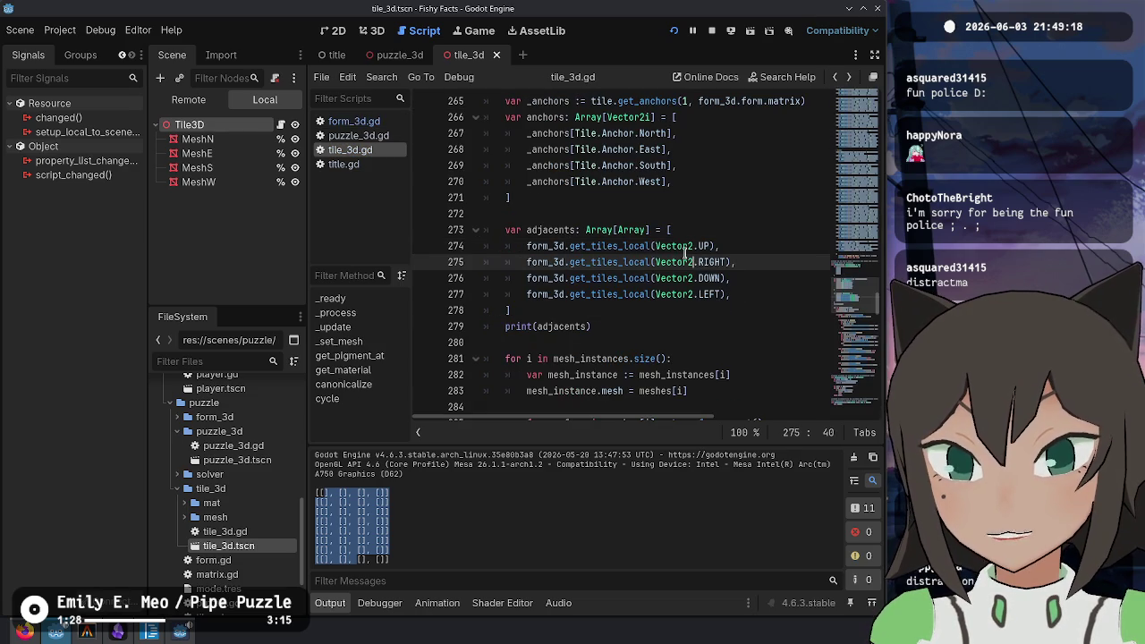
# Insert a tile.get_position() call before Vector2.UP on line 274 and cut it
pyautogui.doubleClick(635, 245)
pyautogui.moveTo(712, 245); pyautogui.dragTo(654, 245)
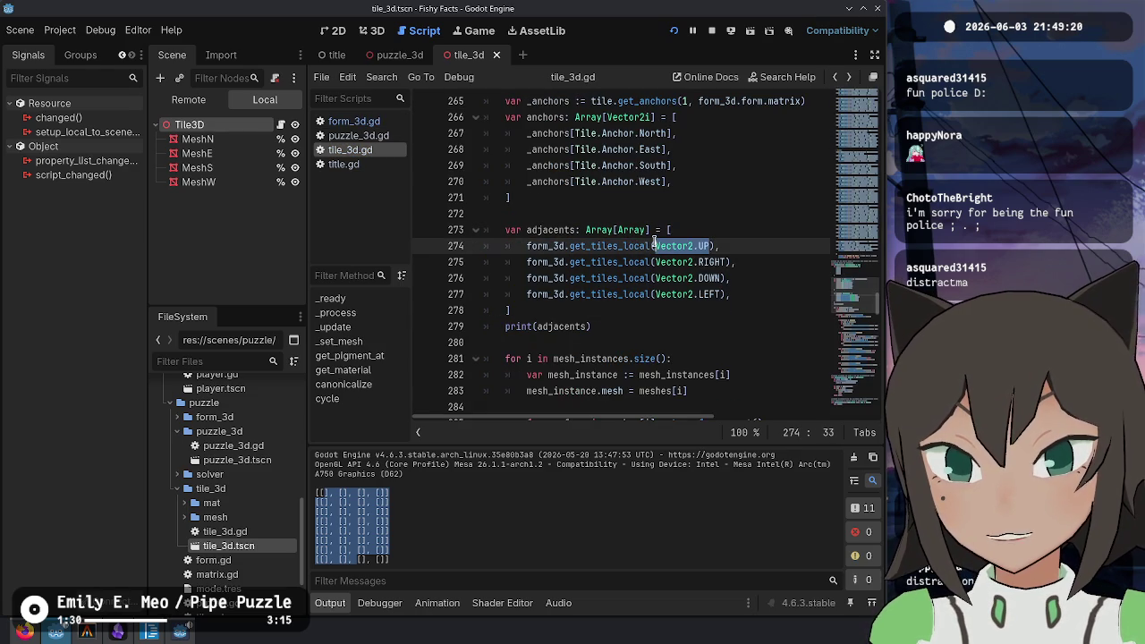
pyautogui.scroll(1, 730, 242)
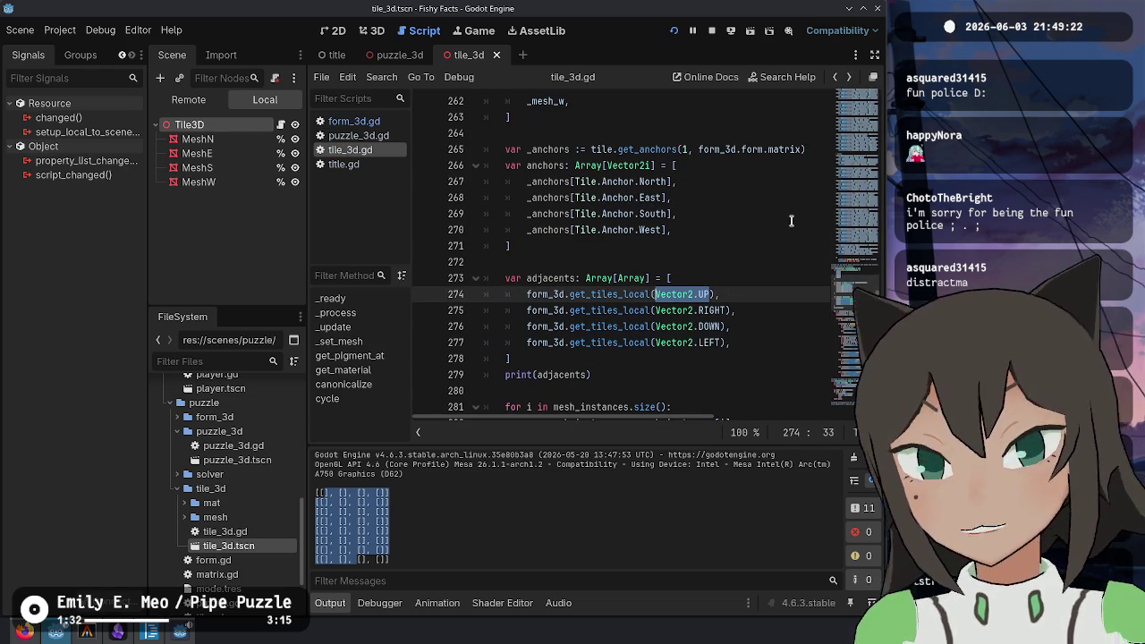
pyautogui.press('Left')
pyautogui.scroll(5, 790, 221)
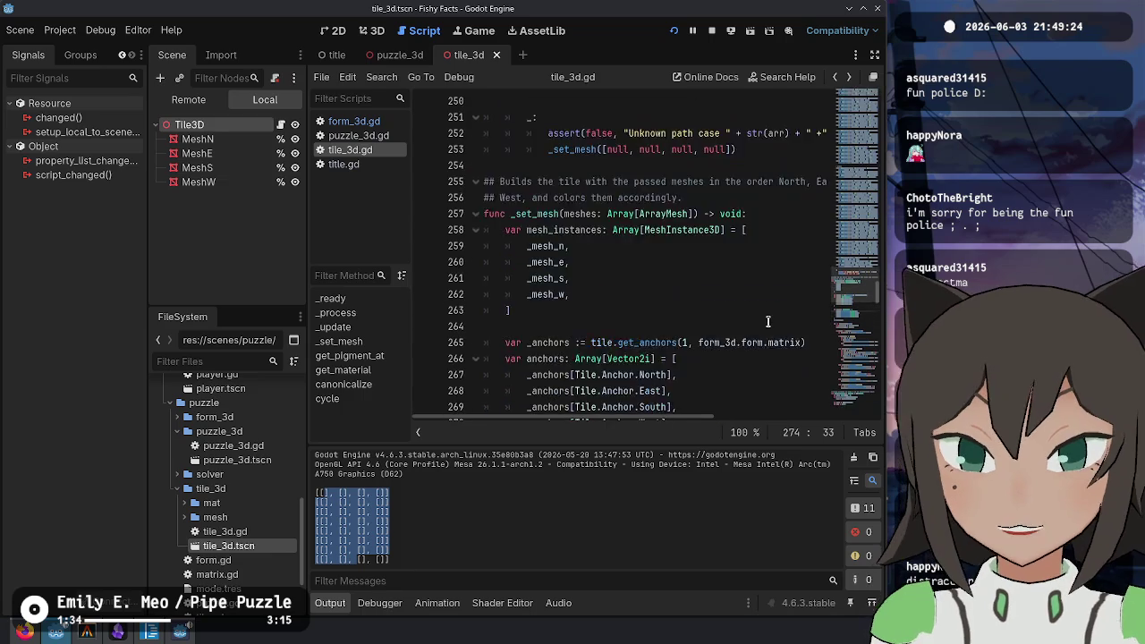
pyautogui.scroll(-6, 766, 319)
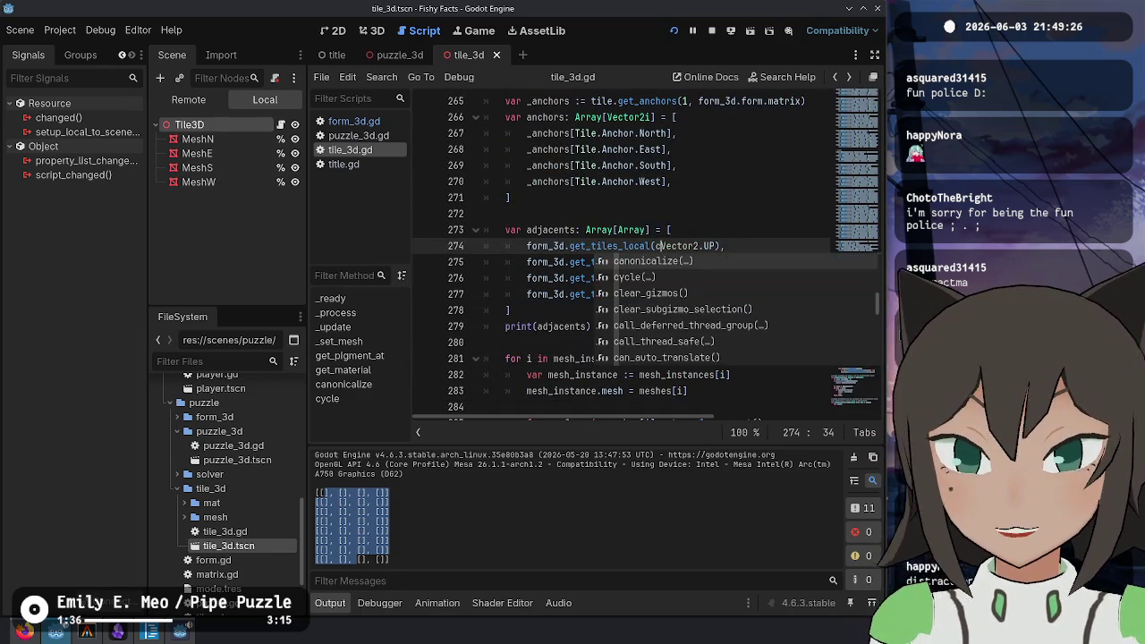
pyautogui.scroll(1, 815, 274)
pyautogui.press('BackSpace')
pyautogui.write('tile.')
pyautogui.write('get_pos')
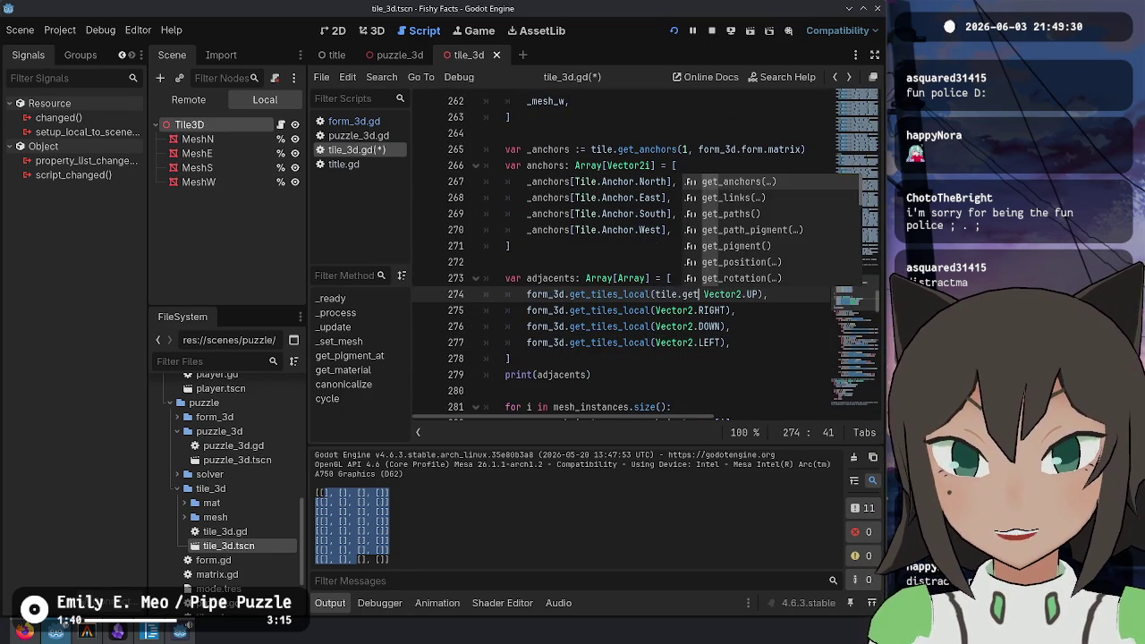
pyautogui.press('Return')
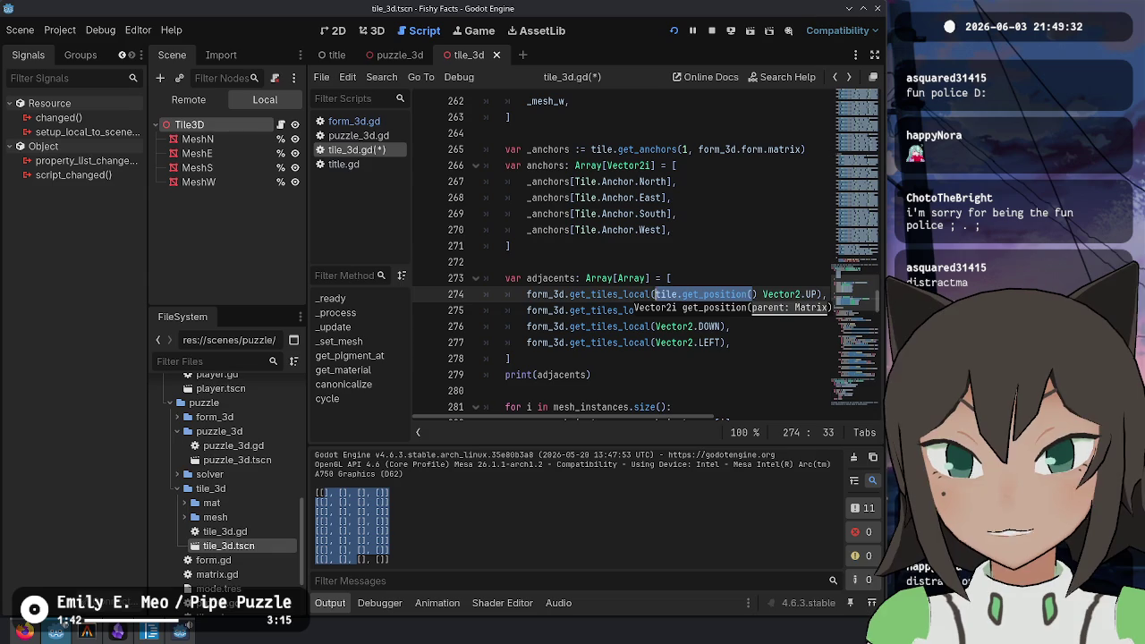
pyautogui.moveTo(654, 294)
pyautogui.mouseDown()
pyautogui.moveTo(802, 295)
pyautogui.moveTo(757, 294)
pyautogui.mouseUp()
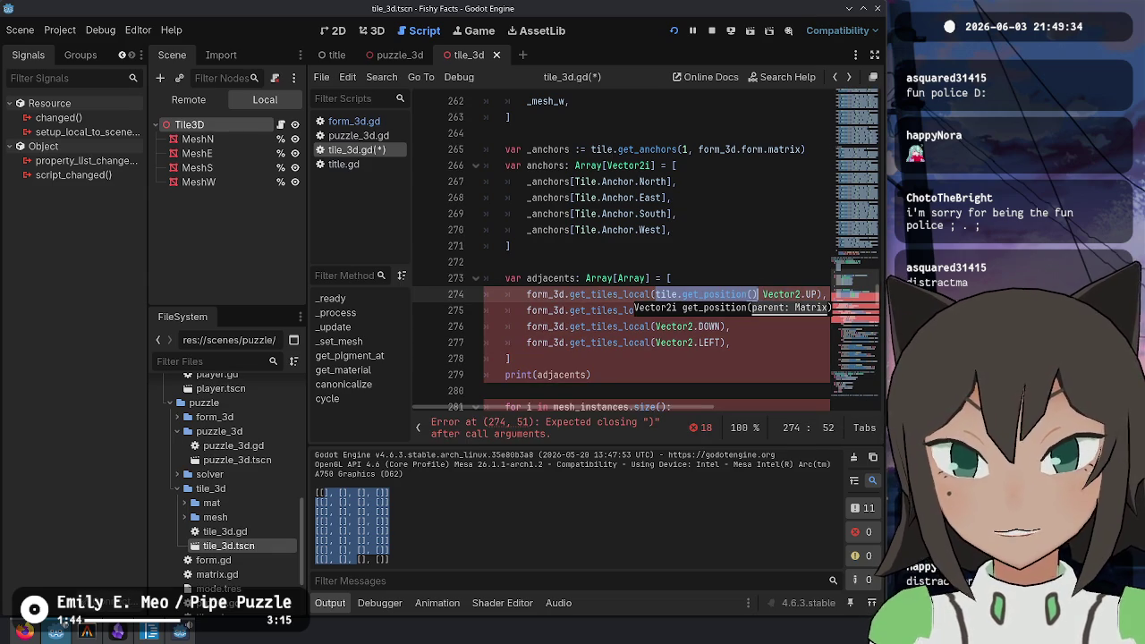
pyautogui.hotkey('ctrl', 'x')
# Declare a local variable holding the tile's position above the adjacents array
pyautogui.hotkey('ctrl', 'shift', 'Return')
pyautogui.write('var')
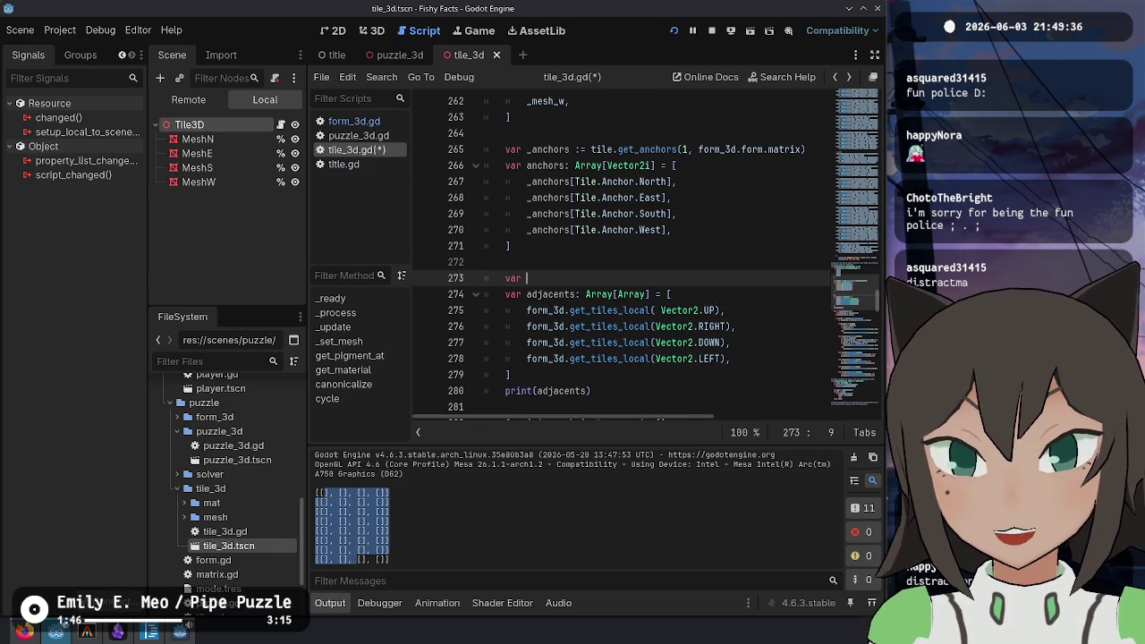
pyautogui.scroll(3, 623, 152)
pyautogui.scroll(-3, 795, 281)
pyautogui.write('position :=')
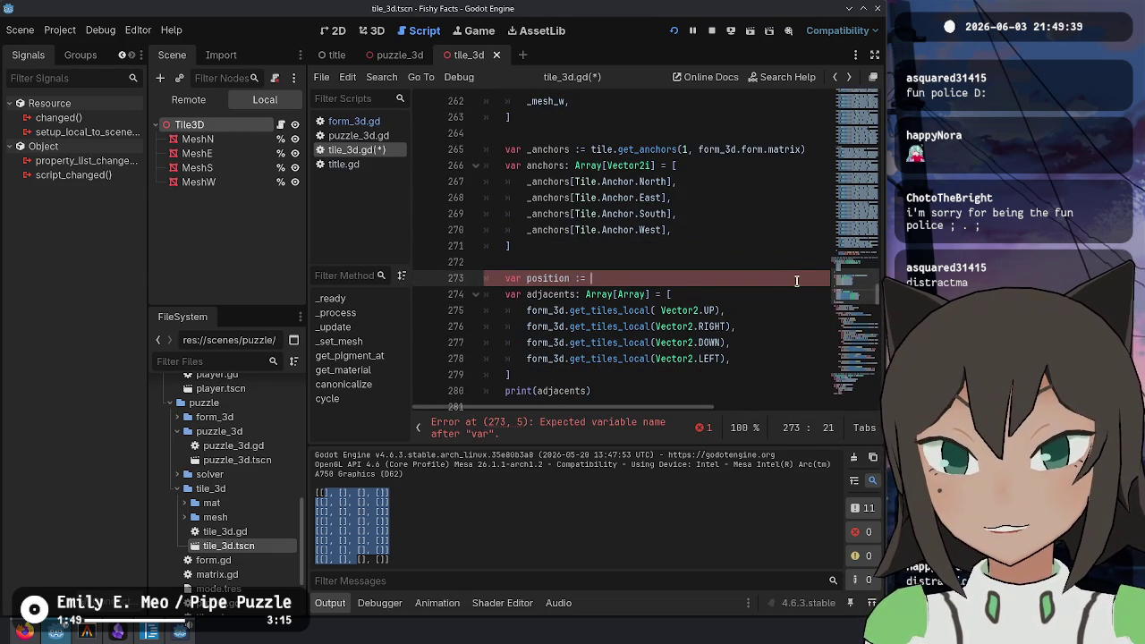
pyautogui.hotkey('ctrl', 'v')
pyautogui.press('Home')
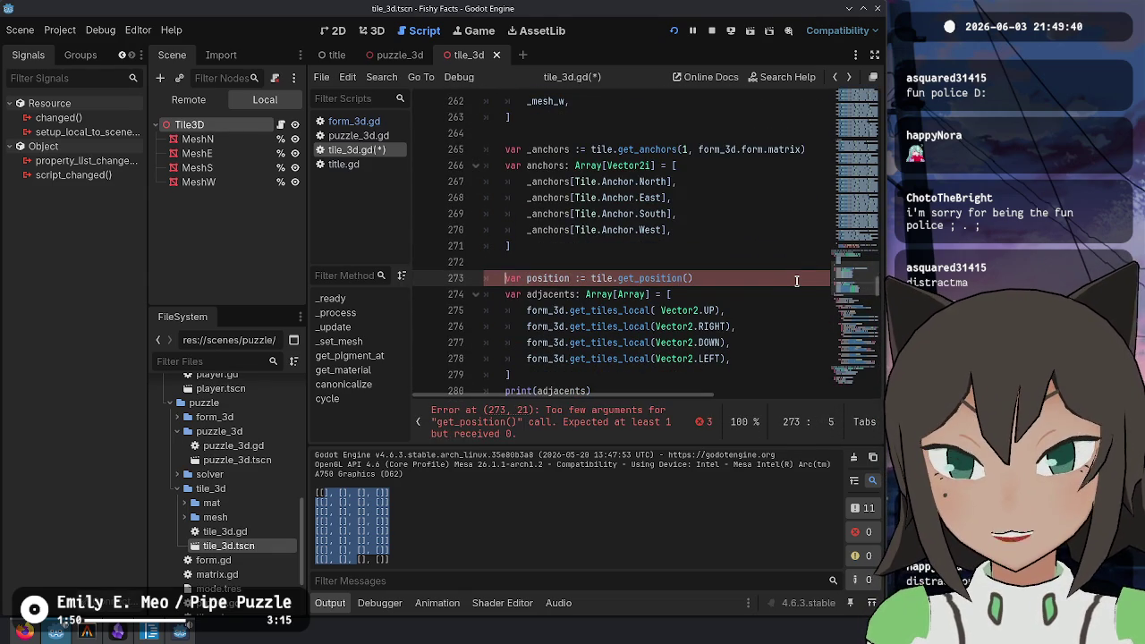
pyautogui.write('local_')
pyautogui.hotkey('ctrl', 'Delete')
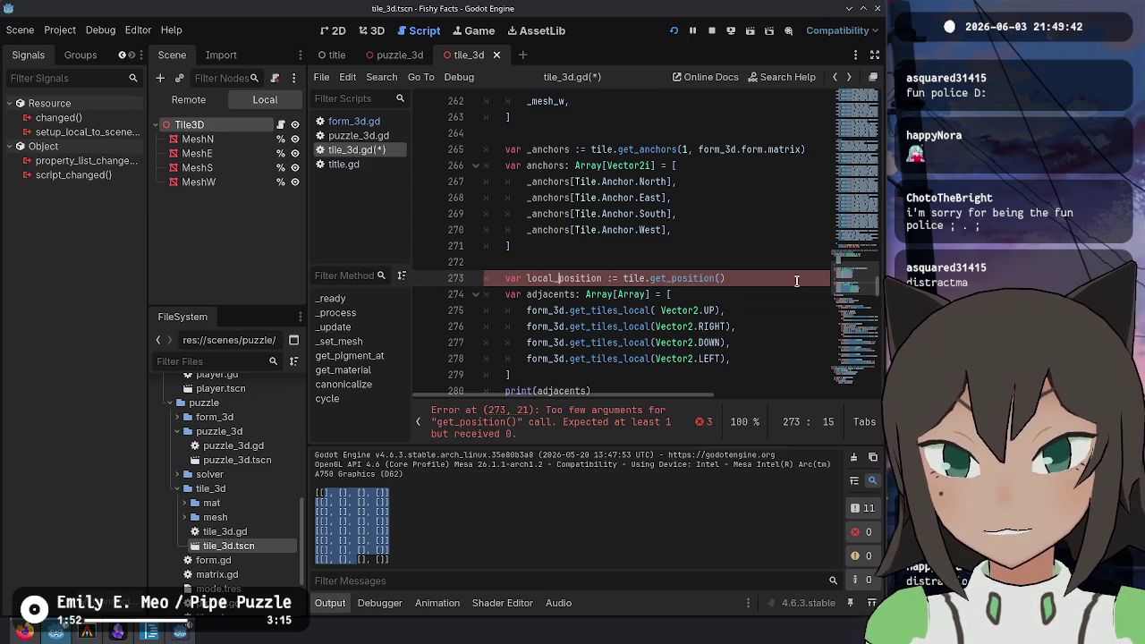
# Prefix each of the four get_tiles_local direction arguments with 'local +'
pyautogui.press('Down')
pyautogui.press('Down')
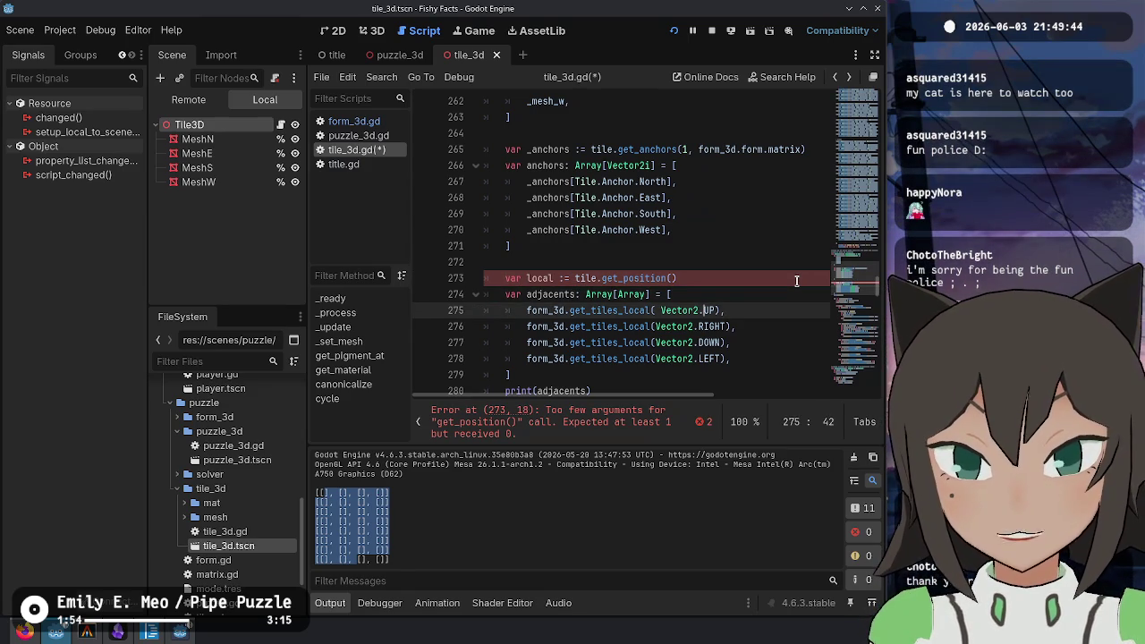
pyautogui.write('local +')
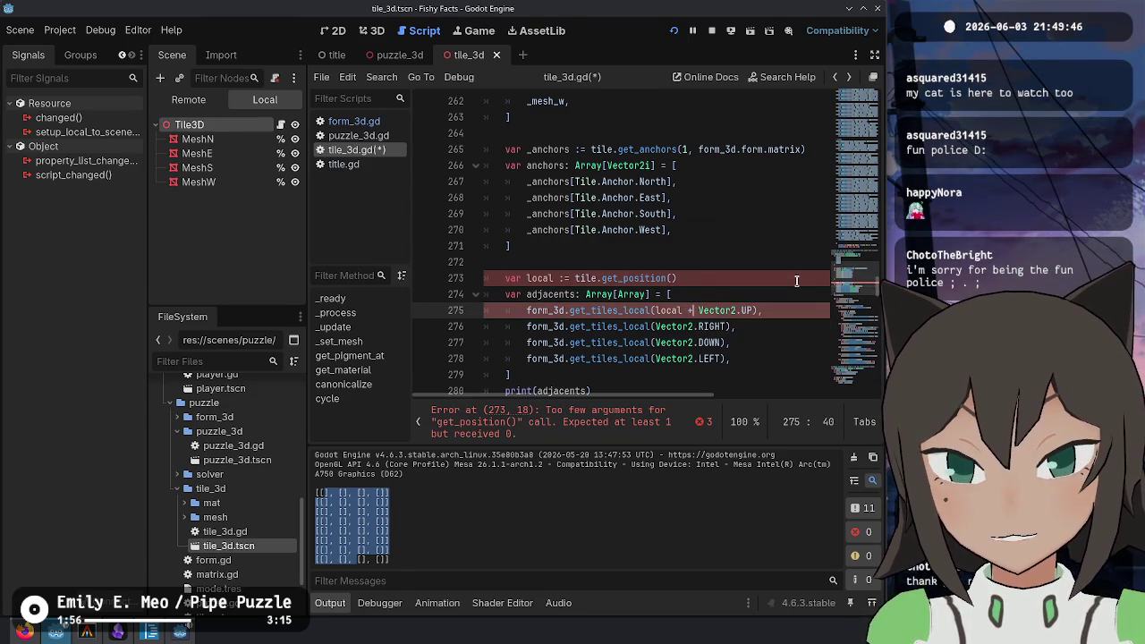
pyautogui.press('Down')
pyautogui.hotkey('ctrl', 'v')
pyautogui.press('Down')
pyautogui.hotkey('ctrl', 'v')
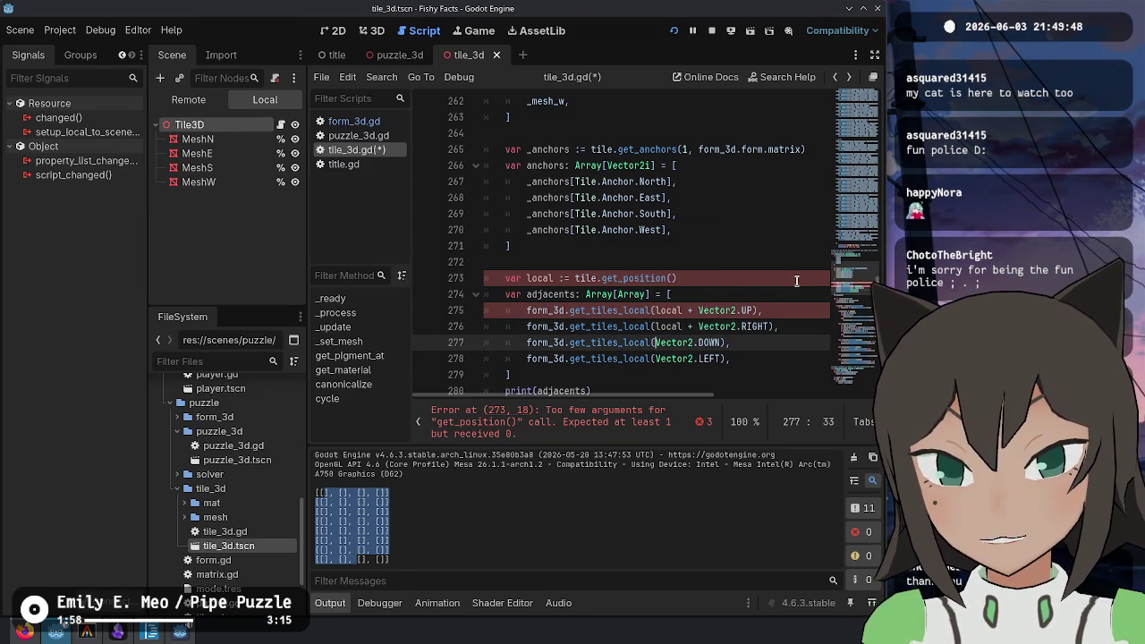
pyautogui.press('Down')
pyautogui.hotkey('ctrl', 'v')
pyautogui.press('Up')
pyautogui.press('Up')
pyautogui.press('Up')
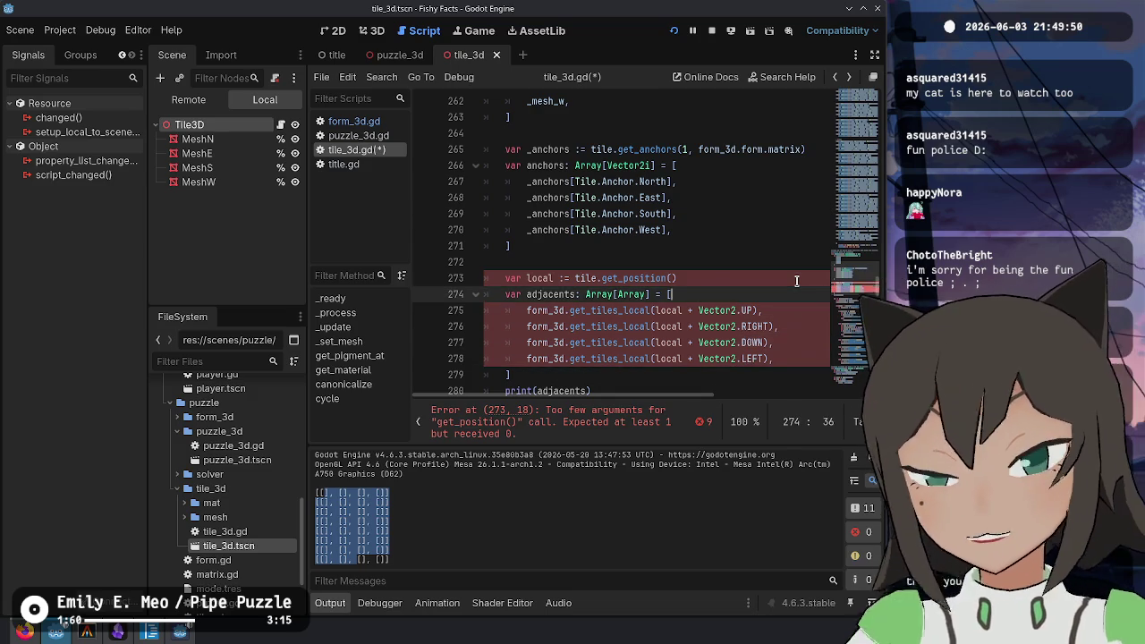
# Change the four Vector2 direction offsets to Vector2i using multiple carets
pyautogui.press('Down')
pyautogui.press('Down')
pyautogui.press('End')
pyautogui.press('Left')
pyautogui.press('Left')
pyautogui.press('Left')
pyautogui.hotkey('shift', 'alt', 'Down')
pyautogui.hotkey('shift', 'alt', 'Down')
pyautogui.hotkey('shift', 'alt', 'Down')
pyautogui.write('i')
# Make local use tile.matrix.get_position() and save tile_3d.gd
pyautogui.moveTo(656, 277); pyautogui.dragTo(667, 387)
pyautogui.scroll(-1, 667, 388)
pyautogui.press('Up')
pyautogui.press('Up')
pyautogui.press('Up')
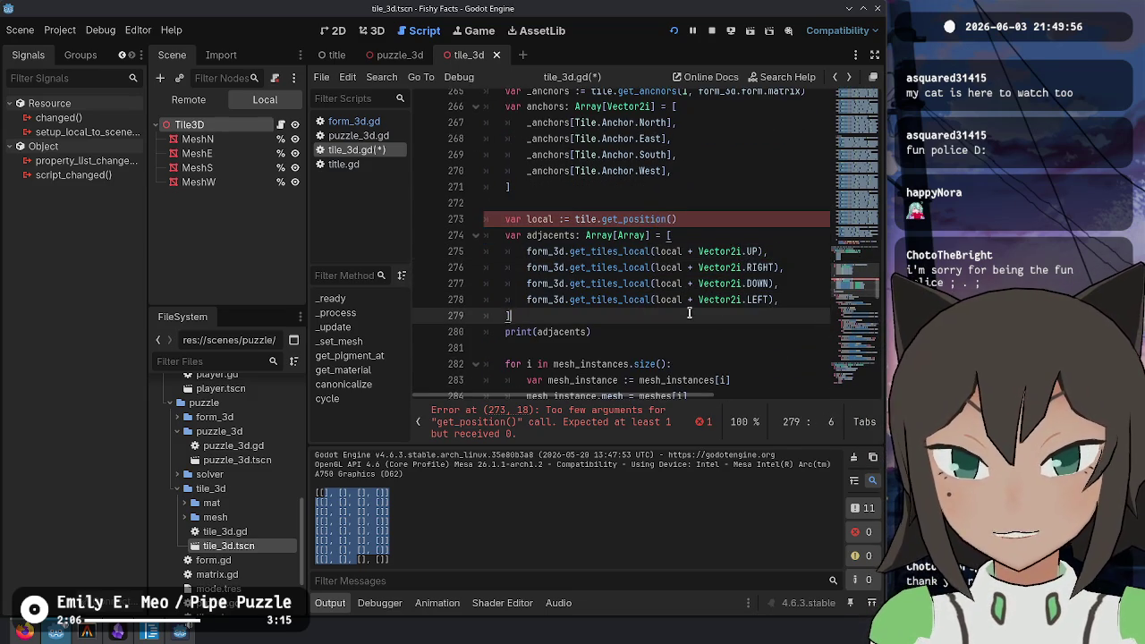
pyautogui.press('Down')
pyautogui.press('End')
pyautogui.hotkey('ctrl', 'shift', 'Left')
pyautogui.hotkey('ctrl', 'shift', 'Left')
pyautogui.hotkey('ctrl', 'shift', 'Left')
pyautogui.hotkey('ctrl', 'shift', 'Right')
pyautogui.press('Left')
pyautogui.write('matri')
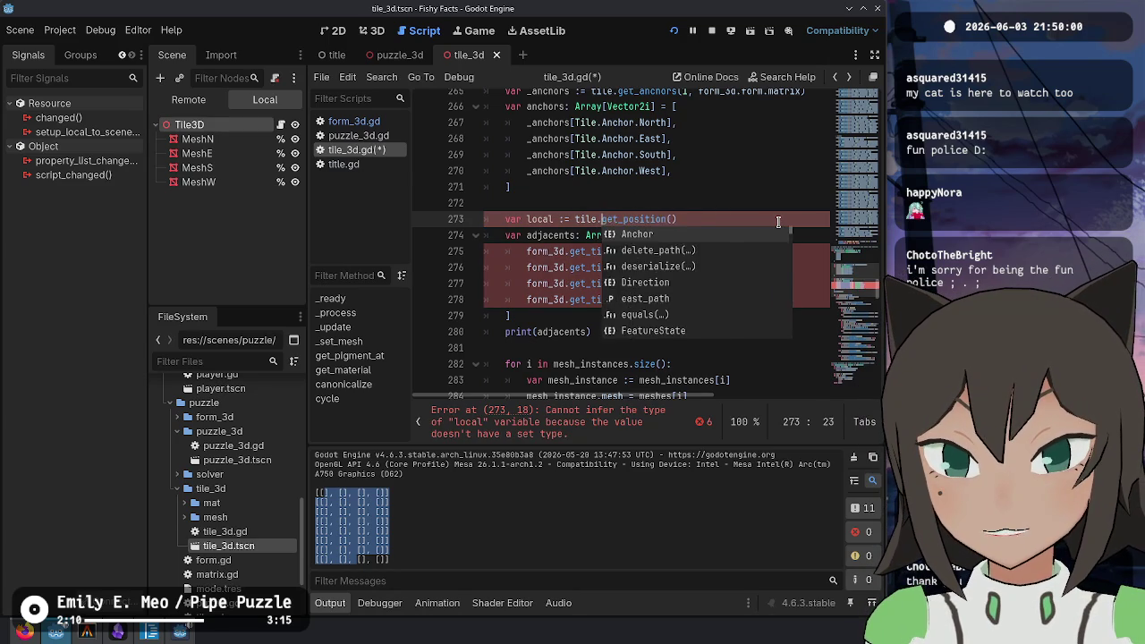
pyautogui.write('x.')
pyautogui.hotkey('ctrl', 's')
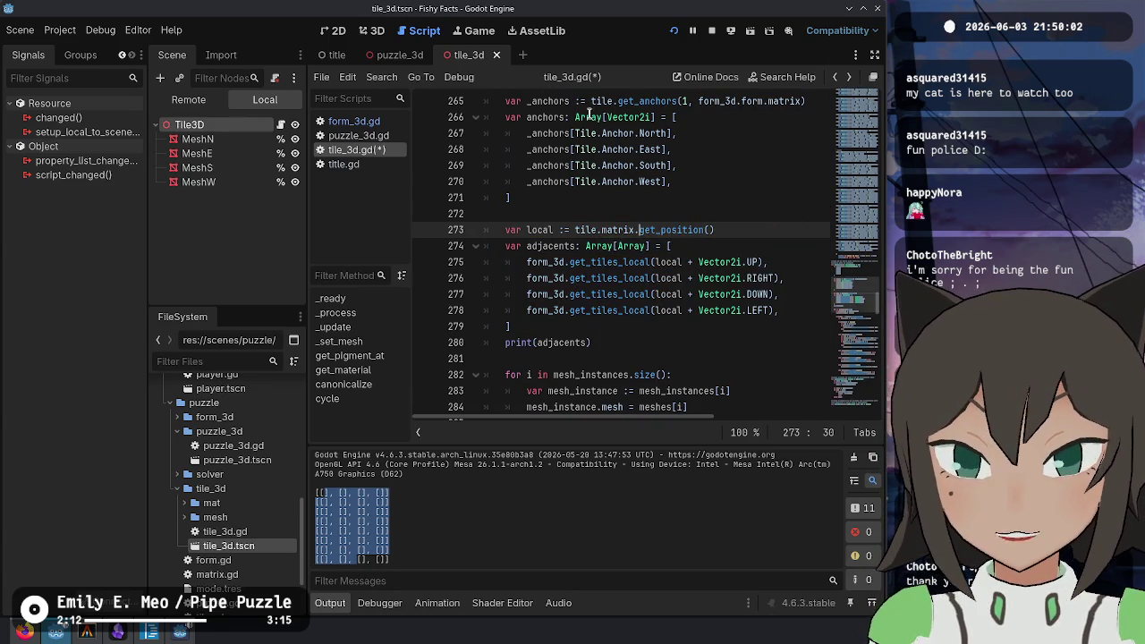
pyautogui.click(652, 326)
pyautogui.click(611, 341)
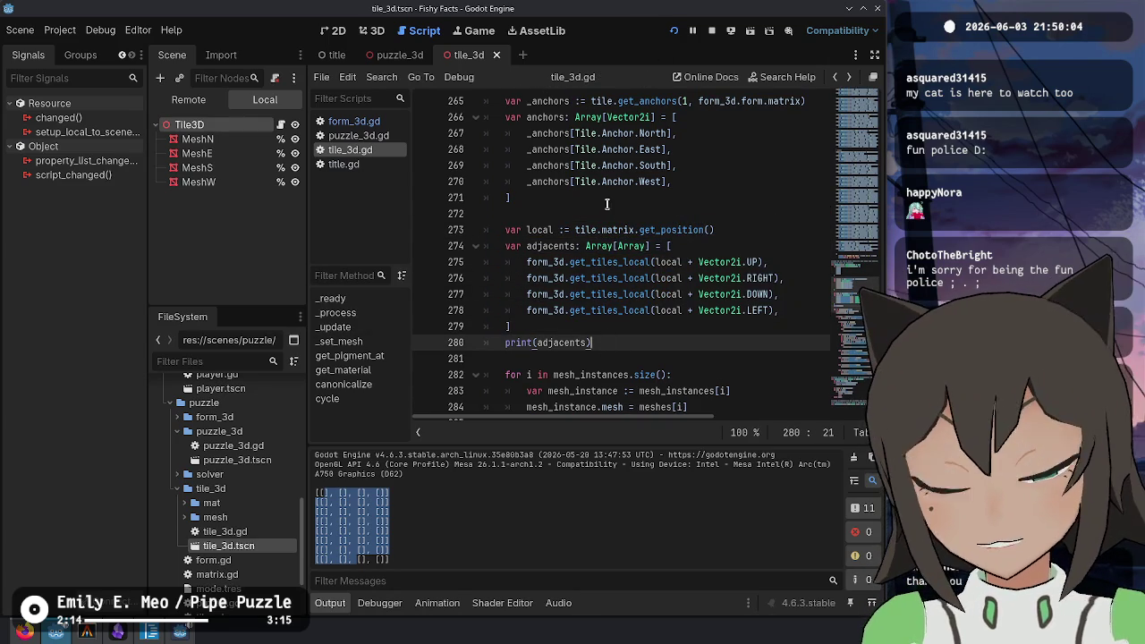
# Highlight the position line and the four get_tiles_local neighbour lookups to review them
pyautogui.moveTo(574, 230); pyautogui.dragTo(600, 325)
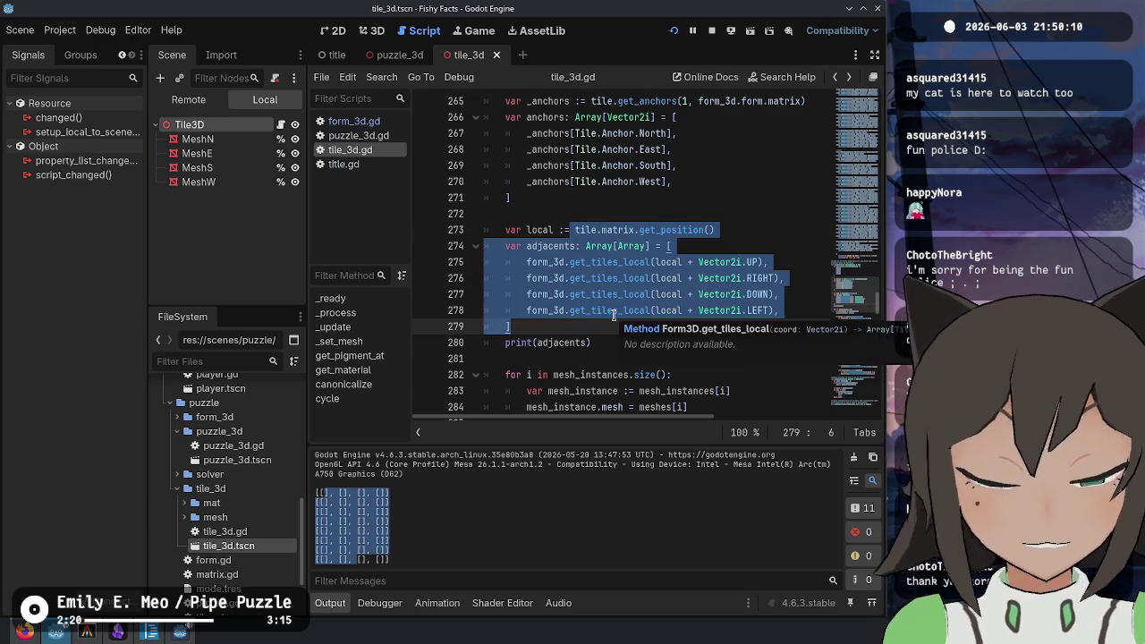
pyautogui.moveTo(590, 262)
pyautogui.mouseDown()
pyautogui.moveTo(688, 294)
pyautogui.moveTo(689, 313)
pyautogui.mouseUp()
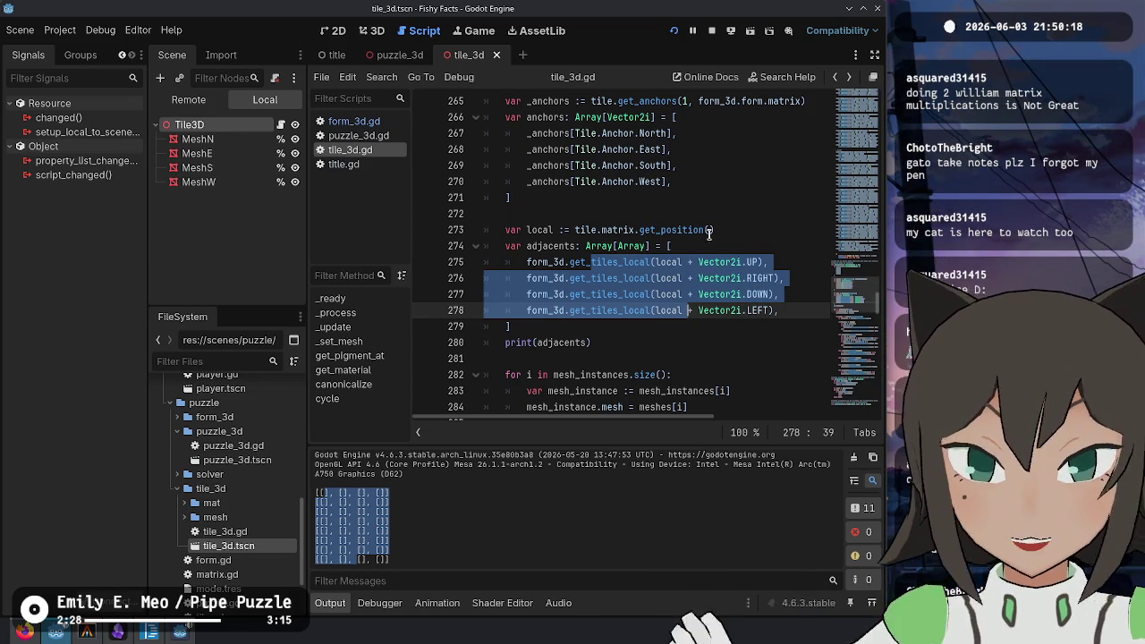
pyautogui.click(767, 262)
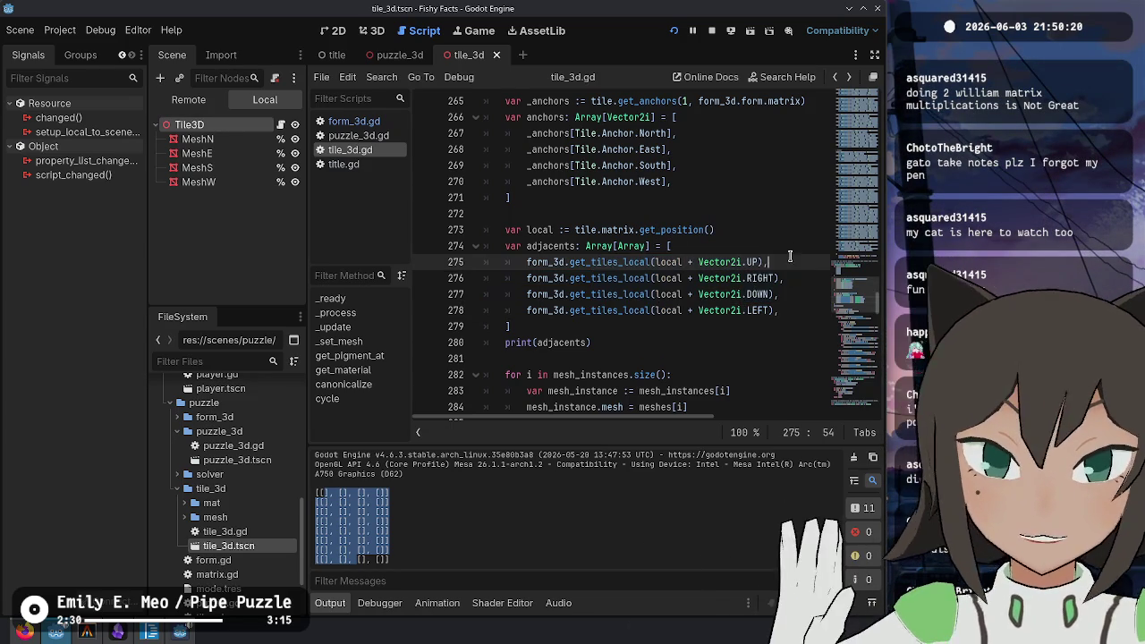
# Restart the game and load the heart - exodrifter level from the levels folder
pyautogui.click(674, 34)
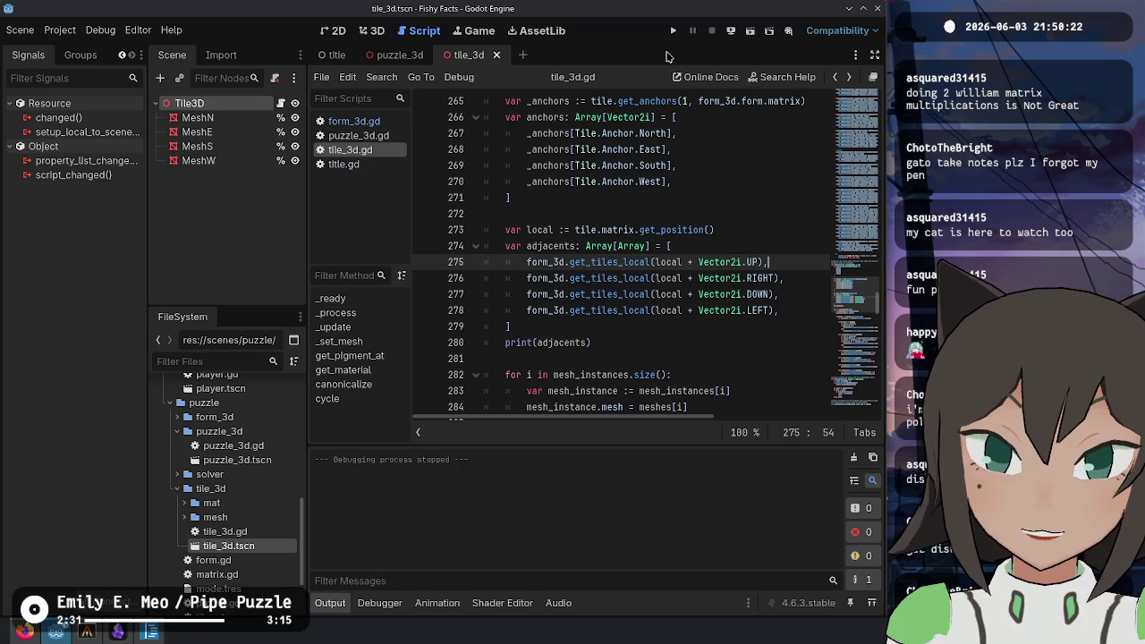
pyautogui.click(672, 30)
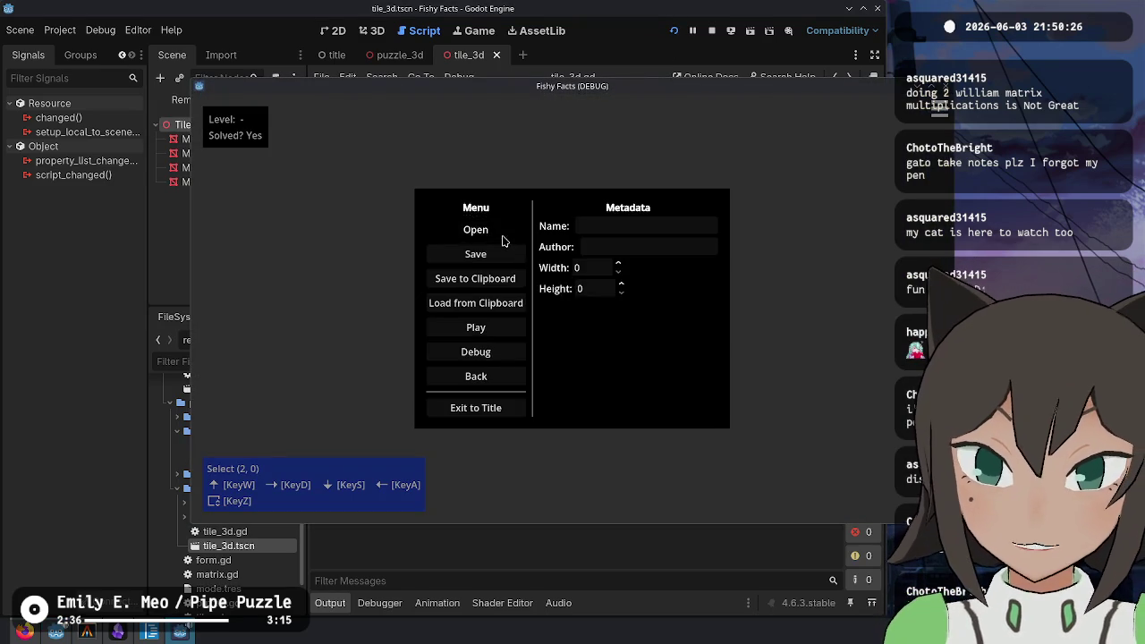
pyautogui.click(502, 236)
pyautogui.doubleClick(631, 271)
pyautogui.doubleClick(627, 306)
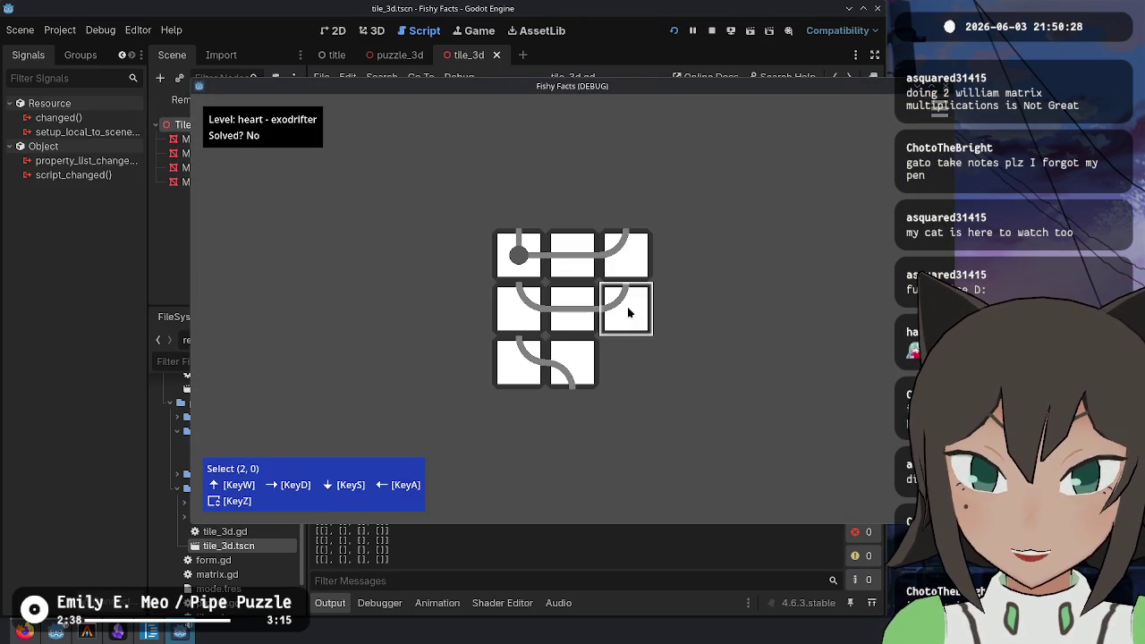
pyautogui.moveTo(604, 362); pyautogui.dragTo(479, 241)
# Check the printed neighbour lists in Output, then select the local position line in the script
pyautogui.moveTo(353, 492)
pyautogui.mouseDown()
pyautogui.moveTo(390, 534)
pyautogui.moveTo(390, 564)
pyautogui.mouseUp()
pyautogui.click(586, 326)
pyautogui.click(625, 278)
pyautogui.doubleClick(668, 262)
pyautogui.hotkey('shift', 'Down')
pyautogui.hotkey('shift', 'Down')
pyautogui.hotkey('shift', 'Down')
pyautogui.hotkey('shift', 'Up')
pyautogui.hotkey('shift', 'Up')
pyautogui.hotkey('shift', 'Up')
pyautogui.hotkey('ctrl', 'alt', 'Left')
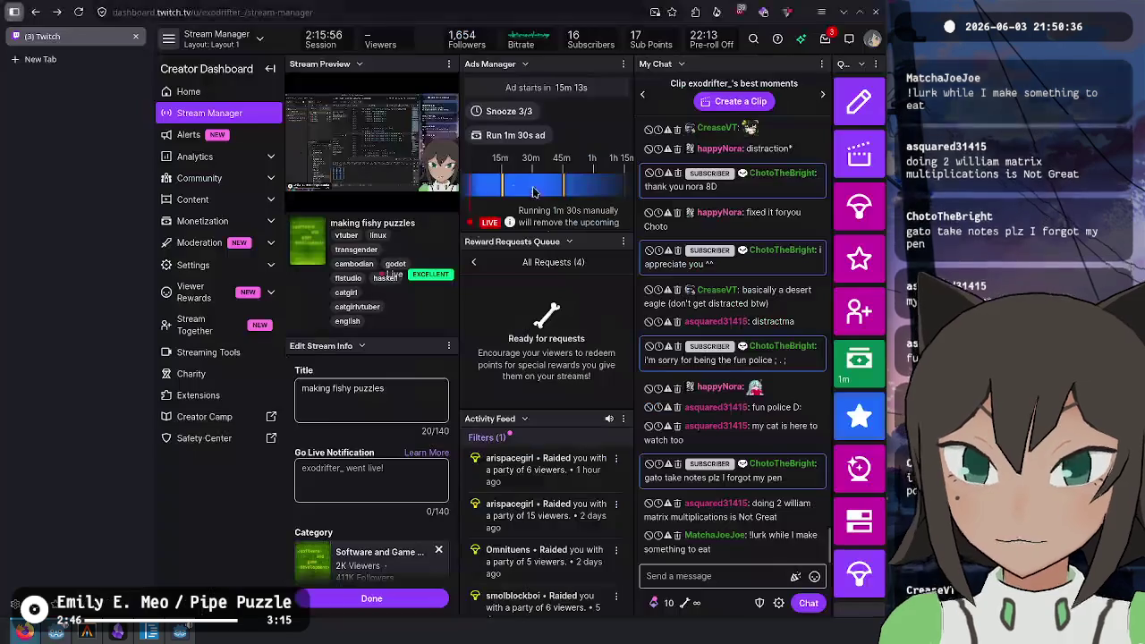
pyautogui.hotkey('ctrl', 'alt', 'Right')
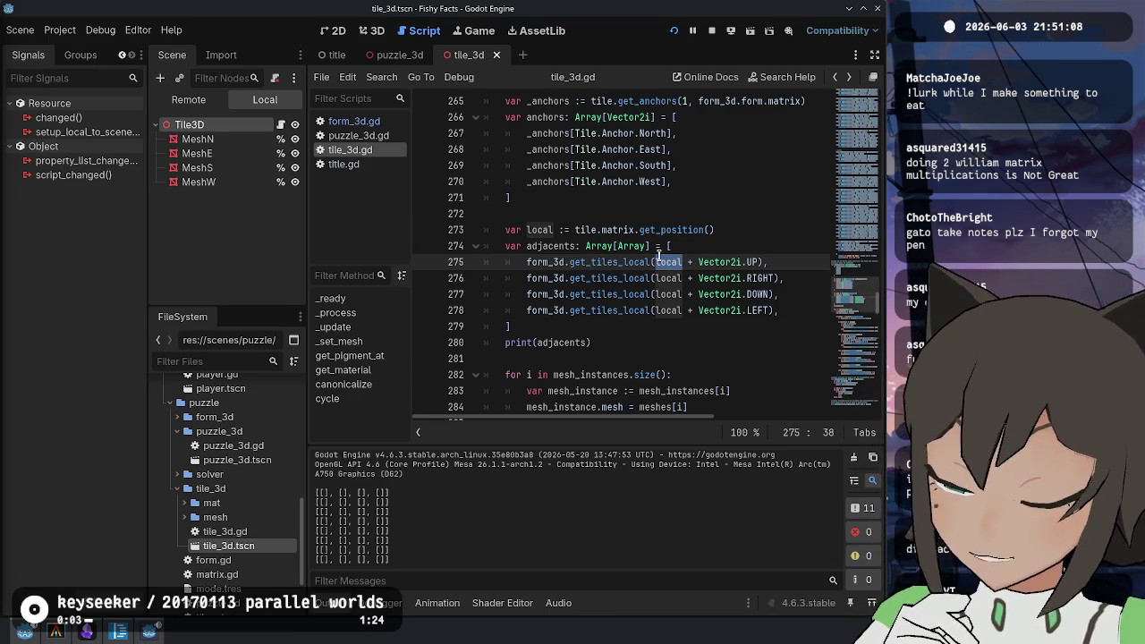
pyautogui.click(718, 229)
pyautogui.click(697, 257)
pyautogui.press('Up')
pyautogui.press('Up')
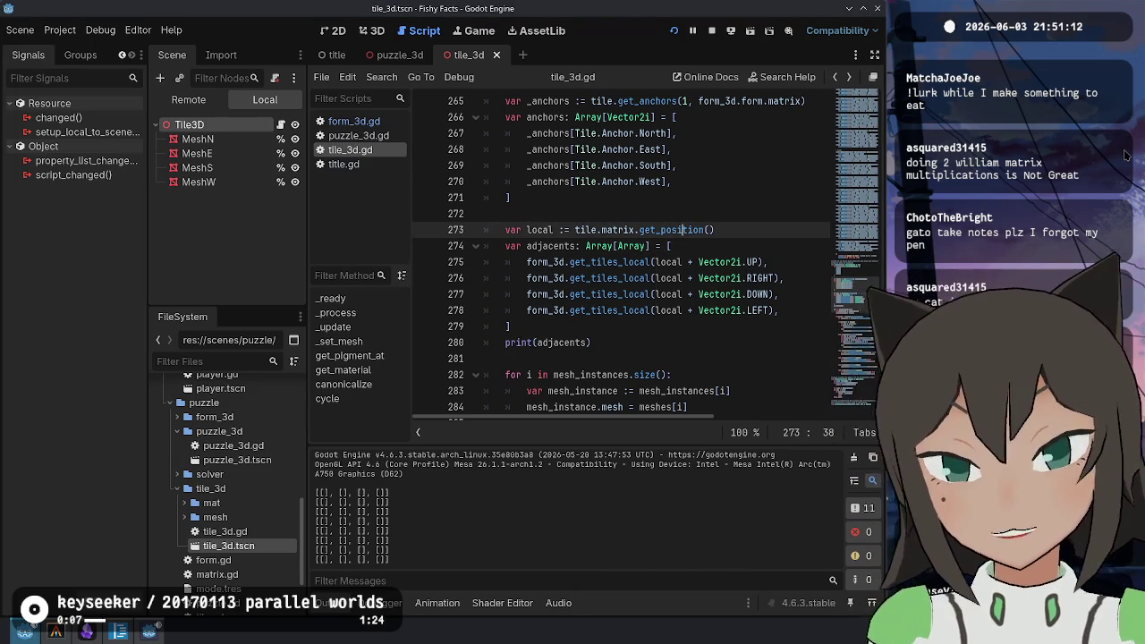
pyautogui.hotkey('ctrl', 'shift', 'Left')
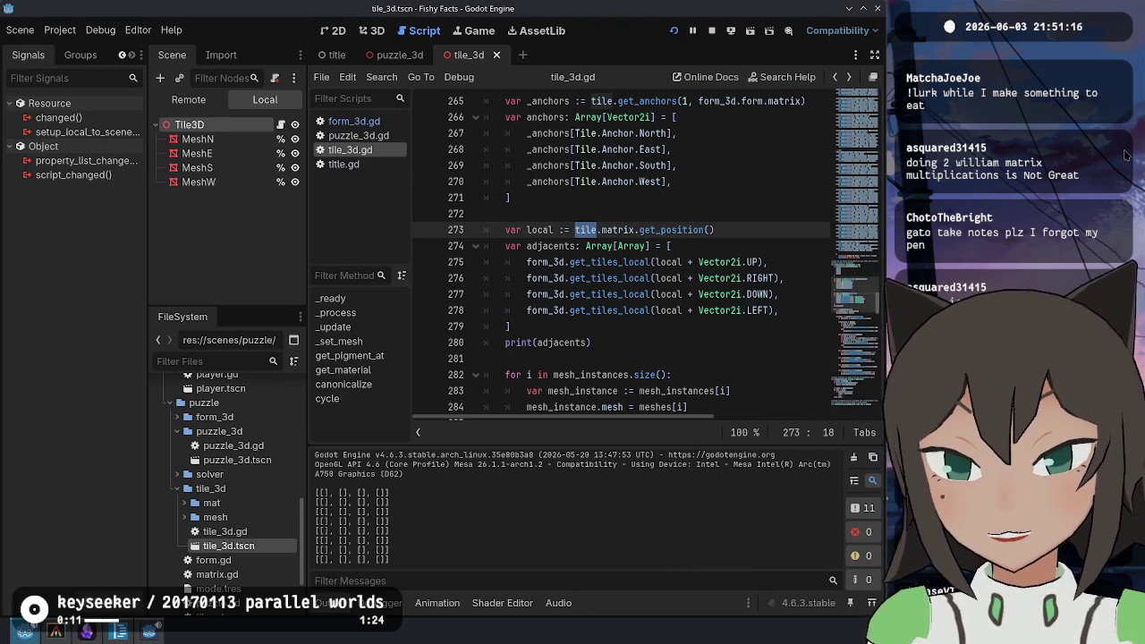
pyautogui.press('Down')
pyautogui.press('Down')
pyautogui.press('Up')
pyautogui.press('Up')
pyautogui.press('Up')
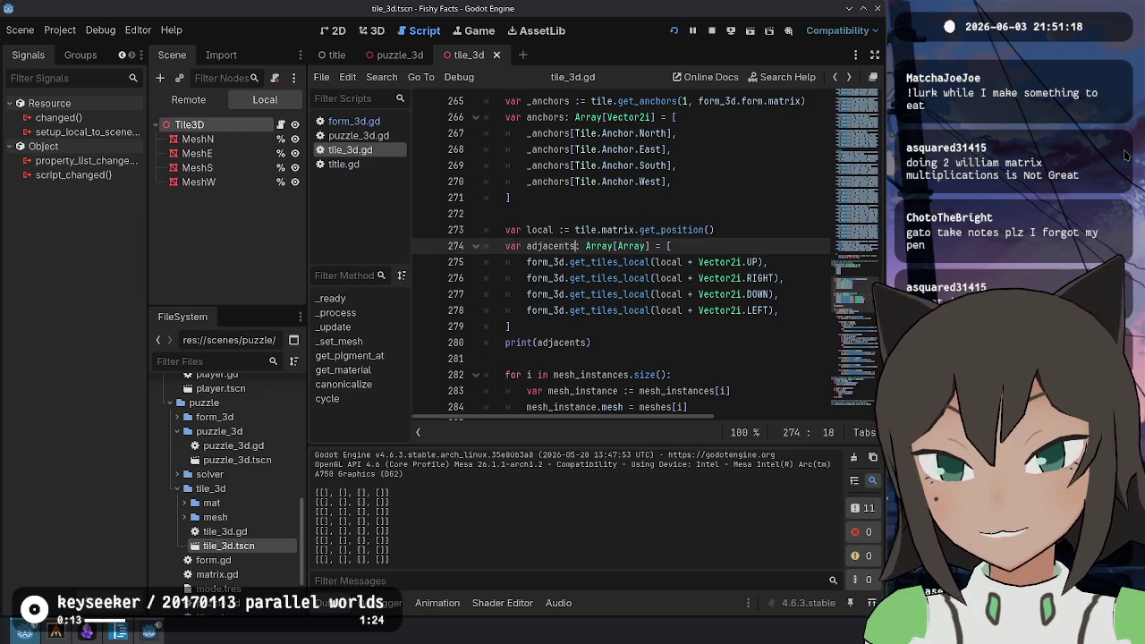
pyautogui.press('Down')
pyautogui.press('Down')
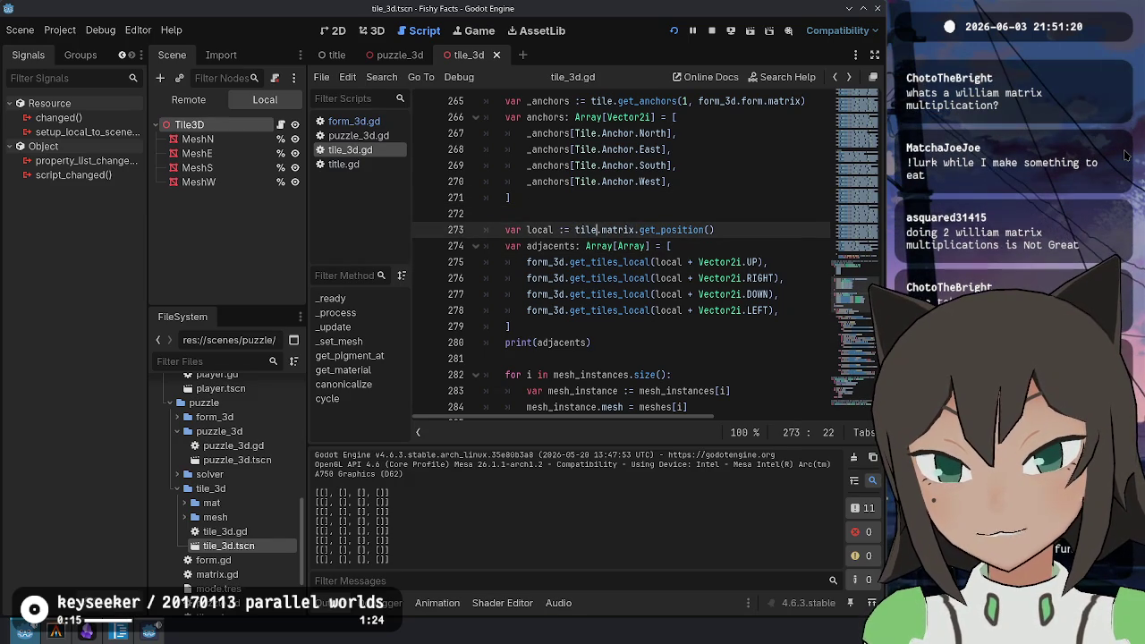
pyautogui.hotkey('ctrl', 'shift', 'Right')
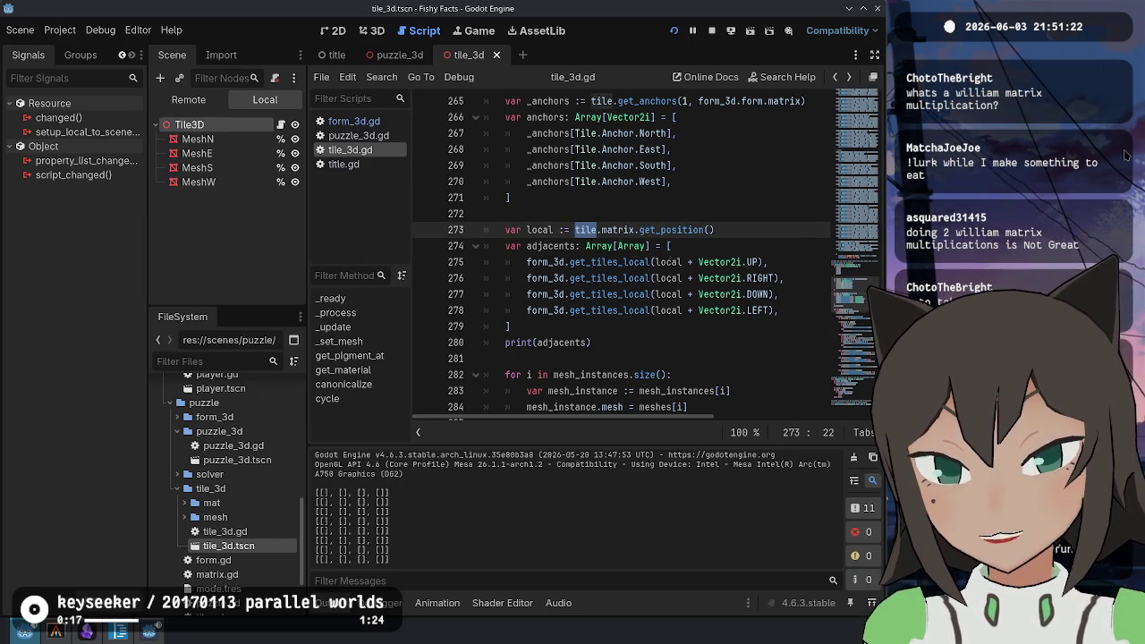
pyautogui.press('Down')
pyautogui.press('Down')
pyautogui.press('Down')
pyautogui.press('Up')
pyautogui.press('Up')
pyautogui.press('Up')
# Change the debug print on line 280 to print(local, " ", adjacents)
pyautogui.hotkey('ctrl', 'shift', 'Left')
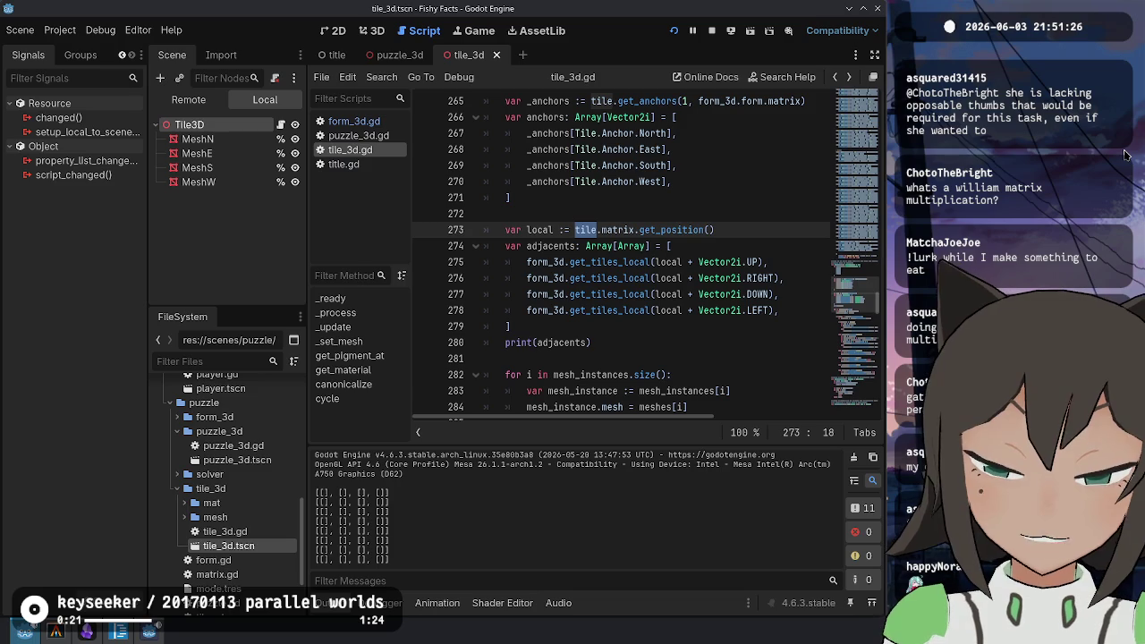
pyautogui.press('Down')
pyautogui.press('Down')
pyautogui.press('Up')
pyautogui.press('Up')
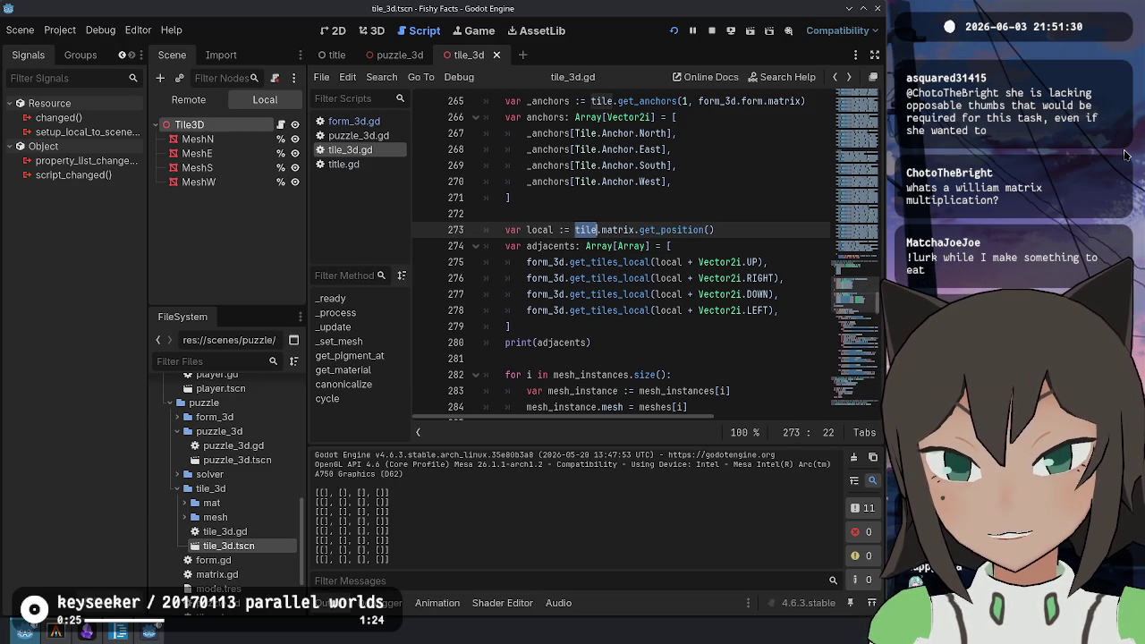
pyautogui.press('Down')
pyautogui.press('Down')
pyautogui.press('Down')
pyautogui.press('Up')
pyautogui.press('Up')
pyautogui.press('Up')
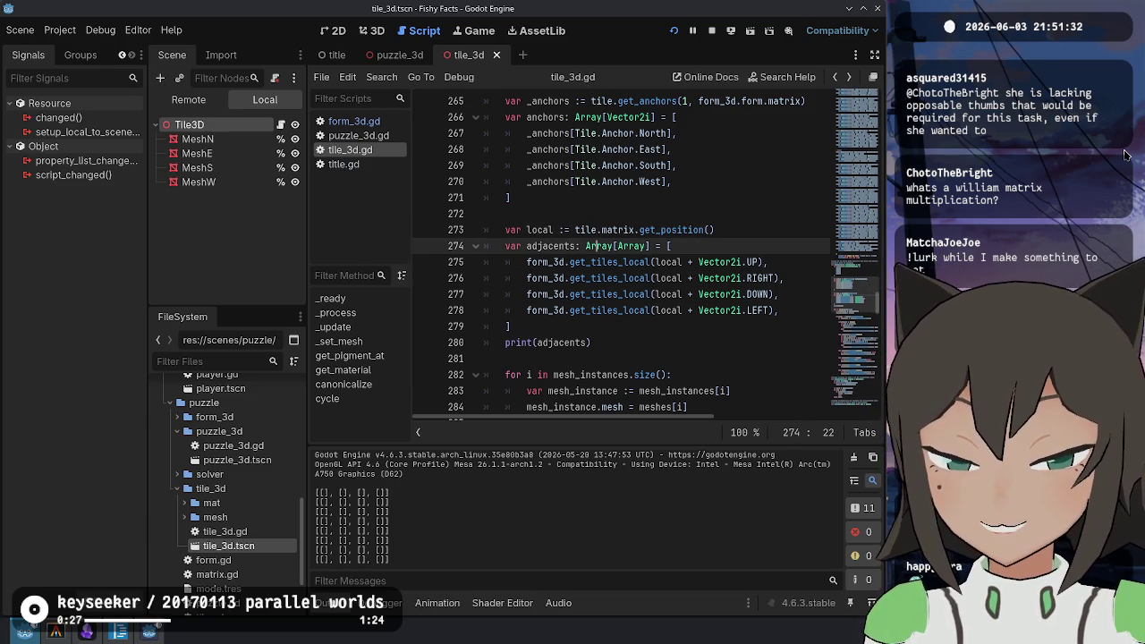
pyautogui.press('Up')
pyautogui.hotkey('ctrl', 'shift', 'Left')
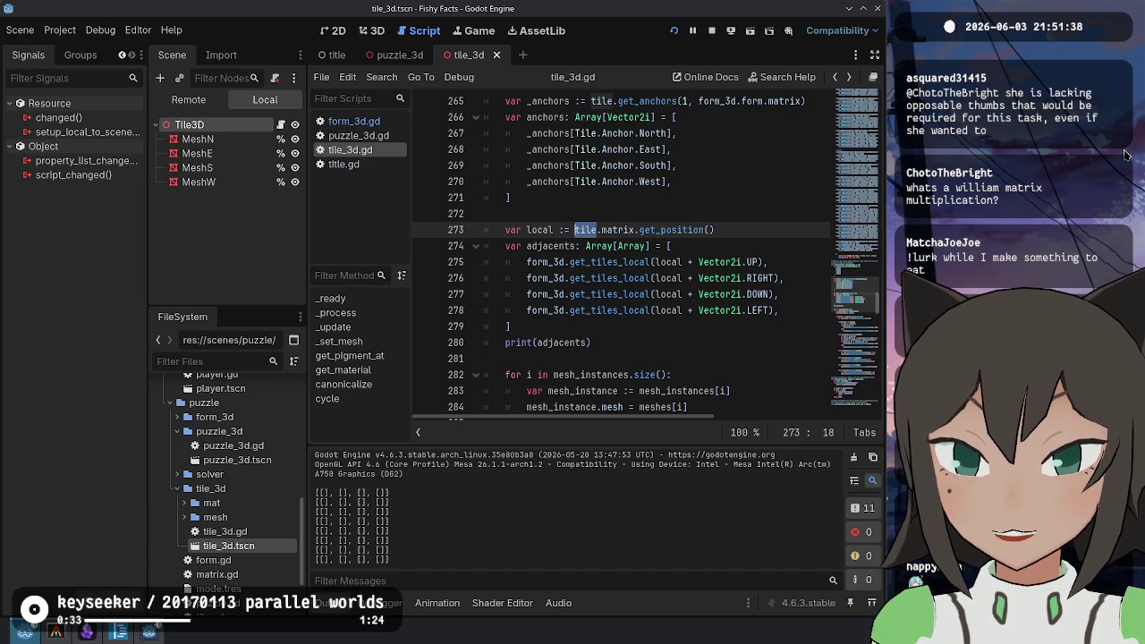
pyautogui.press('Down')
pyautogui.press('Down')
pyautogui.press('Down')
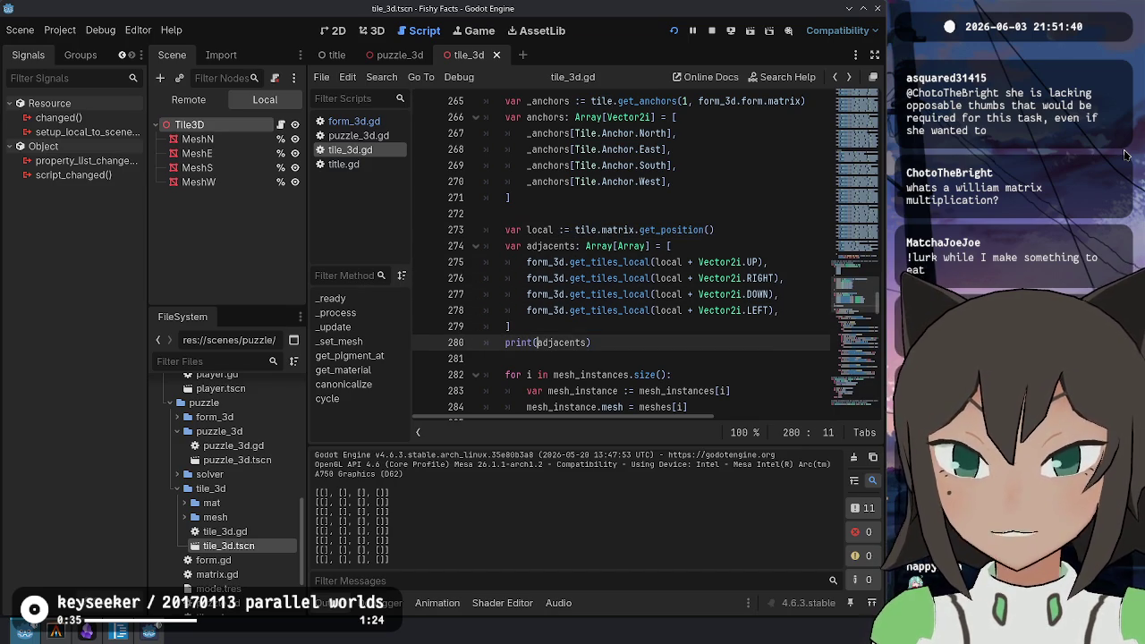
pyautogui.write('local, " ",')
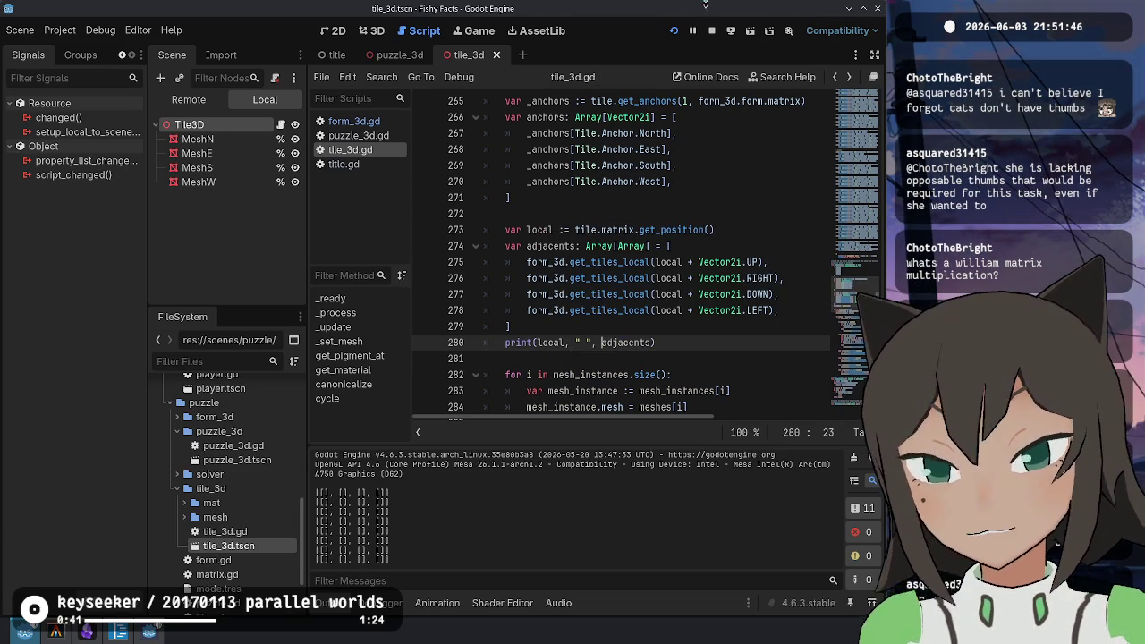
# Run the game with F5 and start editing a tile's shape
pyautogui.press('F5')
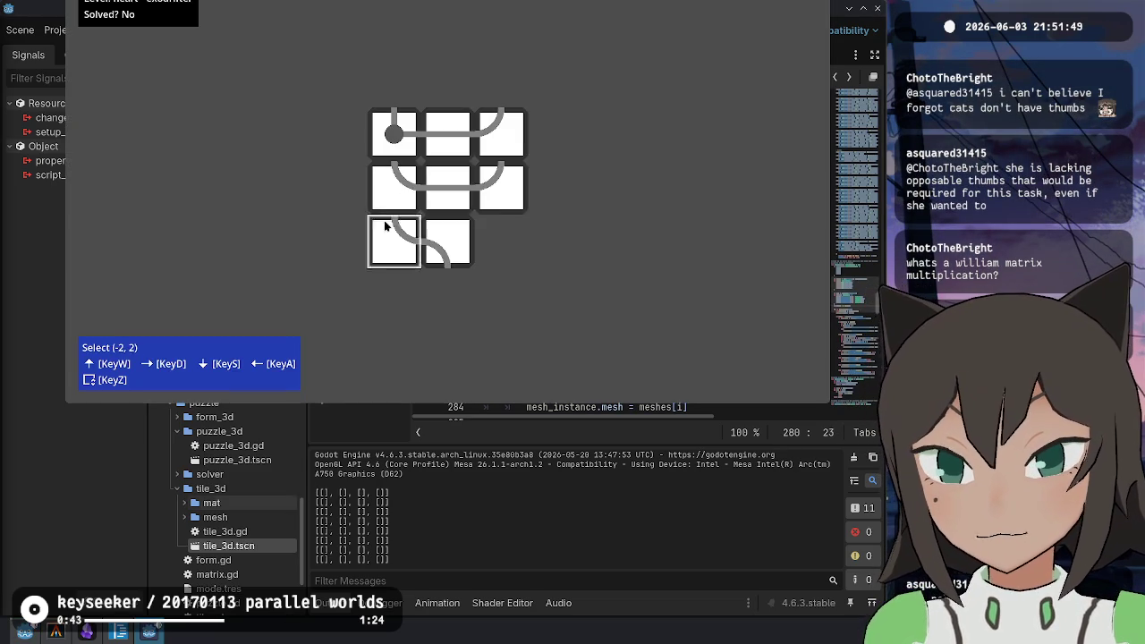
pyautogui.rightClick(421, 179)
pyautogui.click(459, 176)
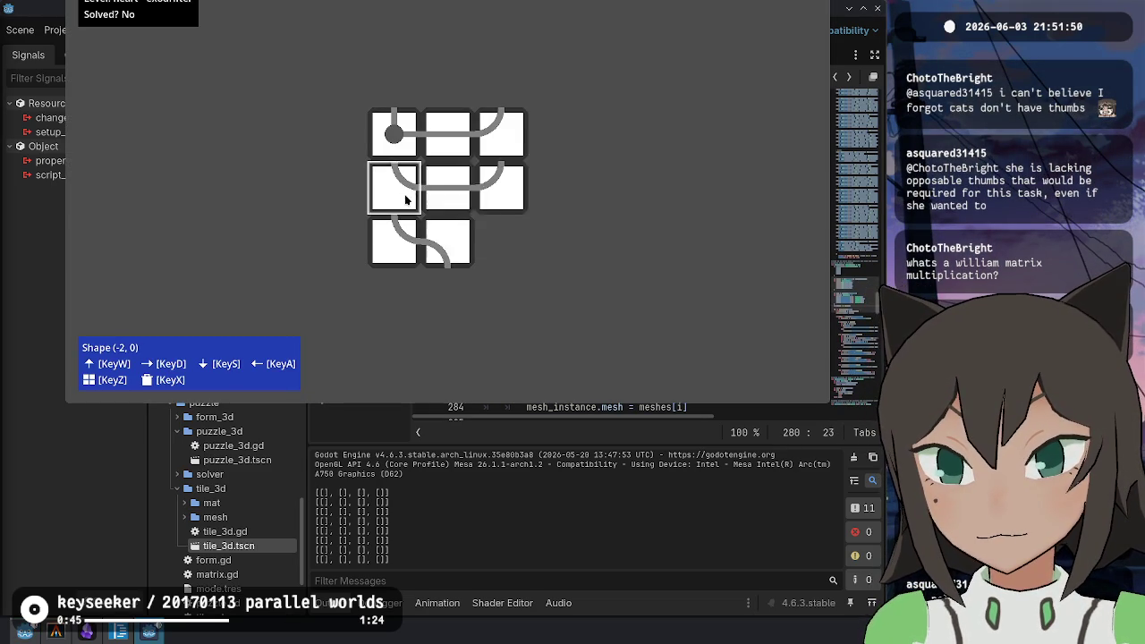
# Cycle a tile shape, rerun the game and place a shape in the top-left tile, comparing printed positions
pyautogui.press('w')
pyautogui.press('w')
pyautogui.press('w')
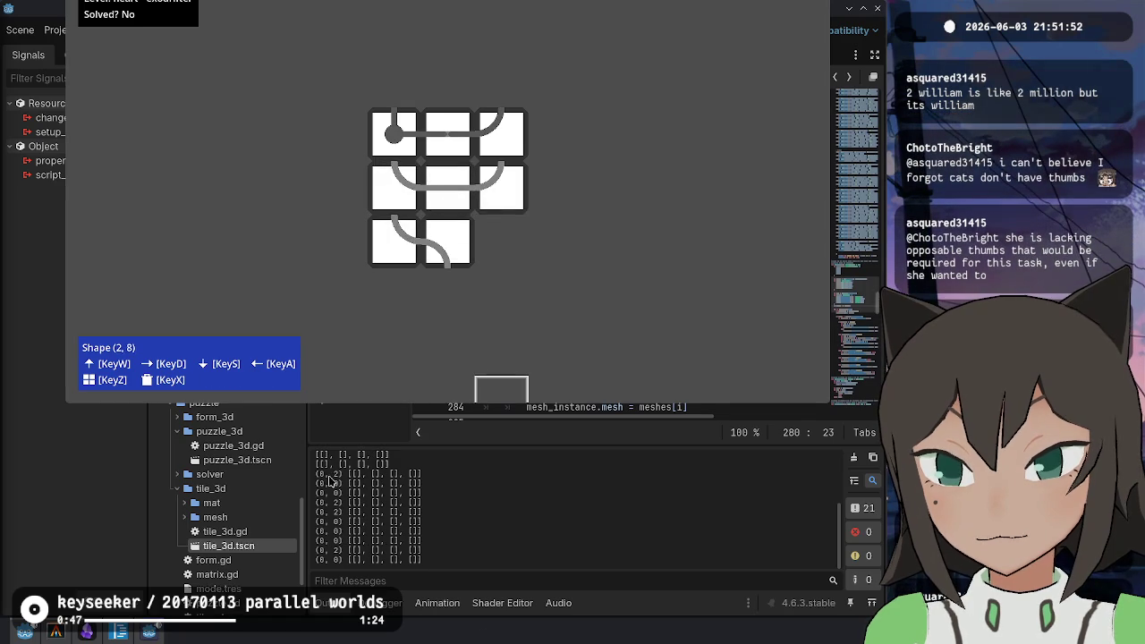
pyautogui.press('F8')
pyautogui.moveTo(338, 482); pyautogui.dragTo(324, 483)
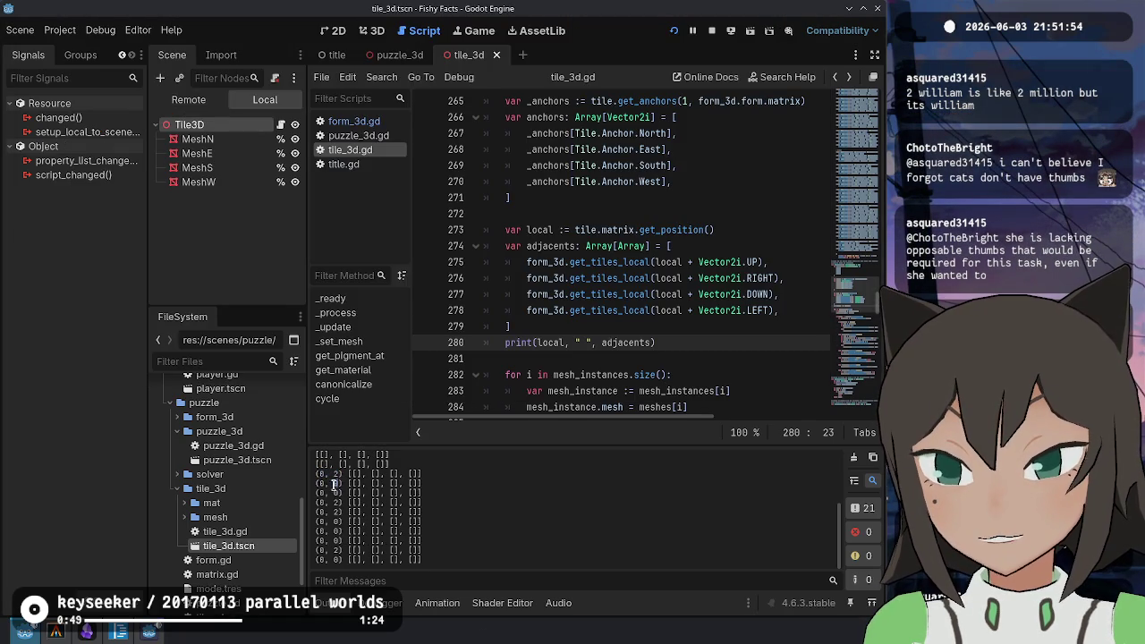
pyautogui.press('F5')
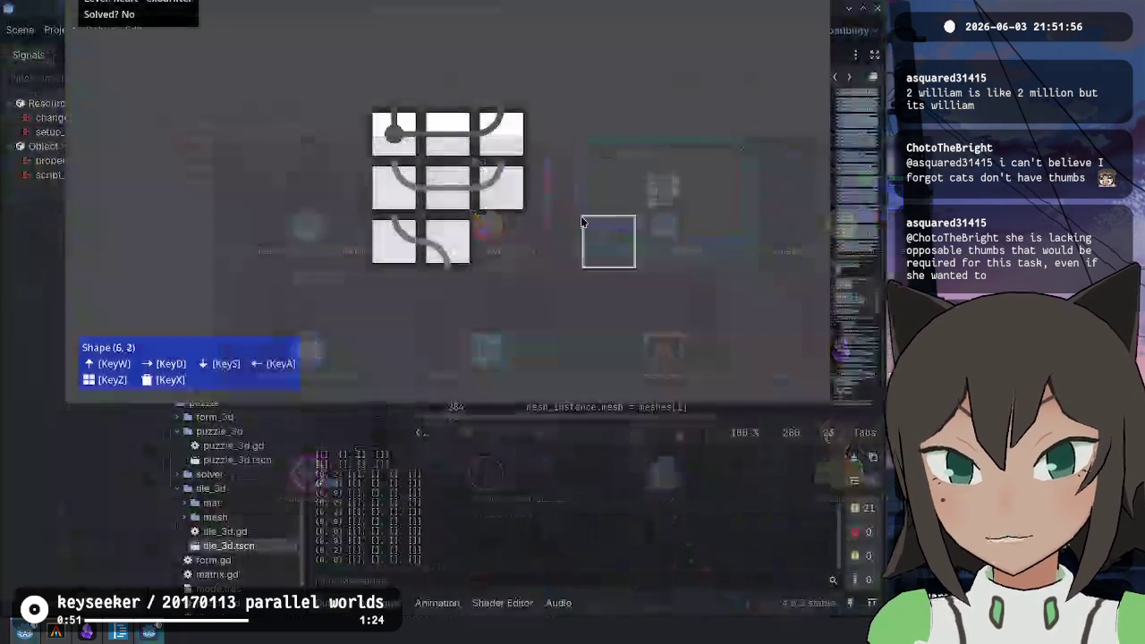
pyautogui.click(390, 146)
pyautogui.press('F8')
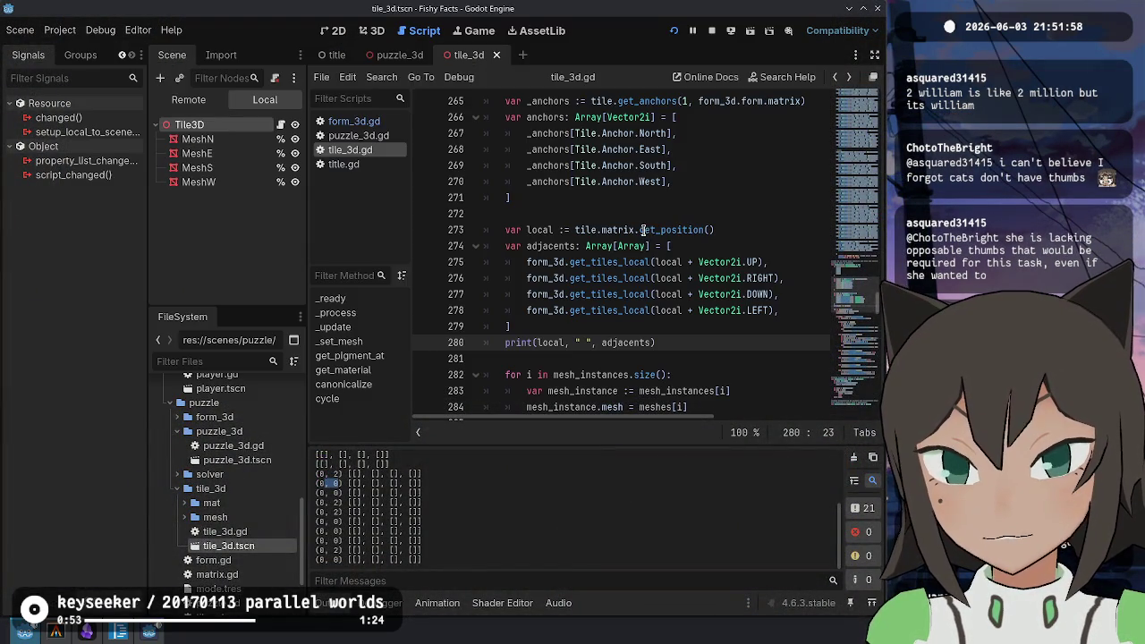
pyautogui.click(733, 262)
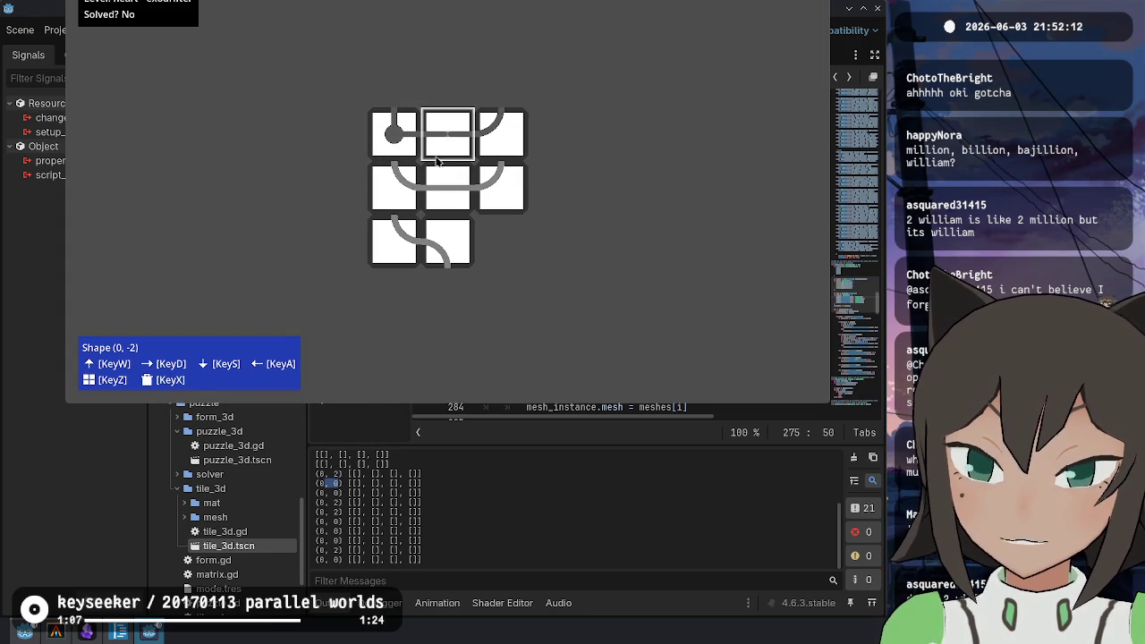
# Place a piece on the top-middle tile, then jump to get_tiles_local's definition in form_3d.gd
pyautogui.press('F8')
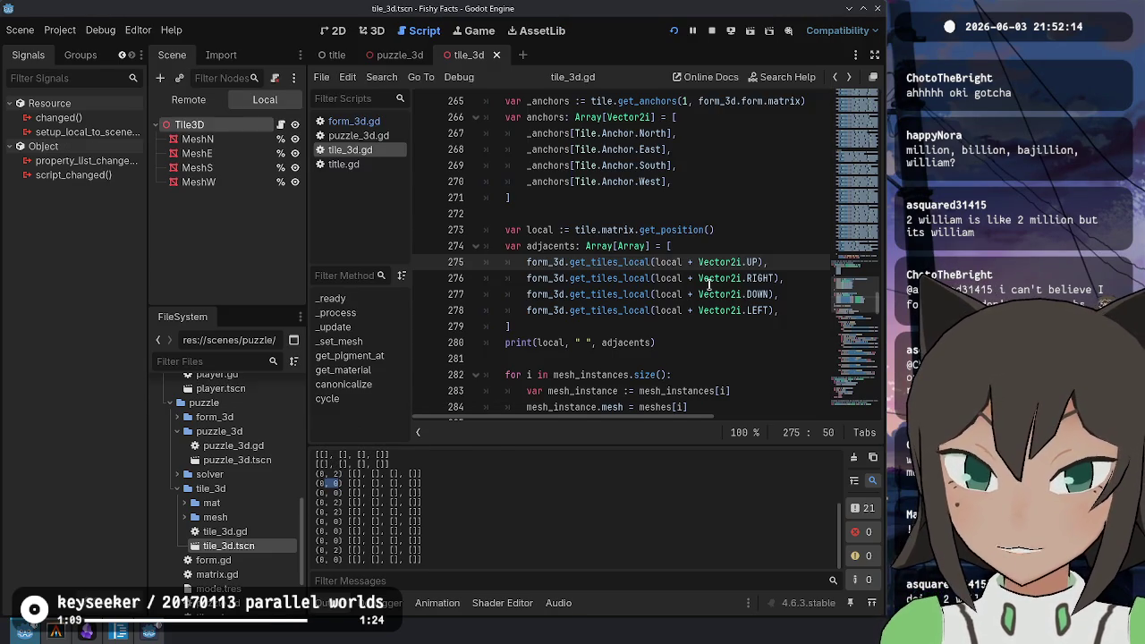
pyautogui.doubleClick(684, 230)
pyautogui.press('F5')
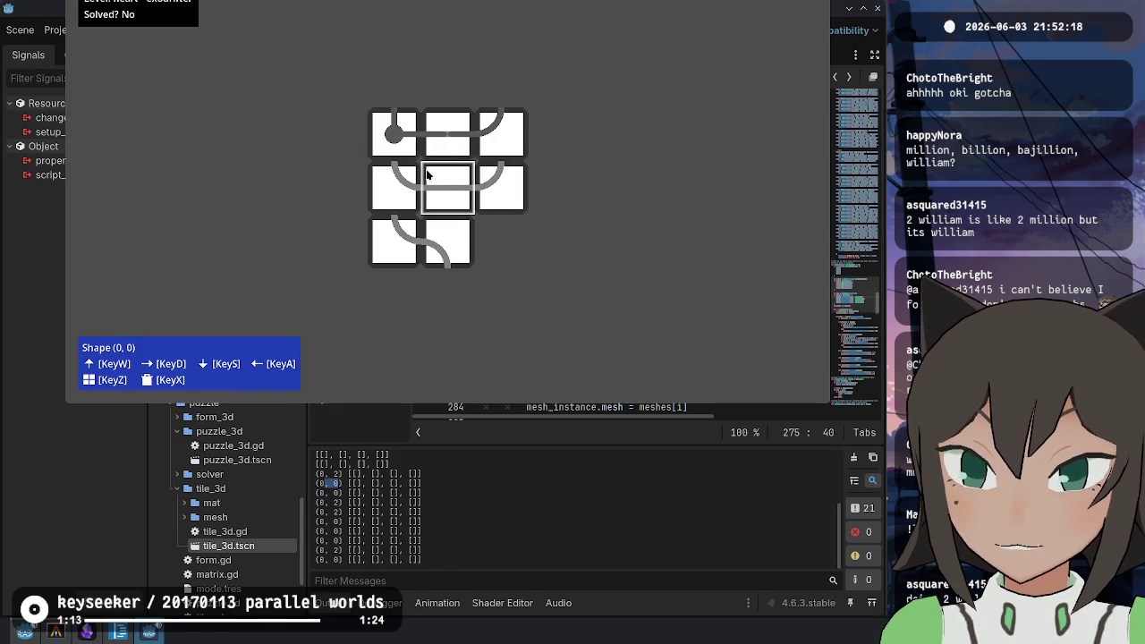
pyautogui.click(447, 127)
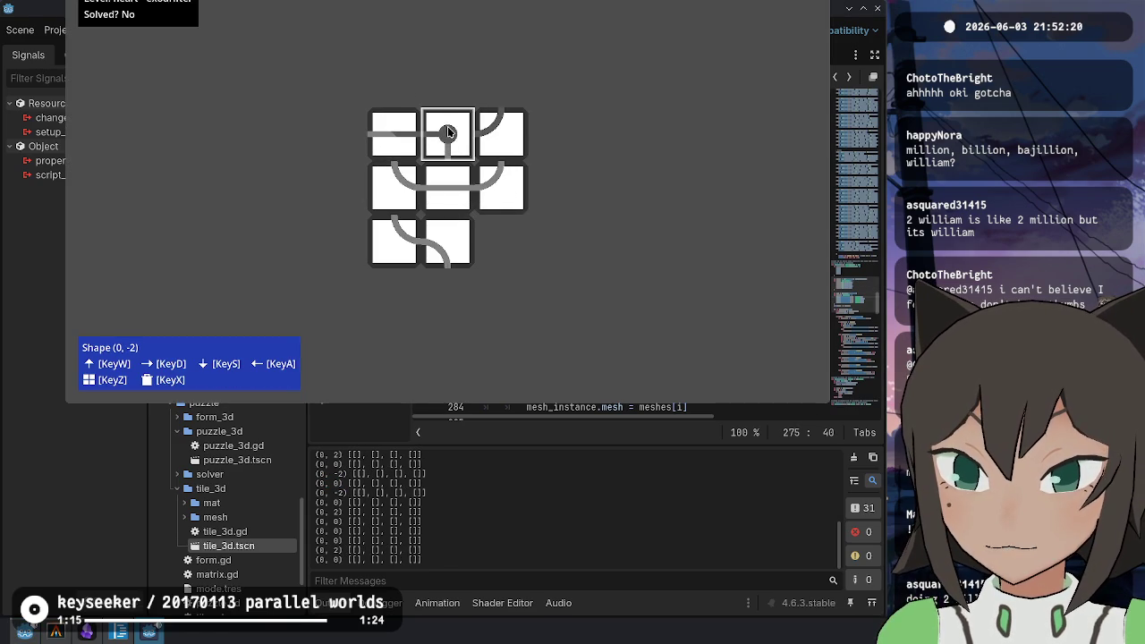
pyautogui.scroll(-2, 404, 135)
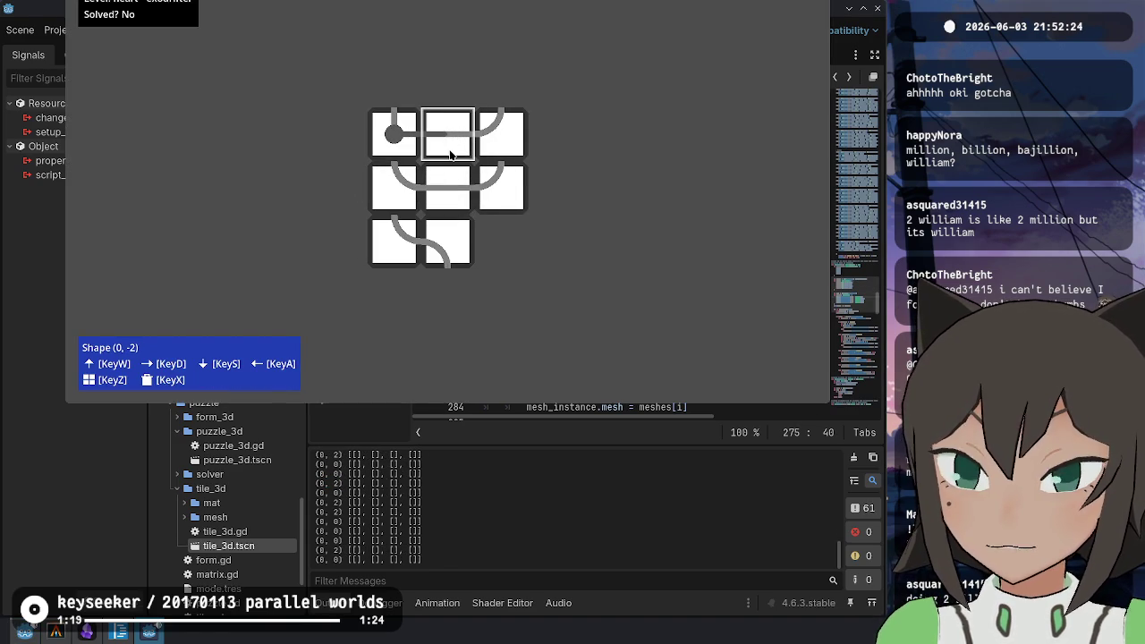
pyautogui.hotkey('alt', 'Tab')
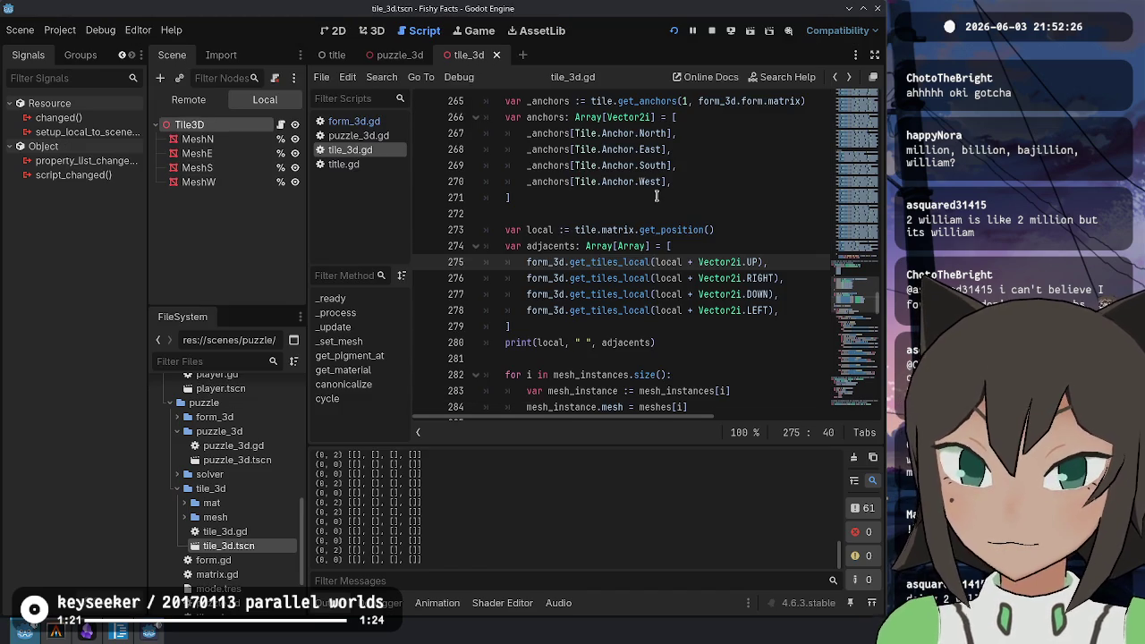
pyautogui.keyDown('ctrl'); pyautogui.click(637, 262); pyautogui.keyUp('ctrl')
pyautogui.click(581, 293)
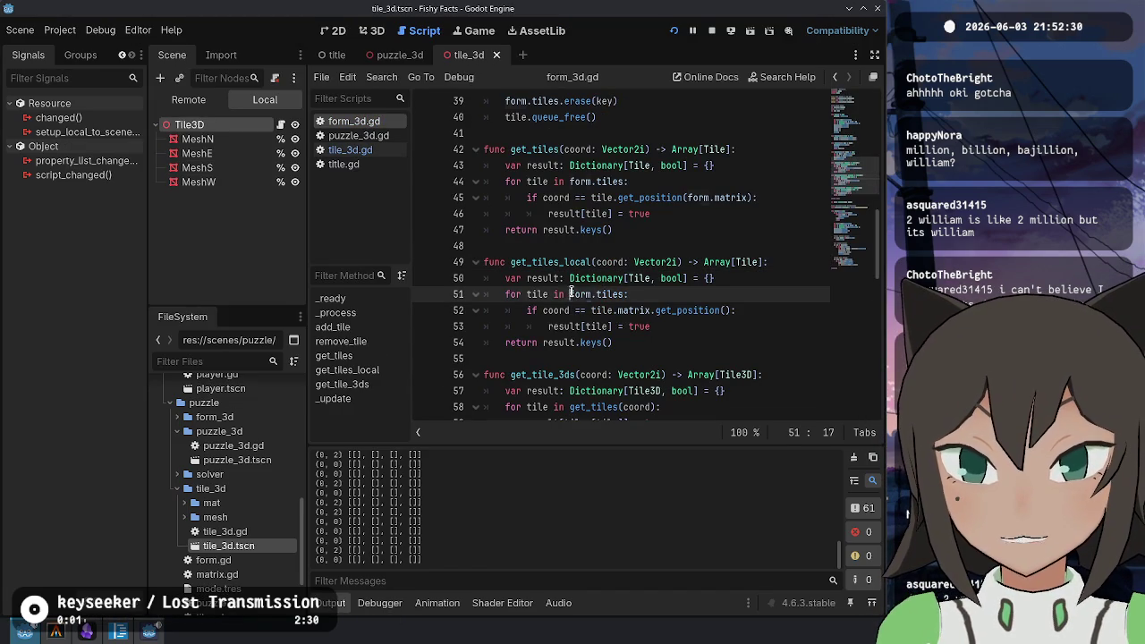
# Inspect the loop over form tiles in get_tiles_local, then return to tile_3d.gd
pyautogui.click(606, 293)
pyautogui.doubleClick(606, 293)
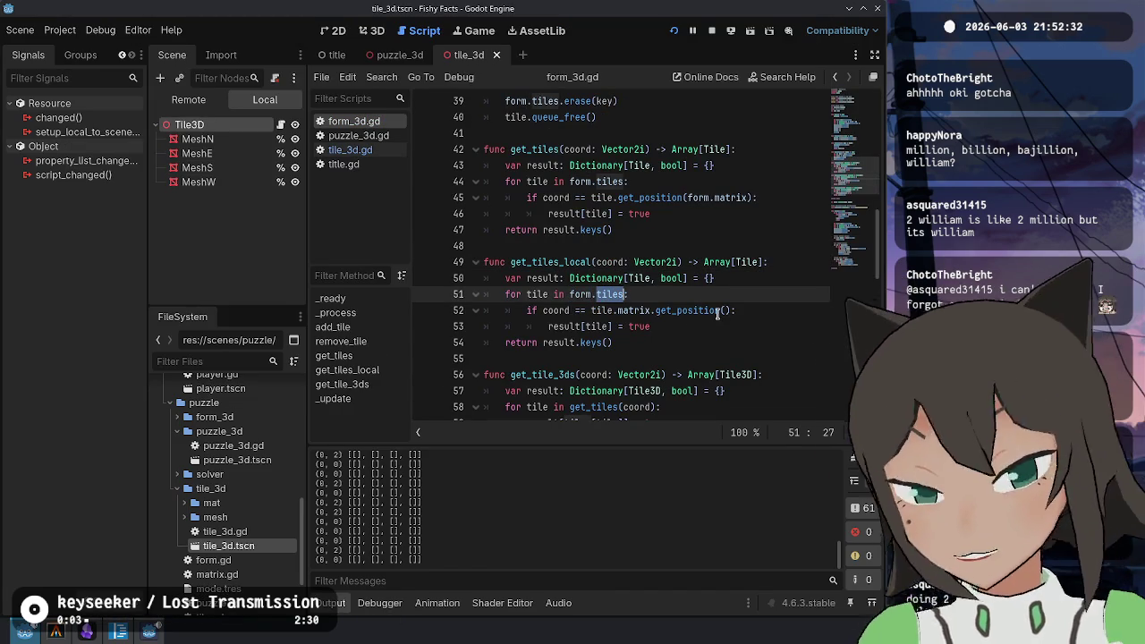
pyautogui.moveTo(718, 310)
pyautogui.moveTo(718, 311)
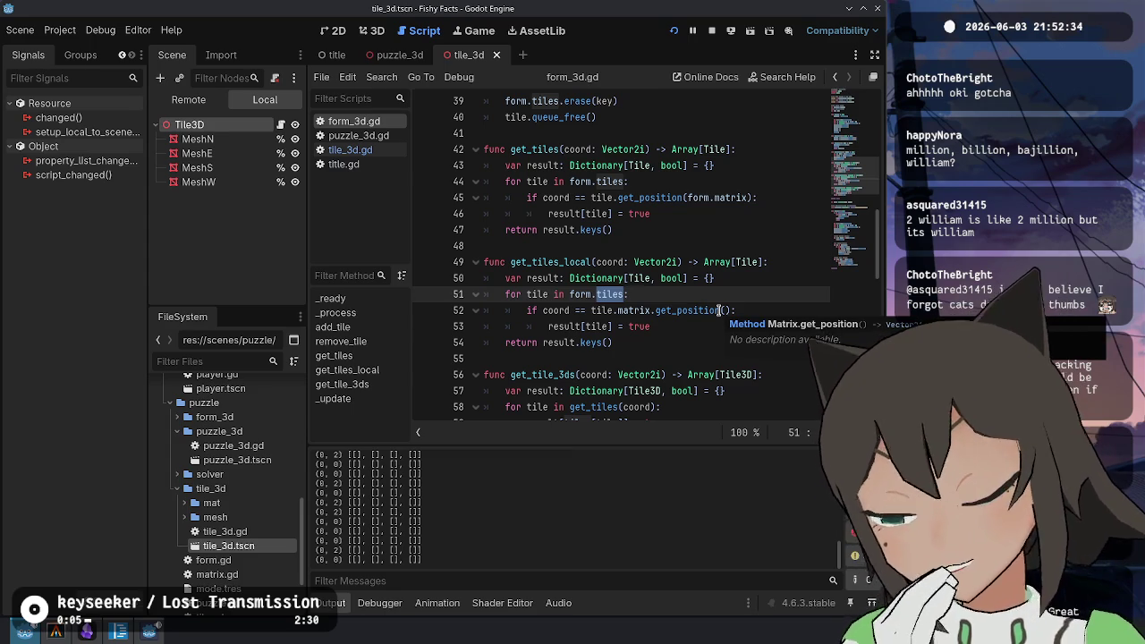
pyautogui.click(740, 246)
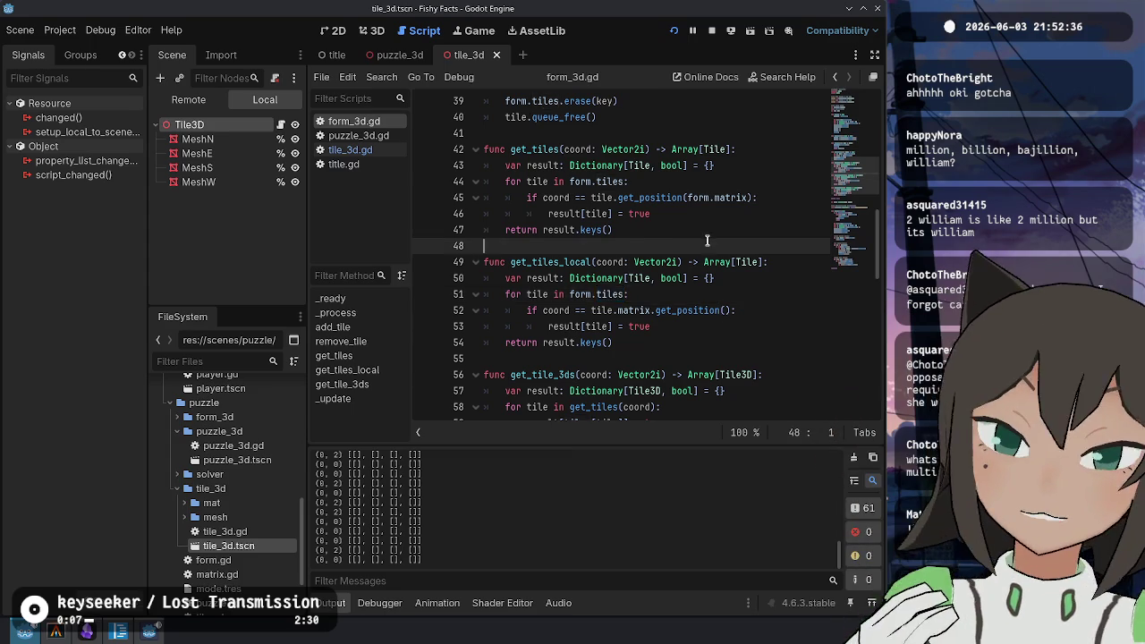
pyautogui.hotkey('ctrl', 'w')
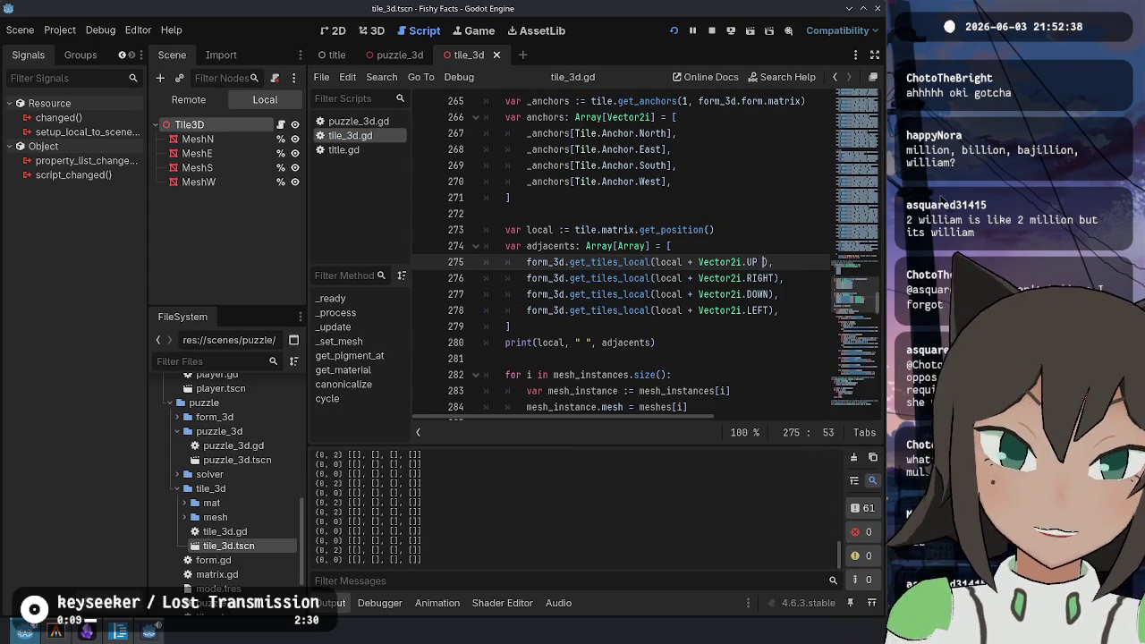
# Multiply the UP, RIGHT, DOWN and LEFT neighbour offsets by 2 and save tile_3d.gd
pyautogui.hotkey('ctrl', 'shift', 'Left')
pyautogui.hotkey('ctrl', 'shift', 'Left')
pyautogui.hotkey('ctrl', 'shift', 'Left')
pyautogui.press('Down')
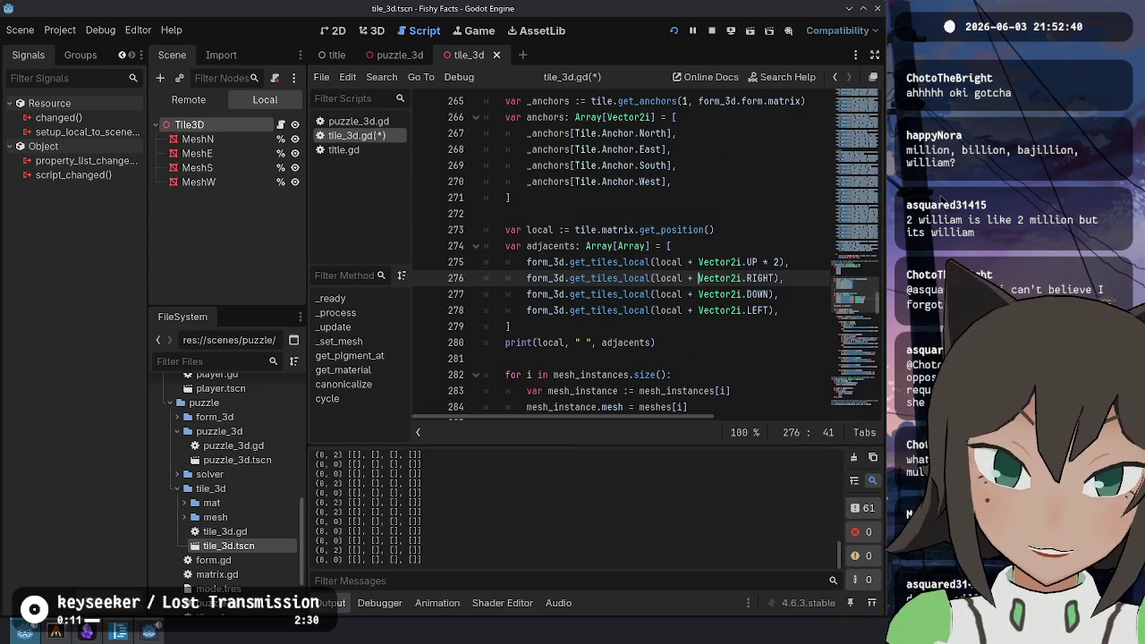
pyautogui.click(771, 294)
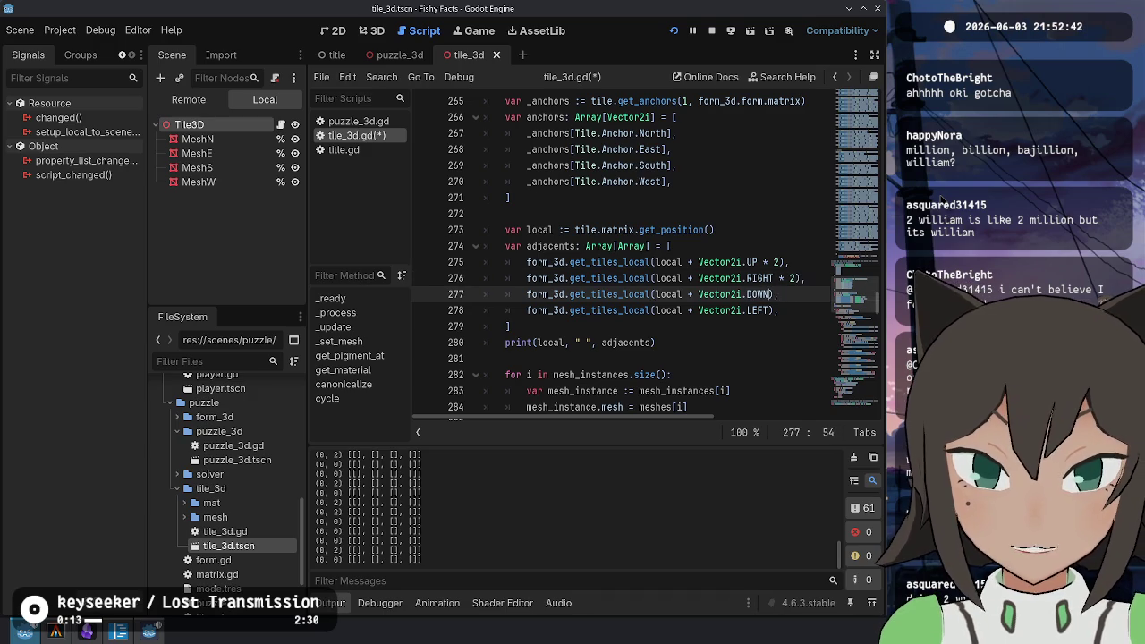
pyautogui.write('2')
pyautogui.click(774, 310)
pyautogui.write('2')
pyautogui.hotkey('ctrl', 's')
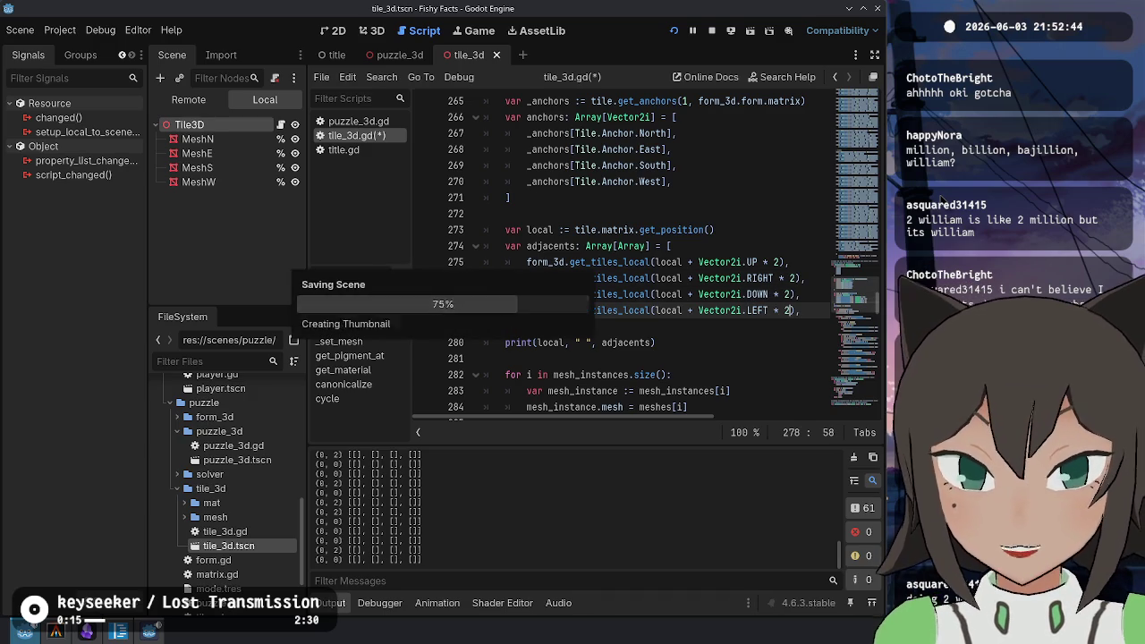
# Run the game with the doubled offsets, then stop it
pyautogui.click(674, 327)
pyautogui.press('F5')
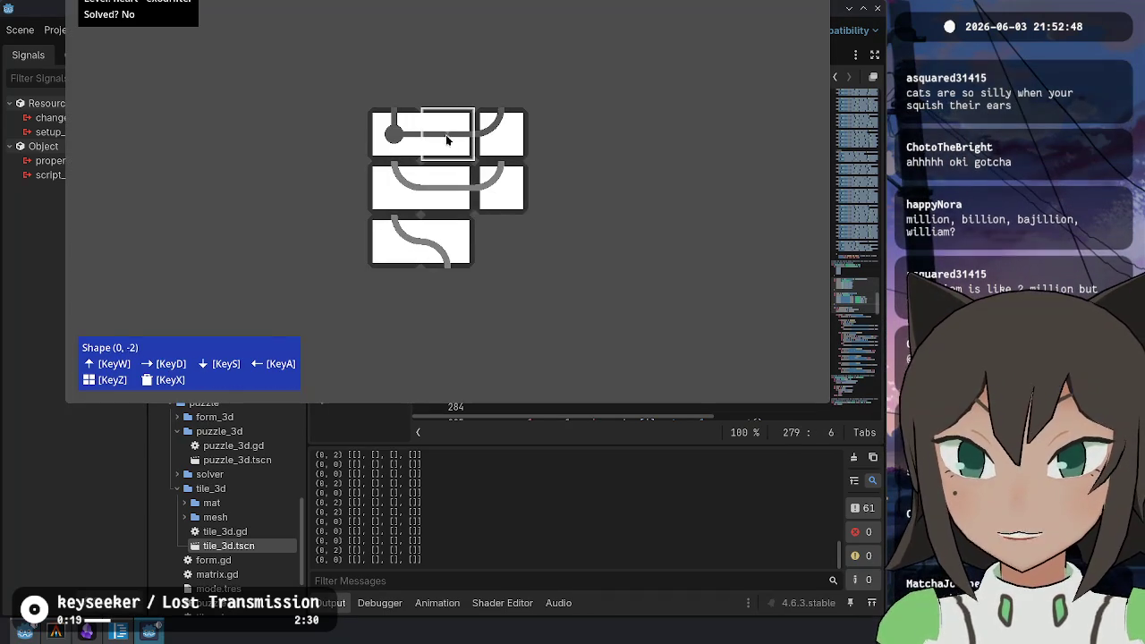
pyautogui.press('F8')
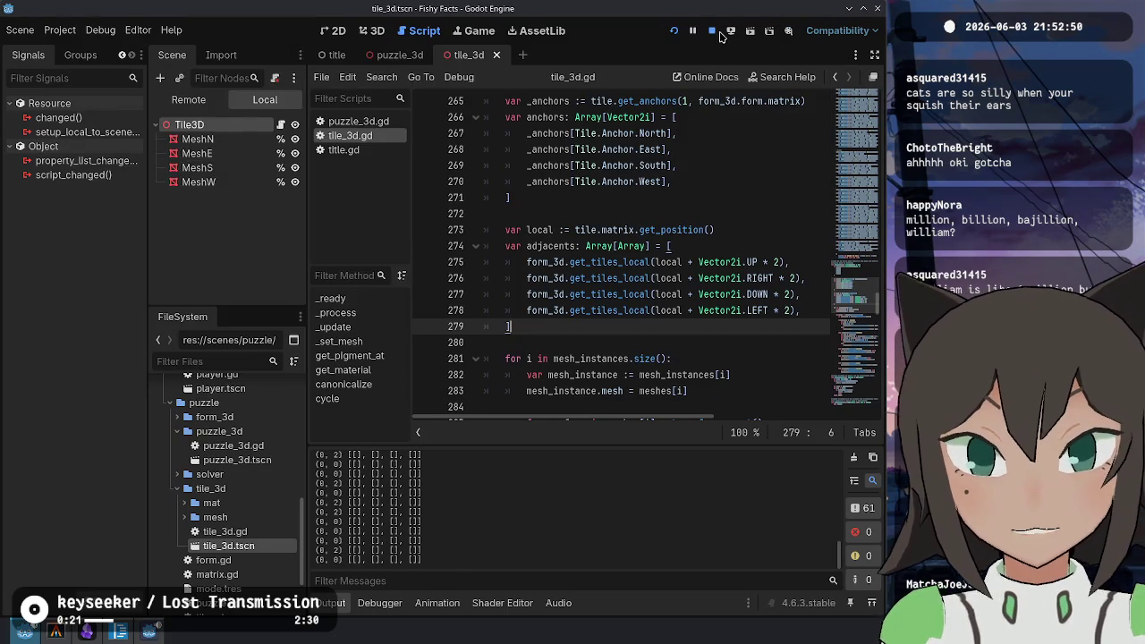
pyautogui.click(639, 182)
pyautogui.hotkey('alt', 'Tab')
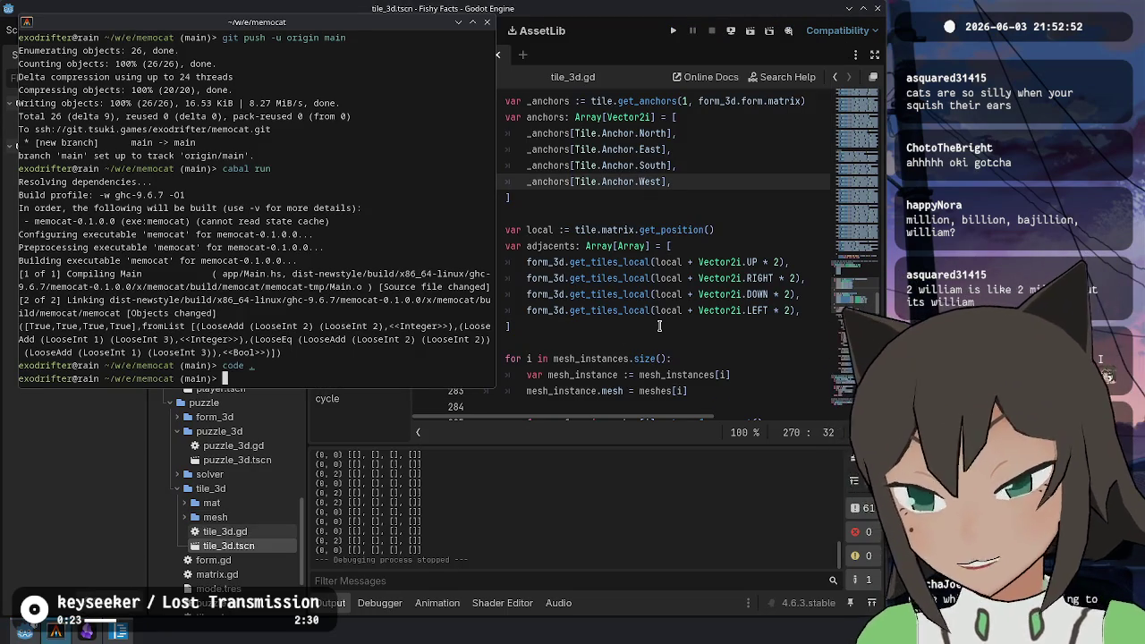
# Run git add -p, go back to the previous directory with cd -, and check git status
pyautogui.write('git add -p')
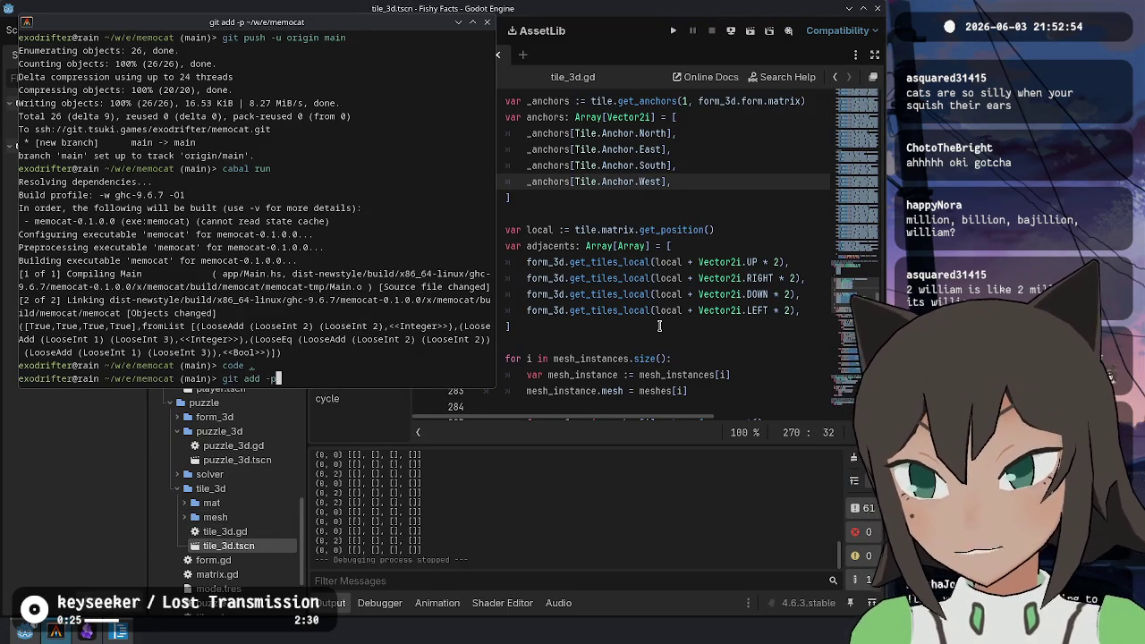
pyautogui.press('Return')
pyautogui.write('cd -')
pyautogui.press('Return')
pyautogui.write('git status')
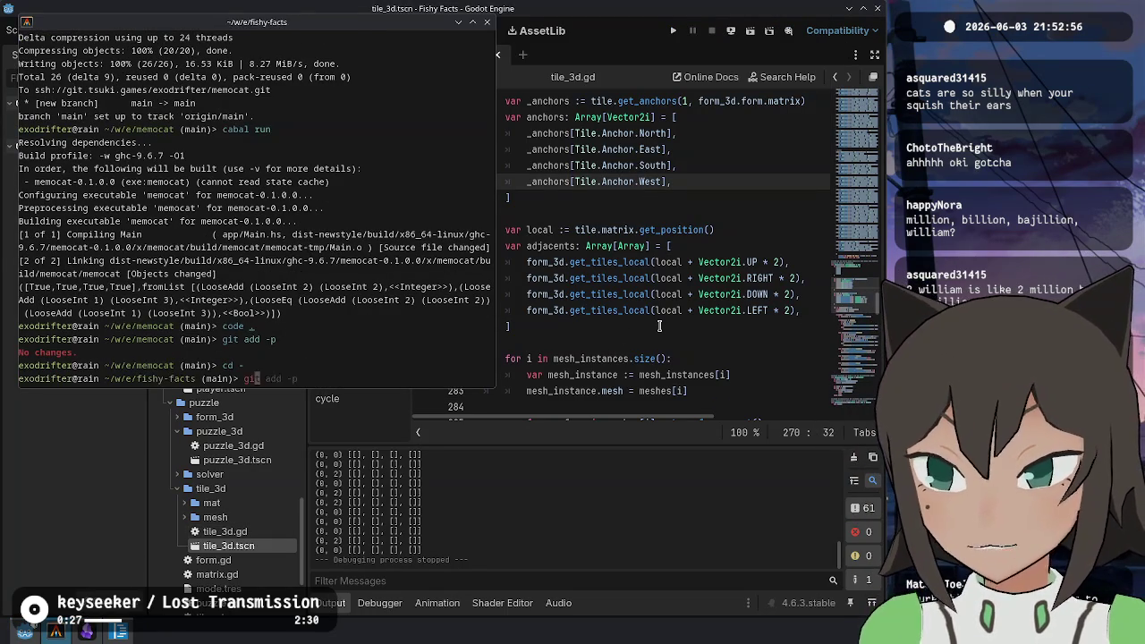
pyautogui.press('Return')
# Interactively stage only the tile_3d.gd neighbour lookup fix and confirm it with git status
pyautogui.write('git add -p')
pyautogui.press('Return')
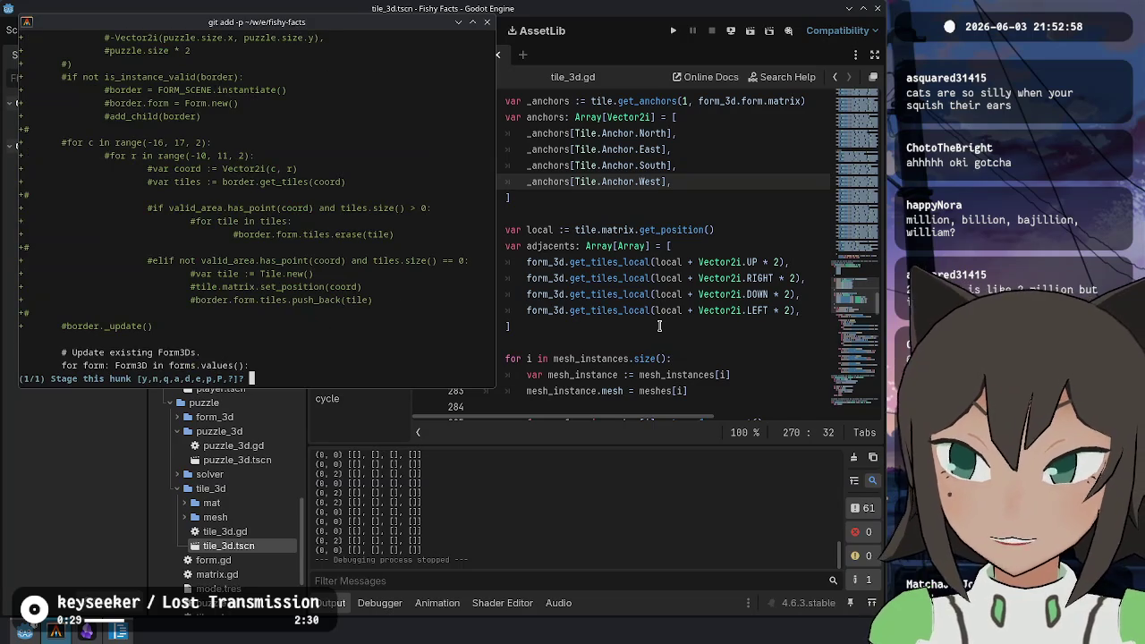
pyautogui.write('n')
pyautogui.press('Return')
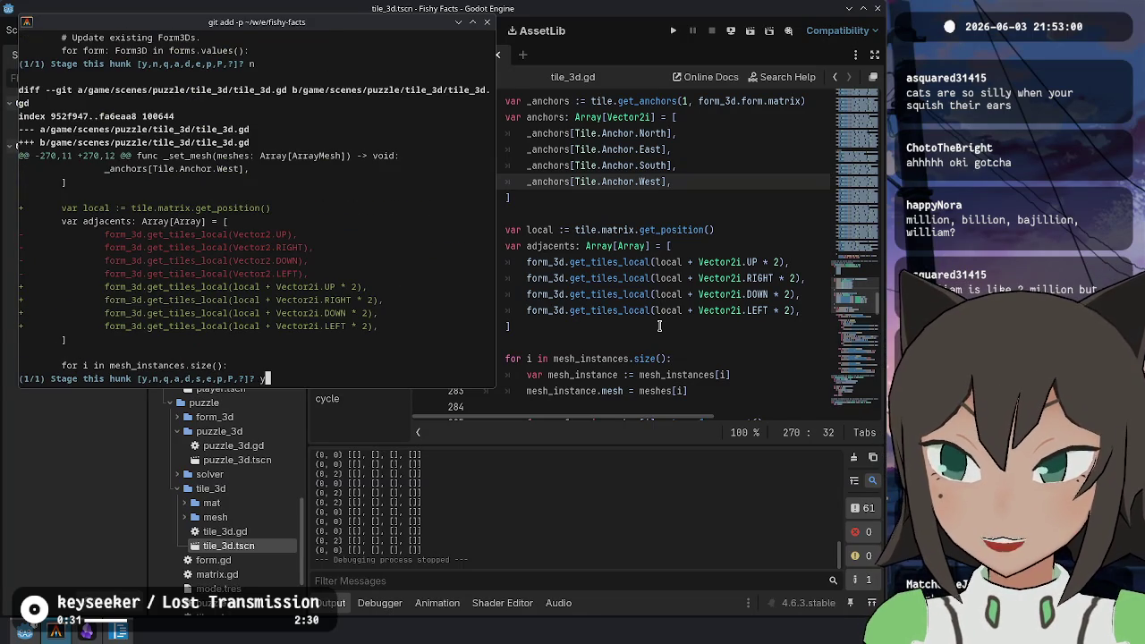
pyautogui.press('Return')
pyautogui.write('git status')
pyautogui.press('Return')
# Commit as "Fix local border lookup not working" and restore game/scenes/puzzle/puzzle_3d/puzzle_3d.gd
pyautogui.write('git com')
pyautogui.write('"Fi')
pyautogui.write('x b')
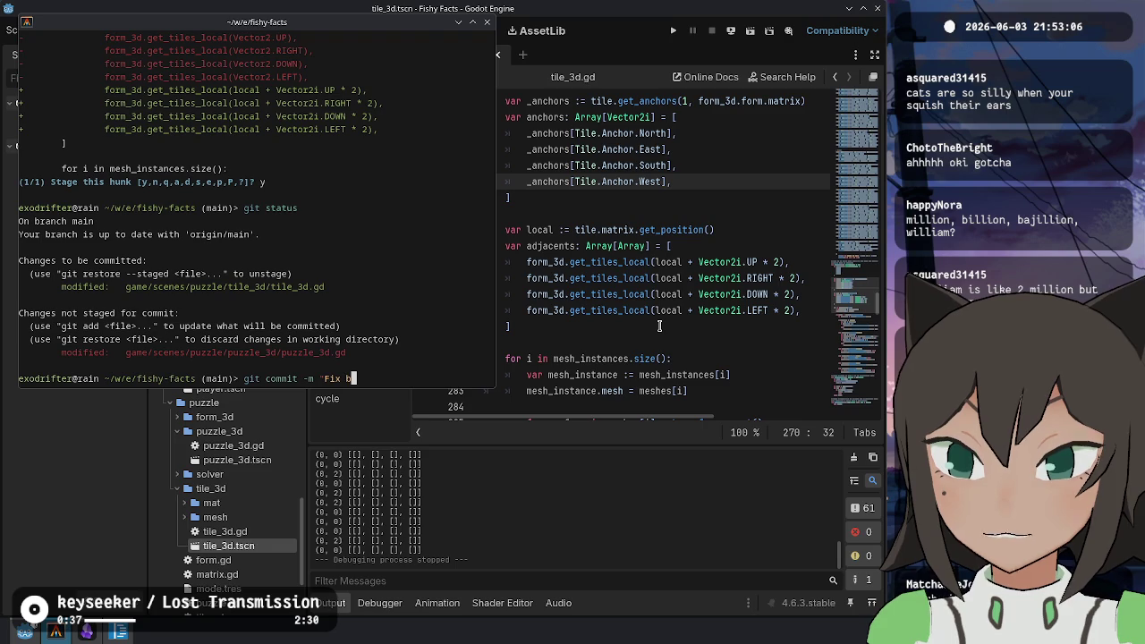
pyautogui.write('ocal border loo')
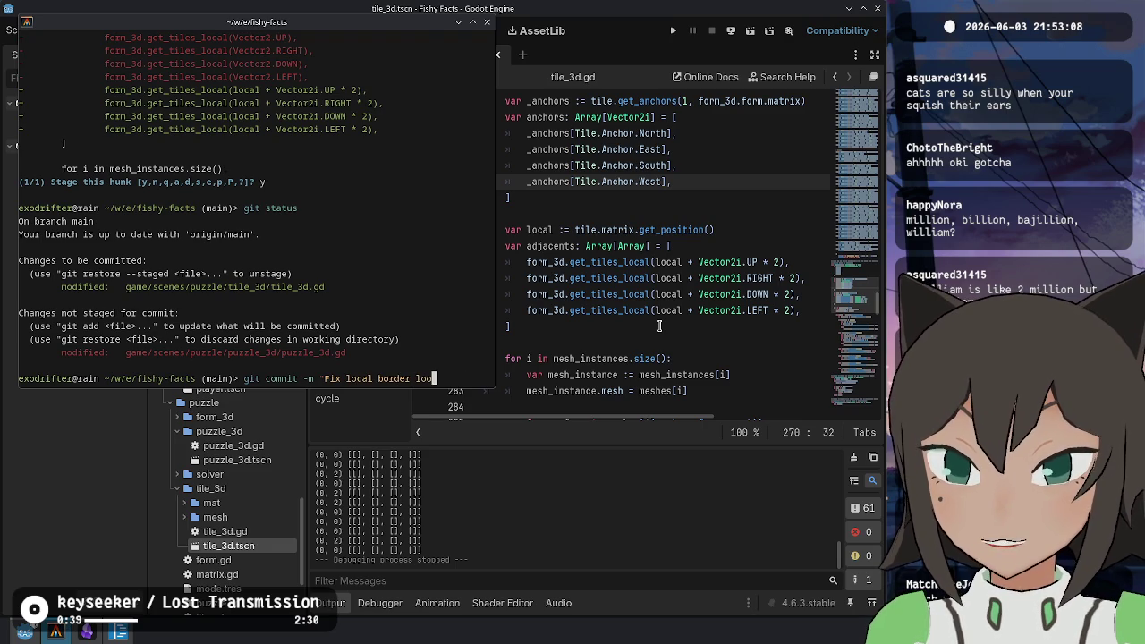
pyautogui.write('kup not working"')
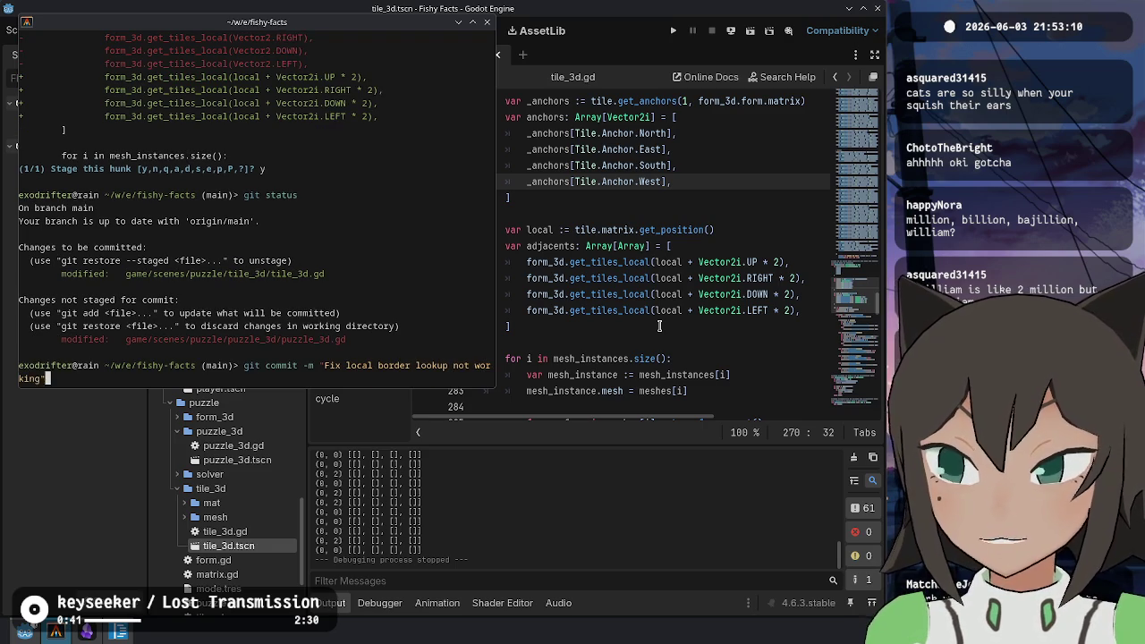
pyautogui.press('Return')
pyautogui.write('git status')
pyautogui.press('Return')
pyautogui.write('git r')
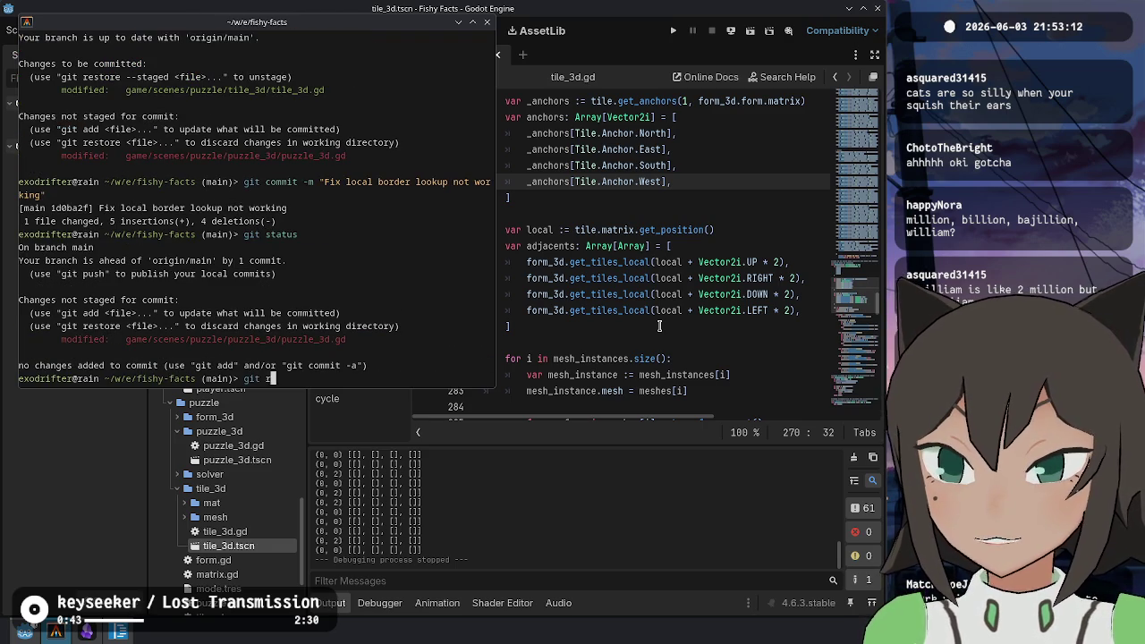
pyautogui.write('e game/scenes/puzzle/puzzle_3d/puzzle_3d.gd')
pyautogui.press('Return')
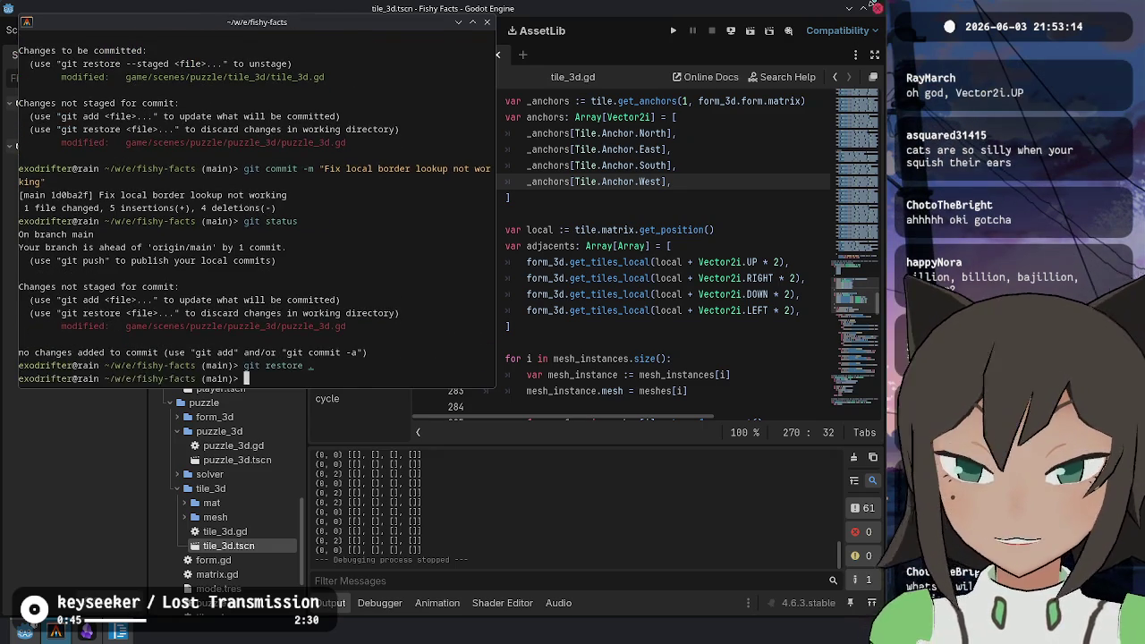
# Back in Godot, reload the externally changed script and run the project
pyautogui.click(669, 275)
pyautogui.press('Return')
pyautogui.press('F5')
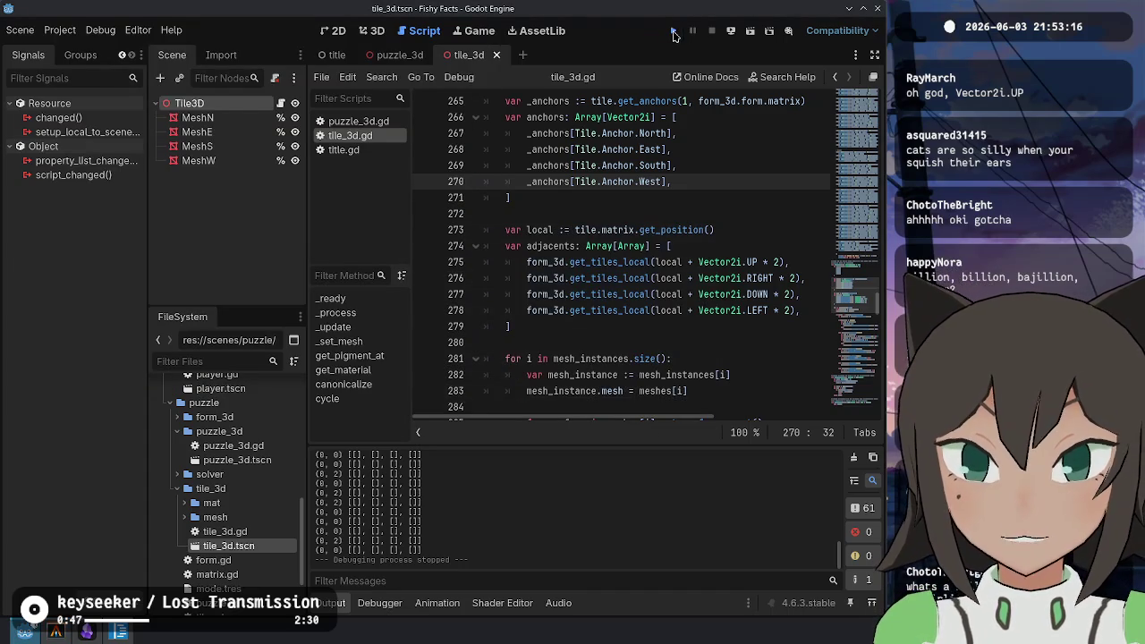
# Enter the puzzle grid and load the heart level JSON file from the levels folder
pyautogui.press('Return')
pyautogui.press('Escape')
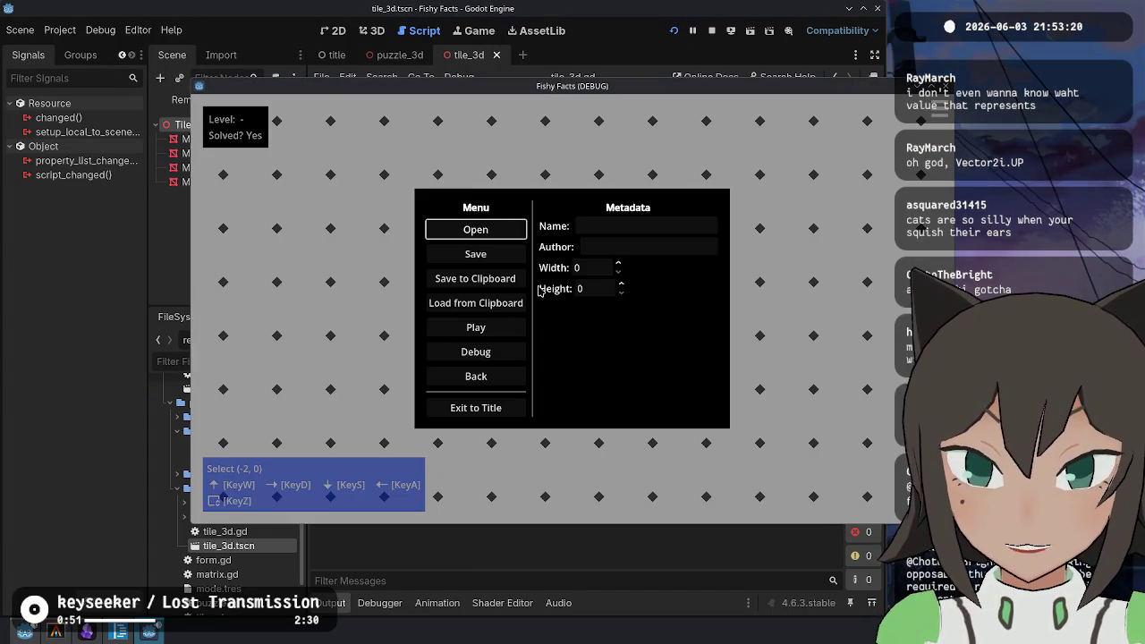
pyautogui.click(498, 258)
pyautogui.press('Escape')
pyautogui.click(483, 234)
pyautogui.doubleClick(637, 269)
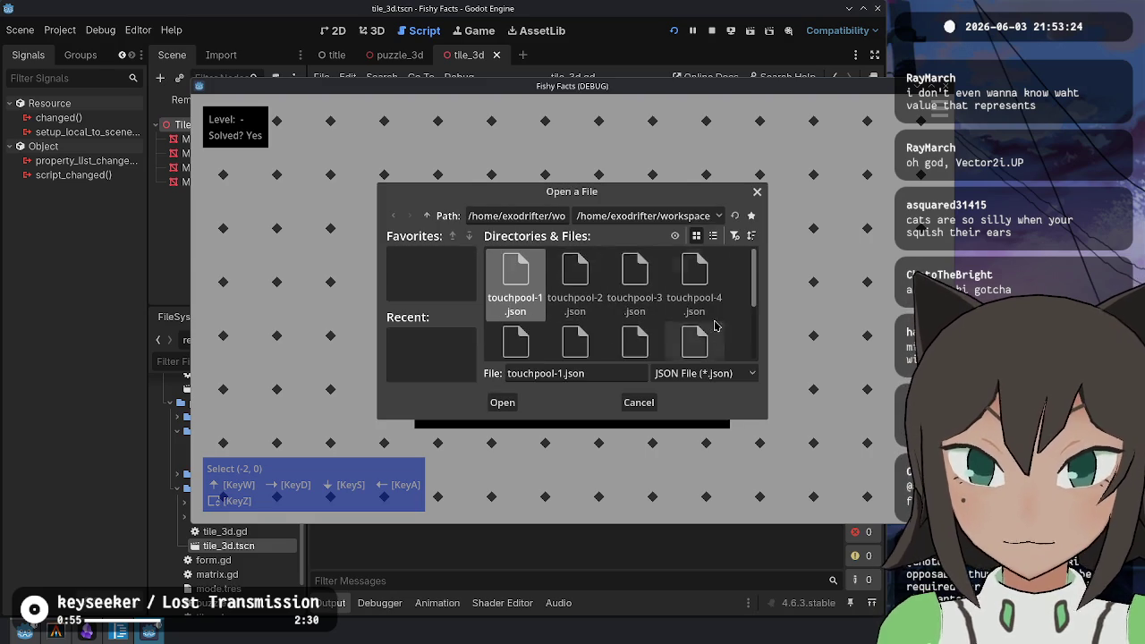
pyautogui.scroll(-2, 642, 275)
pyautogui.doubleClick(637, 273)
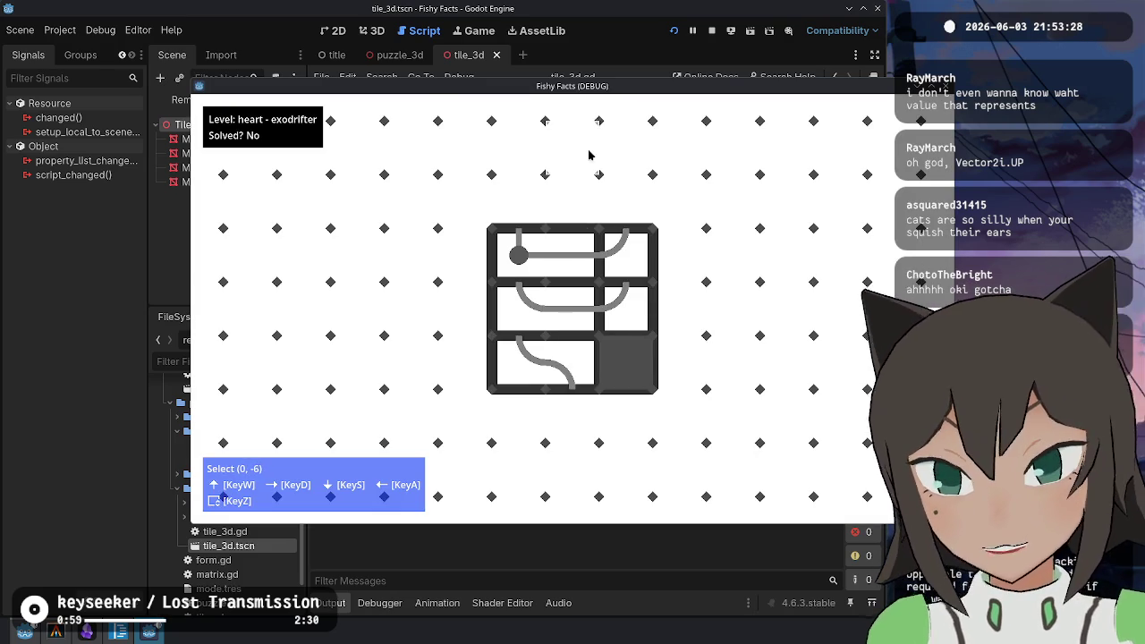
# Toggle shape editing on the top-middle tile, then bring up the game menu
pyautogui.click(572, 262)
pyautogui.click(637, 243)
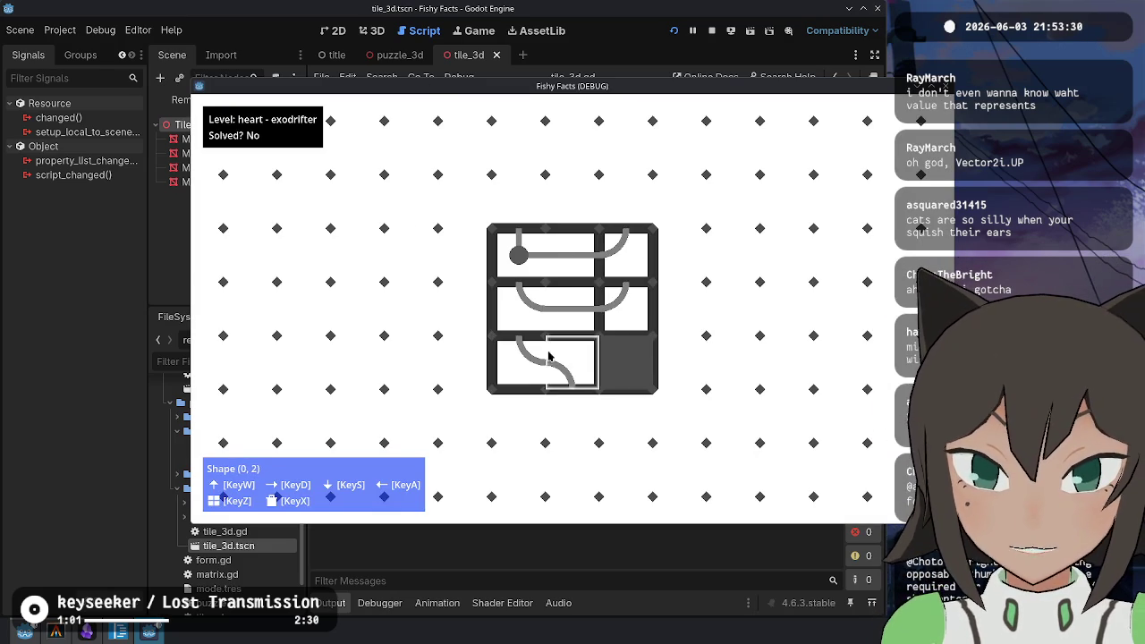
pyautogui.press('Escape')
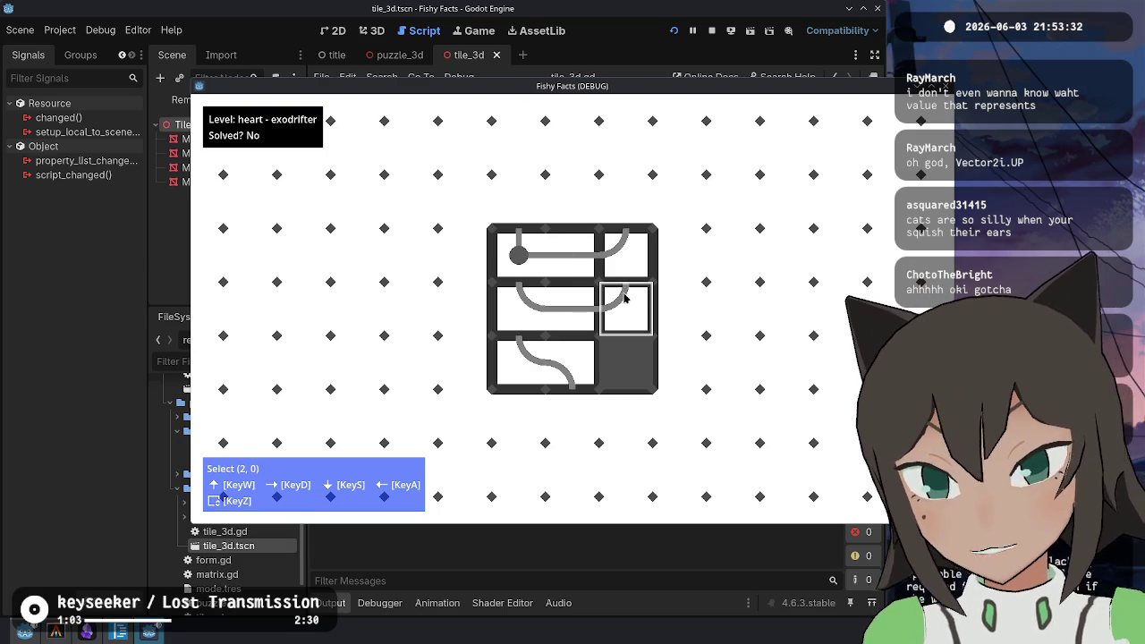
pyautogui.press('Escape')
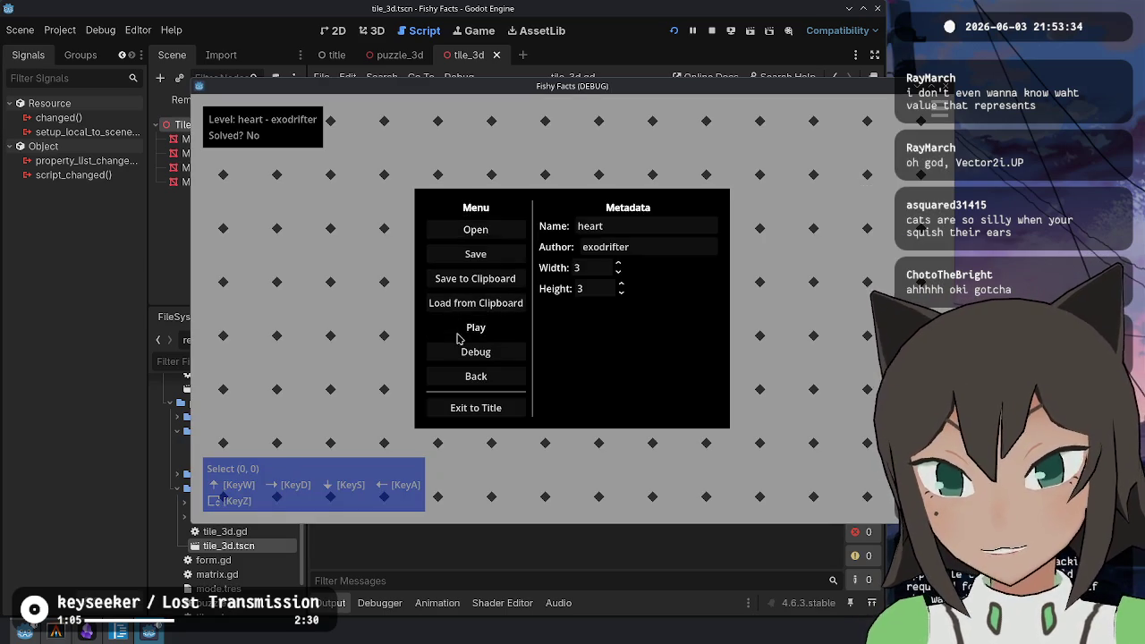
# Start playing the heart level and slide tiles into the empty cells around the grid
pyautogui.click(475, 372)
pyautogui.moveTo(617, 313); pyautogui.dragTo(626, 375)
pyautogui.moveTo(546, 308)
pyautogui.mouseDown()
pyautogui.moveTo(625, 304)
pyautogui.moveTo(617, 308)
pyautogui.mouseUp()
pyautogui.moveTo(545, 286); pyautogui.dragTo(514, 308)
pyautogui.moveTo(626, 259); pyautogui.dragTo(572, 259)
pyautogui.moveTo(573, 309)
pyautogui.mouseDown()
pyautogui.moveTo(644, 340)
pyautogui.moveTo(617, 308)
pyautogui.mouseUp()
pyautogui.moveTo(573, 362); pyautogui.dragTo(572, 308)
pyautogui.moveTo(519, 362); pyautogui.dragTo(572, 362)
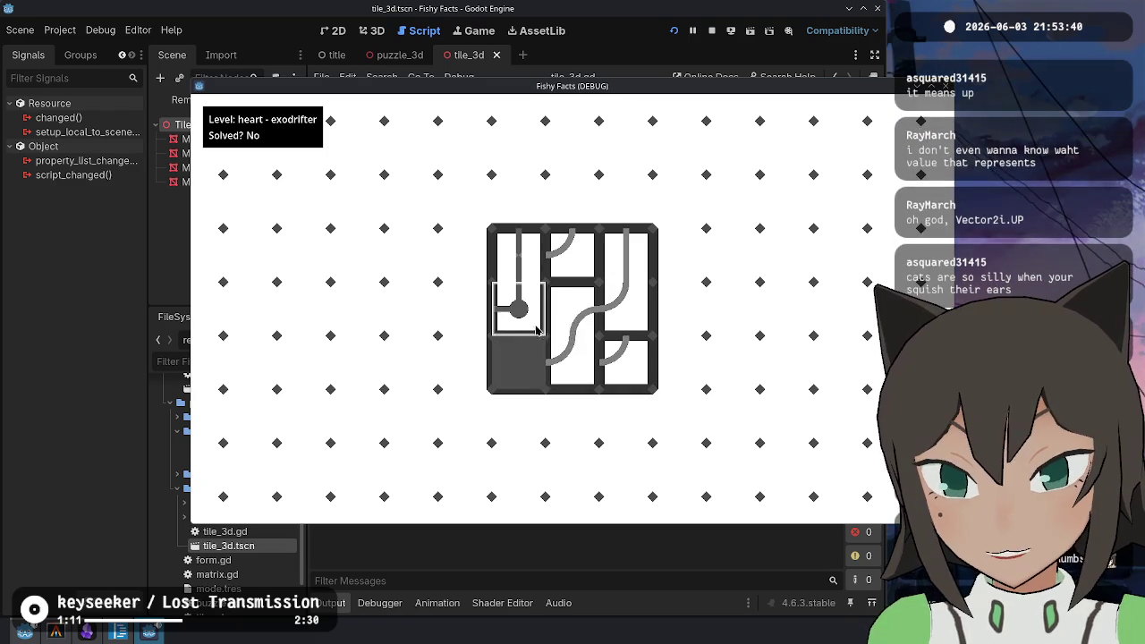
# Keep sliding pieces, laying the circle-end pipe and turning the S-curve horizontal, then close the game
pyautogui.moveTo(519, 308); pyautogui.dragTo(519, 362)
pyautogui.moveTo(519, 255); pyautogui.dragTo(518, 308)
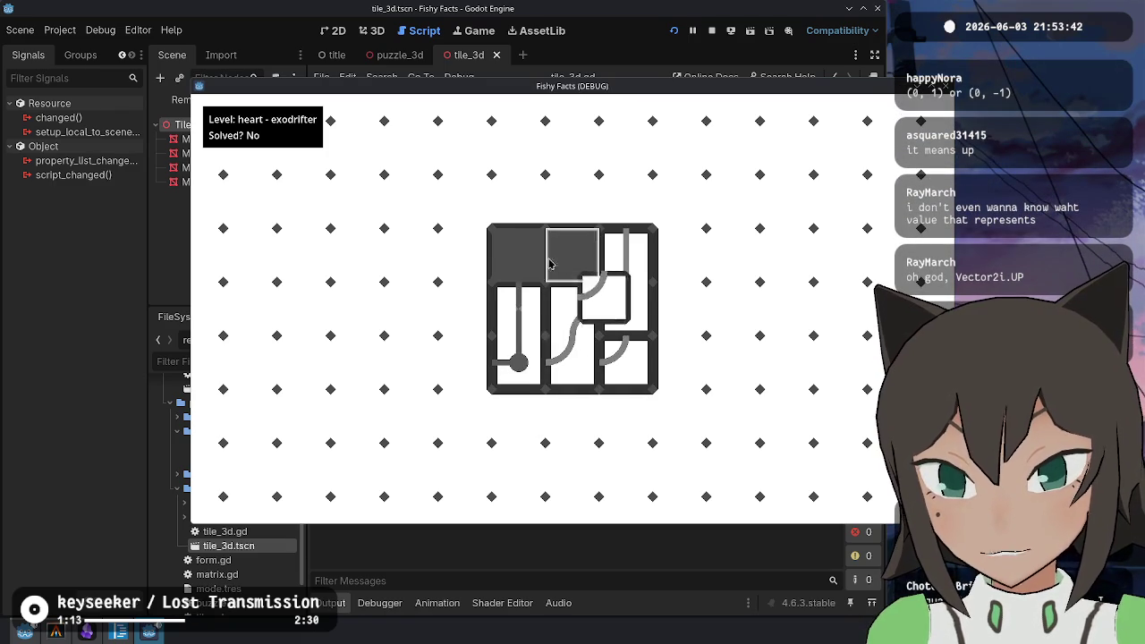
pyautogui.moveTo(572, 255); pyautogui.dragTo(519, 255)
pyautogui.moveTo(572, 308)
pyautogui.mouseDown()
pyautogui.moveTo(577, 270)
pyautogui.moveTo(572, 358)
pyautogui.mouseUp()
pyautogui.moveTo(519, 308)
pyautogui.mouseDown()
pyautogui.moveTo(572, 362)
pyautogui.moveTo(537, 309)
pyautogui.mouseUp()
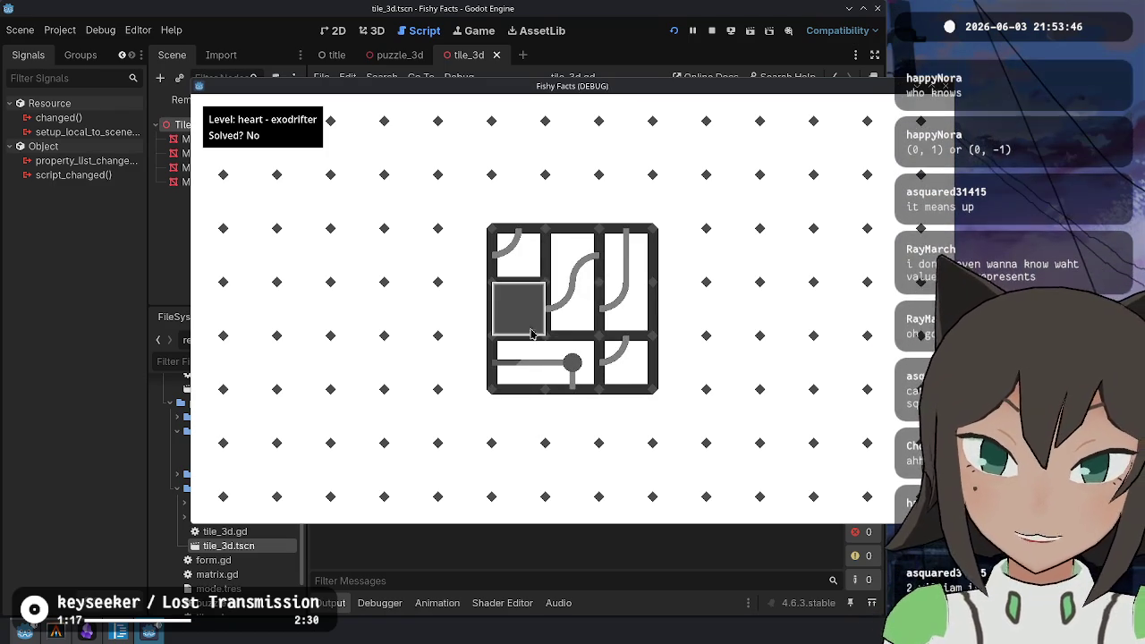
pyautogui.moveTo(572, 269)
pyautogui.mouseDown()
pyautogui.moveTo(545, 309)
pyautogui.moveTo(588, 327)
pyautogui.moveTo(574, 269)
pyautogui.mouseUp()
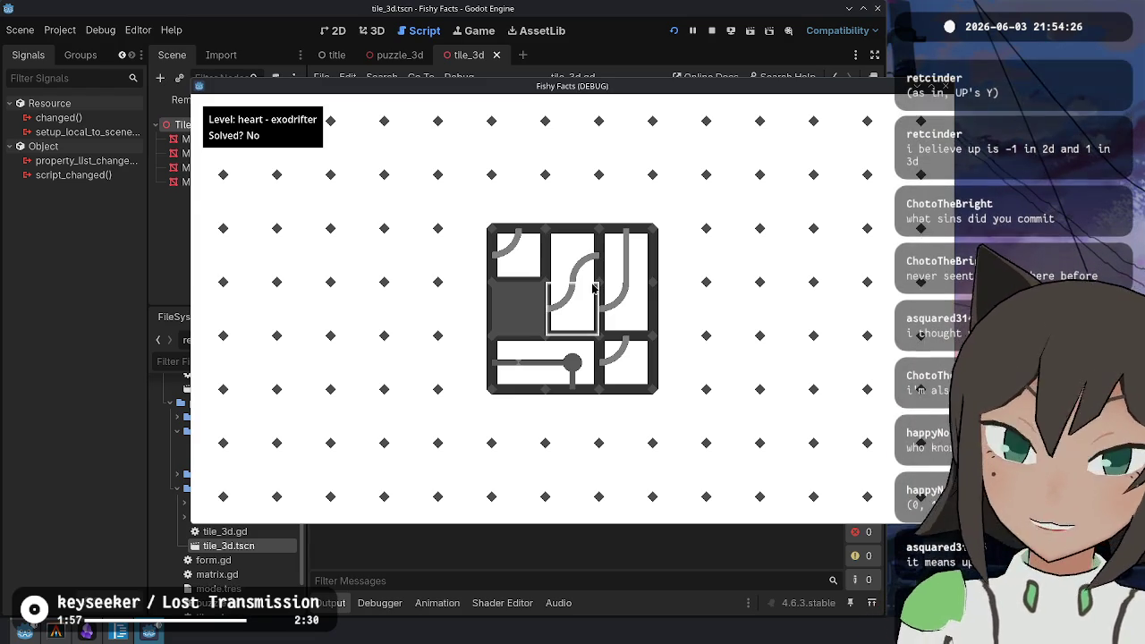
pyautogui.press('F8')
pyautogui.click(726, 276)
pyautogui.keyDown('ctrl'); pyautogui.click(726, 276); pyautogui.keyUp('ctrl')
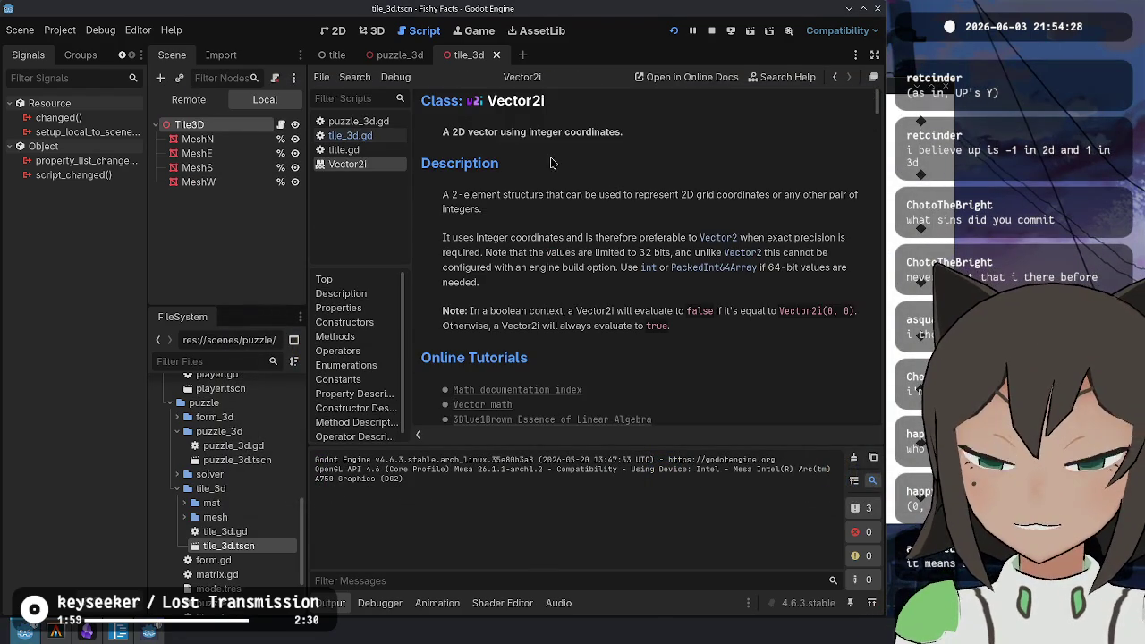
pyautogui.moveTo(444, 132); pyautogui.dragTo(653, 150)
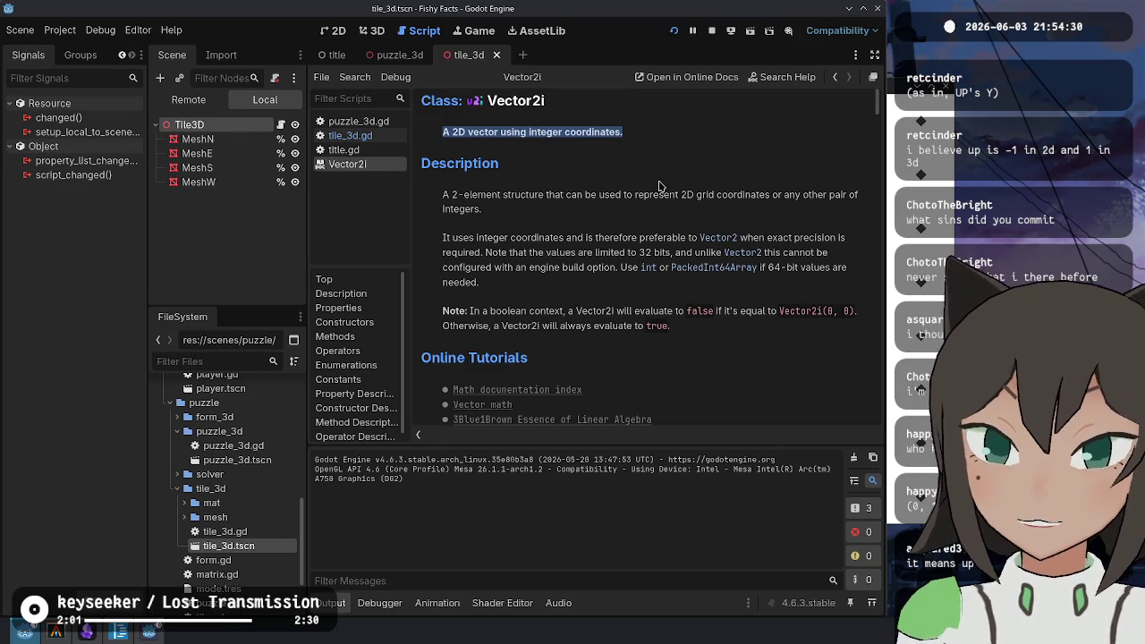
pyautogui.click(631, 204)
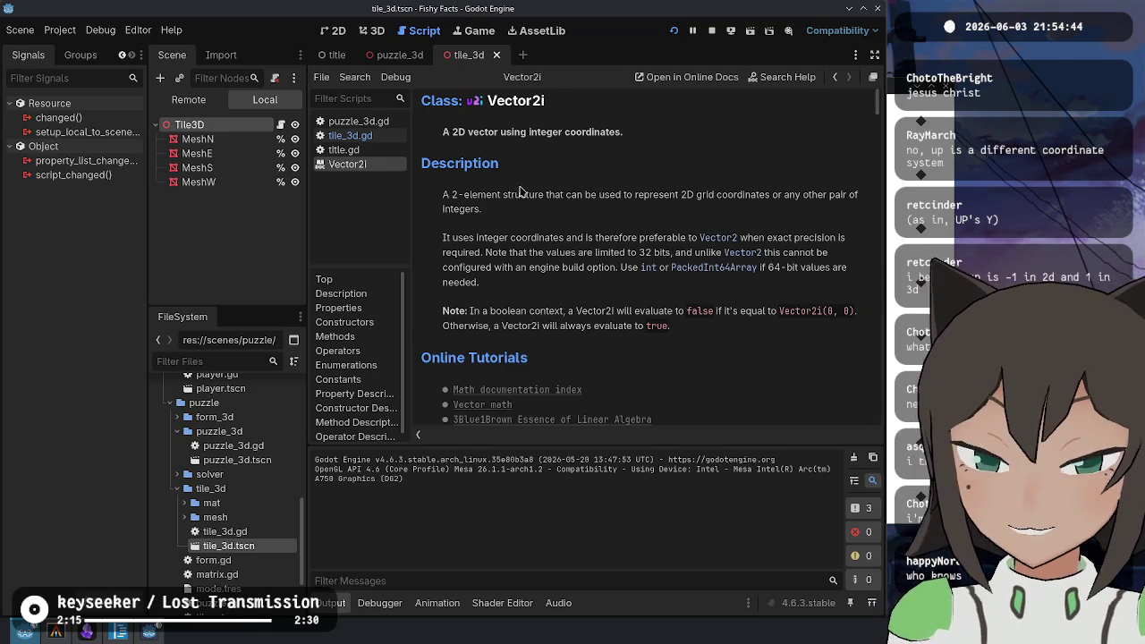
pyautogui.click(834, 77)
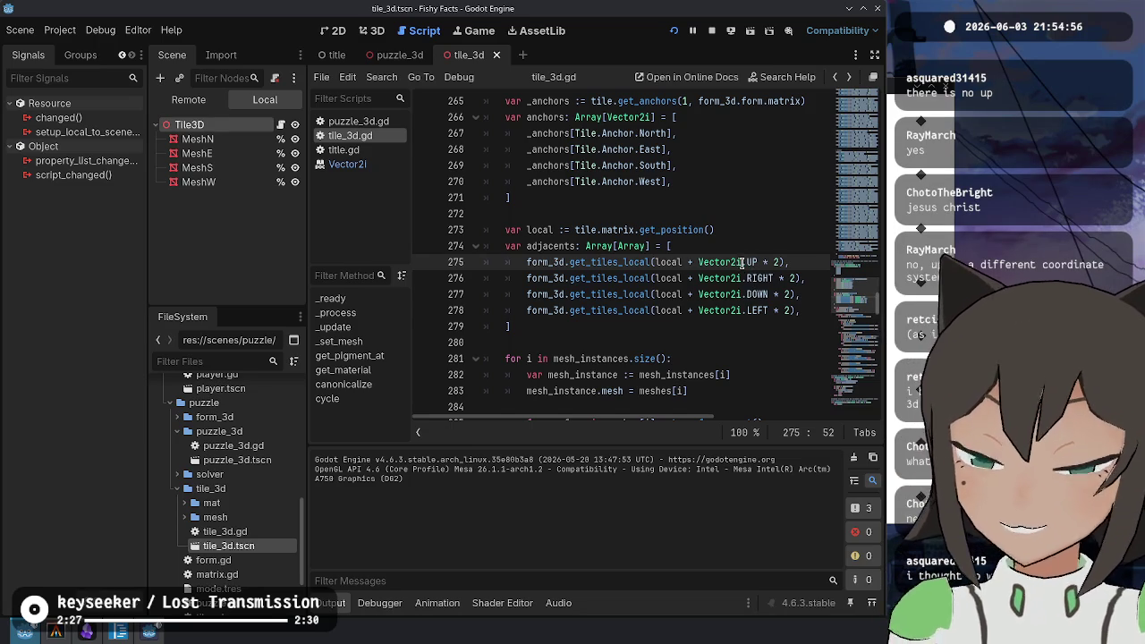
# Check what Vector2i.UP and Vector2i.DOWN mean on lines 275 and 277, then reposition the relaunched game window
pyautogui.click(757, 358)
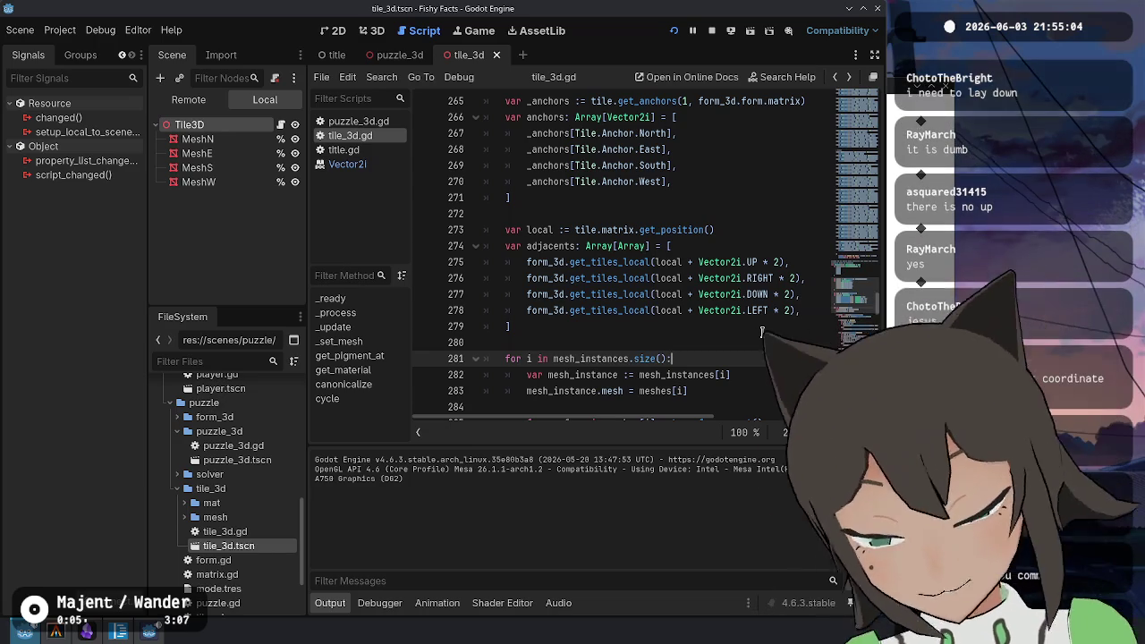
pyautogui.moveTo(755, 268)
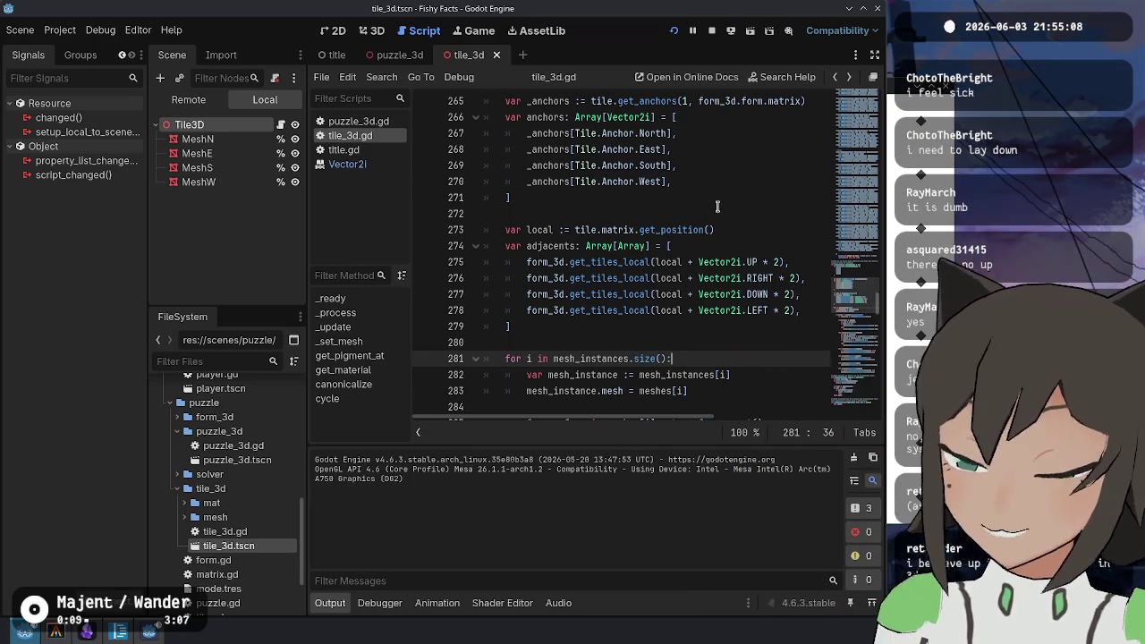
pyautogui.click(717, 268)
pyautogui.click(721, 294)
pyautogui.moveTo(749, 262)
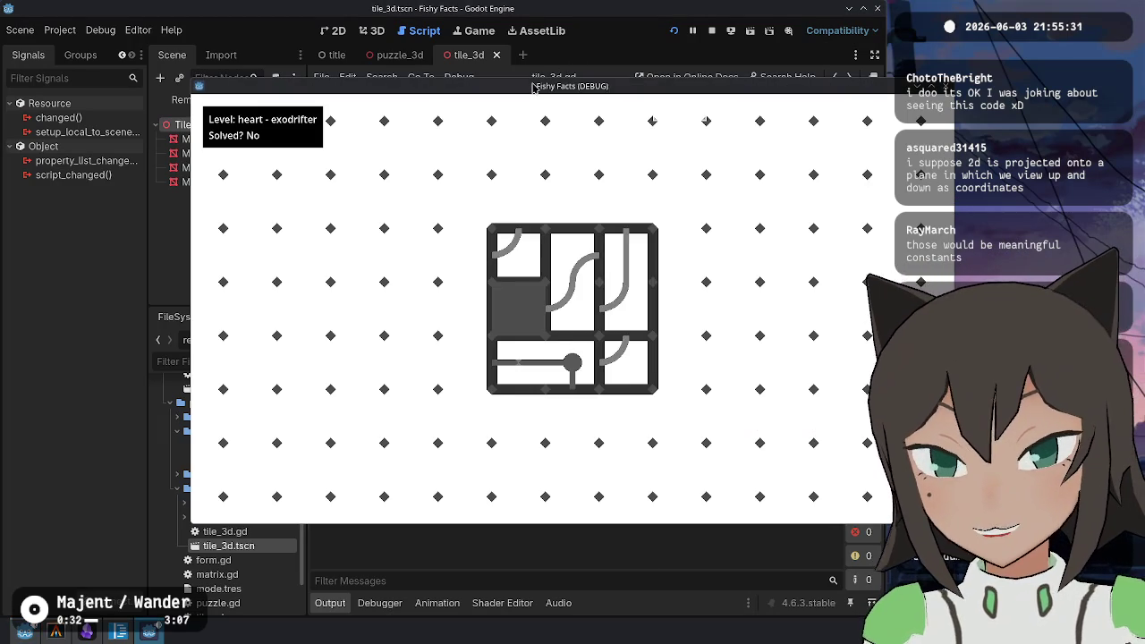
pyautogui.moveTo(533, 87)
pyautogui.mouseDown()
pyautogui.moveTo(367, 65)
pyautogui.moveTo(376, 33)
pyautogui.mouseUp()
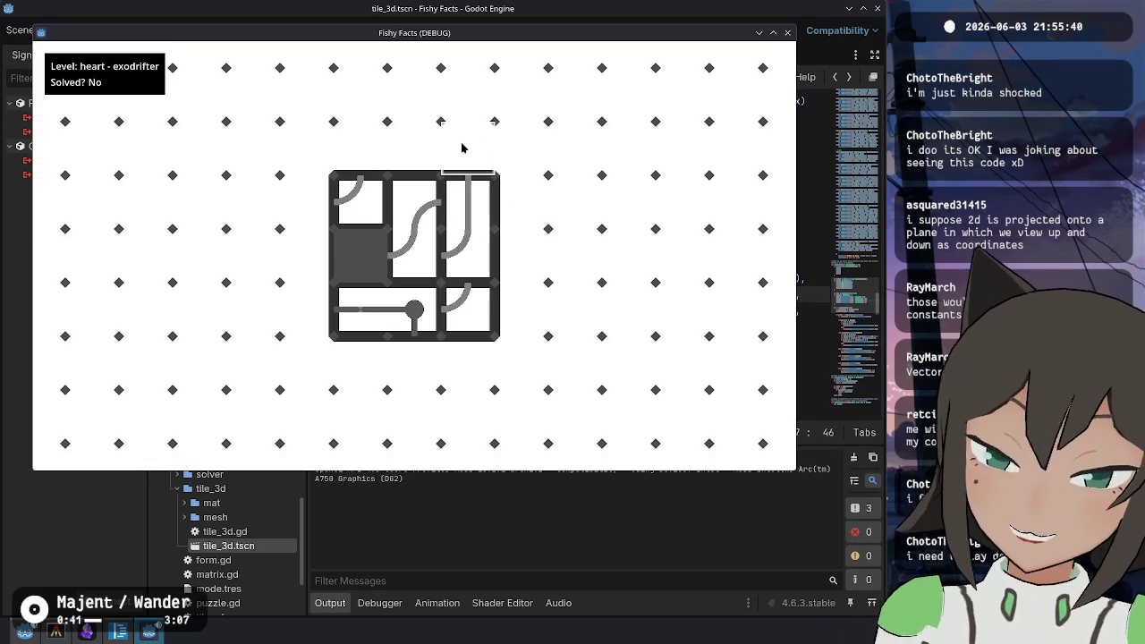
# Slide tiles around the heart grid, moving the empty slot to the top-left
pyautogui.moveTo(418, 198)
pyautogui.mouseDown()
pyautogui.moveTo(382, 250)
pyautogui.moveTo(405, 257)
pyautogui.moveTo(409, 212)
pyautogui.moveTo(393, 242)
pyautogui.moveTo(416, 253)
pyautogui.mouseUp()
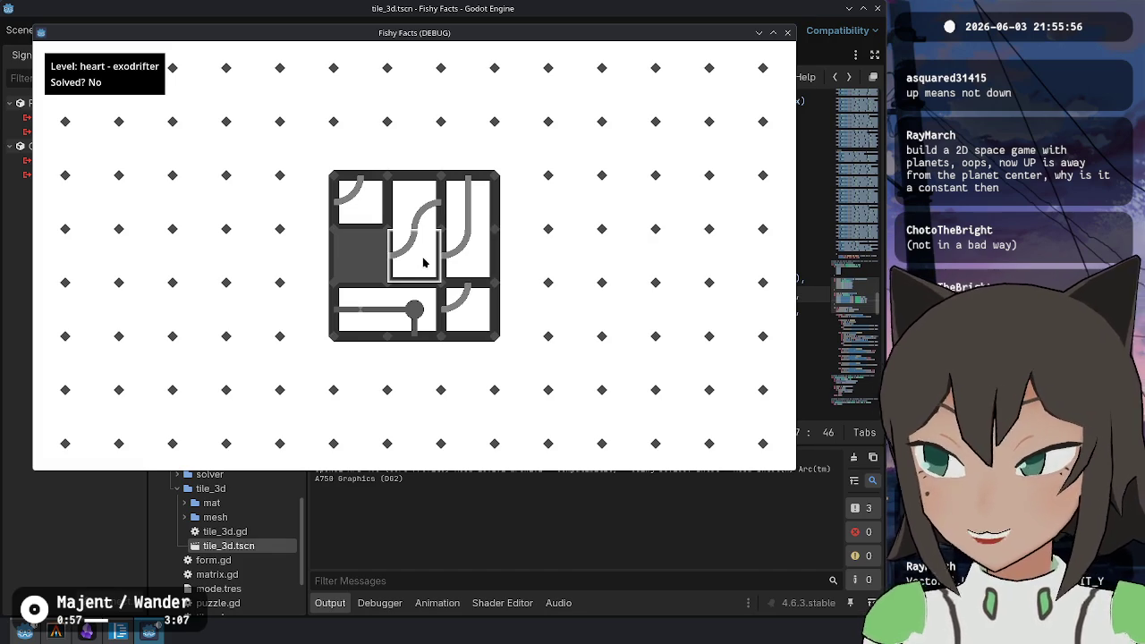
pyautogui.click(423, 262)
pyautogui.click(414, 211)
pyautogui.click(414, 250)
pyautogui.click(412, 235)
pyautogui.click(412, 235)
pyautogui.click(366, 243)
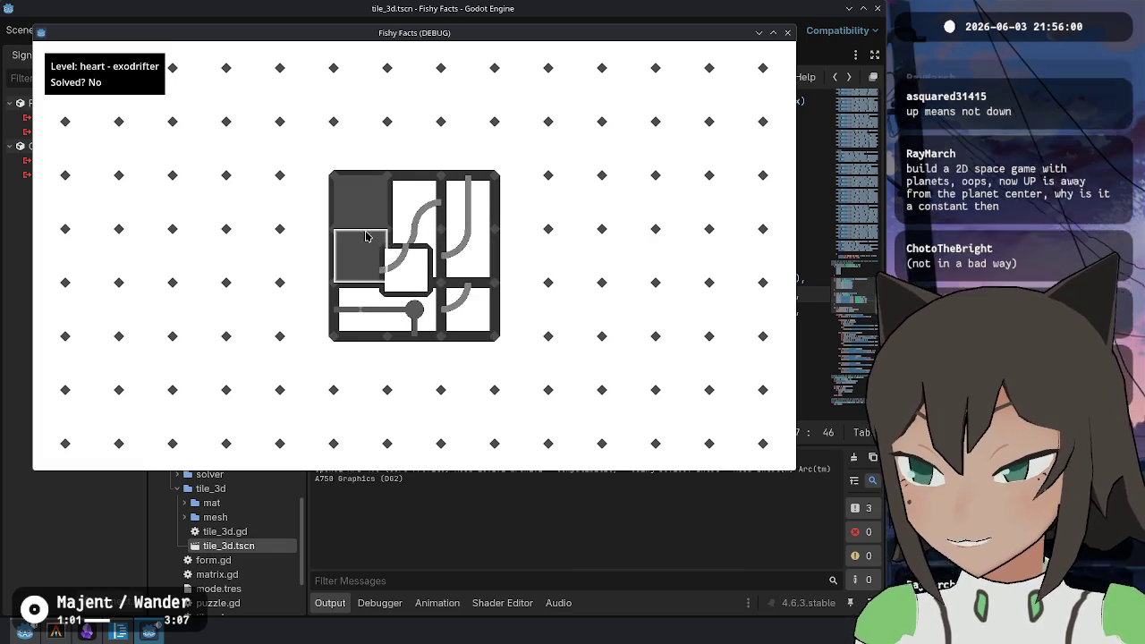
pyautogui.click(366, 246)
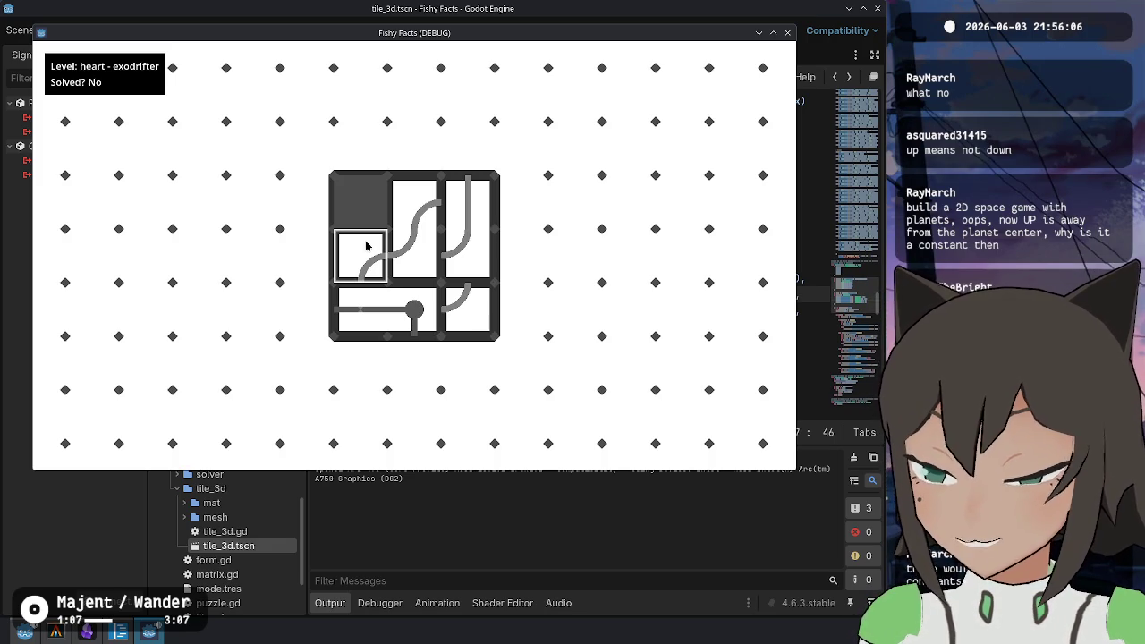
pyautogui.click(412, 224)
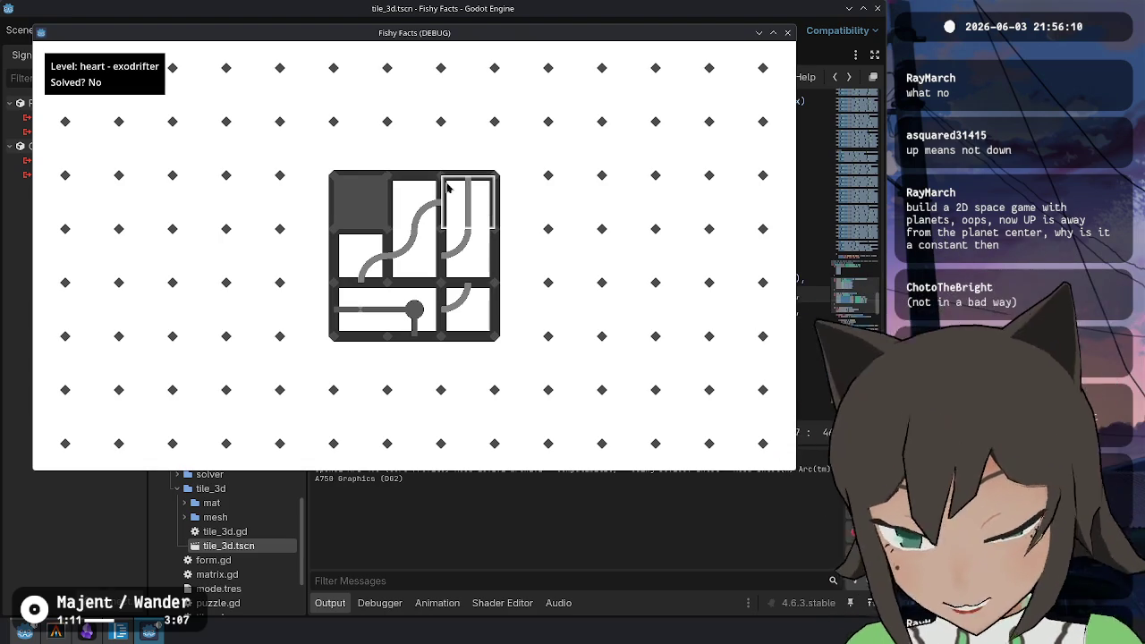
pyautogui.click(397, 213)
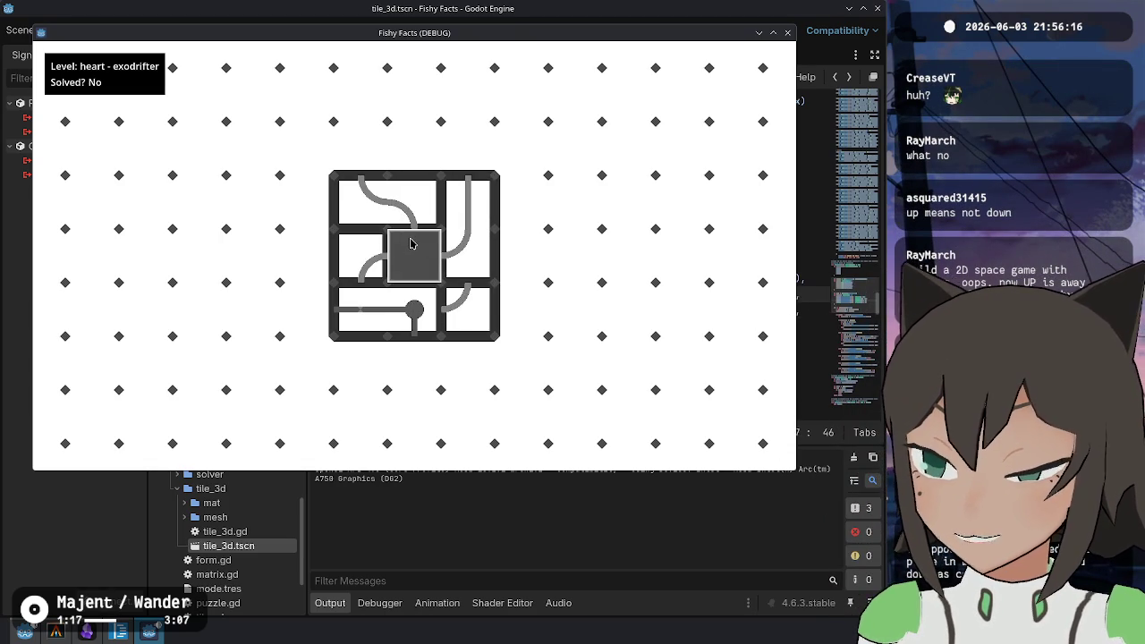
# Move curved tiles into the top row and centre until the heart path connects, showing Solved? Yes
pyautogui.click(398, 260)
pyautogui.click(402, 269)
pyautogui.click(388, 306)
pyautogui.click(456, 242)
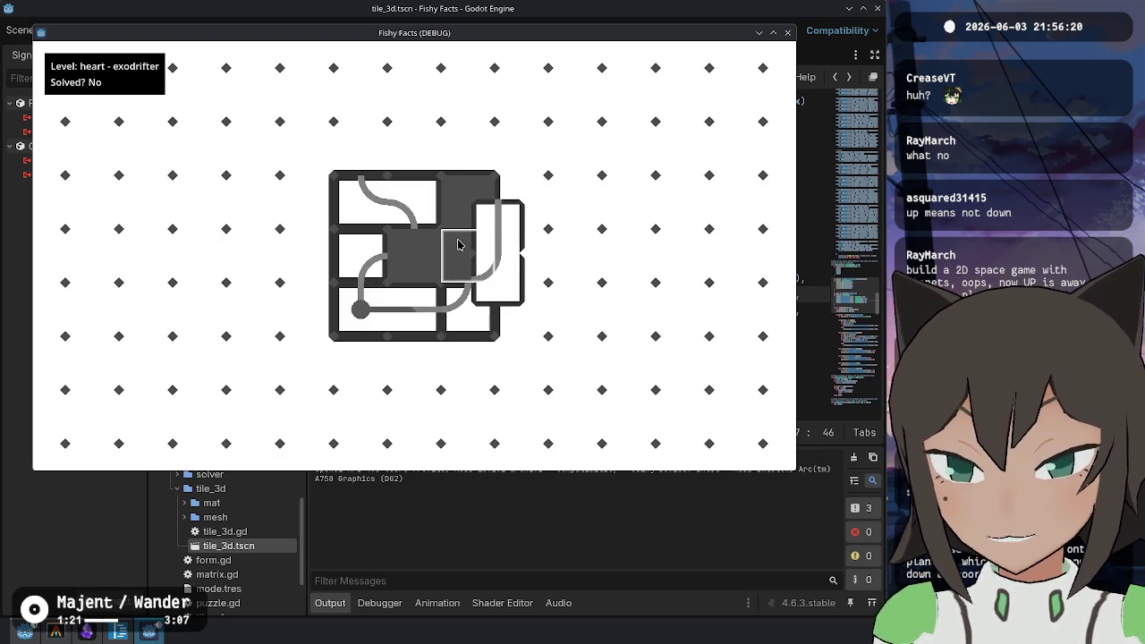
pyautogui.click(438, 235)
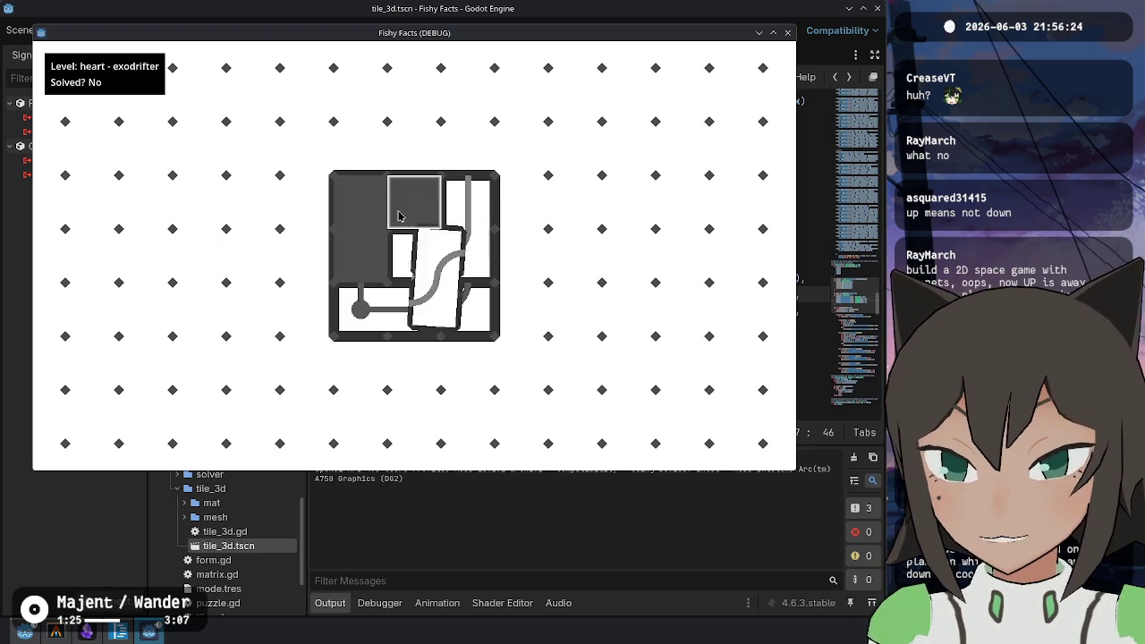
pyautogui.click(398, 259)
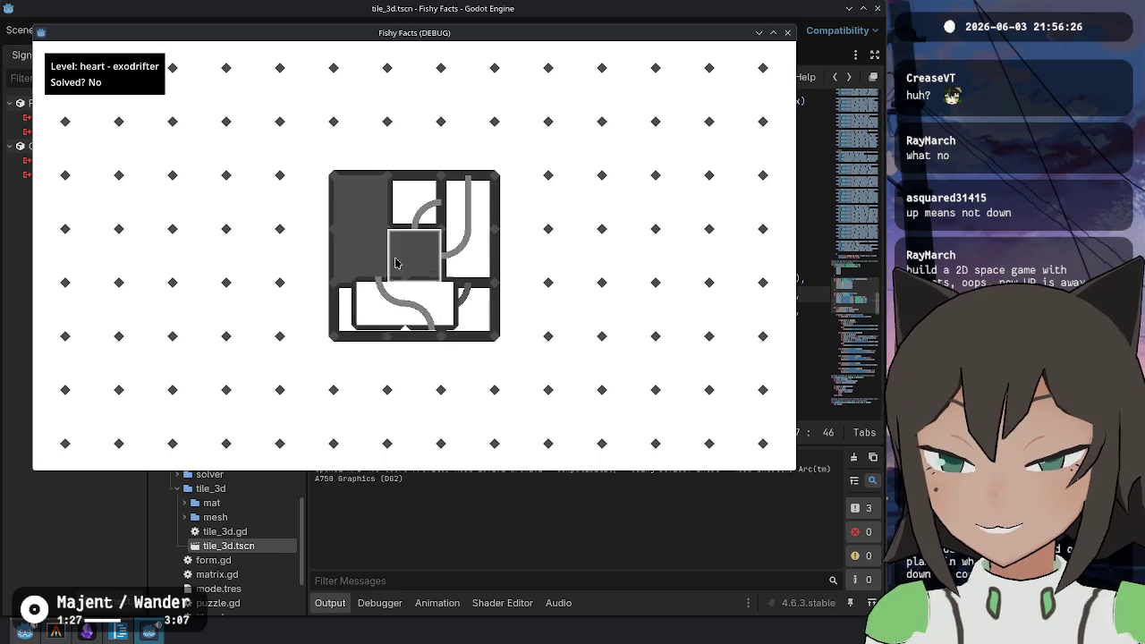
pyautogui.click(410, 219)
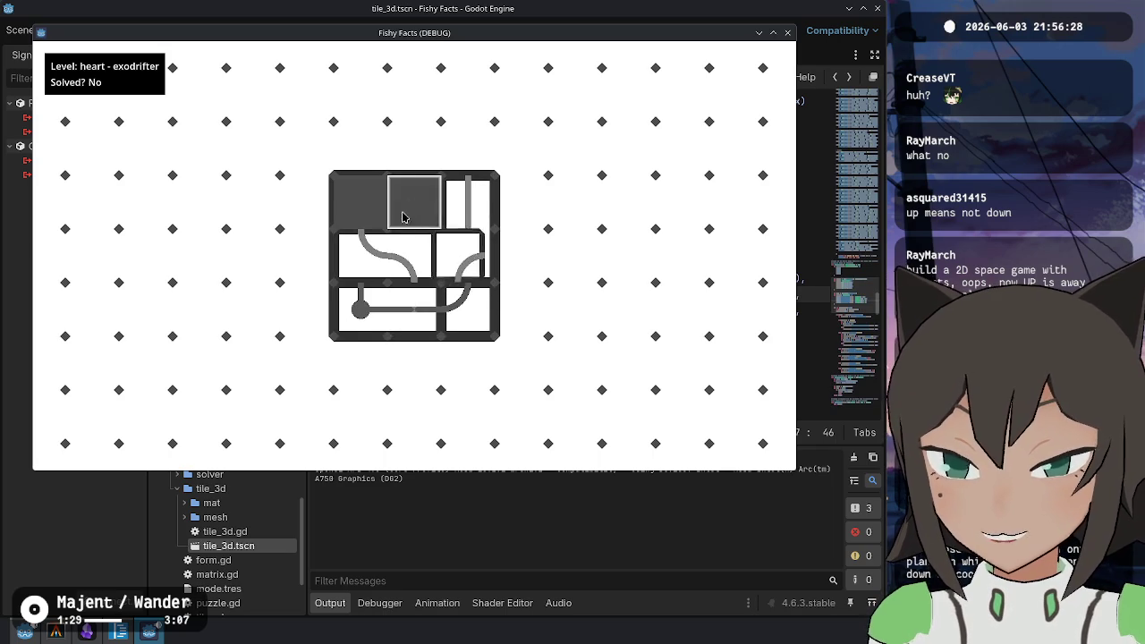
pyautogui.click(424, 192)
pyautogui.click(453, 248)
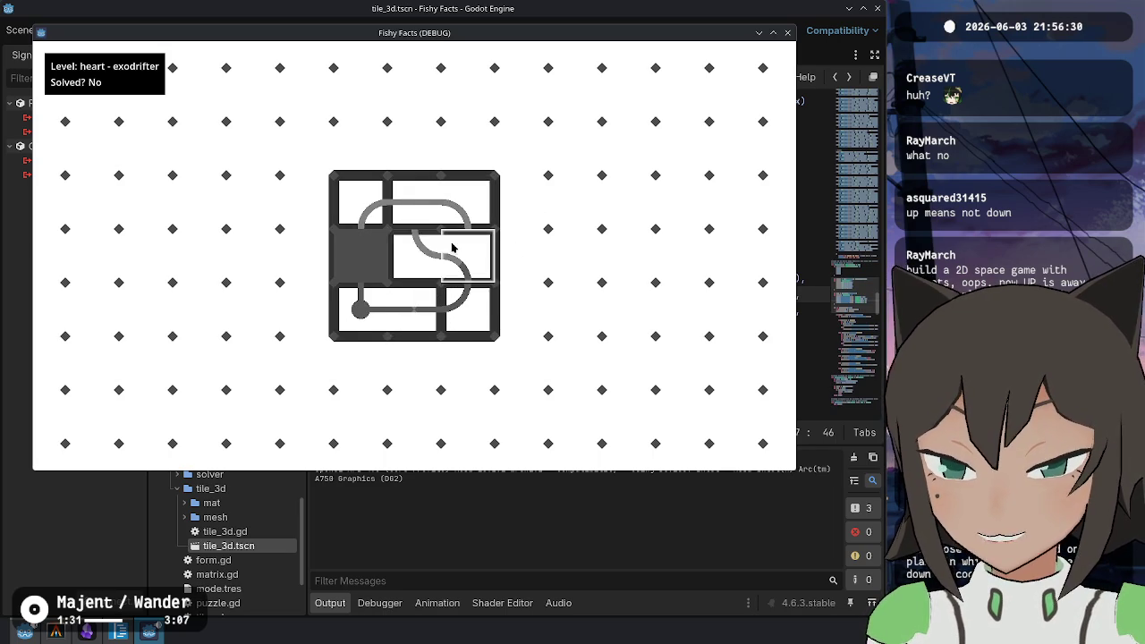
pyautogui.click(347, 217)
pyautogui.click(366, 219)
pyautogui.click(471, 201)
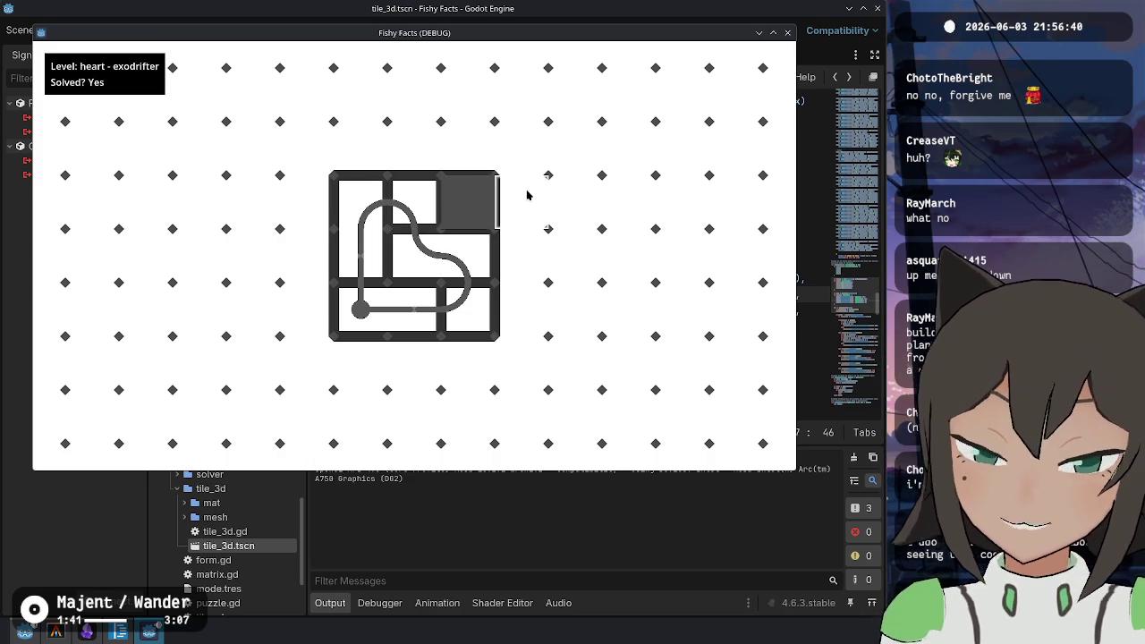
pyautogui.click(464, 251)
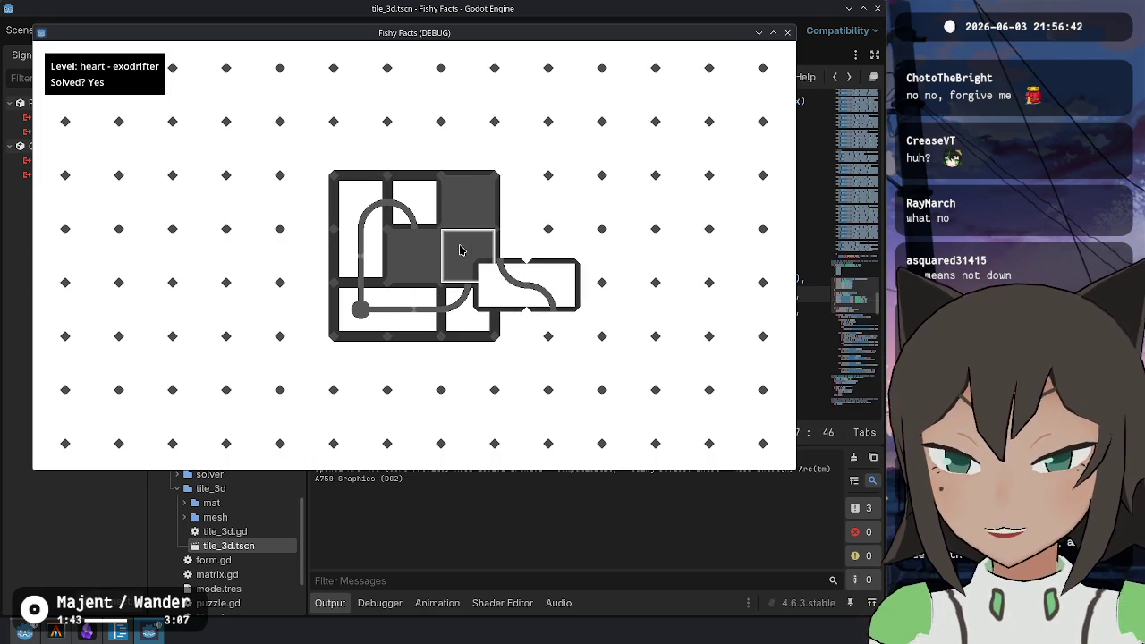
pyautogui.click(466, 260)
pyautogui.click(465, 260)
pyautogui.click(466, 195)
pyautogui.click(466, 195)
pyautogui.click(472, 206)
pyautogui.click(477, 215)
pyautogui.click(477, 214)
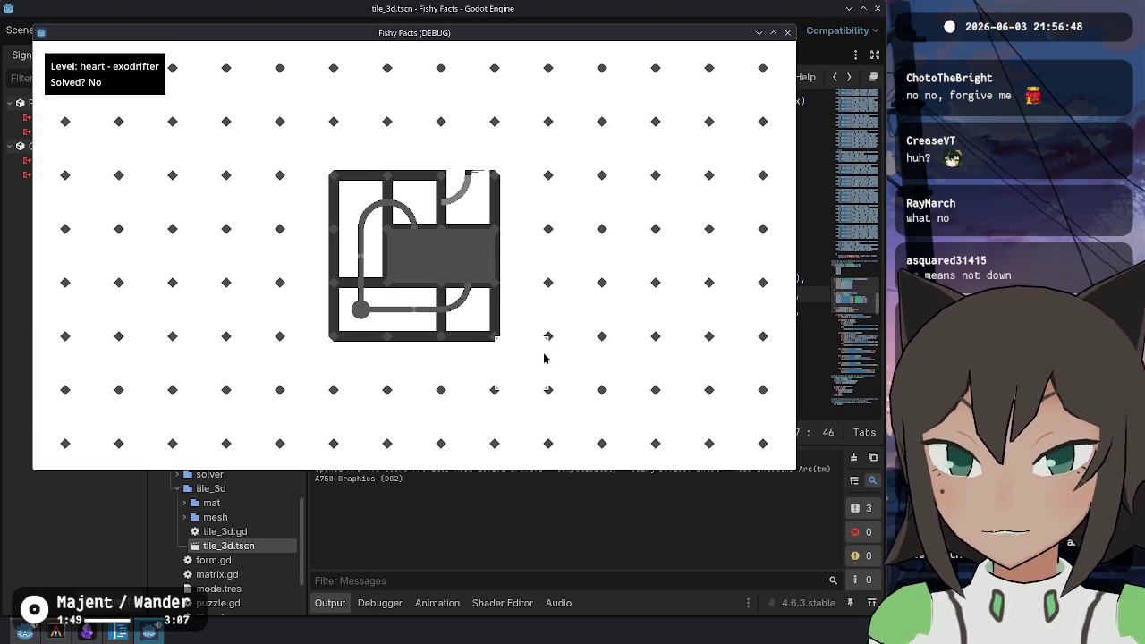
pyautogui.click(474, 228)
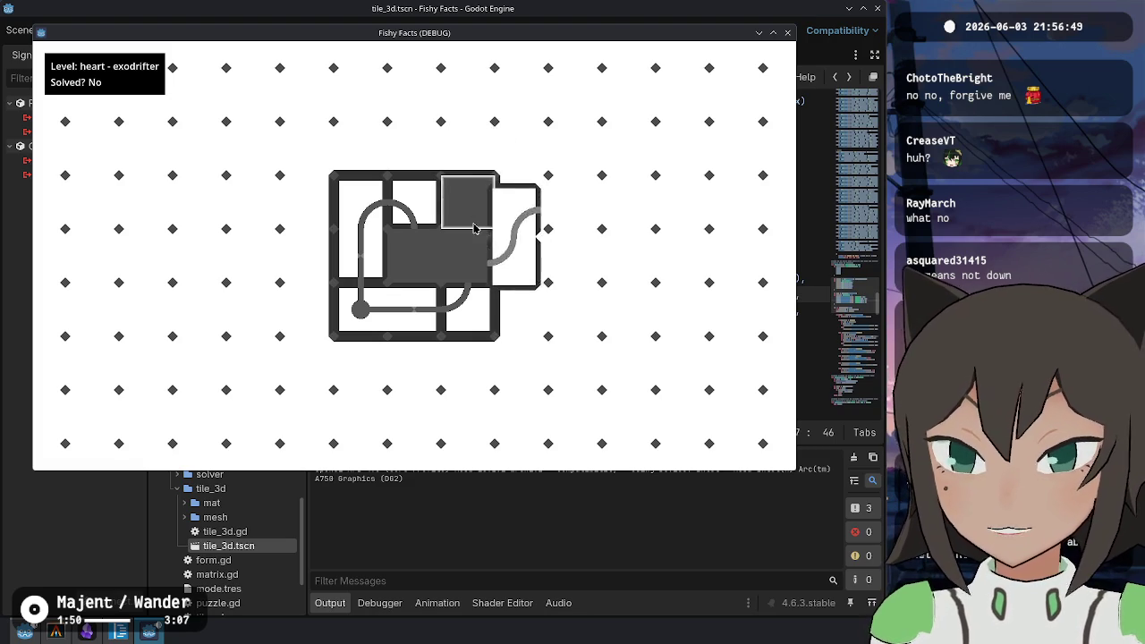
pyautogui.click(566, 262)
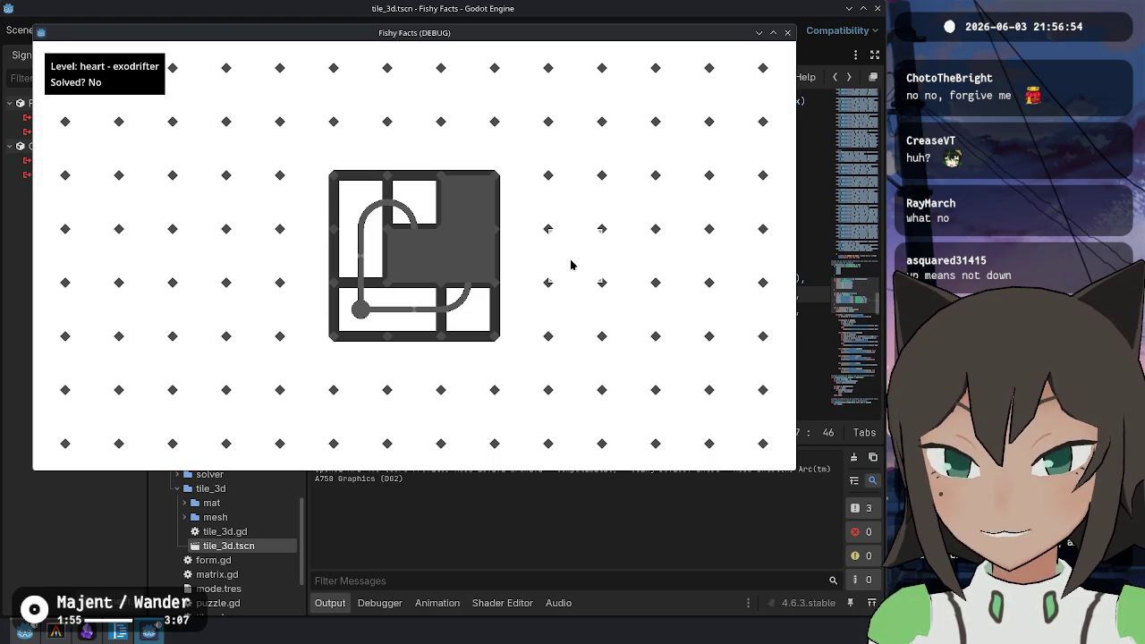
pyautogui.click(498, 256)
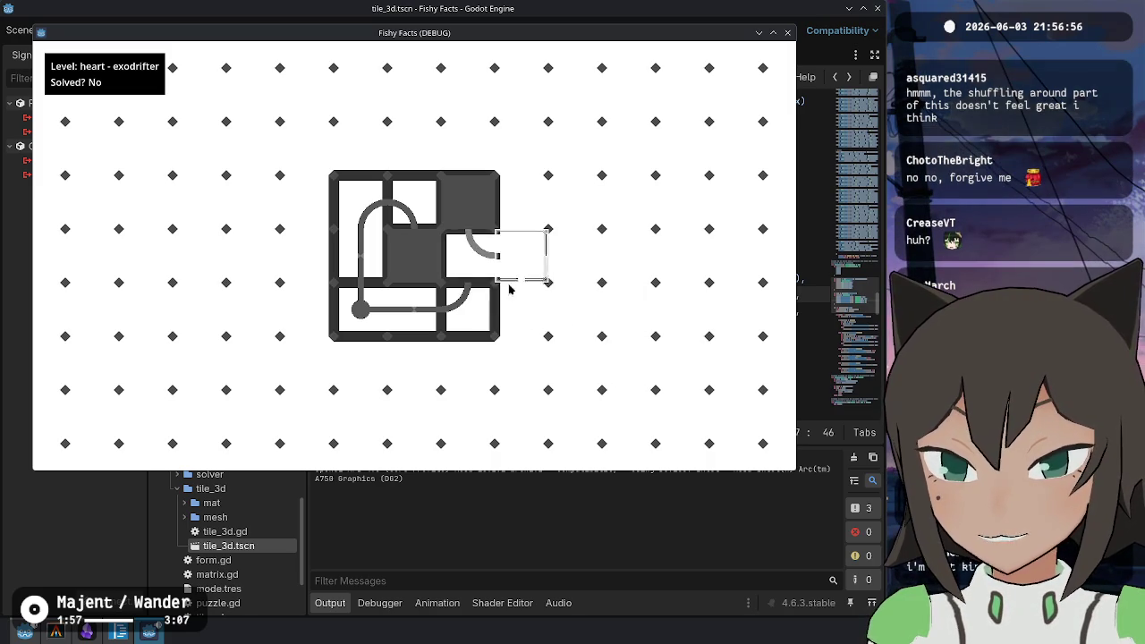
pyautogui.click(502, 258)
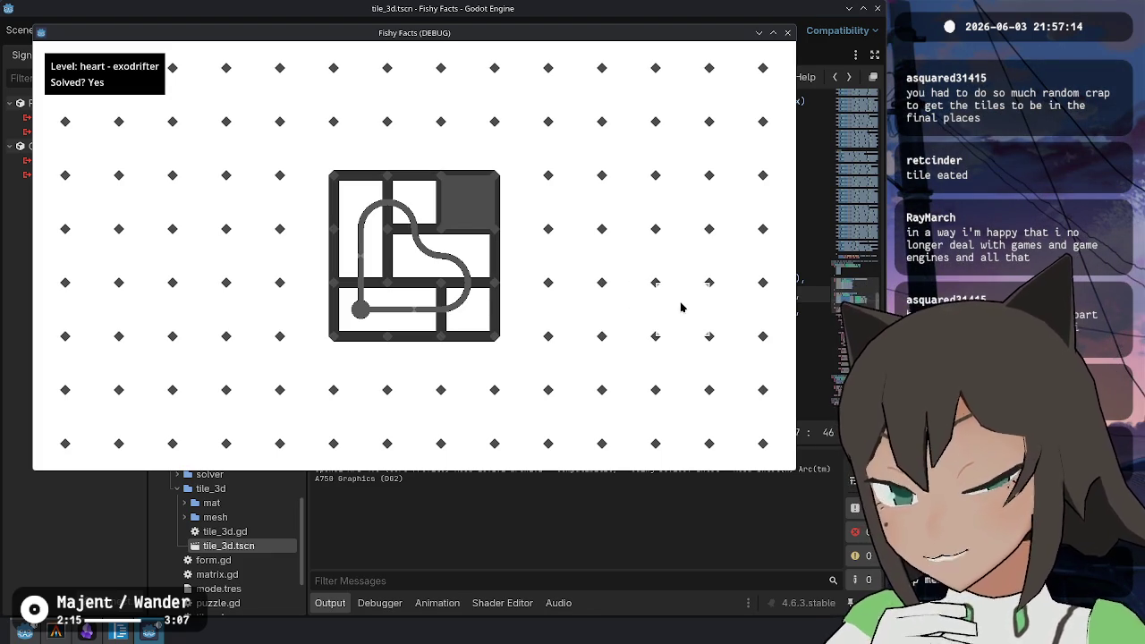
# Reset the heart level, move the selection around the grid with WASD, and resume play
pyautogui.press('r')
pyautogui.press('Escape')
pyautogui.press('Escape')
pyautogui.press('d')
pyautogui.press('s')
pyautogui.press('w')
pyautogui.press('a')
pyautogui.press('s')
pyautogui.press('w')
pyautogui.press('d')
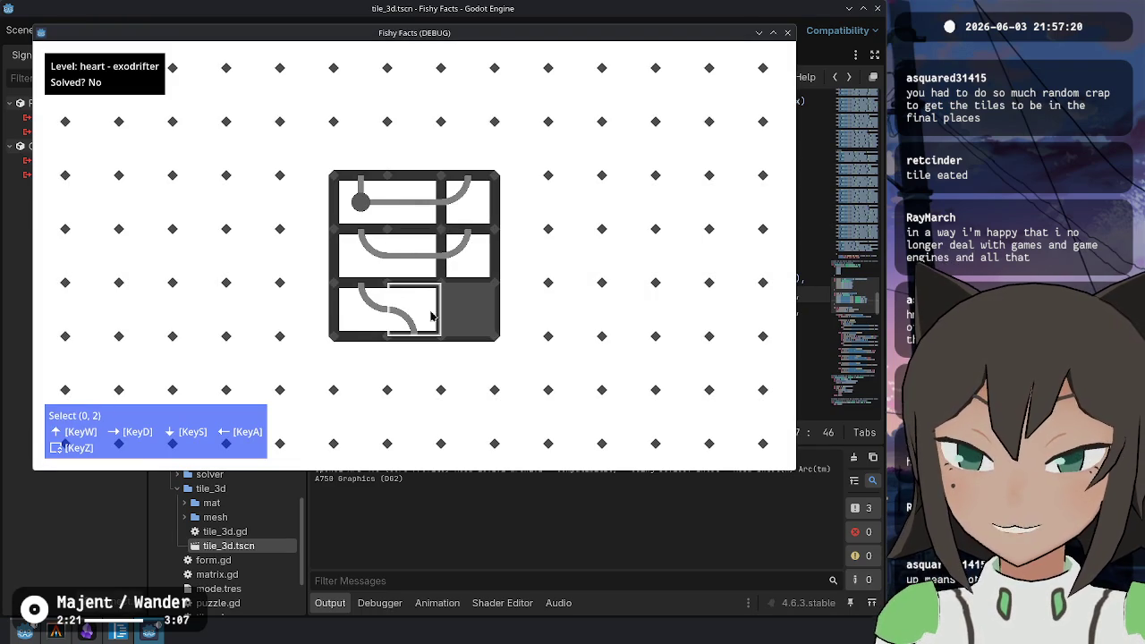
pyautogui.rightClick(414, 208)
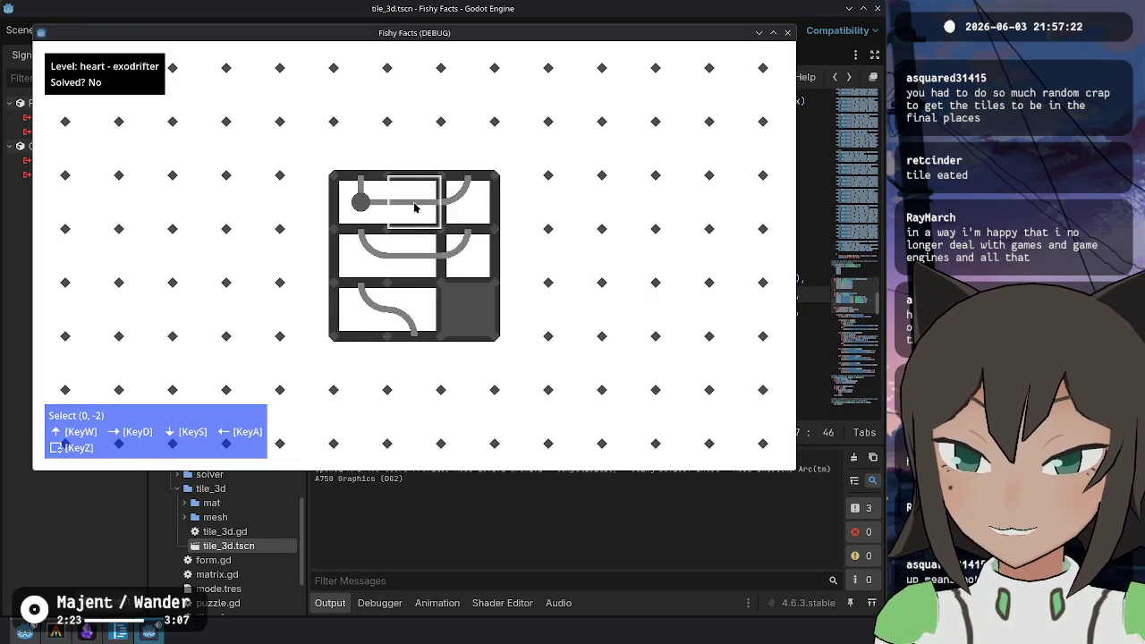
pyautogui.press('Escape')
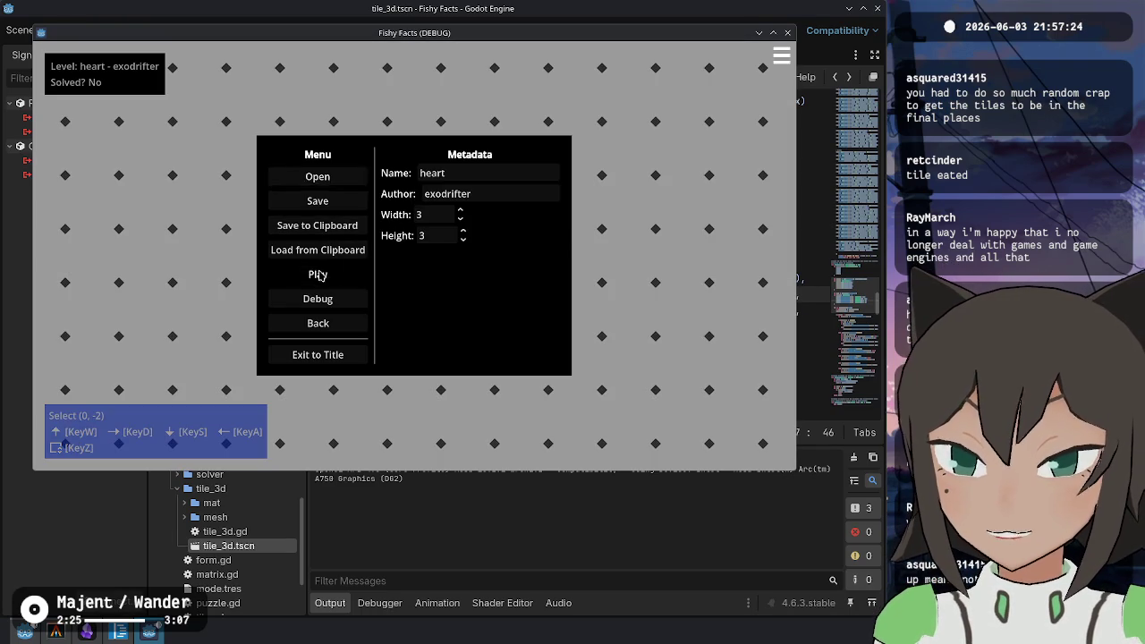
pyautogui.click(318, 275)
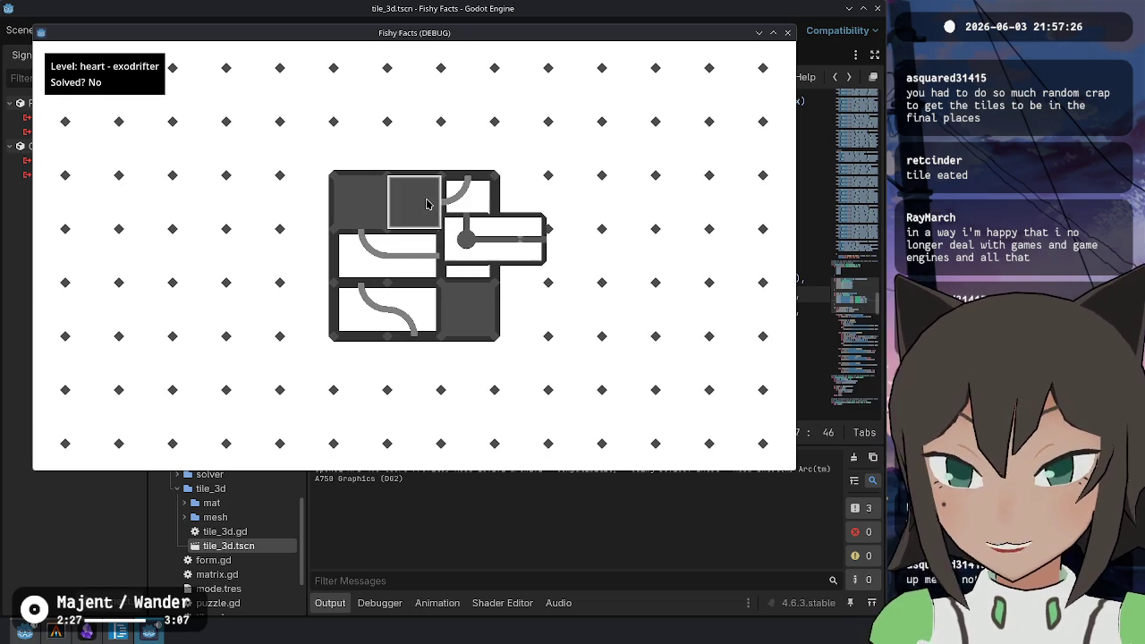
# Slide the right column, top row and bottom row tiles to solve the puzzle
pyautogui.click(479, 215)
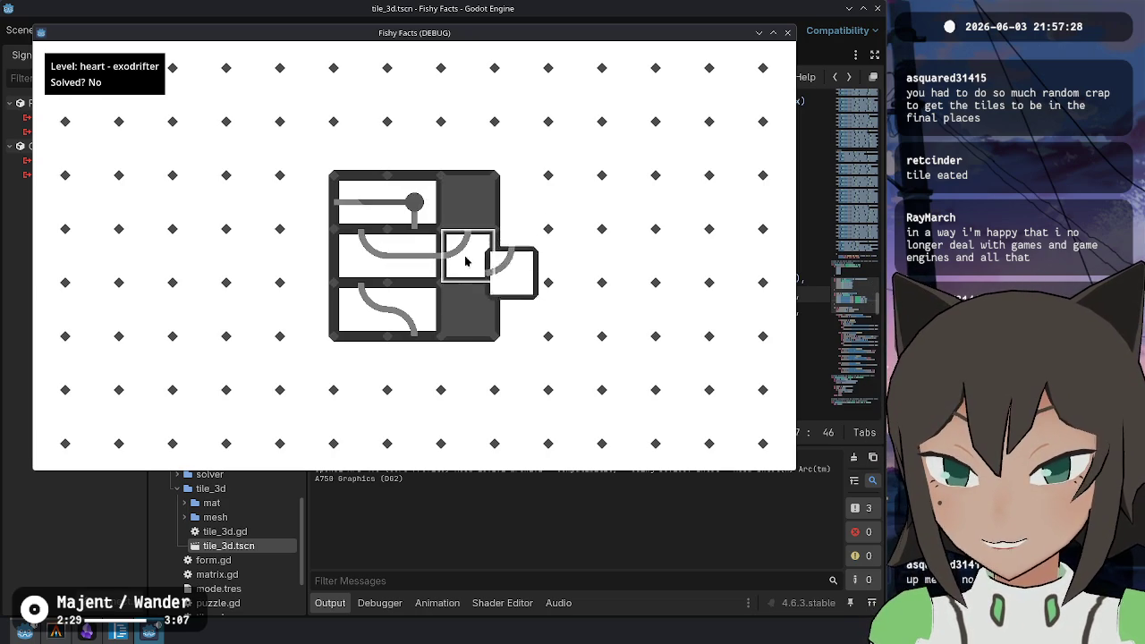
pyautogui.click(465, 215)
pyautogui.click(421, 252)
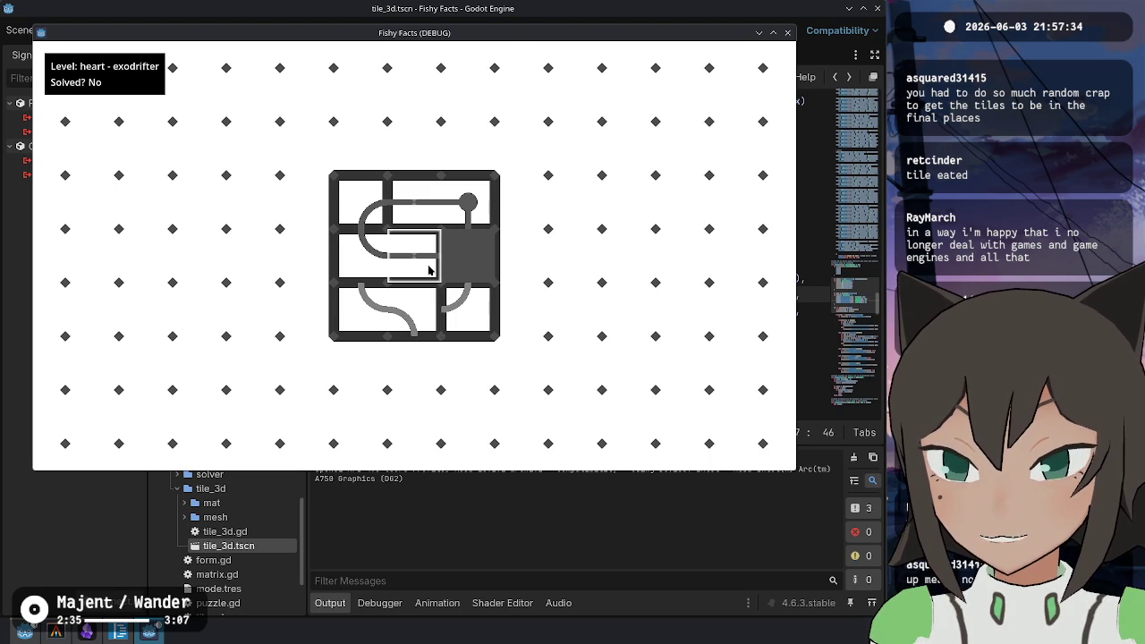
pyautogui.click(453, 308)
pyautogui.click(440, 295)
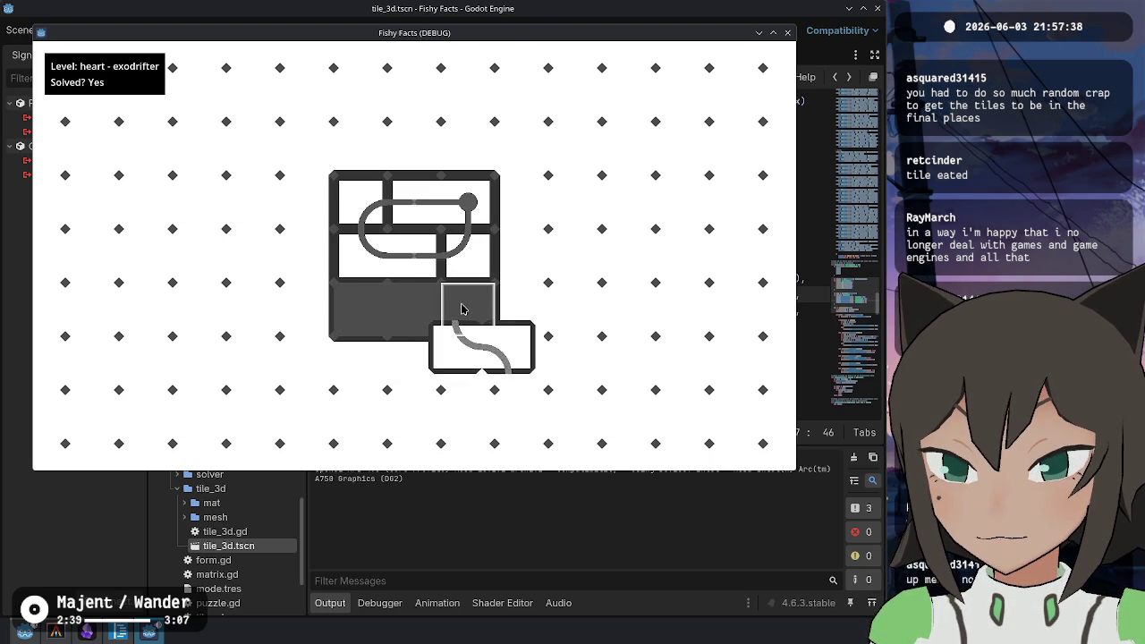
# Rearrange the top-right, middle and bottom row tiles to try another solution
pyautogui.click(438, 279)
pyautogui.click(447, 268)
pyautogui.click(452, 267)
pyautogui.click(459, 265)
pyautogui.click(375, 300)
pyautogui.click(404, 306)
pyautogui.click(408, 256)
pyautogui.click(446, 299)
# Empty the middle-left slot and slide tiles into it until the board reads Solved? Yes
pyautogui.click(395, 297)
pyautogui.click(410, 267)
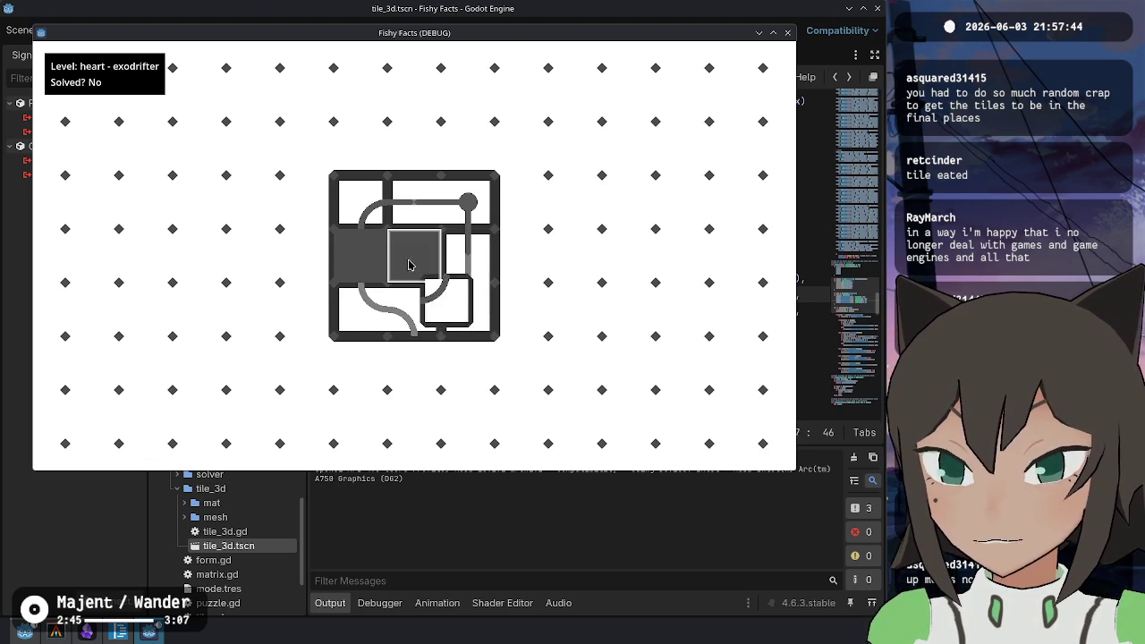
pyautogui.click(366, 298)
pyautogui.click(402, 299)
pyautogui.click(383, 294)
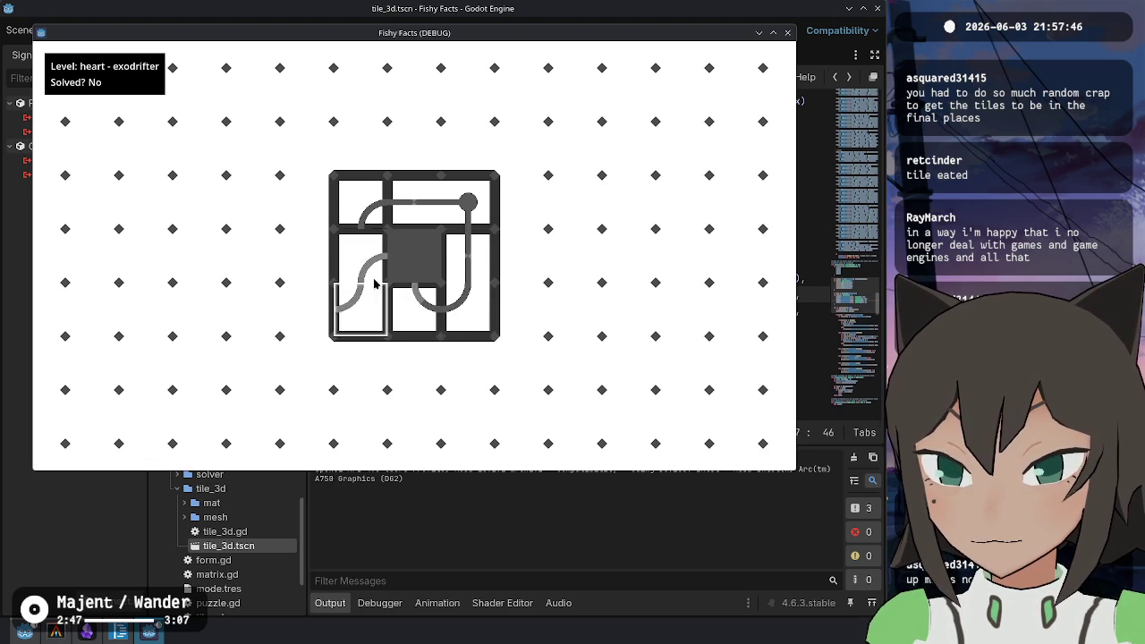
pyautogui.click(374, 272)
pyautogui.click(374, 273)
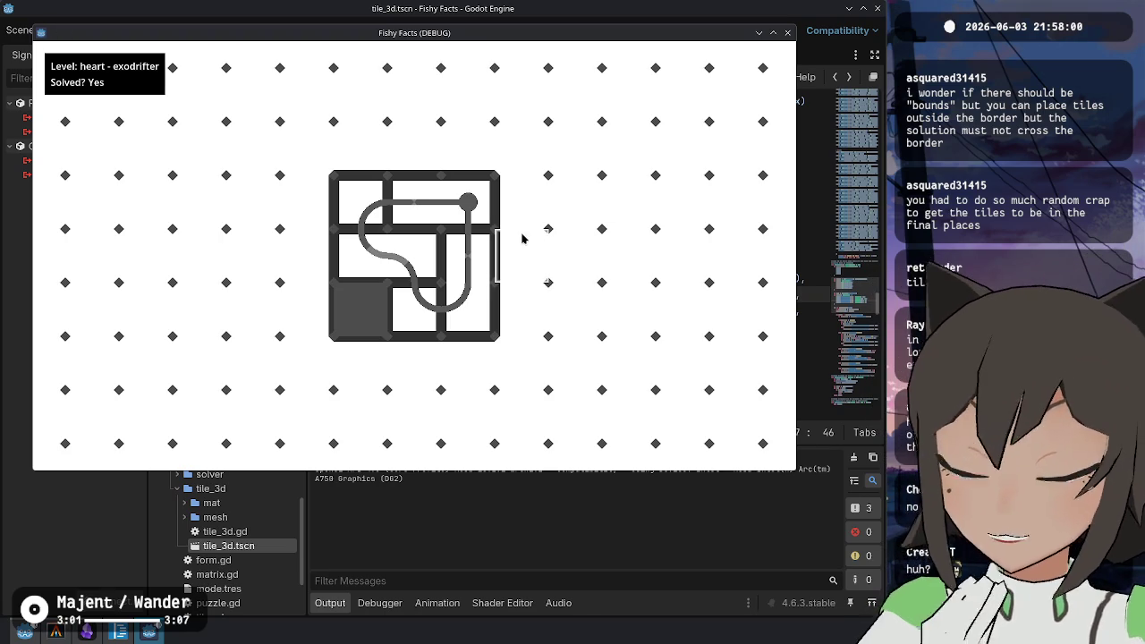
pyautogui.click(399, 259)
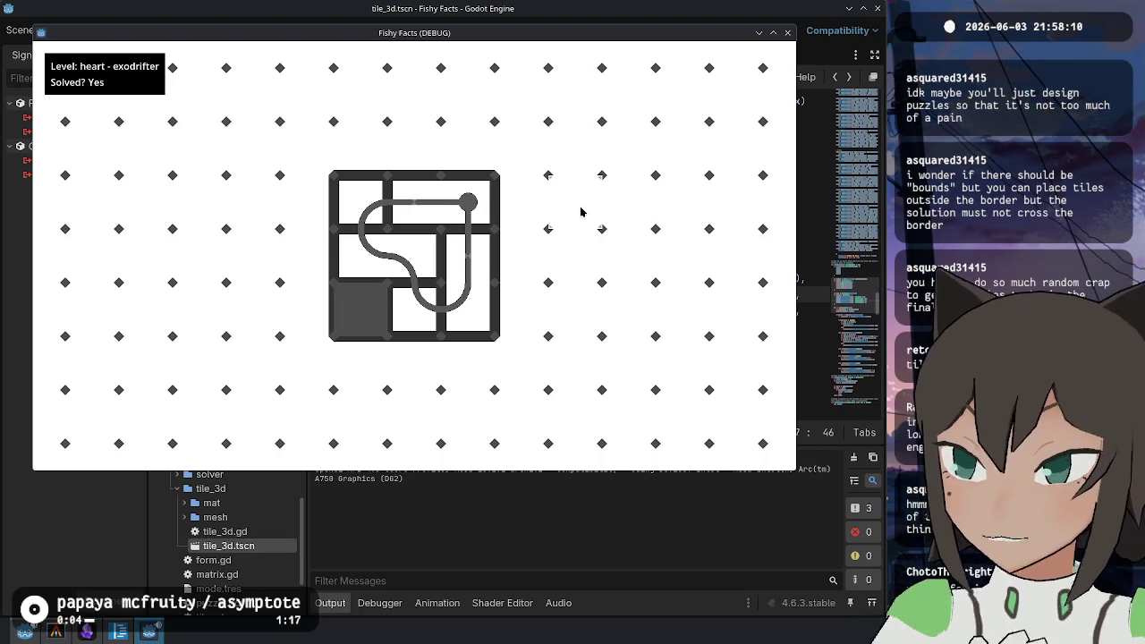
# Reset the level and set its width and height to 5 in the level menu
pyautogui.press('r')
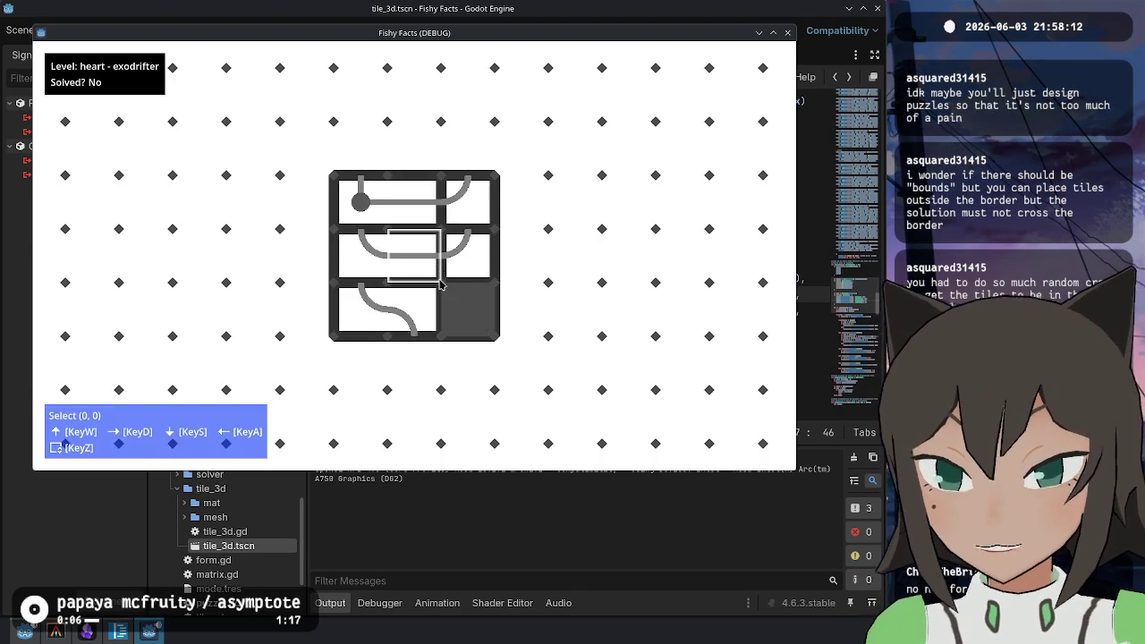
pyautogui.press('Escape')
pyautogui.click(459, 211)
pyautogui.click(464, 231)
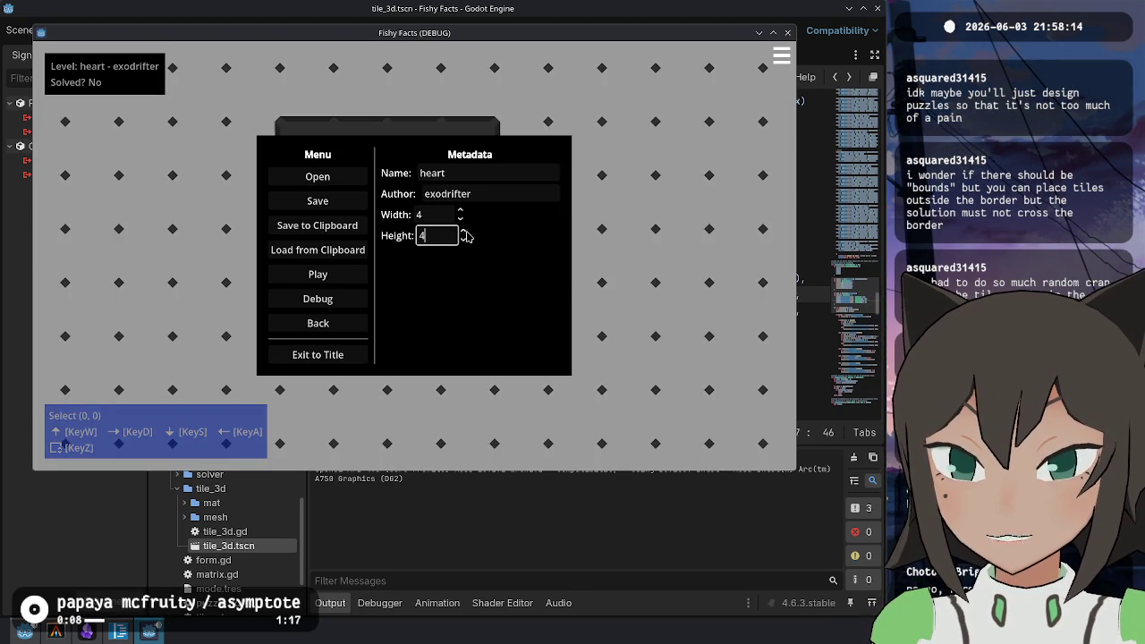
pyautogui.click(459, 211)
pyautogui.click(463, 231)
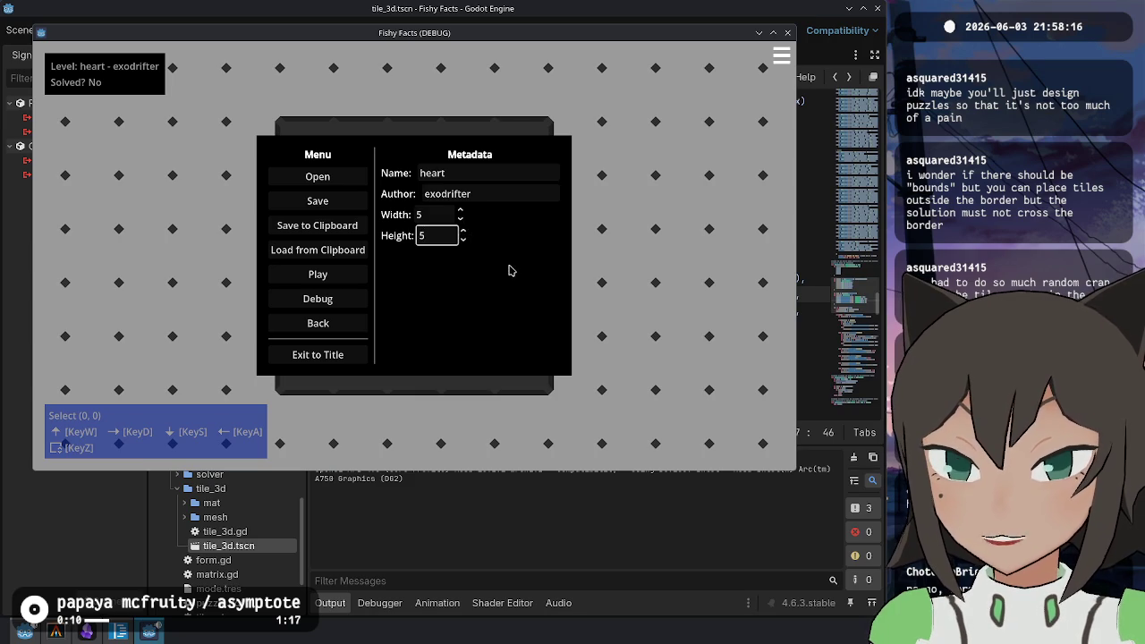
pyautogui.press('Escape')
# In shape-editing mode, shift the middle-row pieces left and move and rotate the S-curve piece
pyautogui.rightClick(418, 261)
pyautogui.click(483, 245)
pyautogui.press('a')
pyautogui.press('s')
pyautogui.press('q')
pyautogui.press('q')
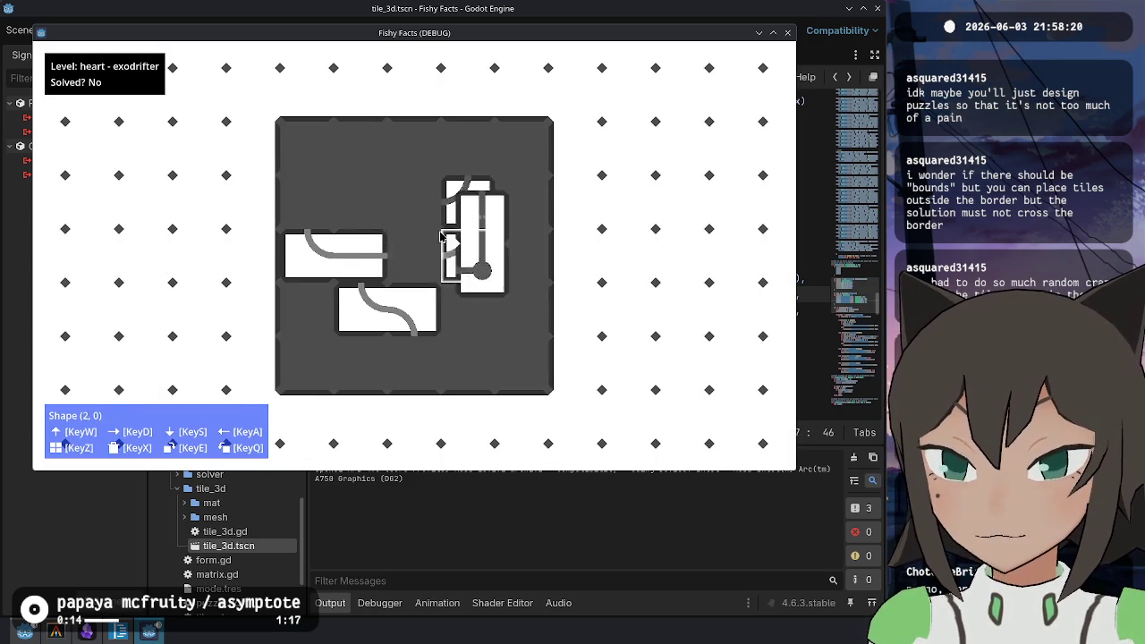
pyautogui.press('s')
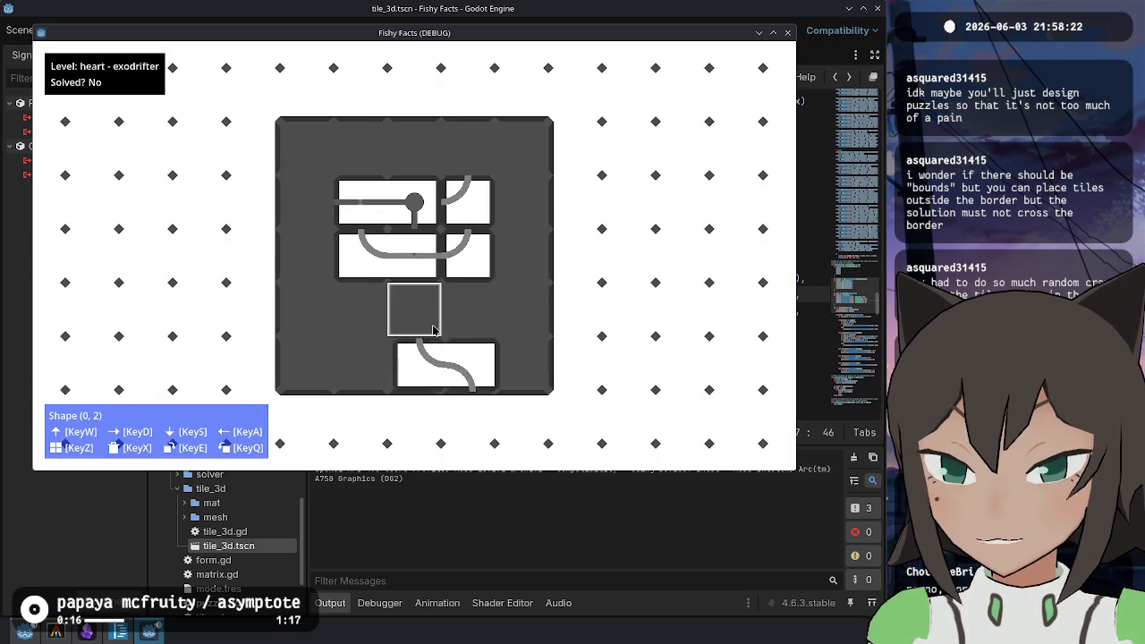
pyautogui.press('e')
pyautogui.press('w')
pyautogui.press('w')
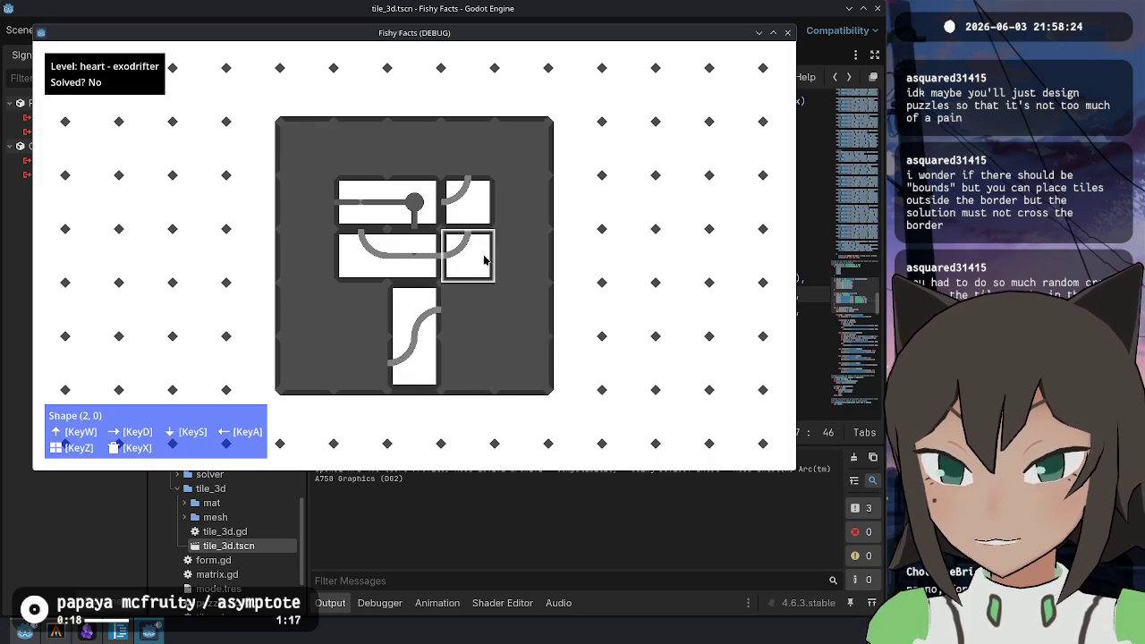
# Load a saved puzzle file from the touchpool puzzles folder
pyautogui.press('Escape')
pyautogui.press('Escape')
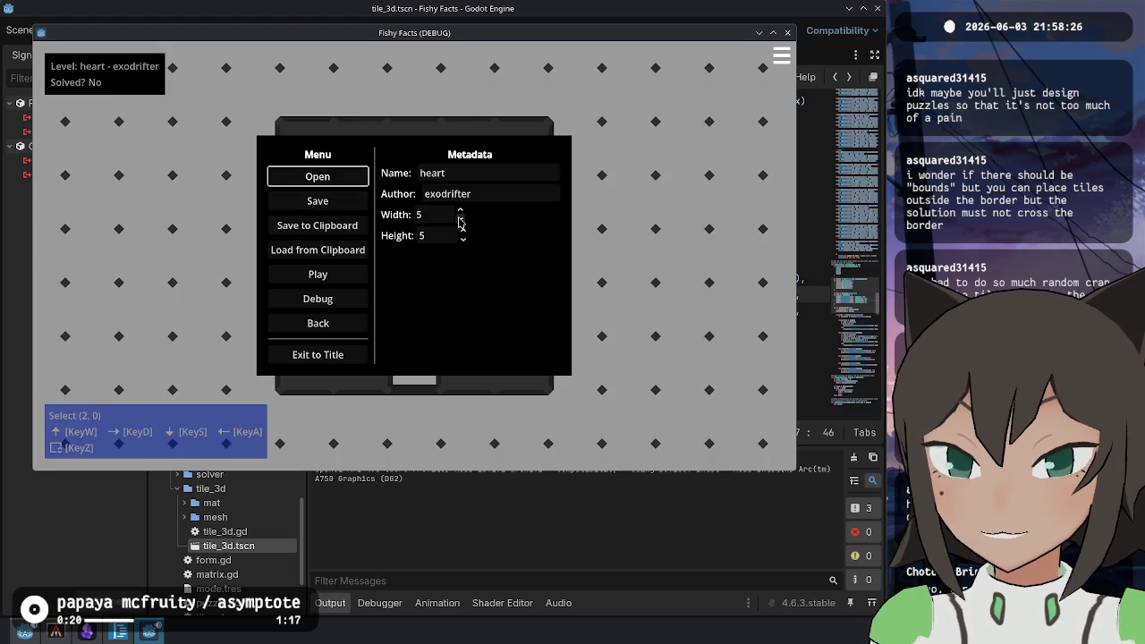
pyautogui.click(355, 181)
pyautogui.doubleClick(477, 225)
pyautogui.scroll(-2, 480, 255)
pyautogui.doubleClick(477, 223)
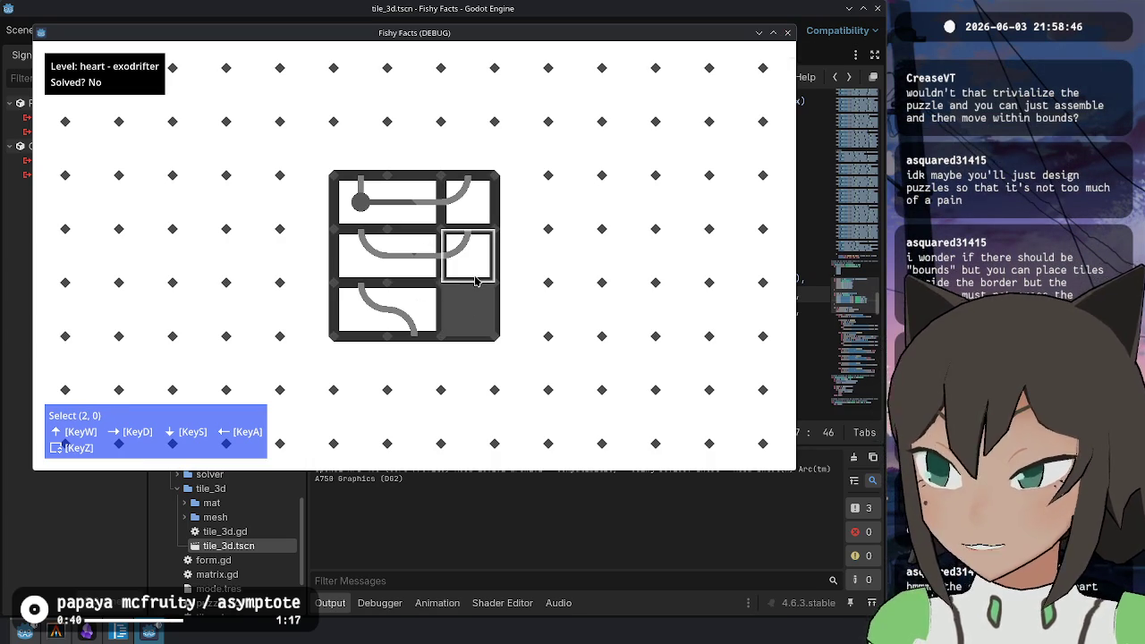
# Move the empty cell, place the held piece and rotate the bottom-left tile to complete the heart path
pyautogui.click(376, 198)
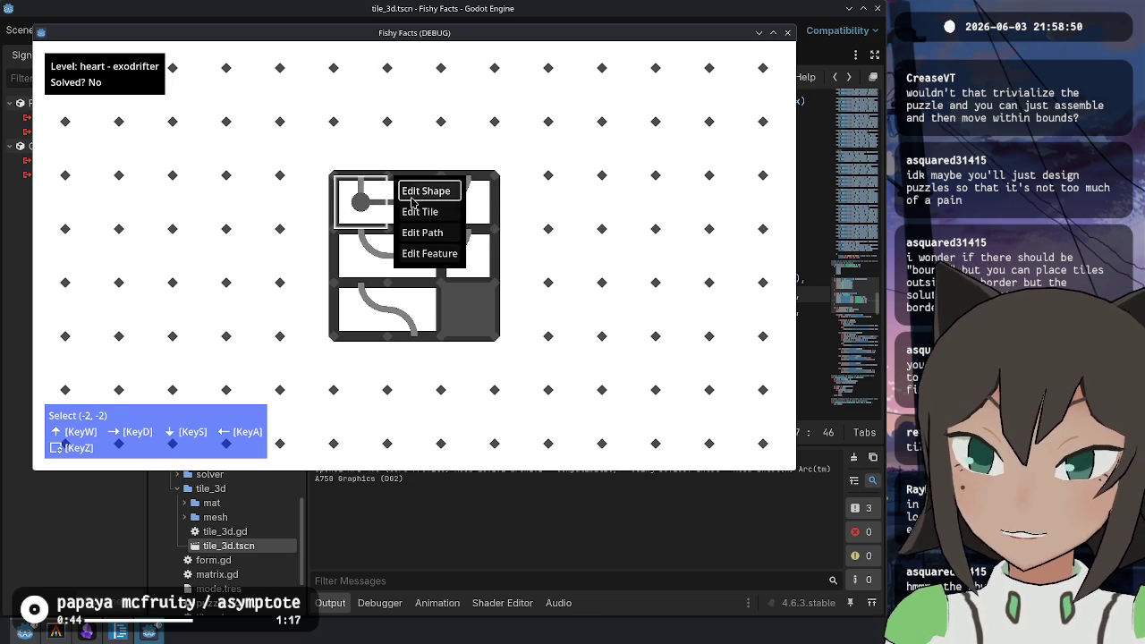
pyautogui.press('Return')
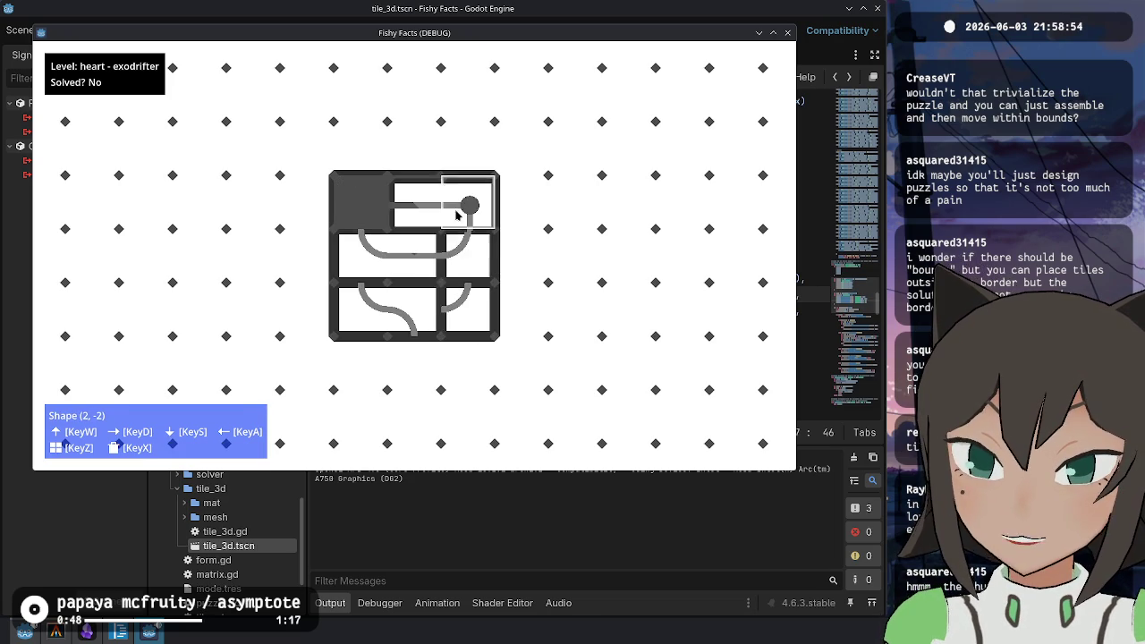
pyautogui.click(412, 264)
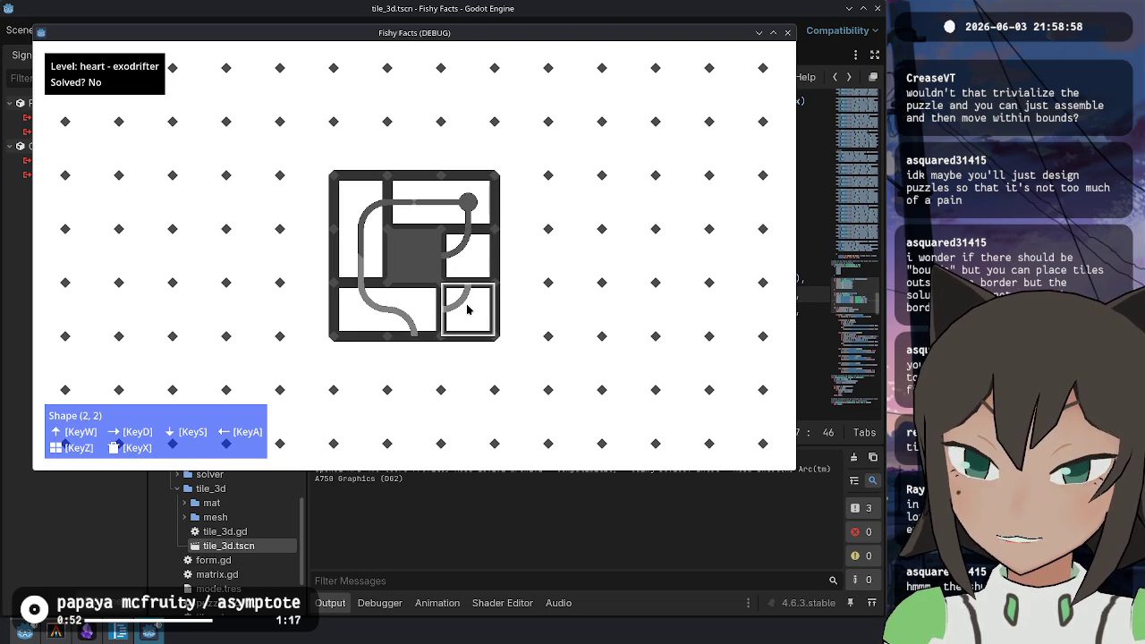
pyautogui.click(430, 312)
pyautogui.click(476, 318)
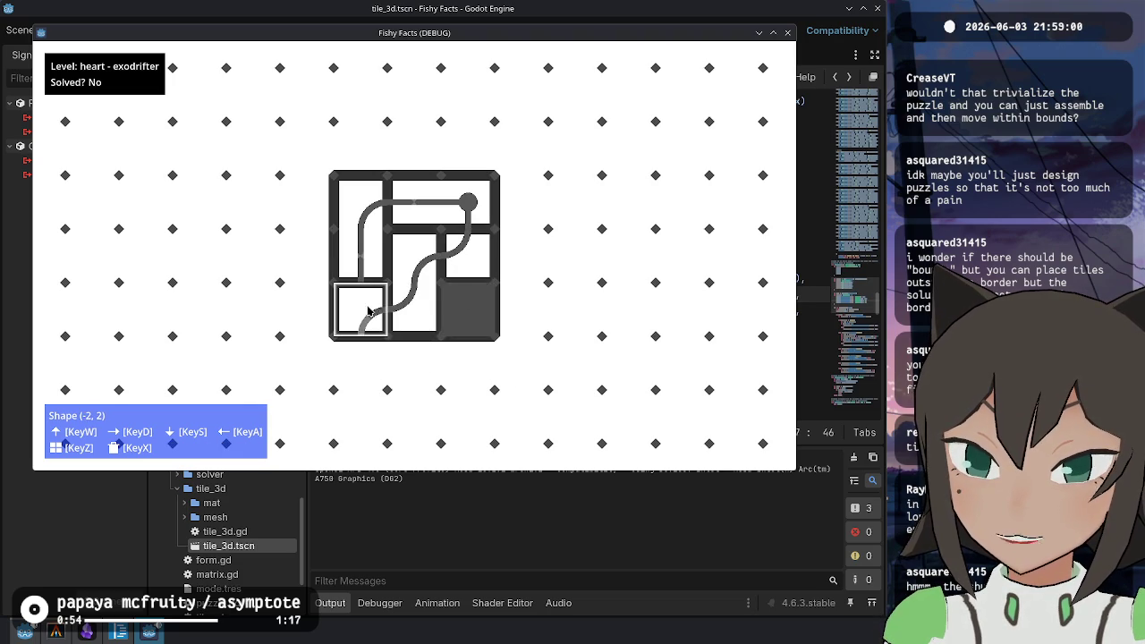
pyautogui.click(364, 311)
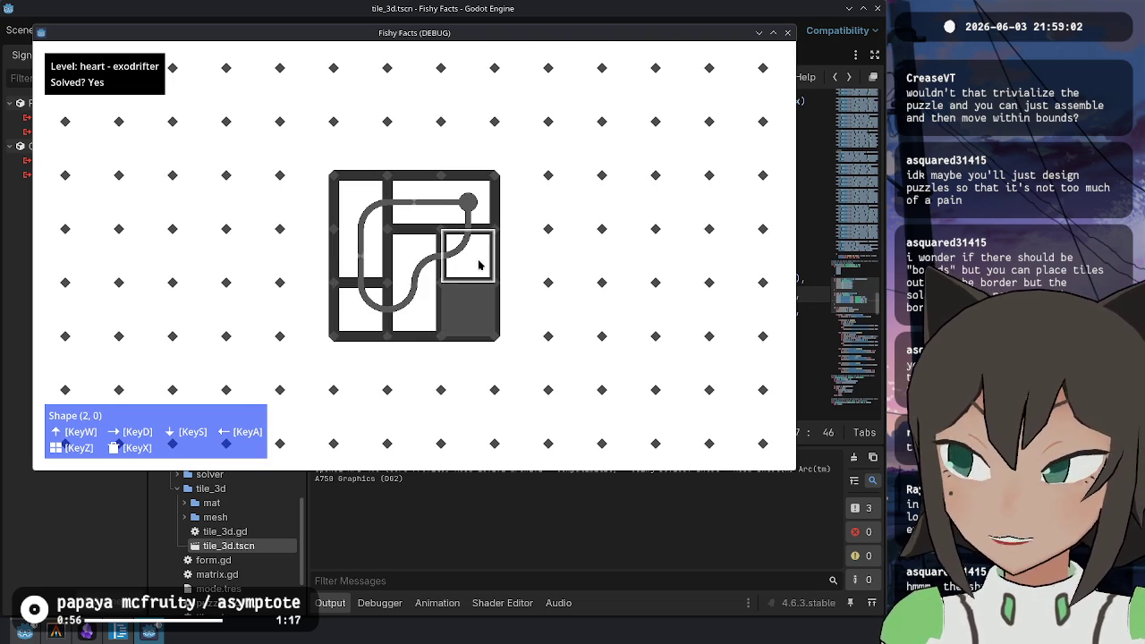
pyautogui.click(432, 194)
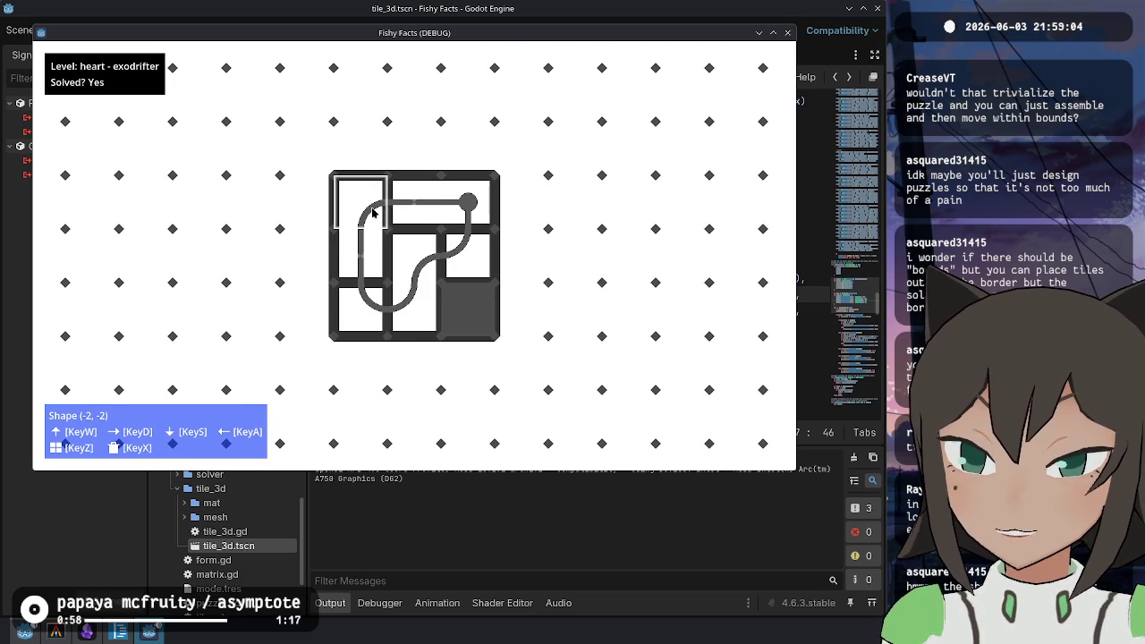
pyautogui.click(458, 219)
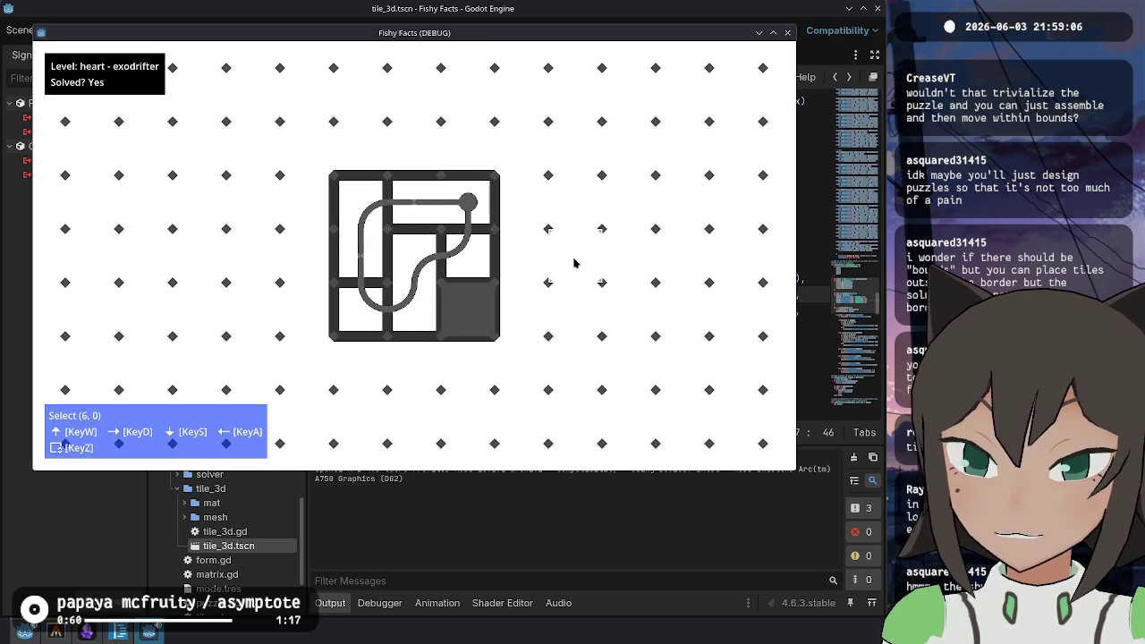
# Toggle the pause menu and stop the running game
pyautogui.press('Escape')
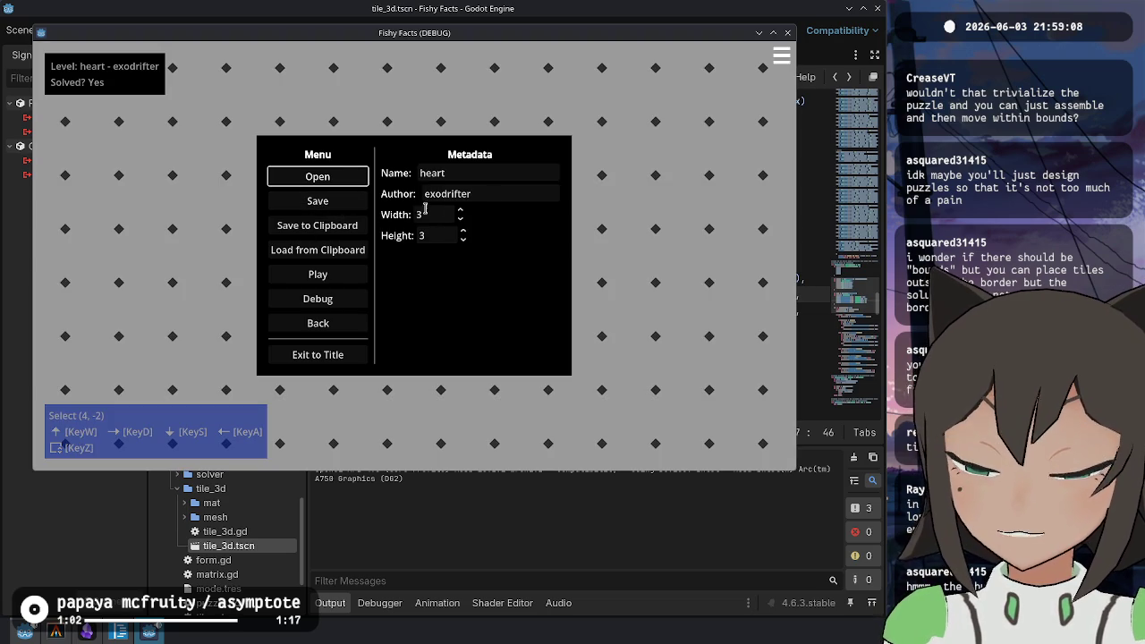
pyautogui.press('Escape')
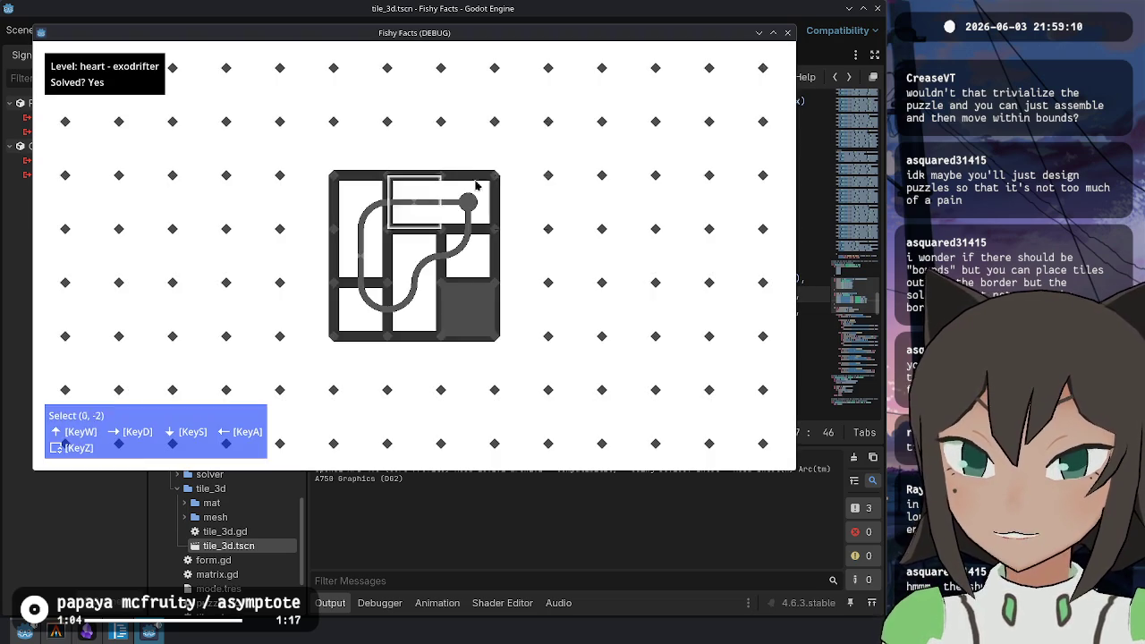
pyautogui.click(781, 56)
pyautogui.click(780, 56)
pyautogui.click(780, 57)
pyautogui.click(787, 32)
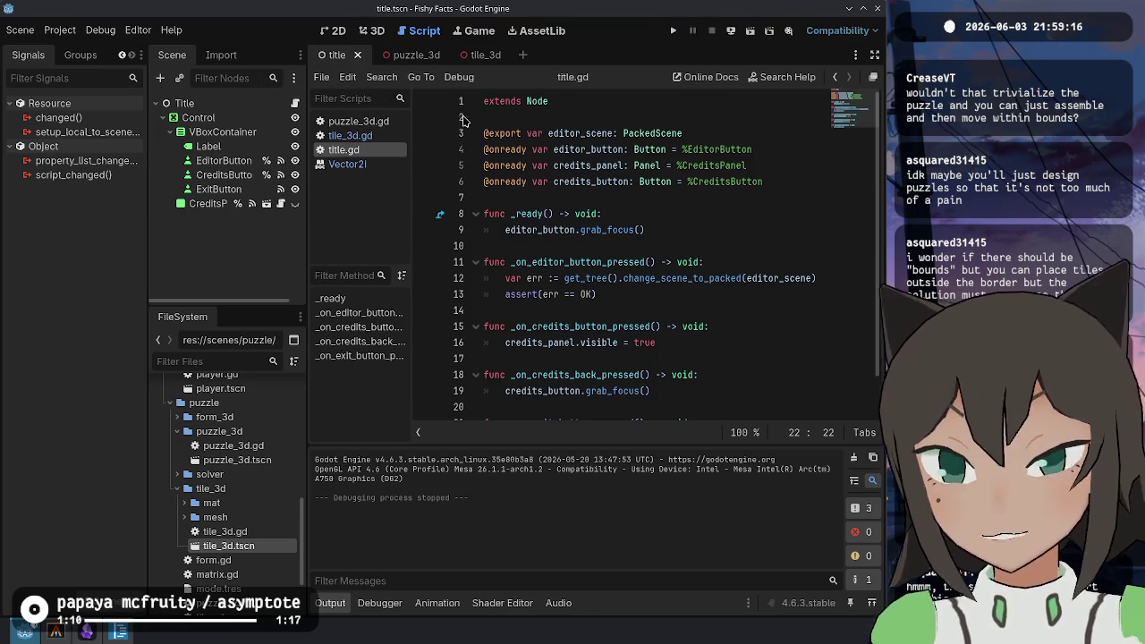
# Switch to the tile_3d script and relaunch Fishy Facts into the puzzle editor
pyautogui.click(577, 213)
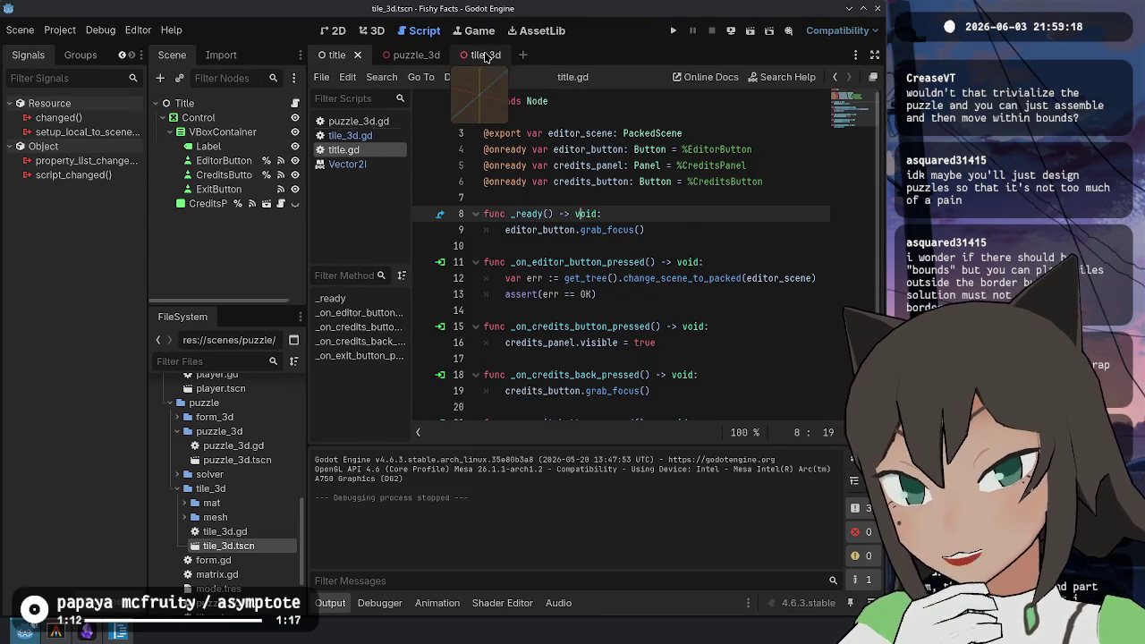
pyautogui.click(483, 55)
pyautogui.click(673, 31)
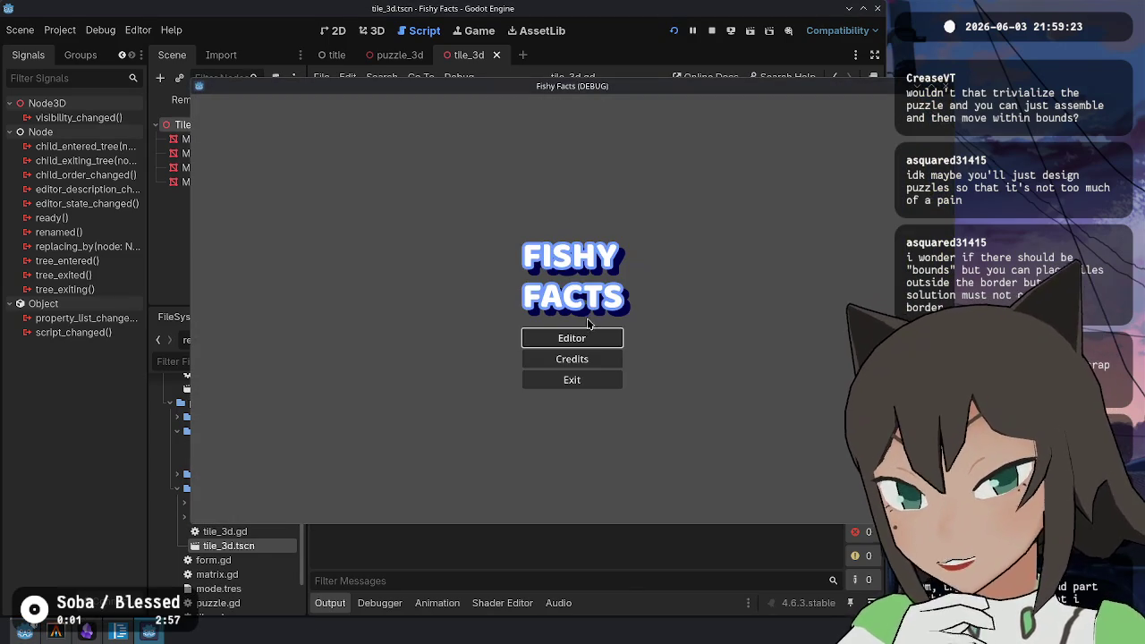
pyautogui.click(587, 336)
# Set the board width and height to 1 in the pause menu
pyautogui.press('a')
pyautogui.press('a')
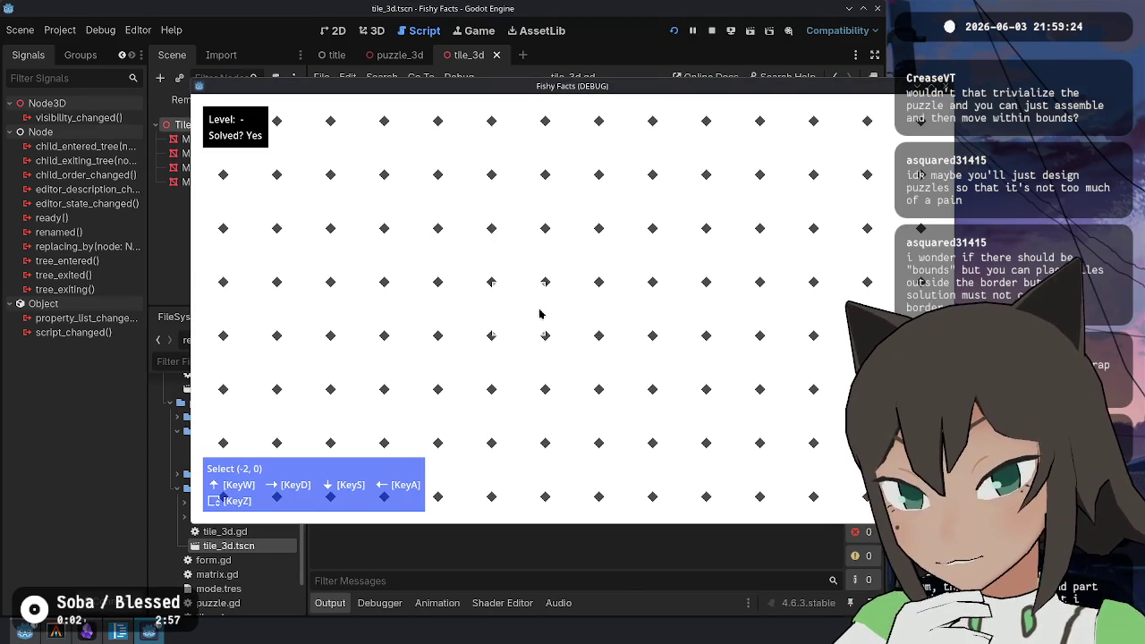
pyautogui.press('Escape')
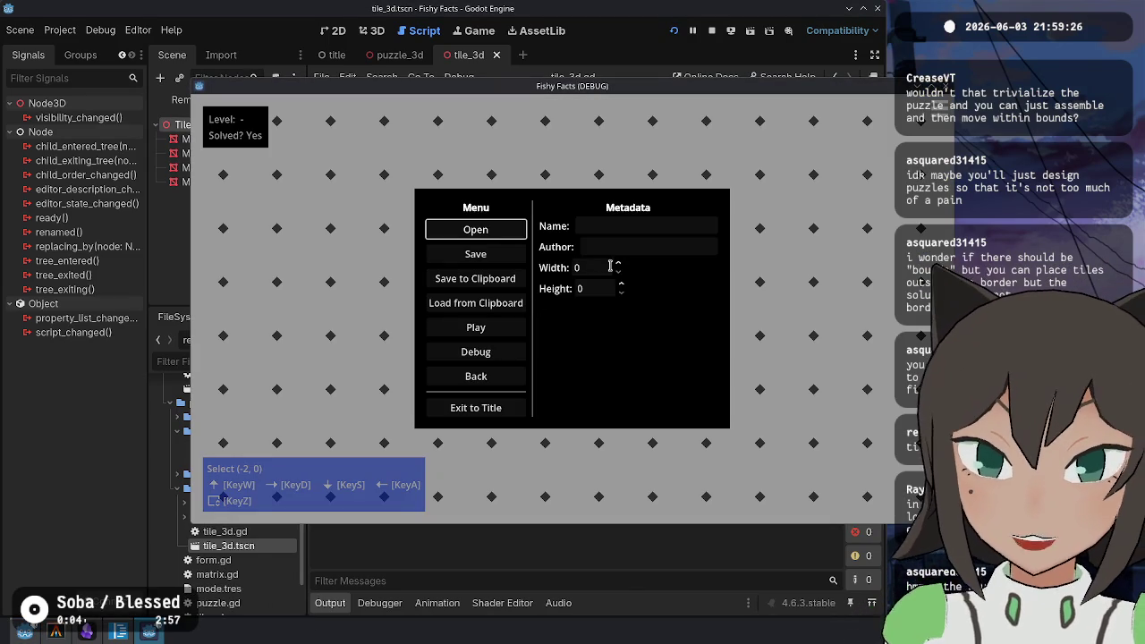
pyautogui.click(617, 265)
pyautogui.click(621, 283)
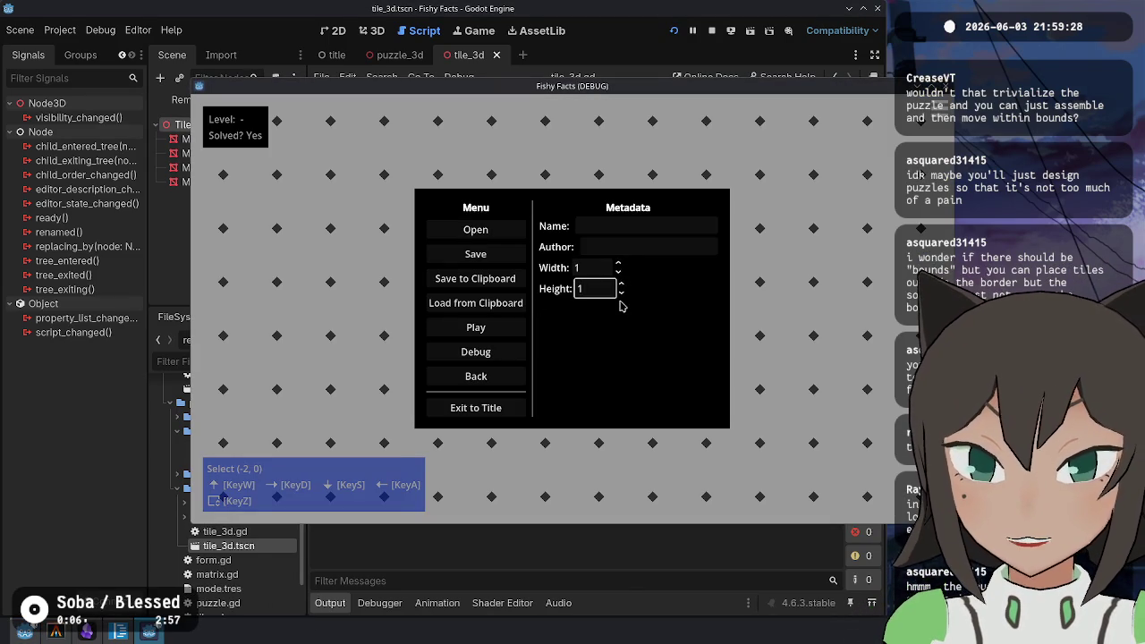
pyautogui.press('Escape')
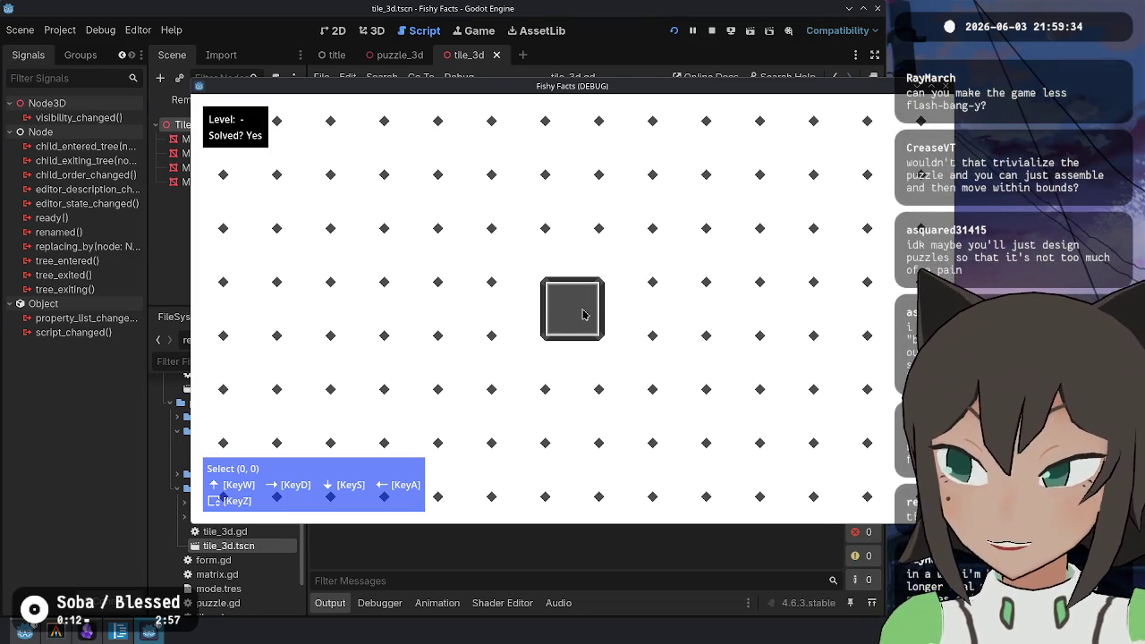
# Raise the board to 2×2 and test moving the selection, including past the edge
pyautogui.press('Escape')
pyautogui.click(616, 265)
pyautogui.click(620, 283)
pyautogui.press('Escape')
pyautogui.press('d')
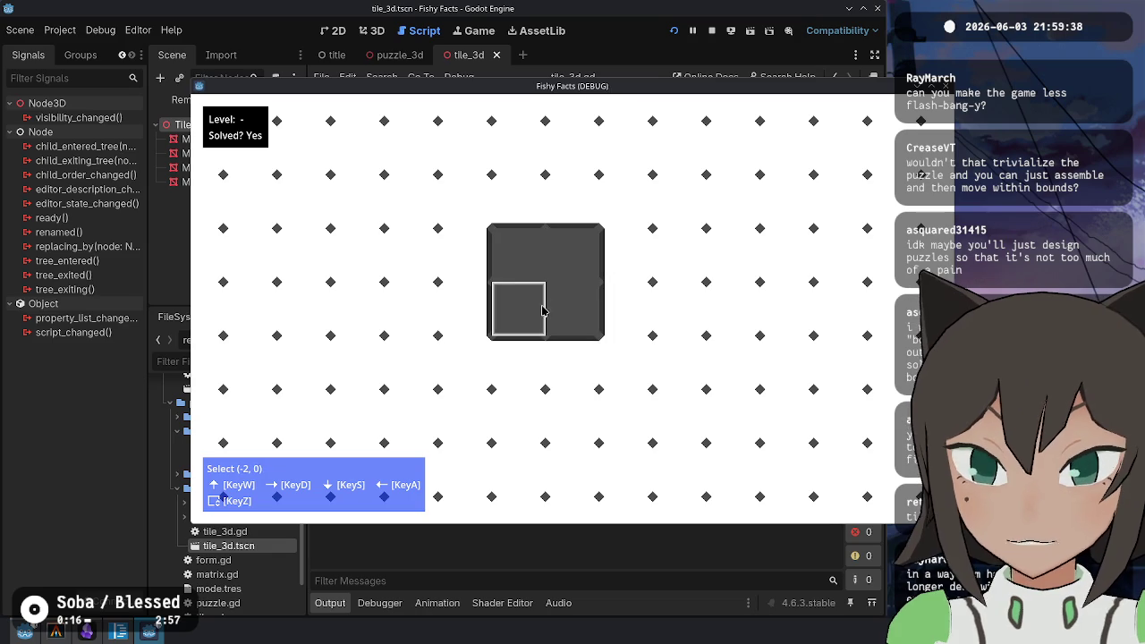
pyautogui.press('w')
pyautogui.press('a')
pyautogui.press('a')
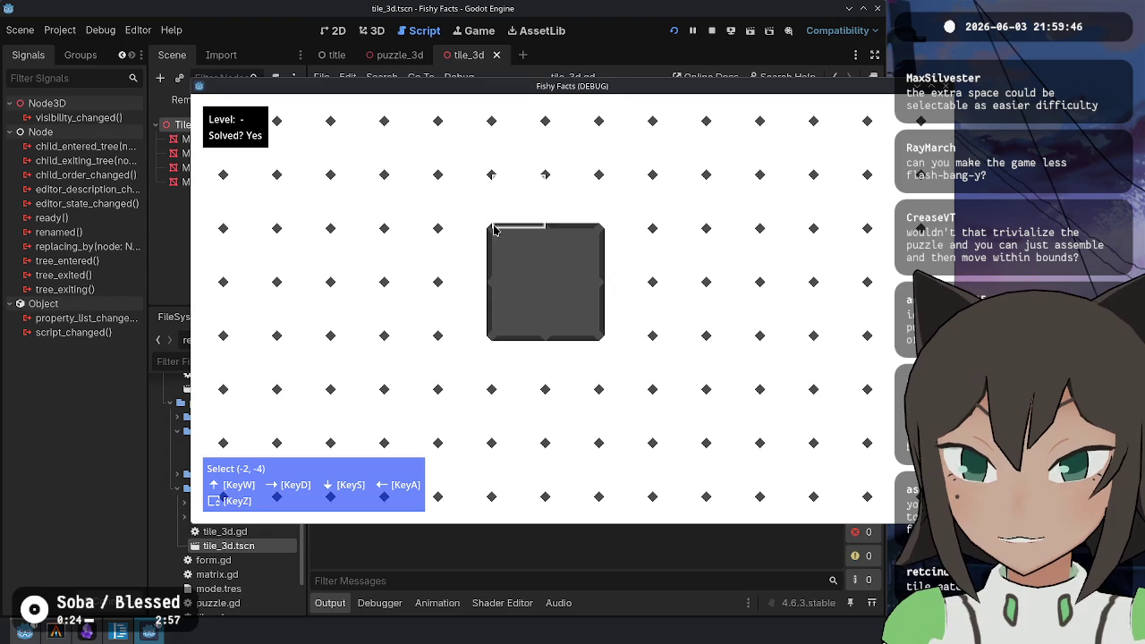
# Raise the board to 3×3, then bring the Godot editor in front of the game
pyautogui.press('Escape')
pyautogui.click(619, 284)
pyautogui.click(617, 264)
pyautogui.press('Escape')
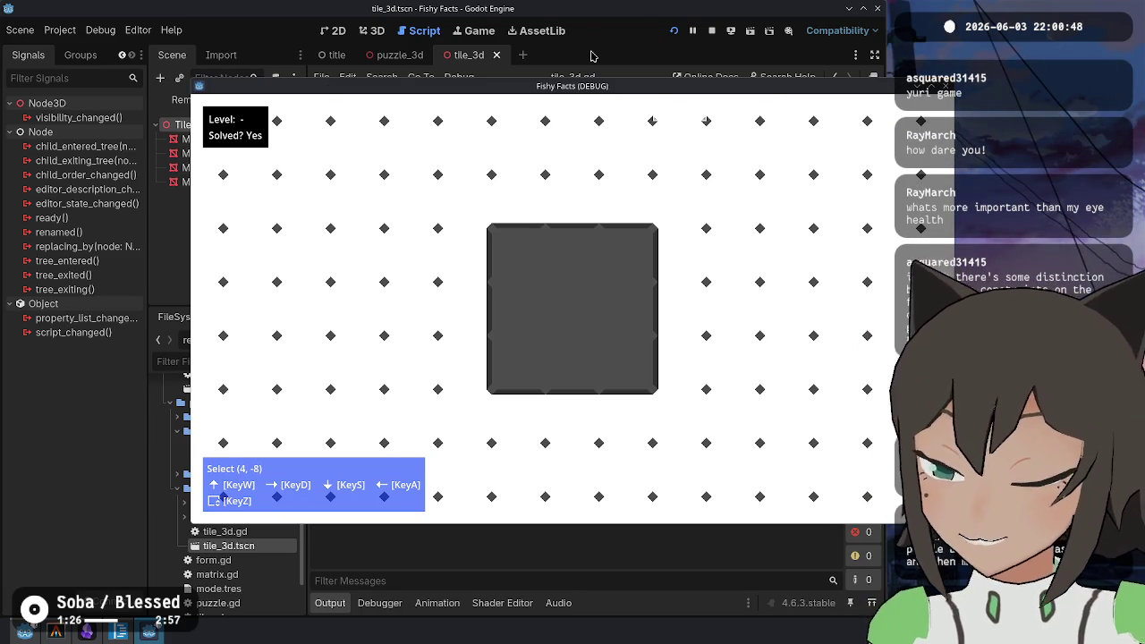
pyautogui.click(617, 50)
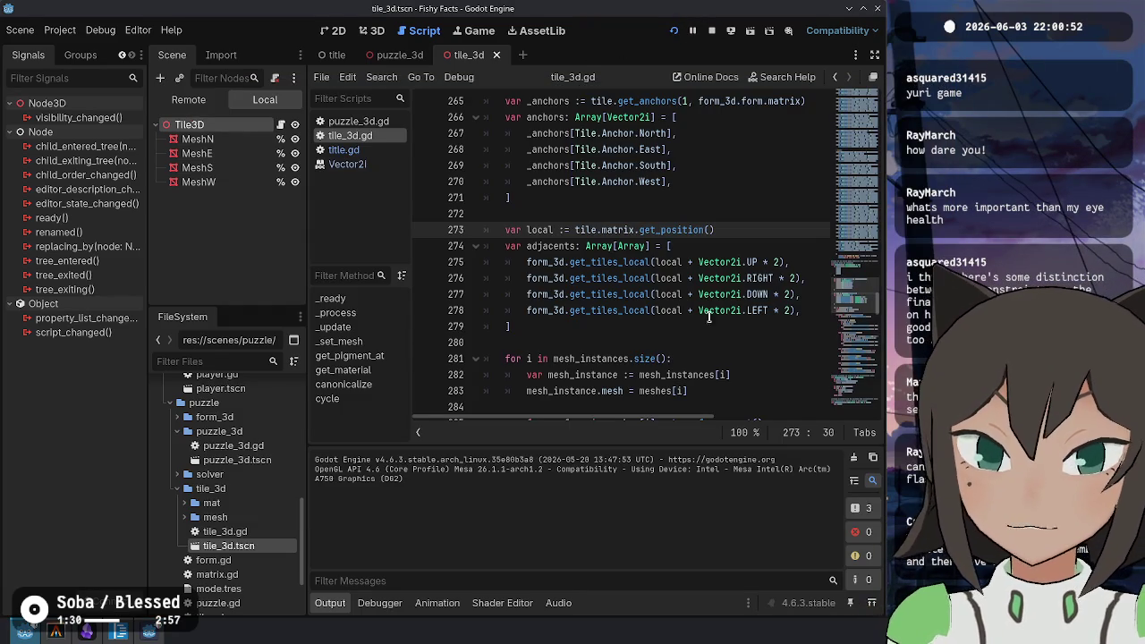
# Return to the Fishy Facts window and browse the level files into the levels folder
pyautogui.hotkey('alt', 'Tab')
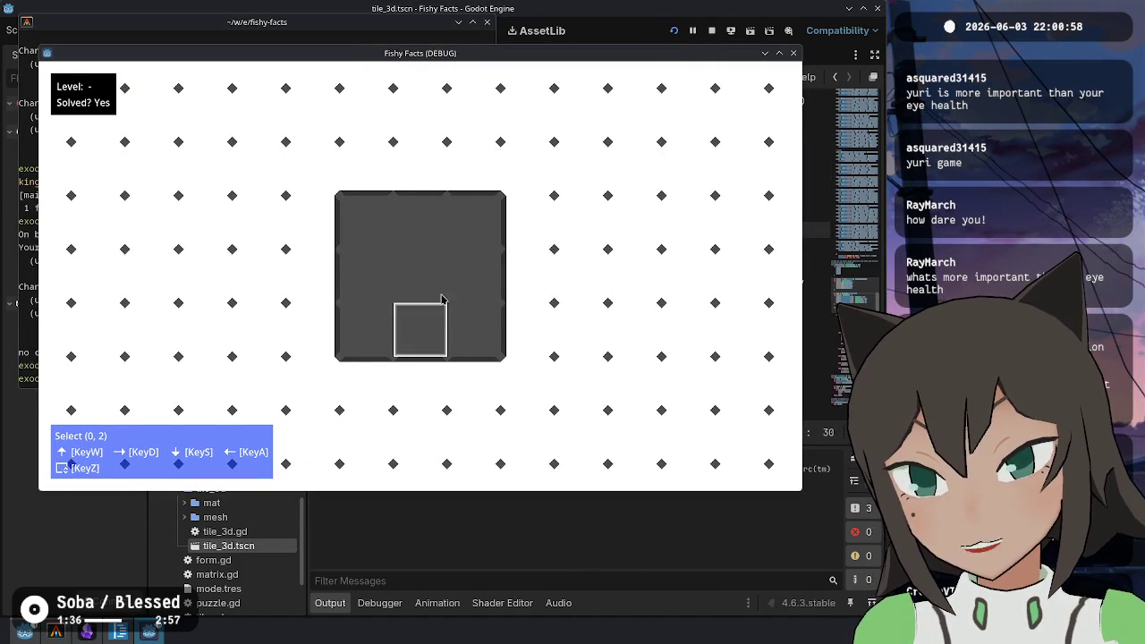
pyautogui.press('Escape')
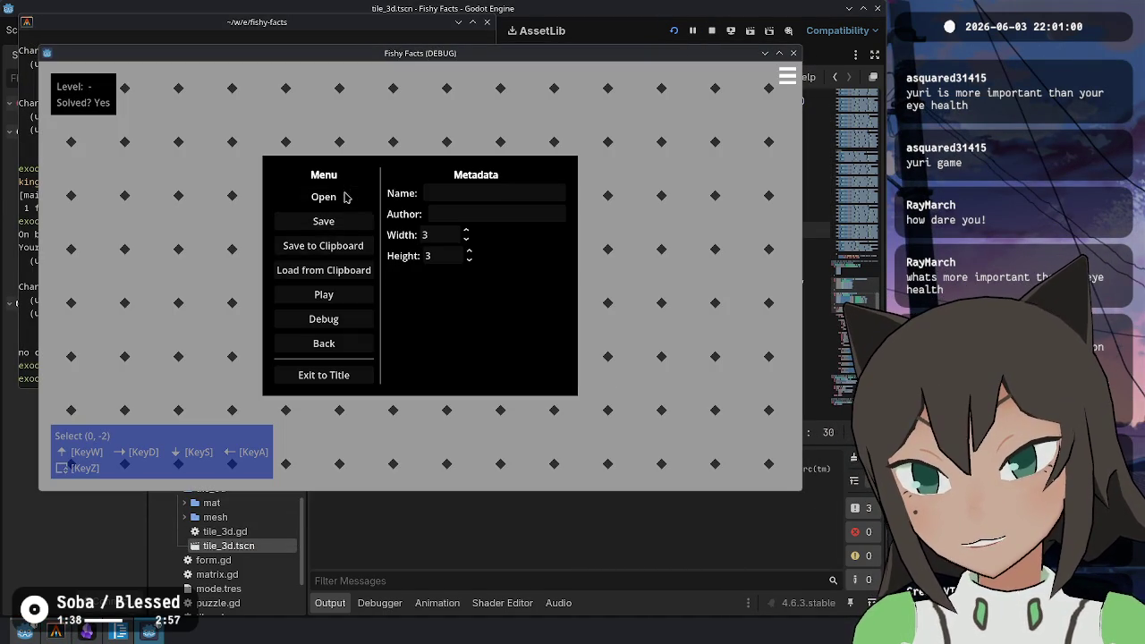
pyautogui.click(344, 197)
pyautogui.doubleClick(505, 257)
# Load the heart level file
pyautogui.click(493, 319)
pyautogui.doubleClick(491, 321)
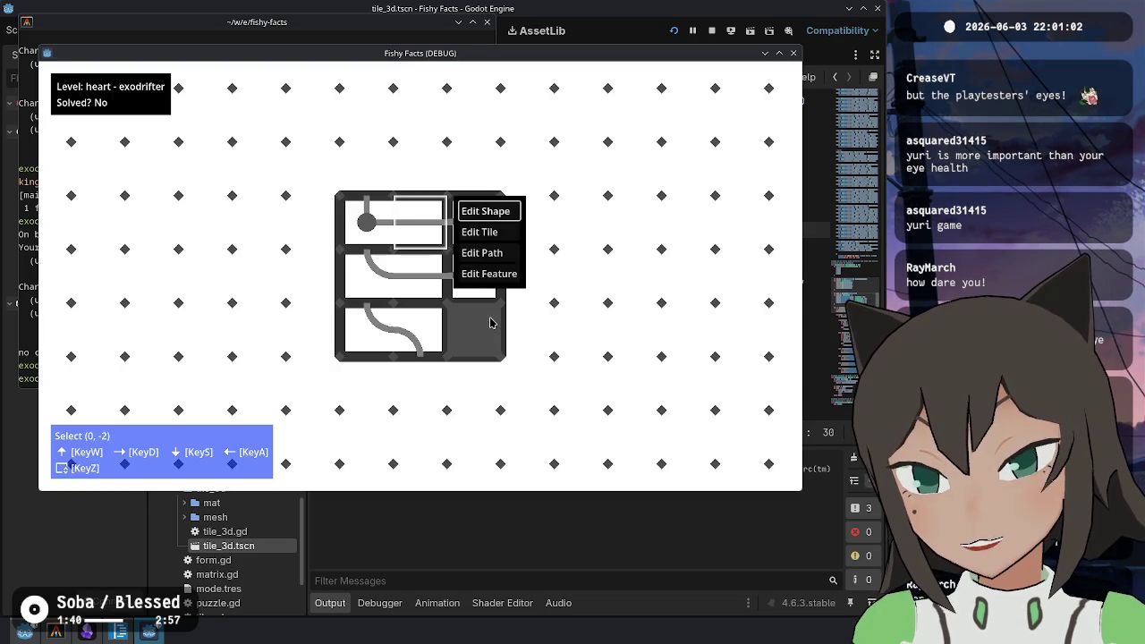
pyautogui.click(490, 323)
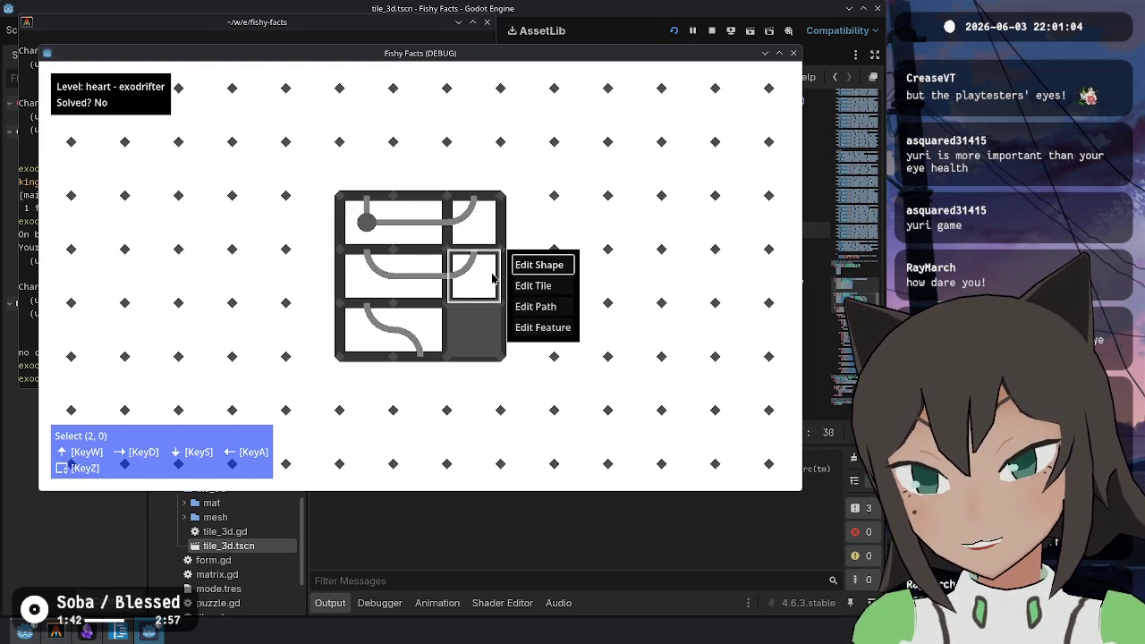
# Reposition the ball piece and a bottom-row path piece, moving the empty space to the top-left
pyautogui.click(426, 227)
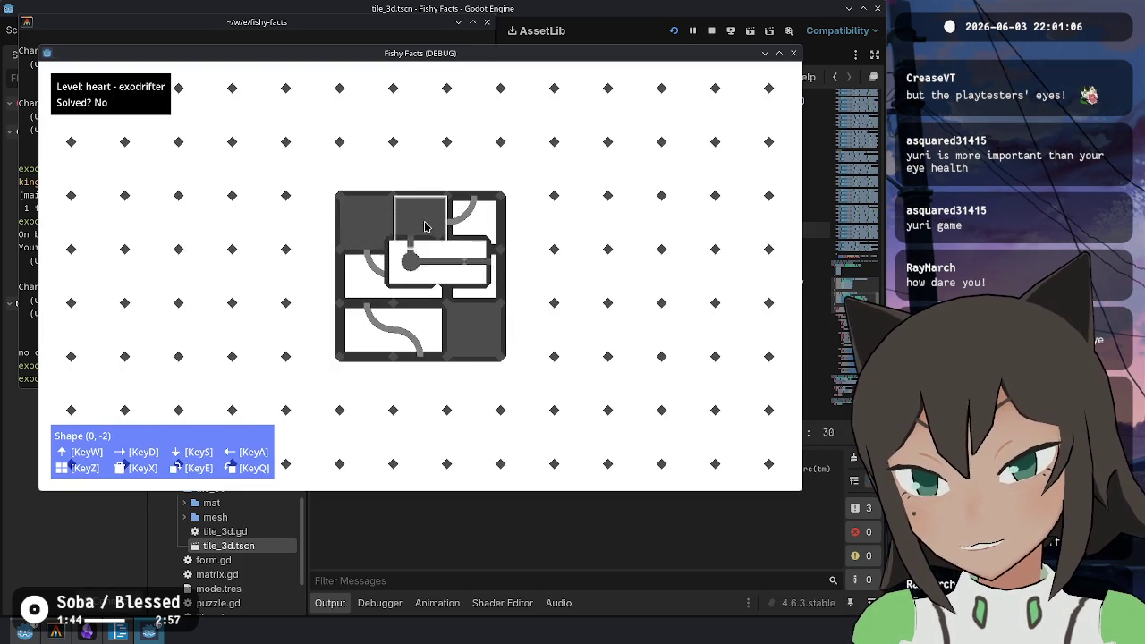
pyautogui.press('d')
pyautogui.press('a')
pyautogui.click(426, 227)
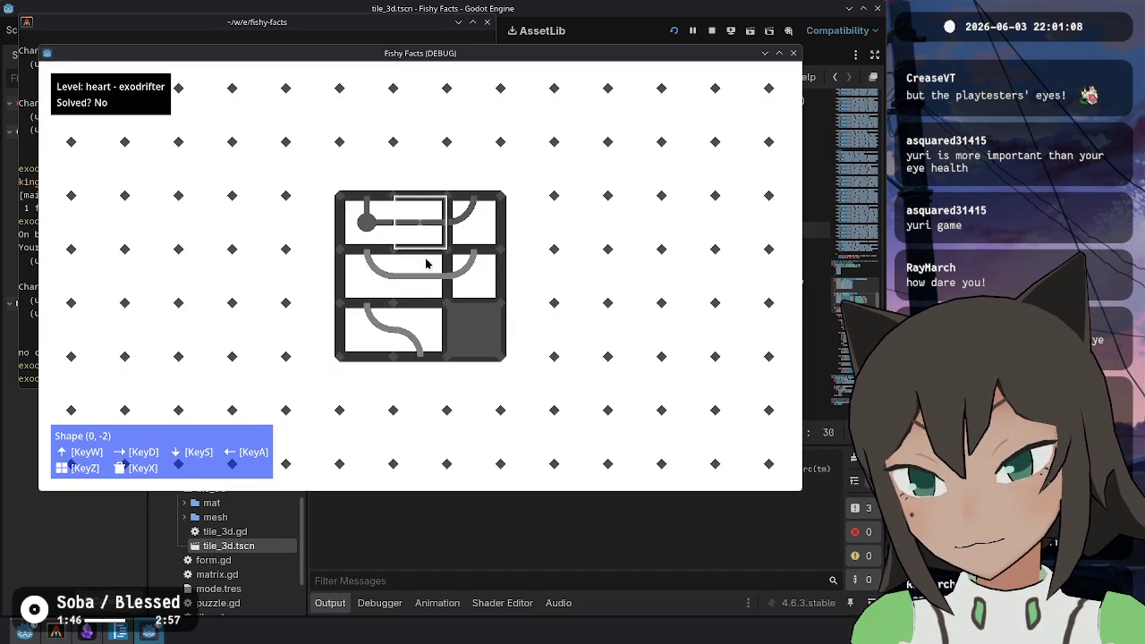
pyautogui.click(447, 311)
pyautogui.press('d')
pyautogui.press('a')
pyautogui.click(403, 302)
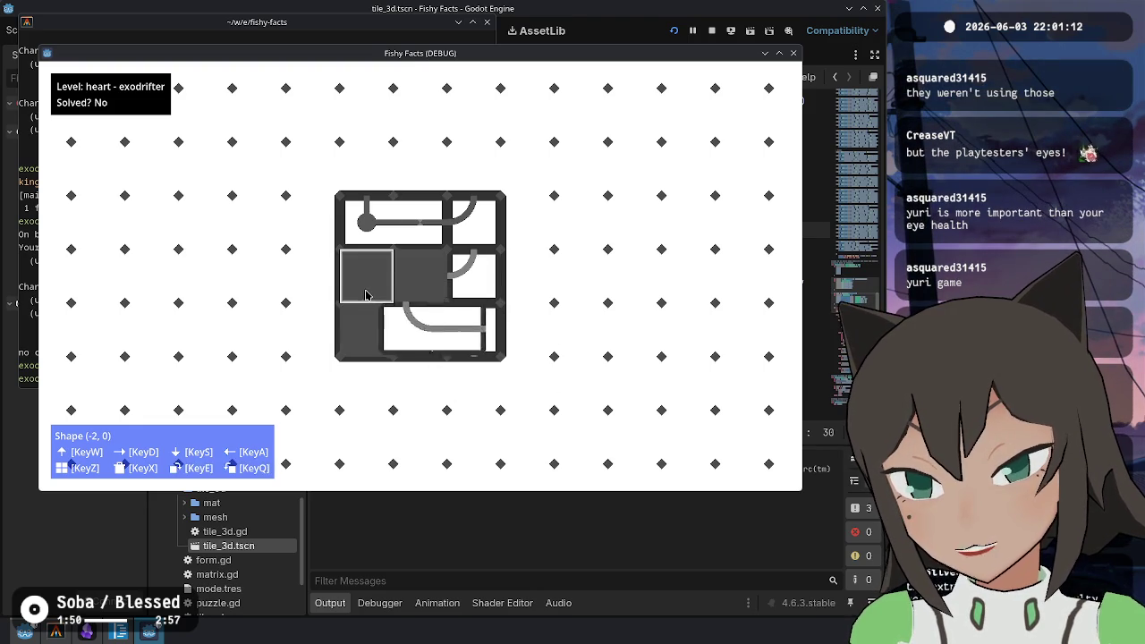
pyautogui.click(365, 295)
pyautogui.click(406, 269)
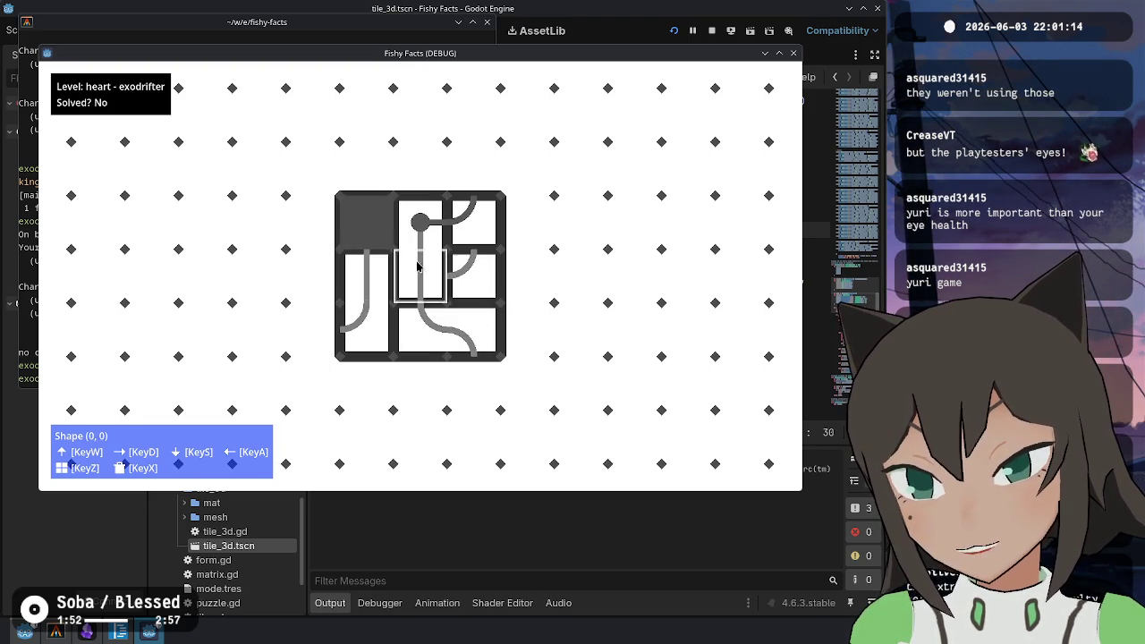
# Rotate the ball piece horizontal across the top row and drop the curve into the right-middle cell
pyautogui.click(476, 232)
pyautogui.press('a')
pyautogui.press('a')
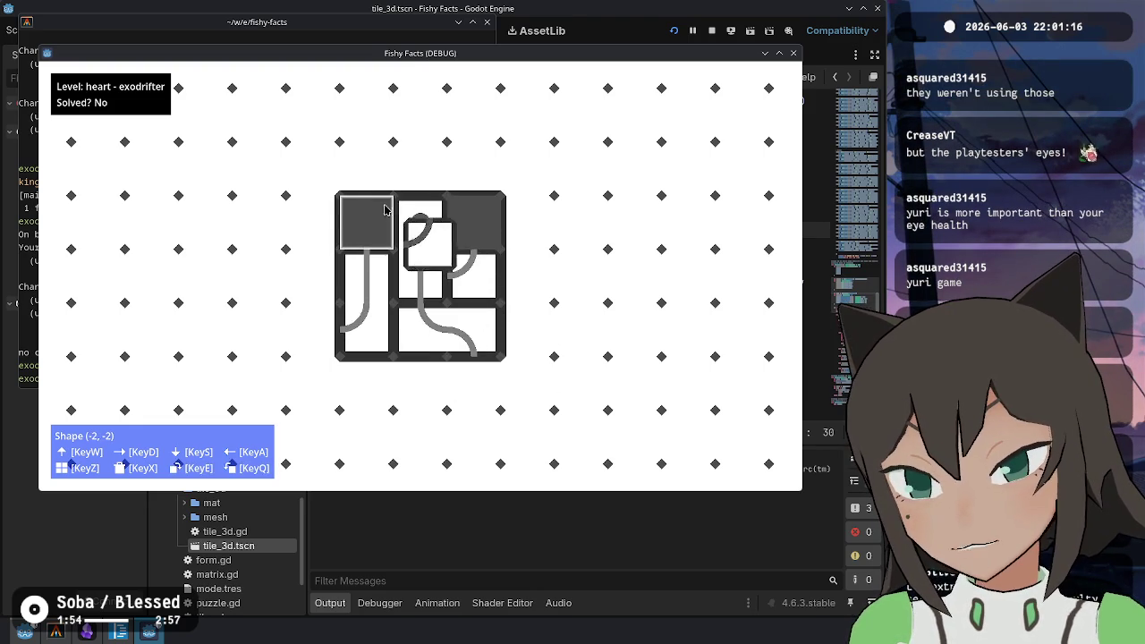
pyautogui.click(469, 226)
pyautogui.click(461, 218)
pyautogui.press('e')
pyautogui.press('e')
pyautogui.click(465, 234)
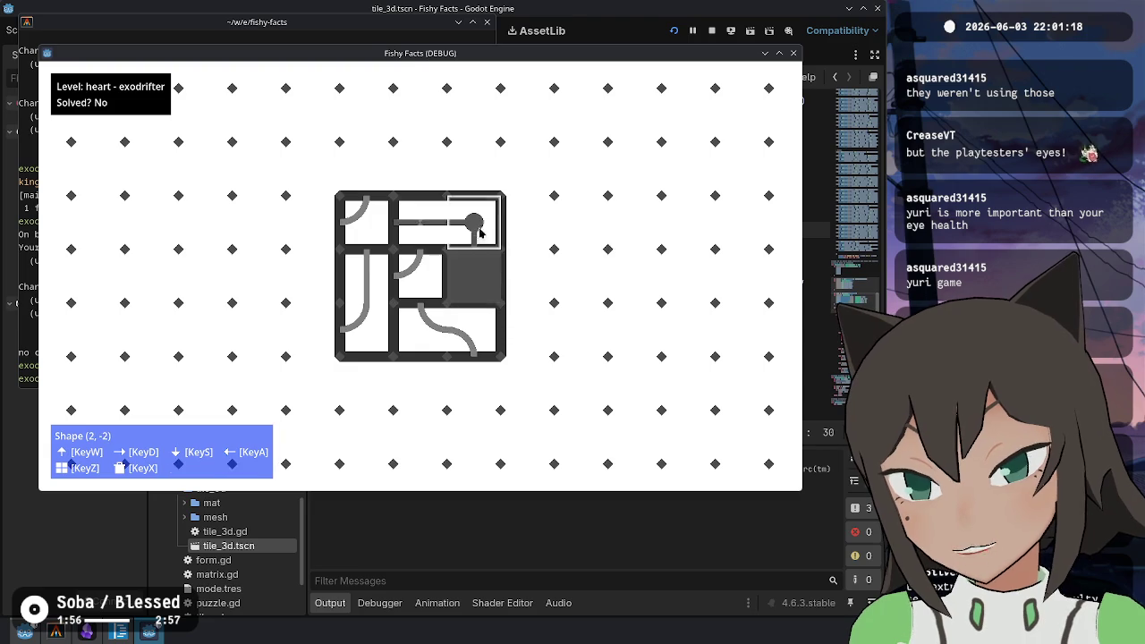
pyautogui.click(452, 270)
pyautogui.press('e')
pyautogui.click(452, 270)
pyautogui.click(452, 270)
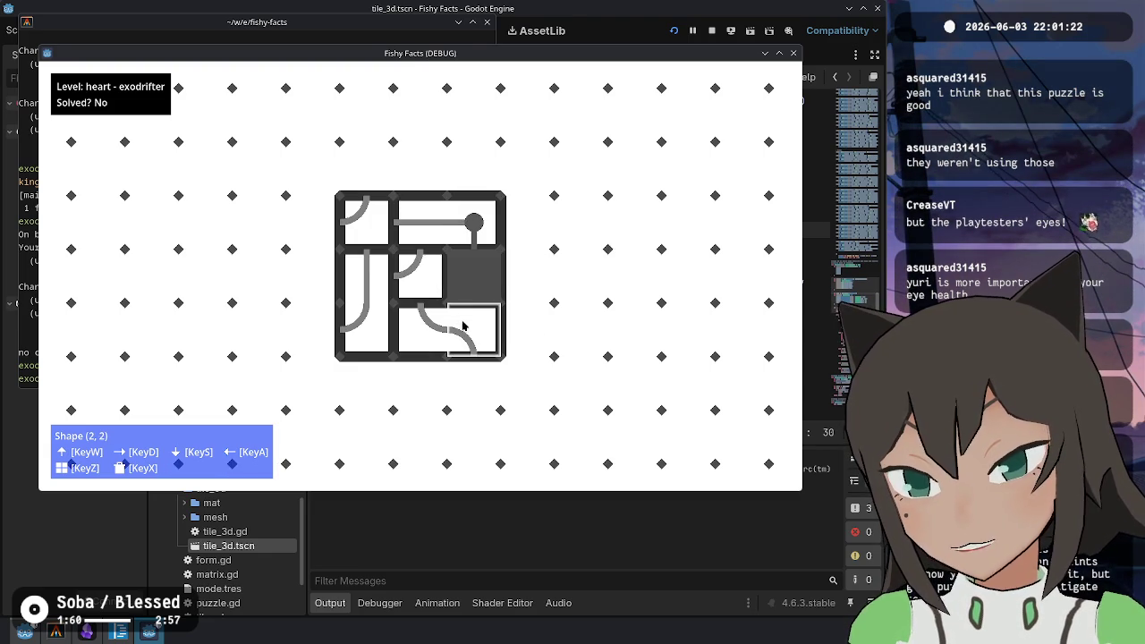
pyautogui.click(451, 266)
# Rotate the curved and corner pieces into the left column until the puzzle reads Solved? Yes
pyautogui.click(447, 331)
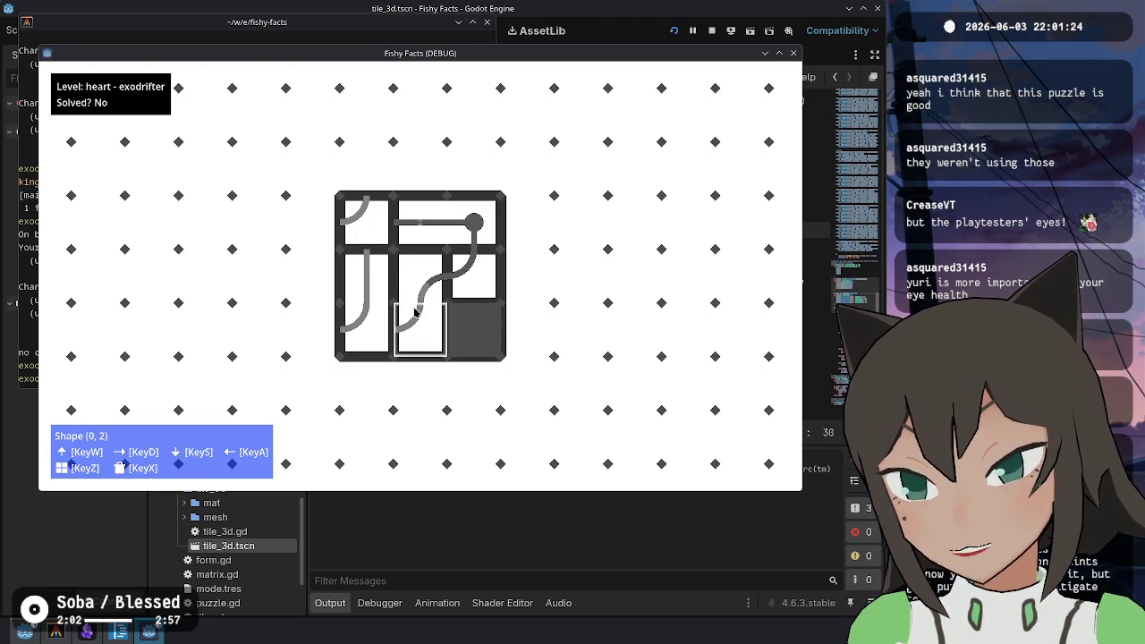
pyautogui.press('e')
pyautogui.click(377, 284)
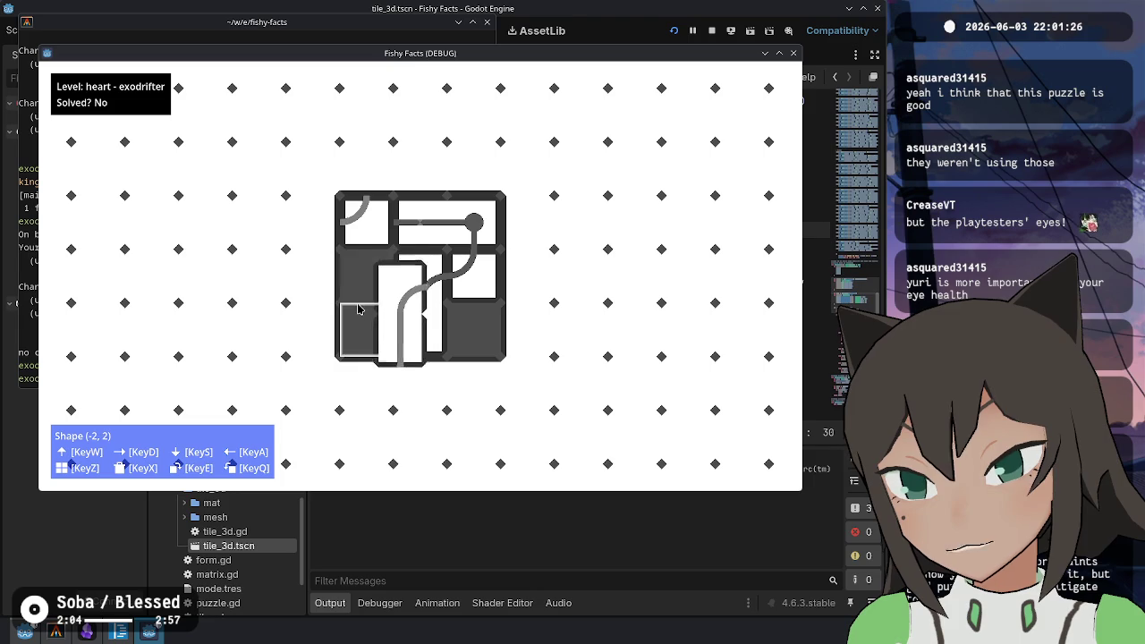
pyautogui.click(364, 219)
pyautogui.click(378, 238)
pyautogui.press('e')
pyautogui.click(378, 327)
pyautogui.click(378, 327)
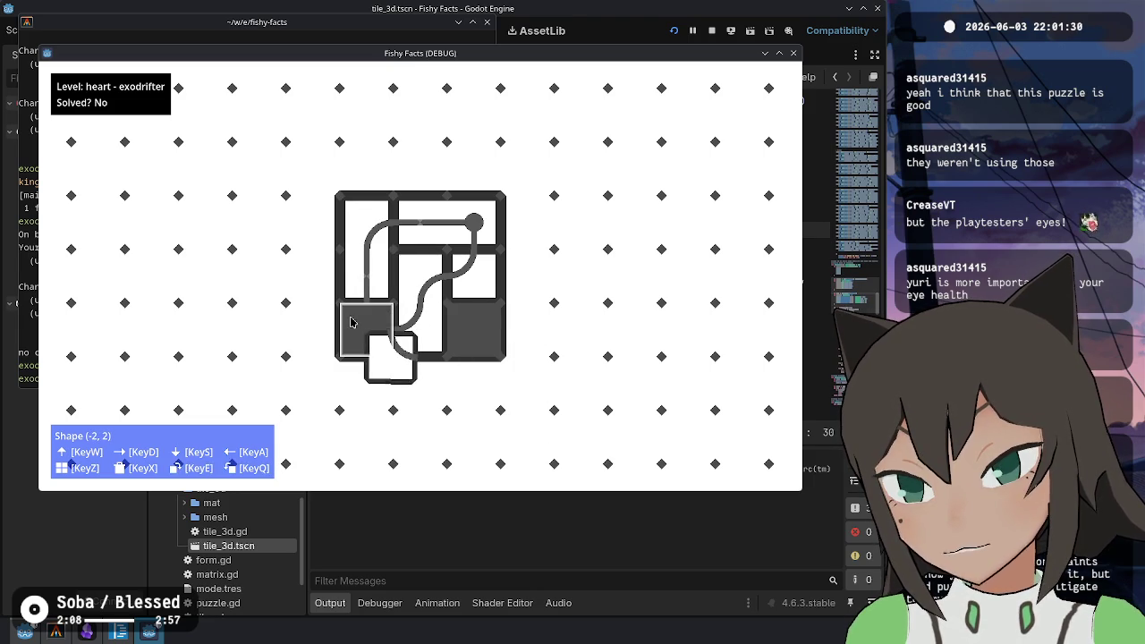
pyautogui.click(378, 327)
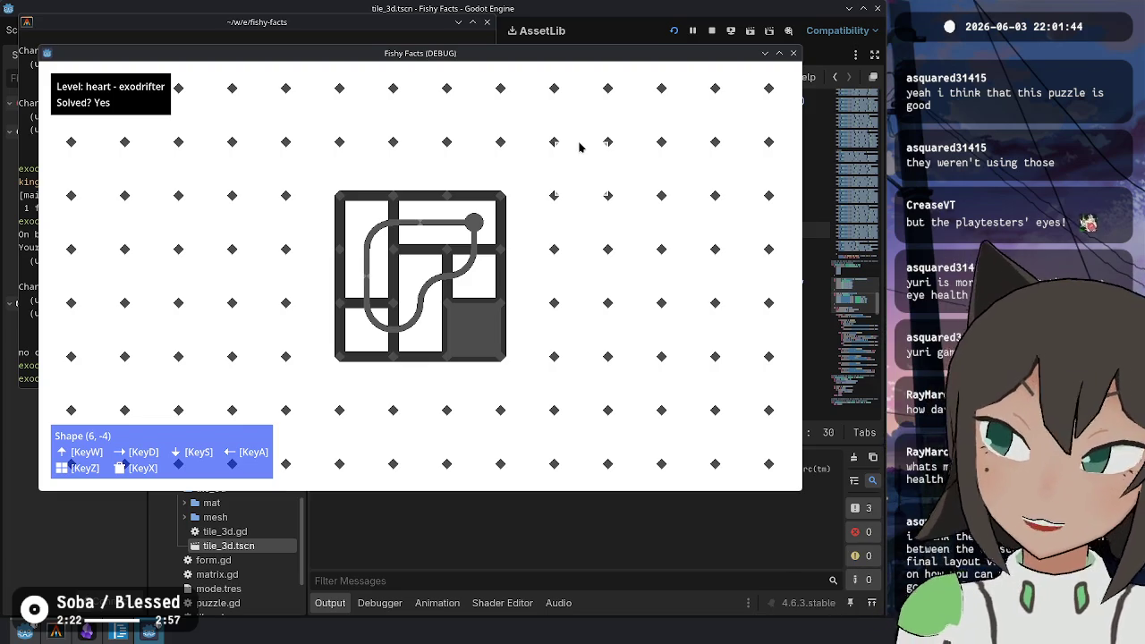
pyautogui.press('Escape')
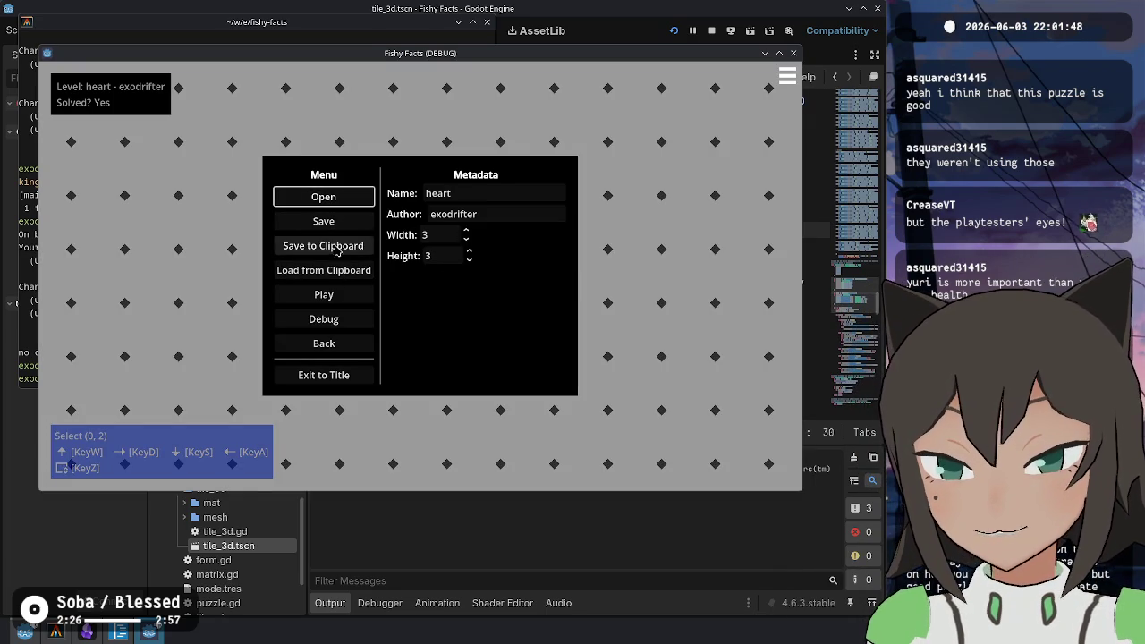
# Load the touchpool-10.json underpass level and drag its blue tile around the board
pyautogui.click(349, 196)
pyautogui.scroll(-3, 452, 291)
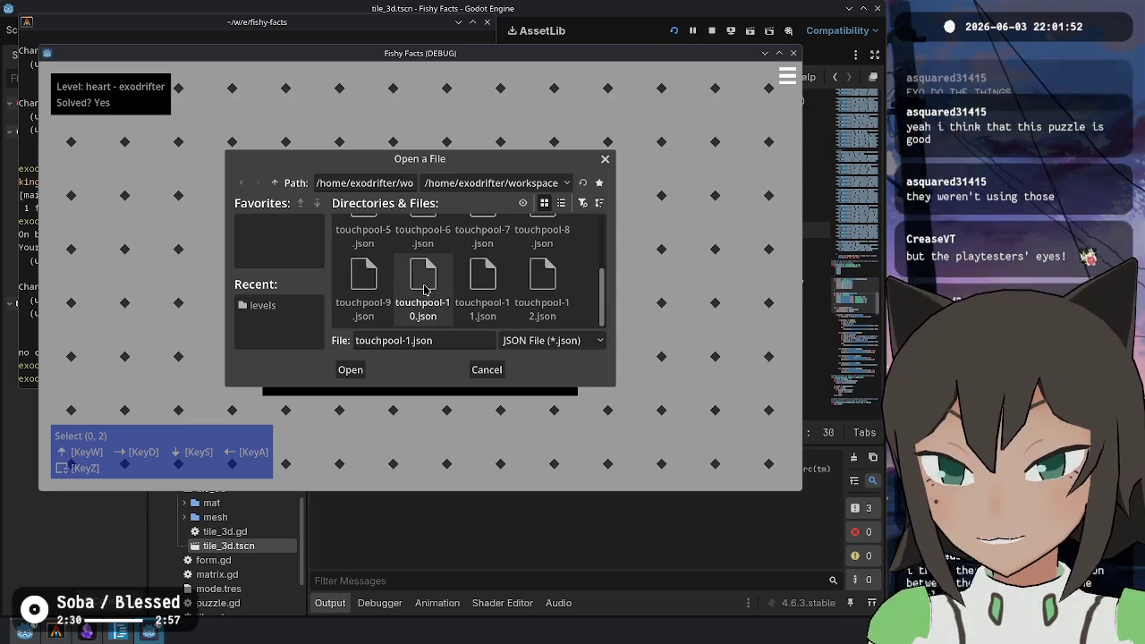
pyautogui.doubleClick(426, 298)
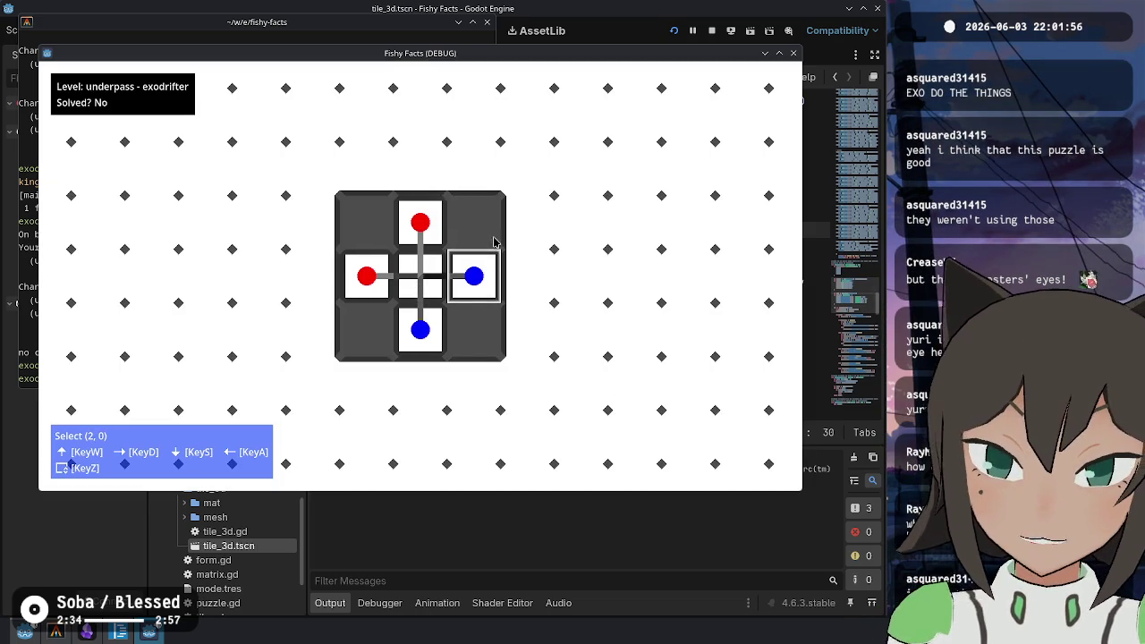
pyautogui.rightClick(484, 292)
pyautogui.click(525, 274)
pyautogui.moveTo(525, 274)
pyautogui.mouseDown()
pyautogui.moveTo(503, 297)
pyautogui.moveTo(497, 238)
pyautogui.moveTo(473, 220)
pyautogui.moveTo(463, 235)
pyautogui.moveTo(421, 224)
pyautogui.mouseUp()
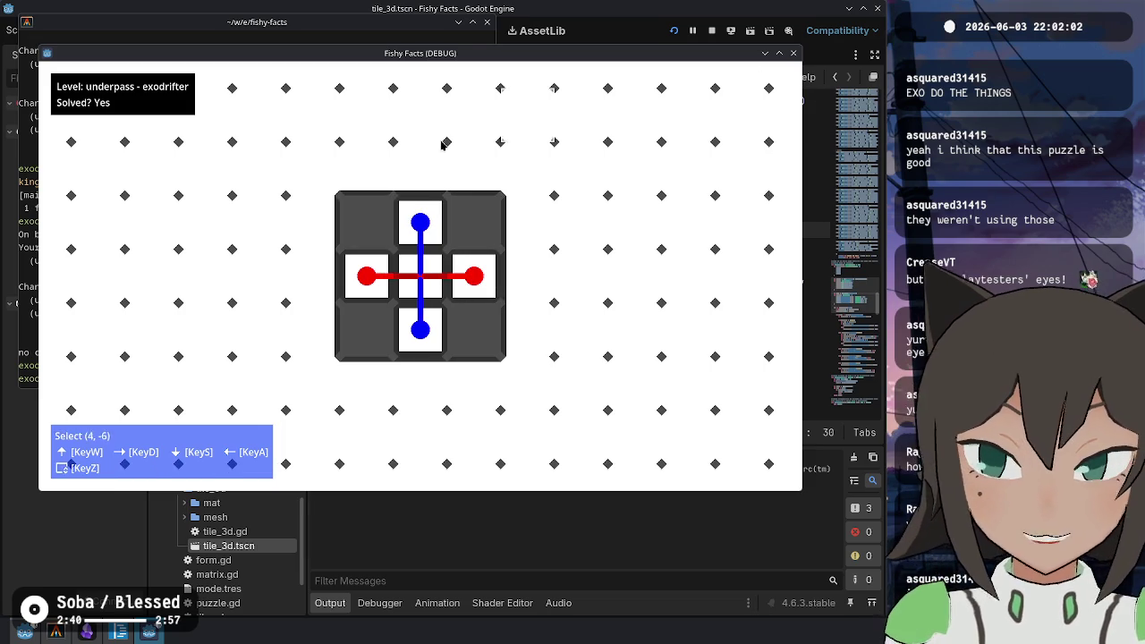
# Reload touchpool-10.json from the levels folder, then stop the running game
pyautogui.press('Escape')
pyautogui.click(349, 197)
pyautogui.doubleClick(471, 261)
pyautogui.scroll(-2, 442, 306)
pyautogui.click(429, 307)
pyautogui.doubleClick(430, 307)
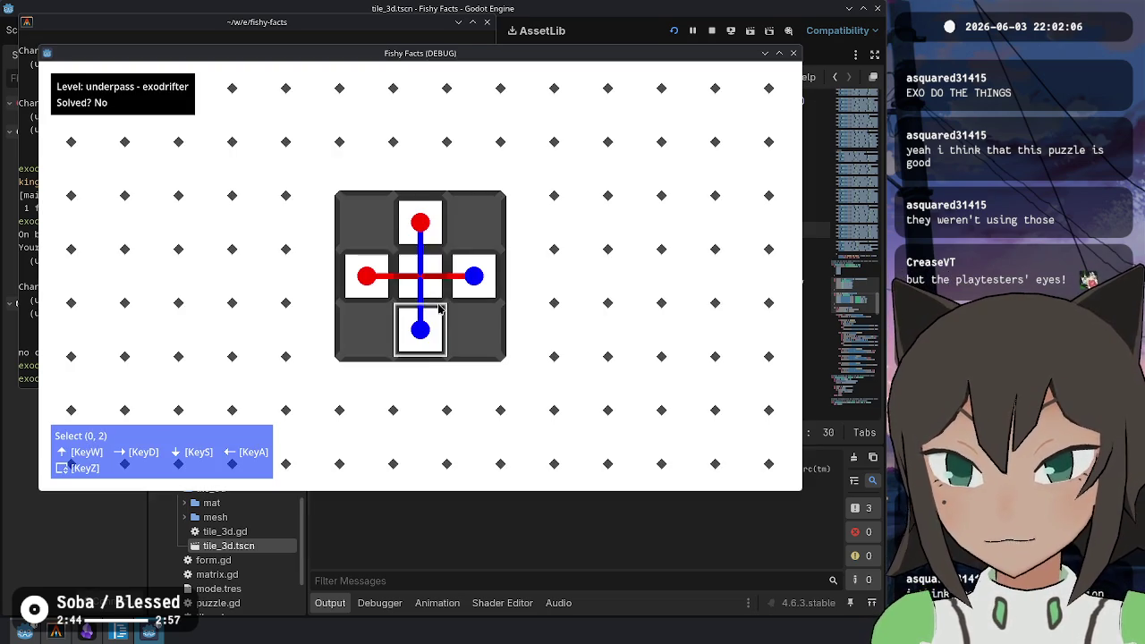
pyautogui.press('Escape')
pyautogui.press('Escape')
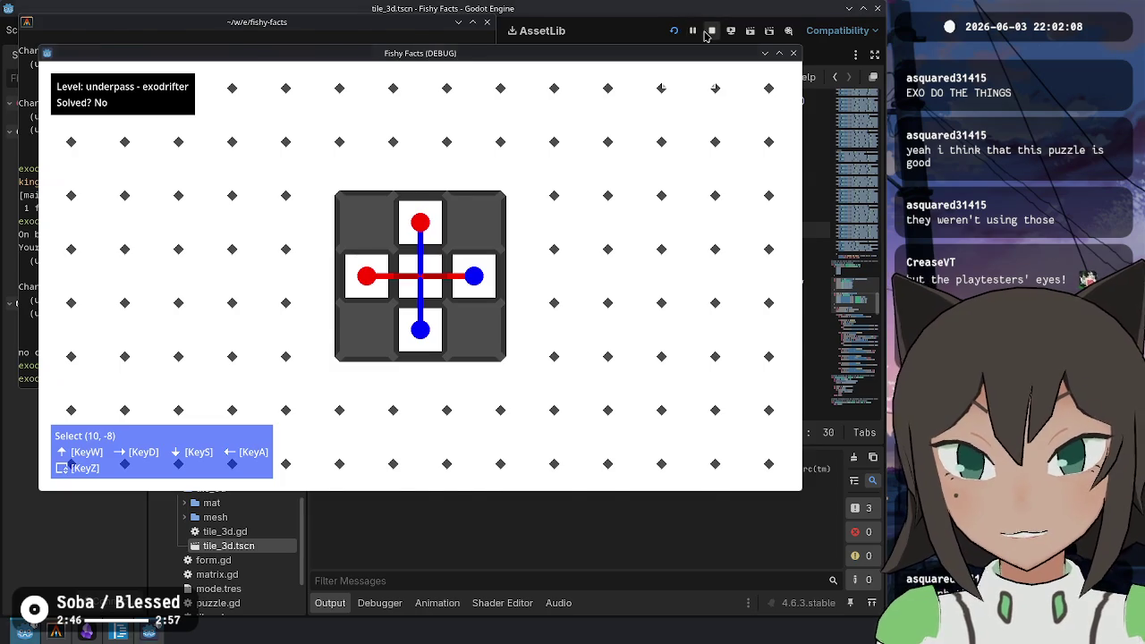
pyautogui.click(792, 53)
# Scroll up through the tile_3d.gd and puzzle_3d.gd scripts
pyautogui.click(719, 196)
pyautogui.scroll(20, 626, 205)
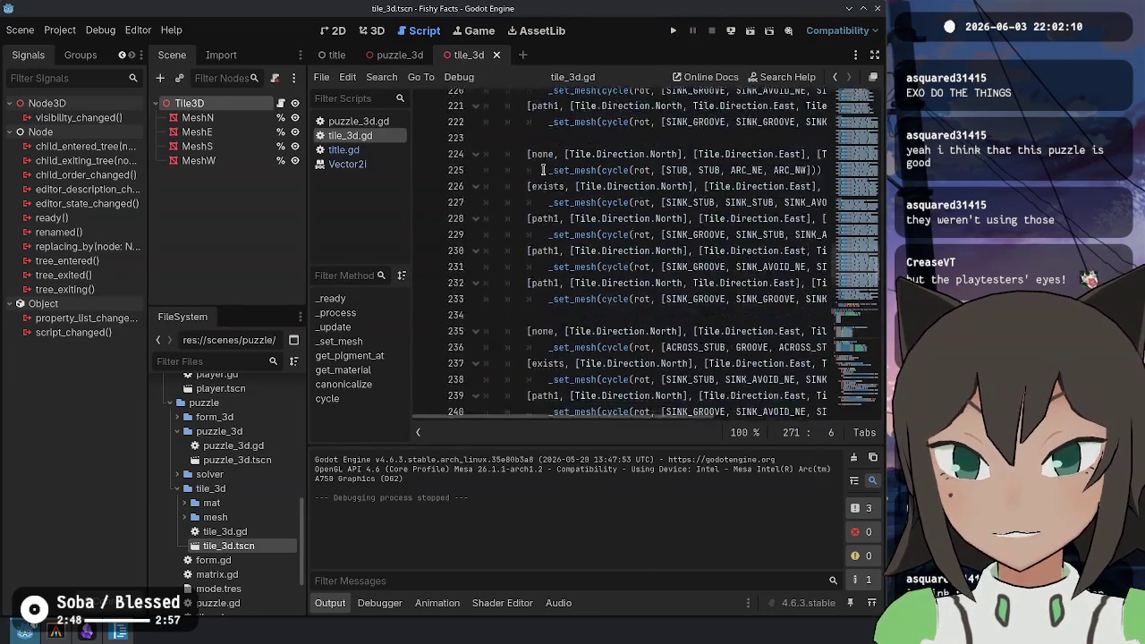
pyautogui.scroll(20, 571, 216)
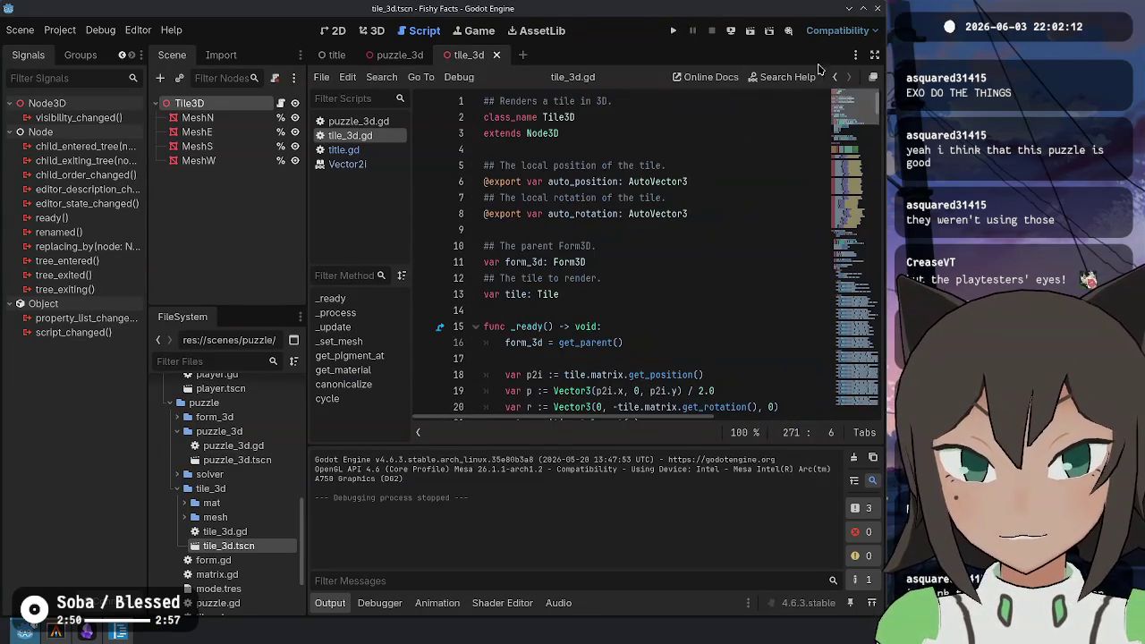
pyautogui.click(364, 122)
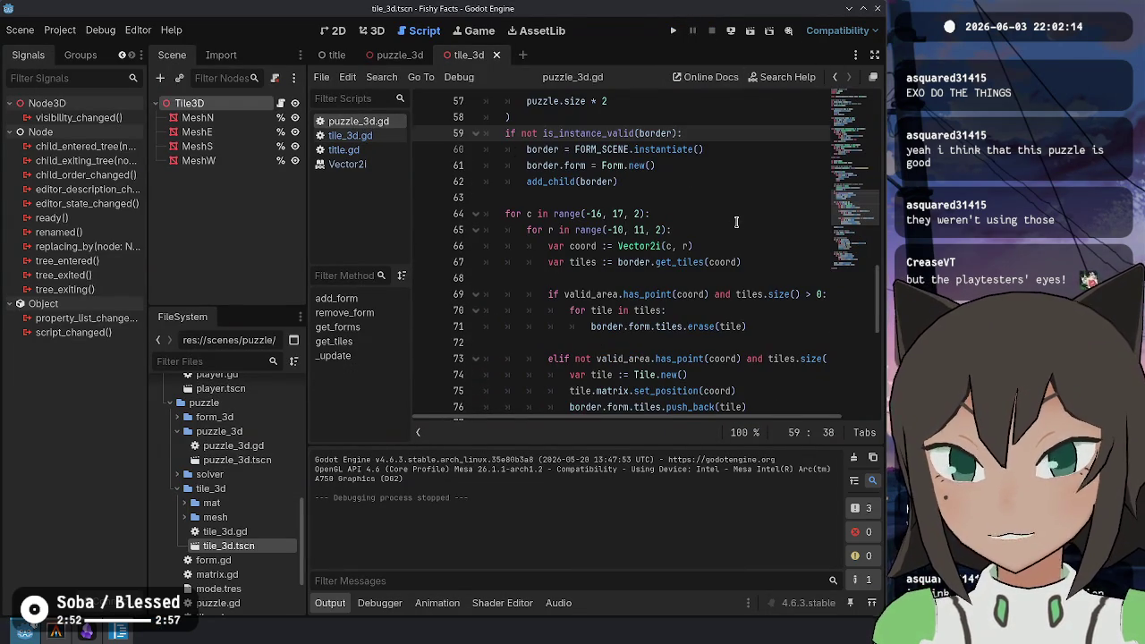
pyautogui.click(705, 230)
pyautogui.scroll(12, 564, 217)
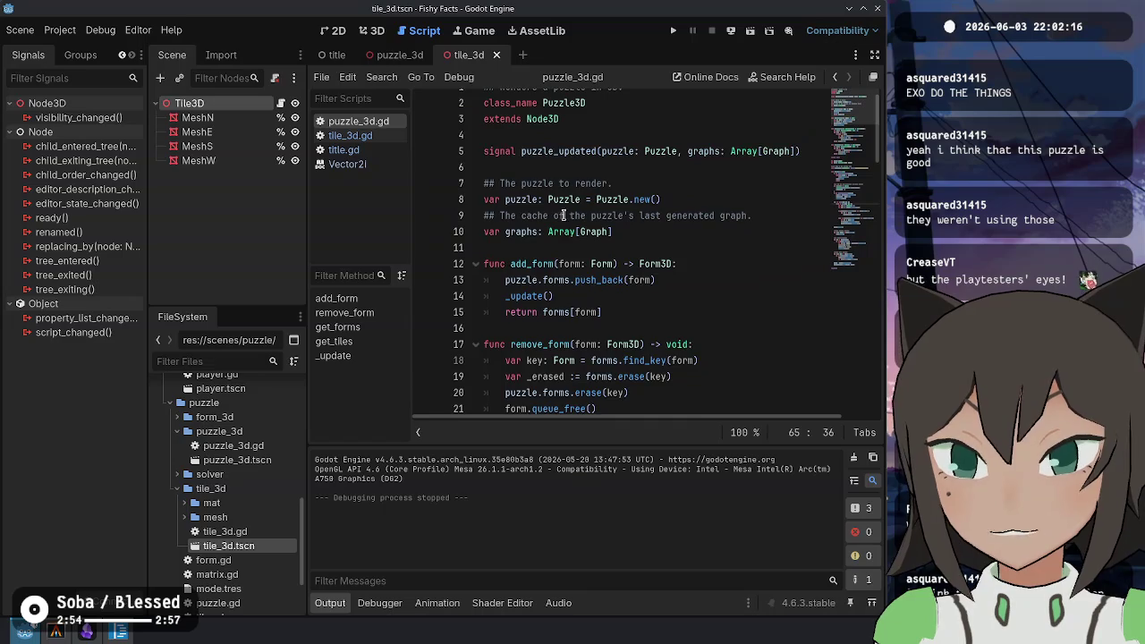
pyautogui.scroll(2, 247, 488)
# Close the Vector2i, puzzle_3d.gd, tile_3d.gd and title.gd scripts from the scripts list
pyautogui.middleClick(357, 164)
pyautogui.middleClick(364, 121)
pyautogui.middleClick(365, 122)
pyautogui.middleClick(365, 122)
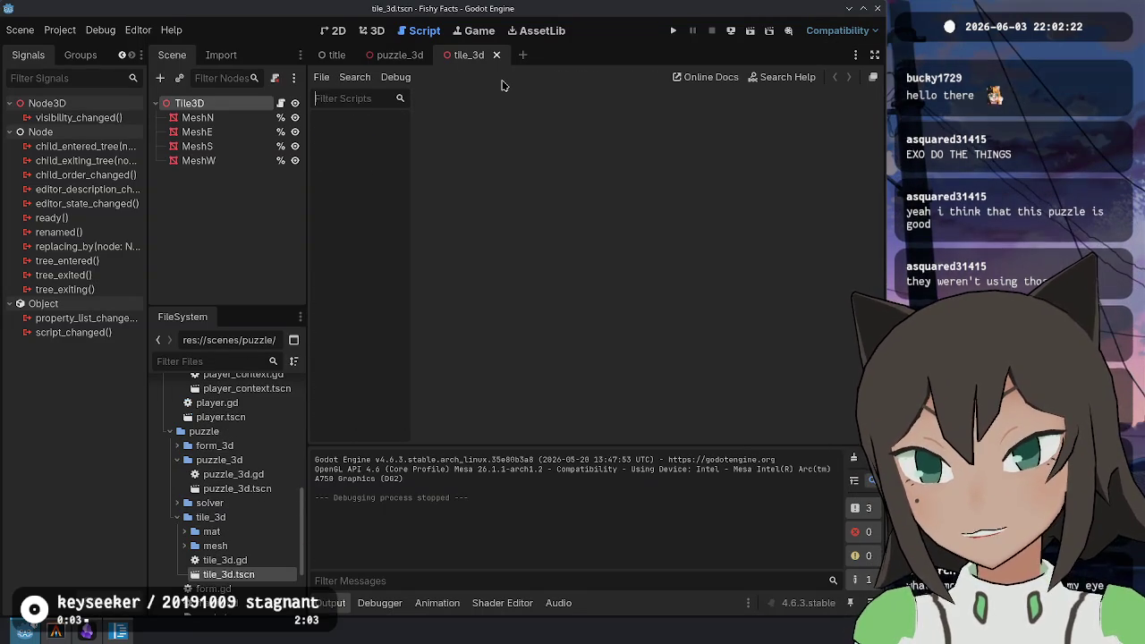
# Open editor.gd through the quick-open script search for 'editor'
pyautogui.hotkey('ctrl', 'alt', 'o')
pyautogui.write('editor')
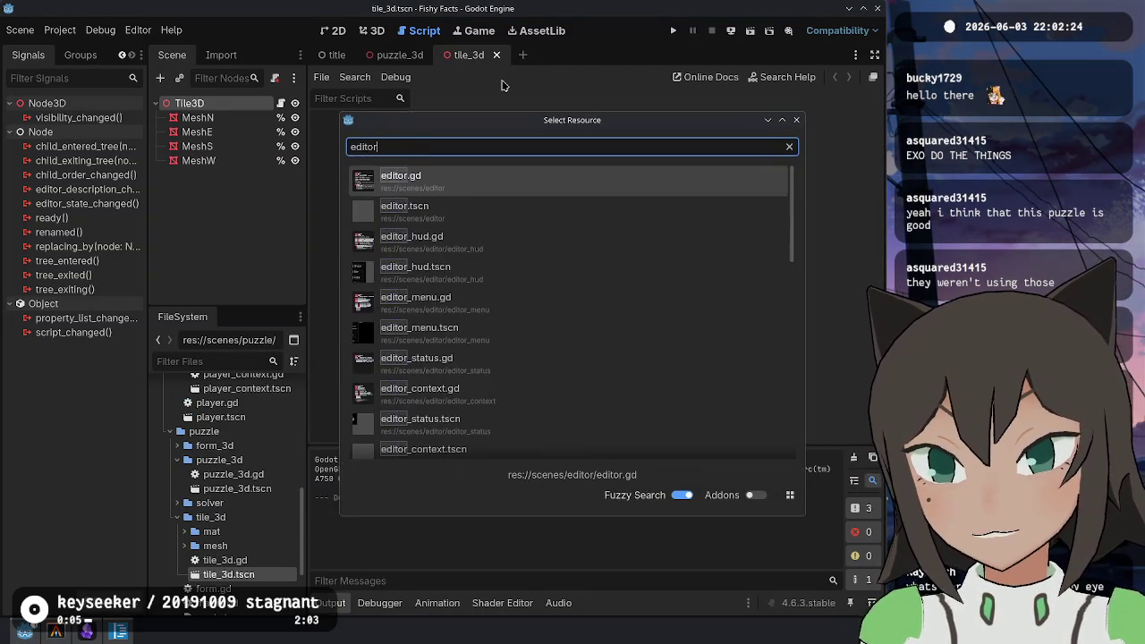
pyautogui.press('Return')
pyautogui.scroll(2, 649, 239)
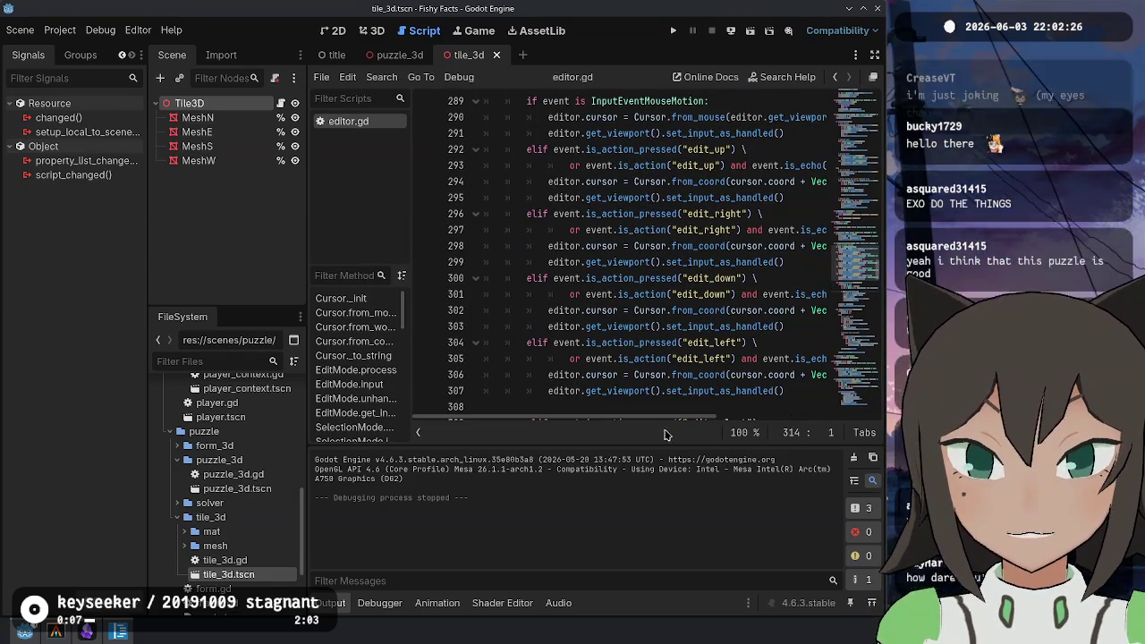
# Hide the output panel and script list, then scroll up through the EditMode classes
pyautogui.hotkey('ctrl', 'j')
pyautogui.moveTo(713, 358); pyautogui.dragTo(712, 342)
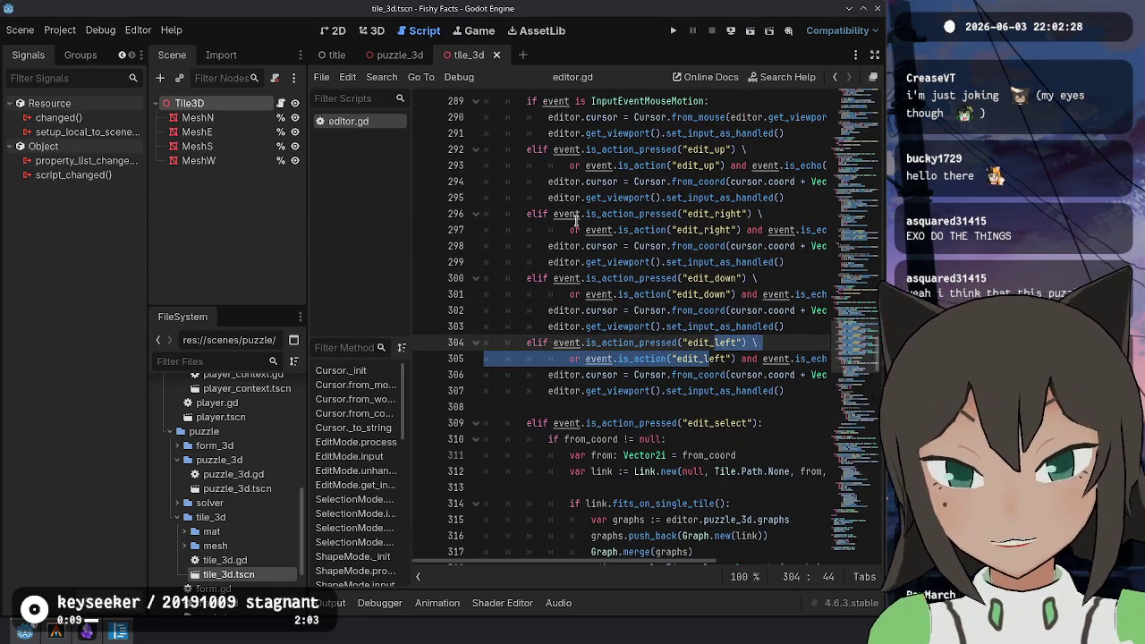
pyautogui.hotkey('ctrl', '\\')
pyautogui.click(548, 213)
pyautogui.scroll(15, 572, 261)
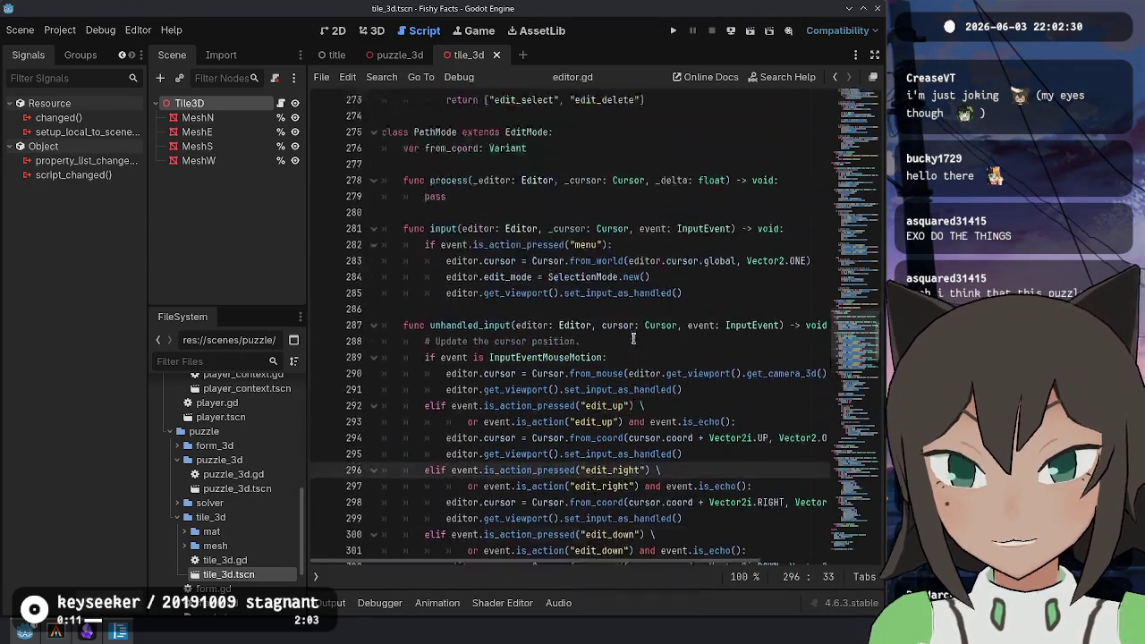
pyautogui.scroll(20, 572, 261)
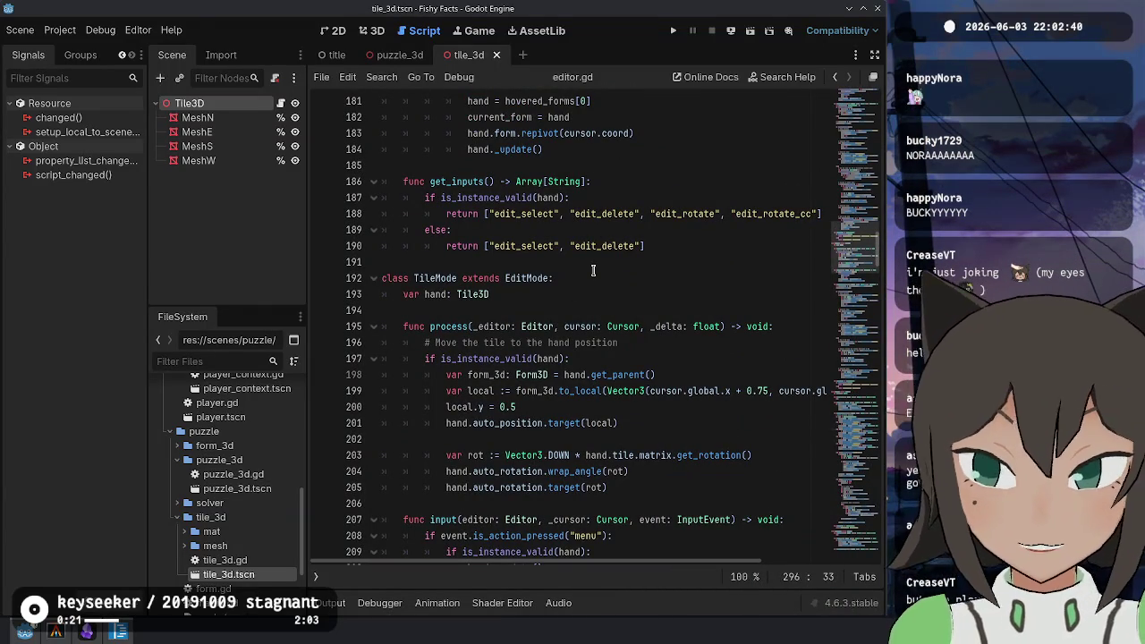
pyautogui.scroll(3, 225, 488)
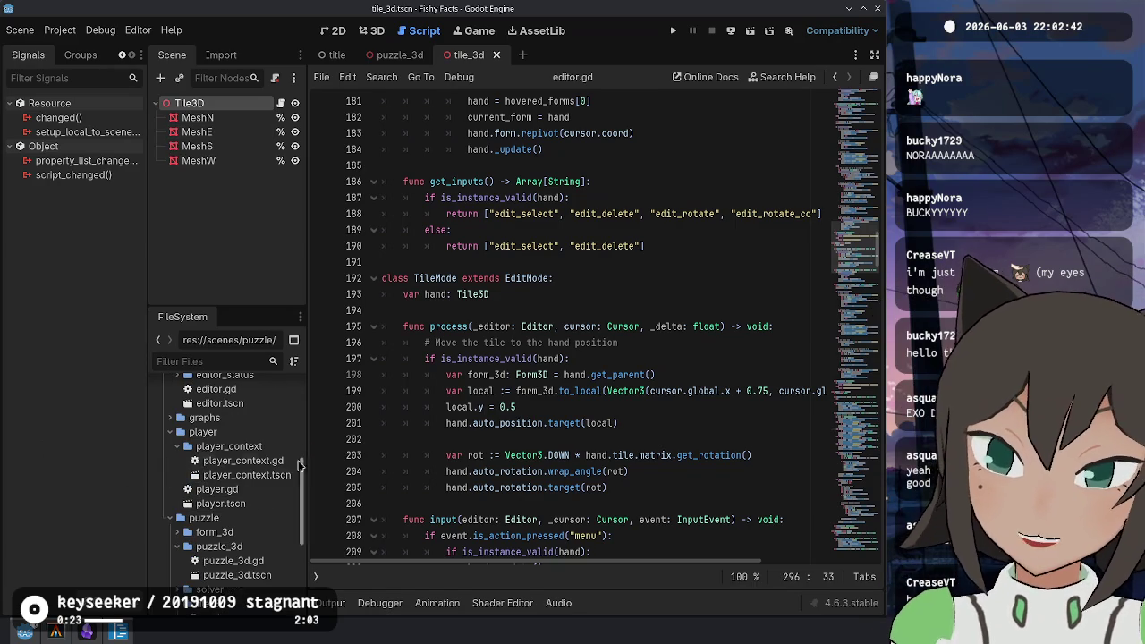
# Open player.gd from the FileSystem dock and scroll down to _unhandled_input
pyautogui.doubleClick(224, 489)
pyautogui.scroll(-2, 508, 309)
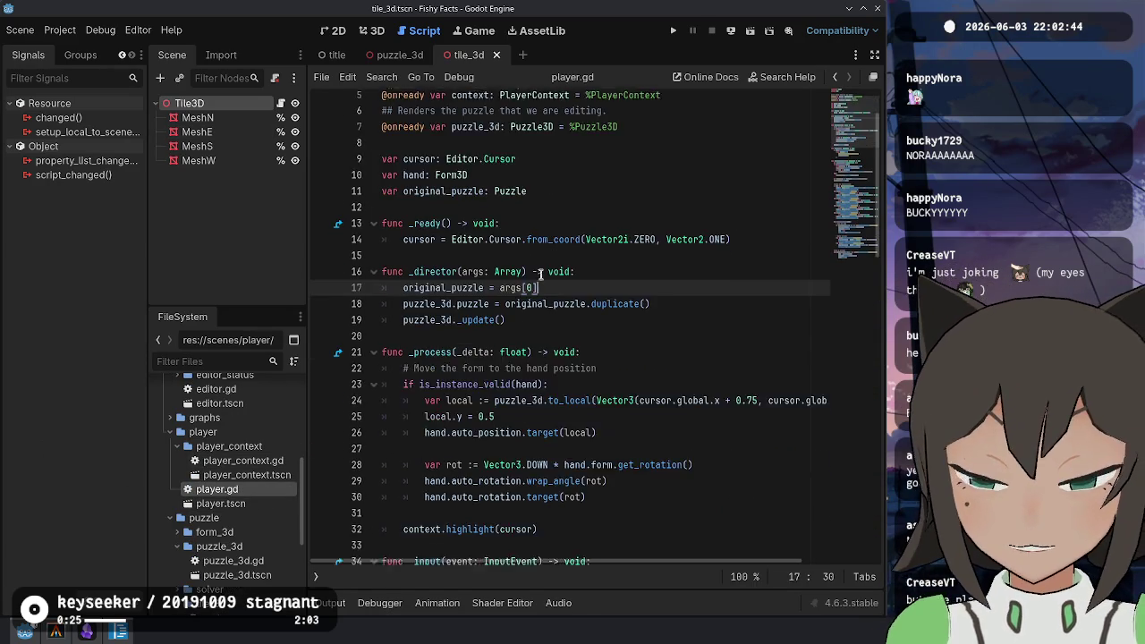
pyautogui.scroll(2, 508, 309)
pyautogui.click(487, 278)
pyautogui.scroll(-10, 487, 294)
pyautogui.scroll(-12, 487, 294)
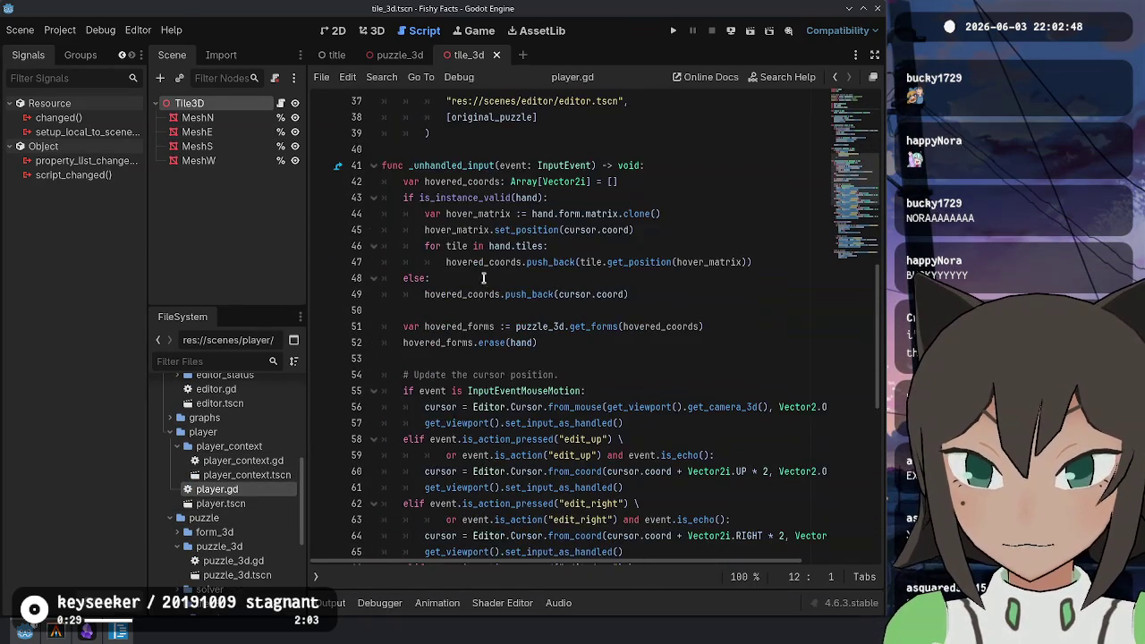
# Inspect the '# Place the form.' block on lines 76–80 and its hovered_forms check
pyautogui.click(508, 326)
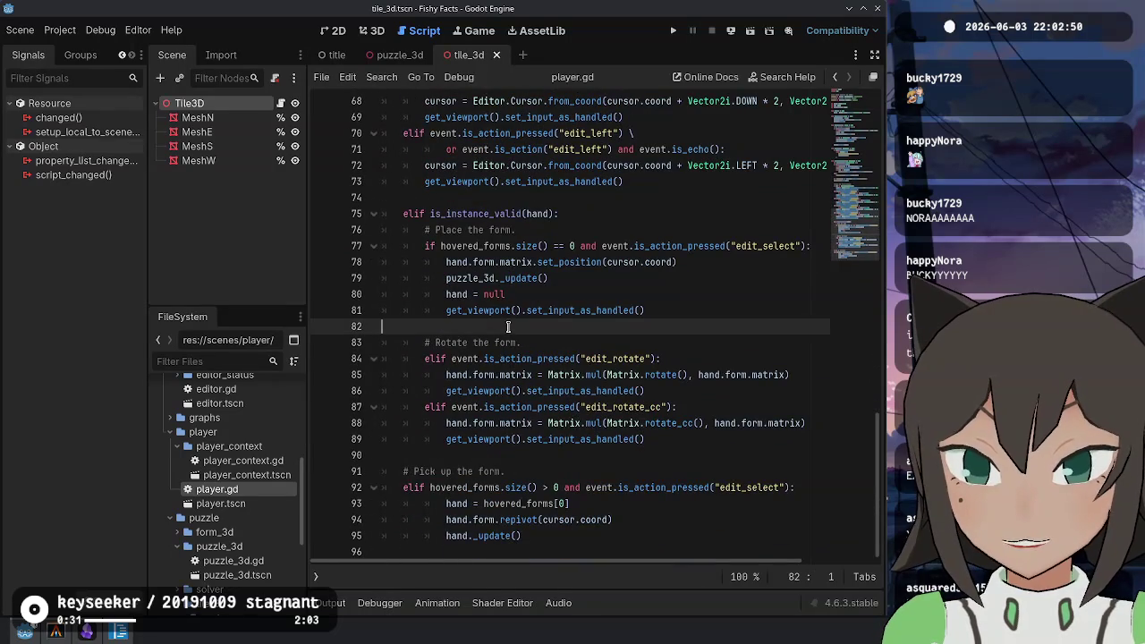
pyautogui.moveTo(468, 236)
pyautogui.mouseDown()
pyautogui.moveTo(509, 324)
pyautogui.moveTo(507, 301)
pyautogui.mouseUp()
pyautogui.moveTo(678, 262)
pyautogui.mouseDown()
pyautogui.moveTo(572, 266)
pyautogui.moveTo(429, 246)
pyautogui.moveTo(462, 243)
pyautogui.mouseUp()
pyautogui.doubleClick(462, 245)
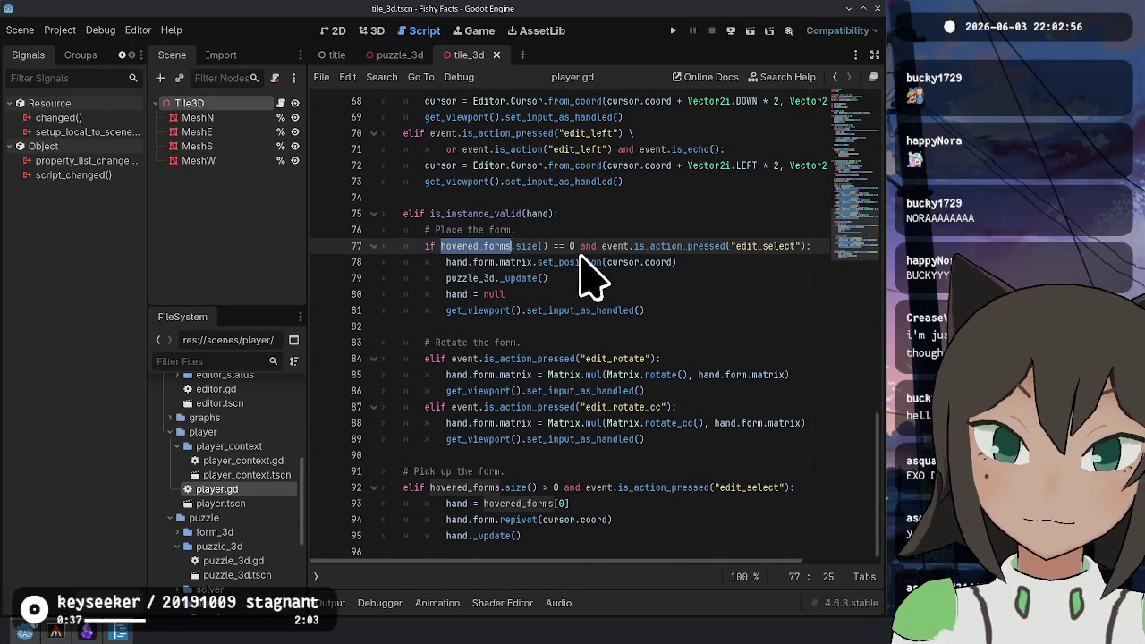
pyautogui.click(603, 245)
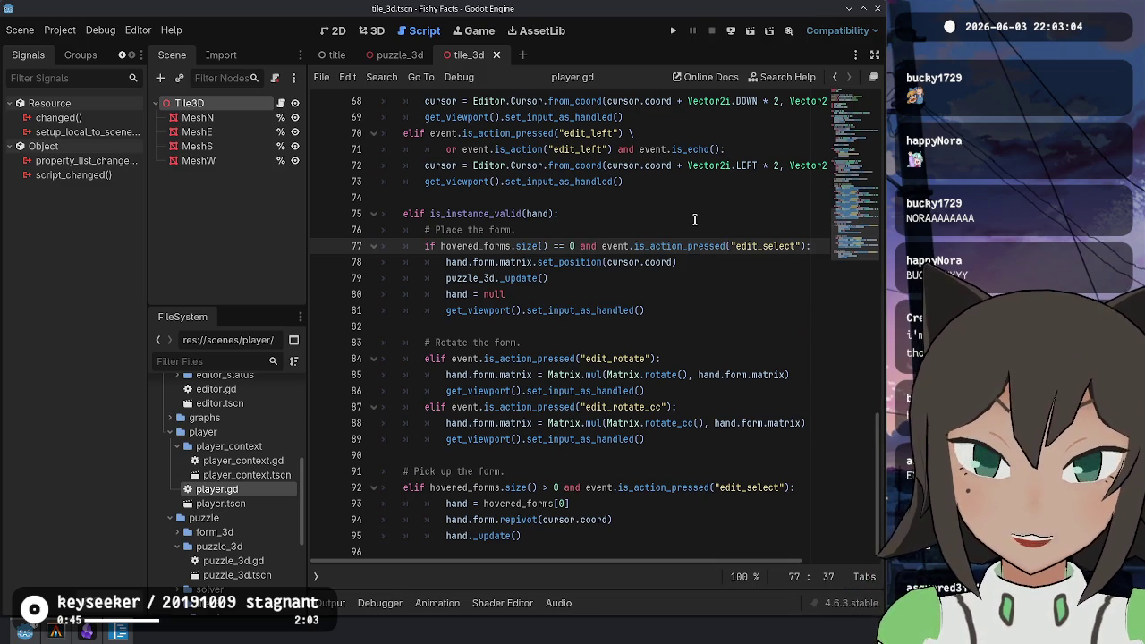
# Select the old placement condition hovered_forms.size() == 0 together with its body
pyautogui.scroll(7, 612, 204)
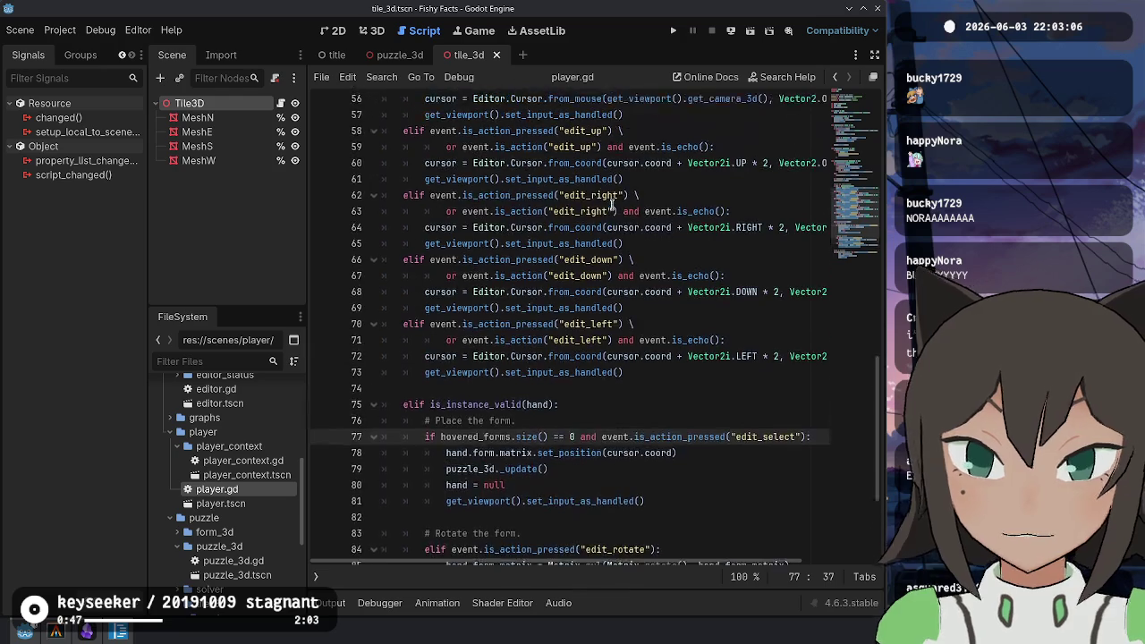
pyautogui.scroll(5, 613, 208)
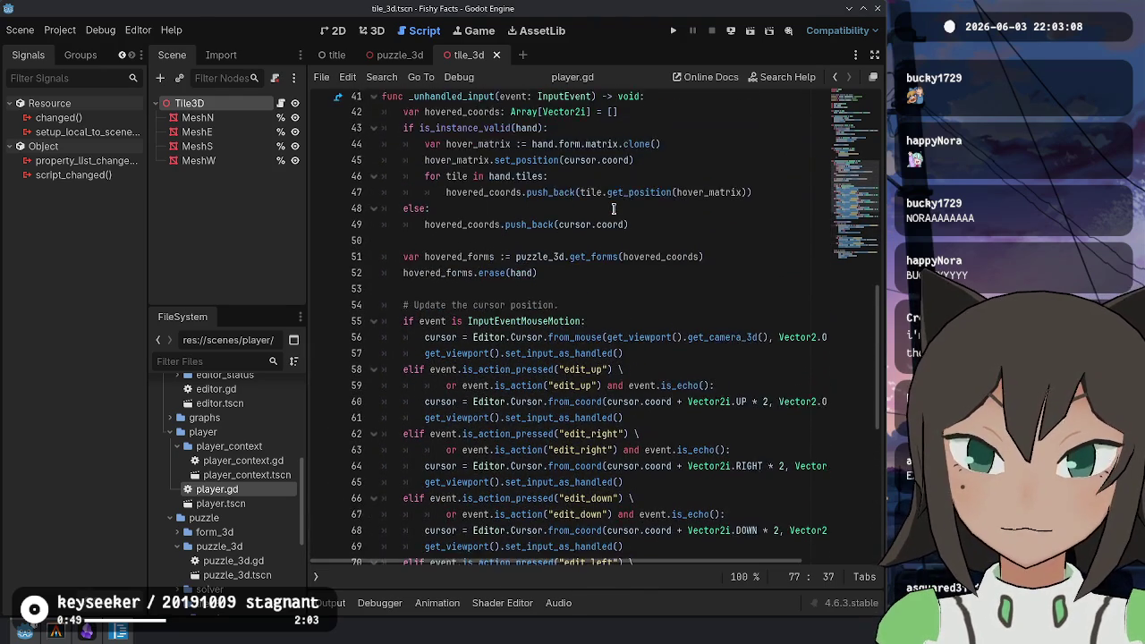
pyautogui.scroll(-12, 617, 219)
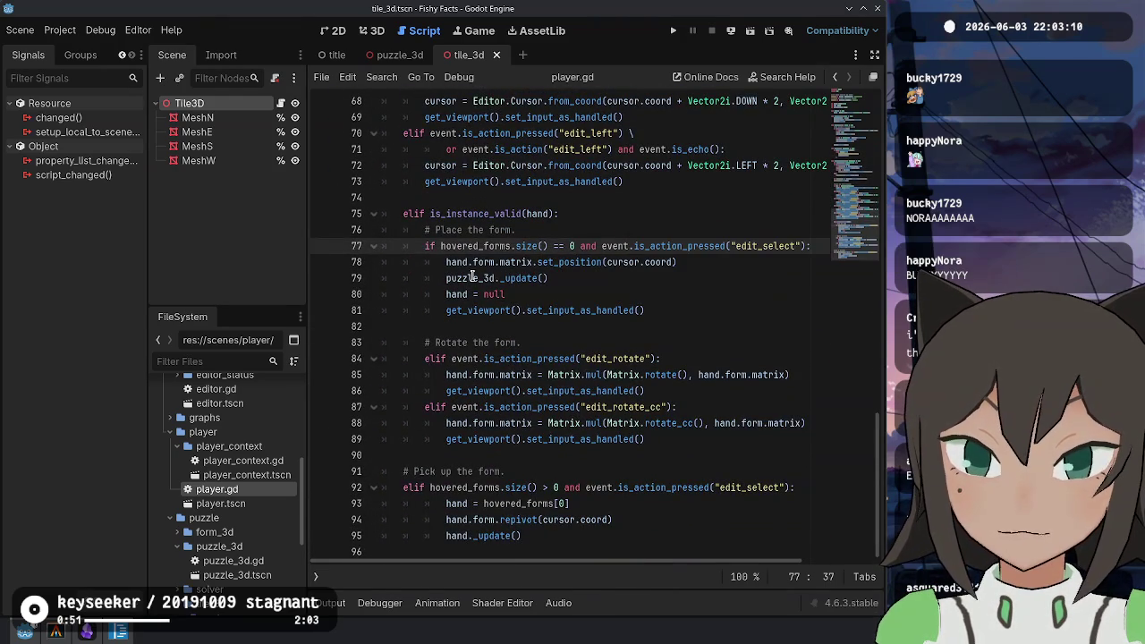
pyautogui.keyDown('shift'); pyautogui.click(440, 246); pyautogui.keyUp('shift')
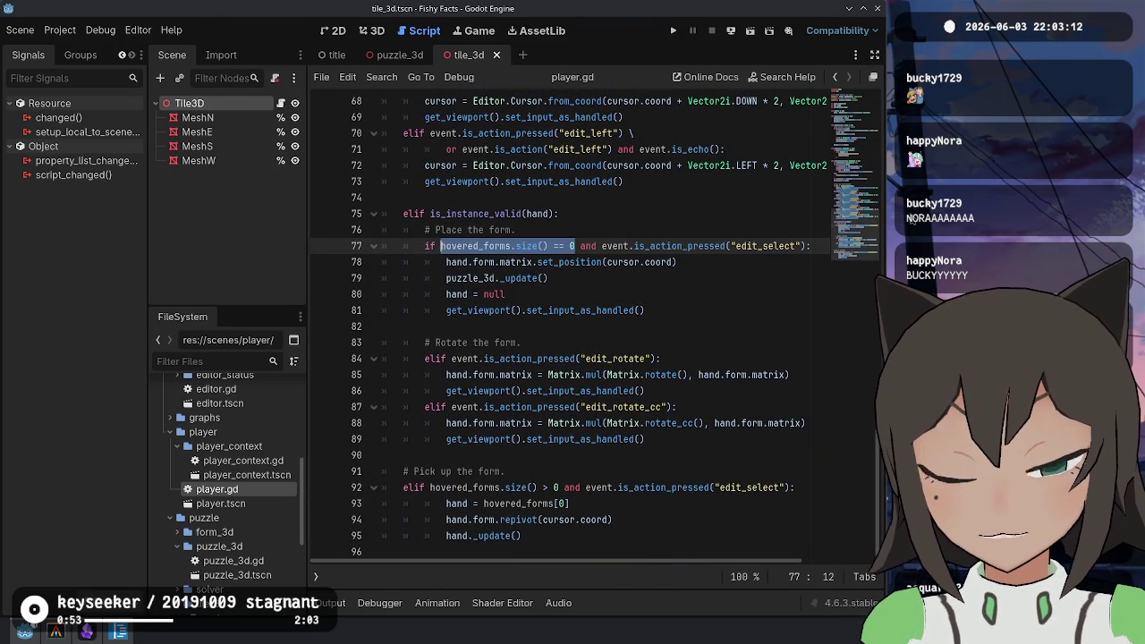
pyautogui.click(575, 246)
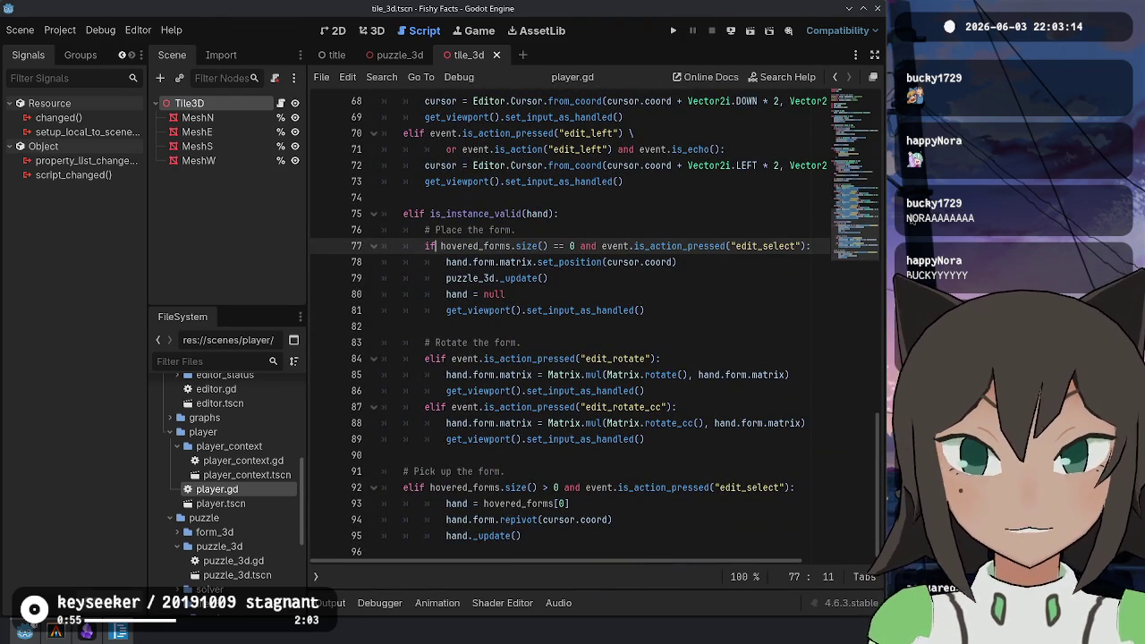
pyautogui.moveTo(440, 246)
pyautogui.mouseDown()
pyautogui.moveTo(536, 294)
pyautogui.moveTo(646, 310)
pyautogui.mouseUp()
# Replace the placement code with 'if place_form():' calling set_input_as_handled, and add a line at the file end
pyautogui.press('BackSpace')
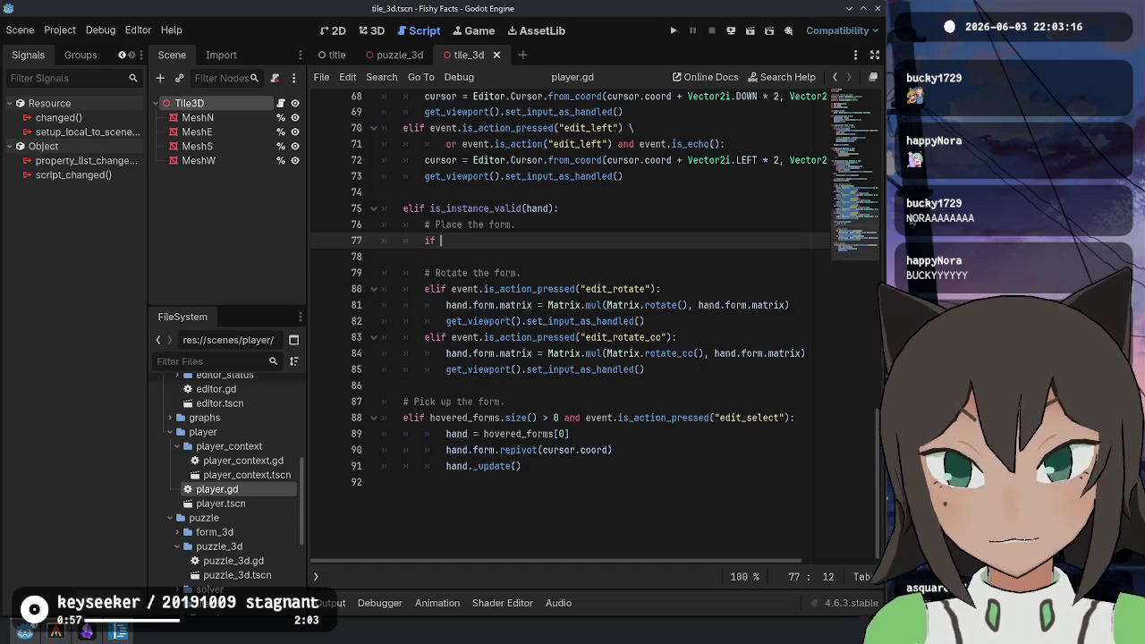
pyautogui.write('place_p')
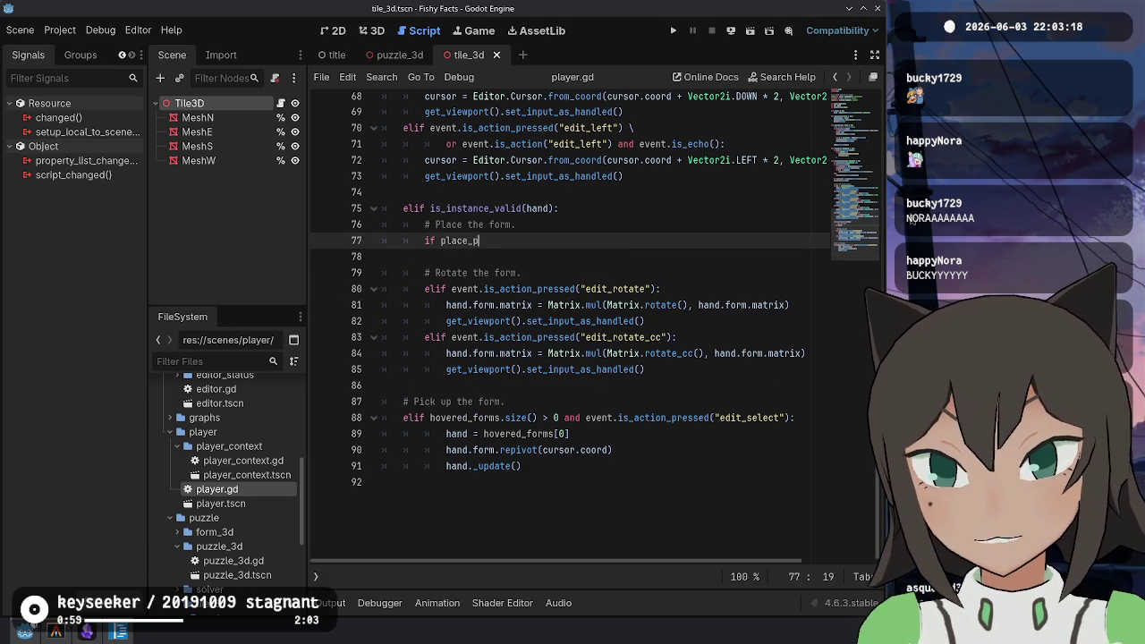
pyautogui.write('m():')
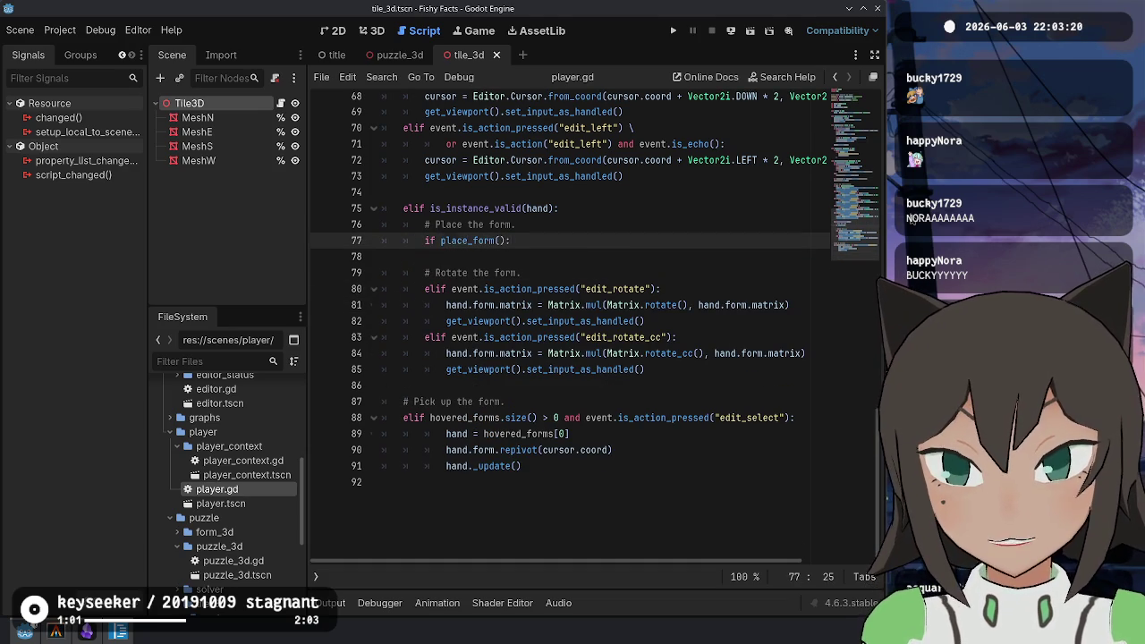
pyautogui.press('Return')
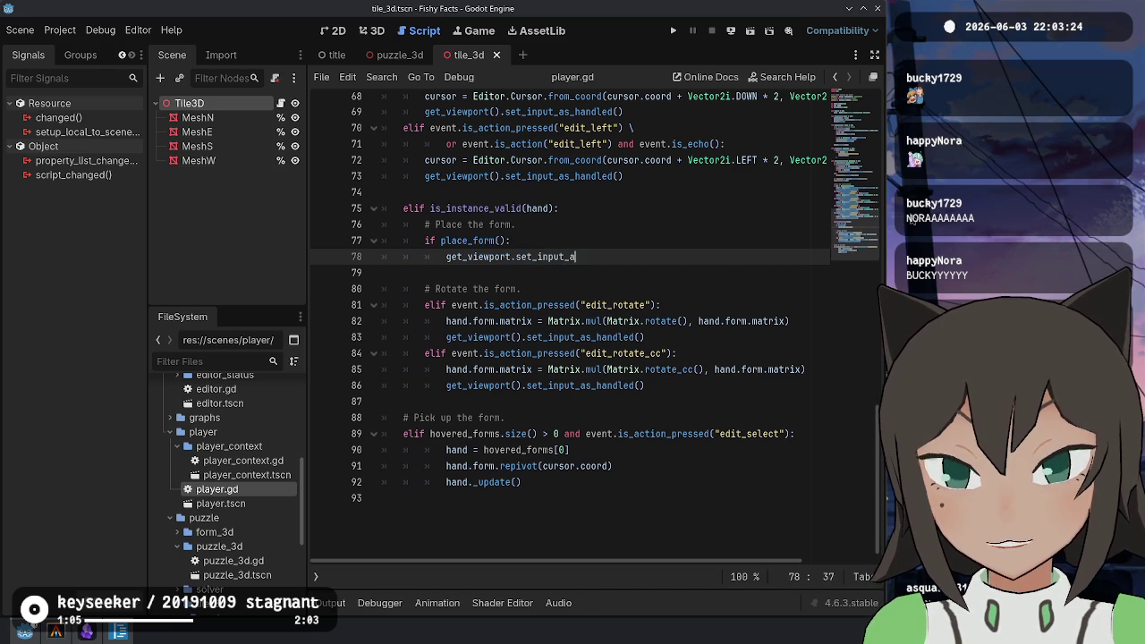
pyautogui.scroll(1, 594, 326)
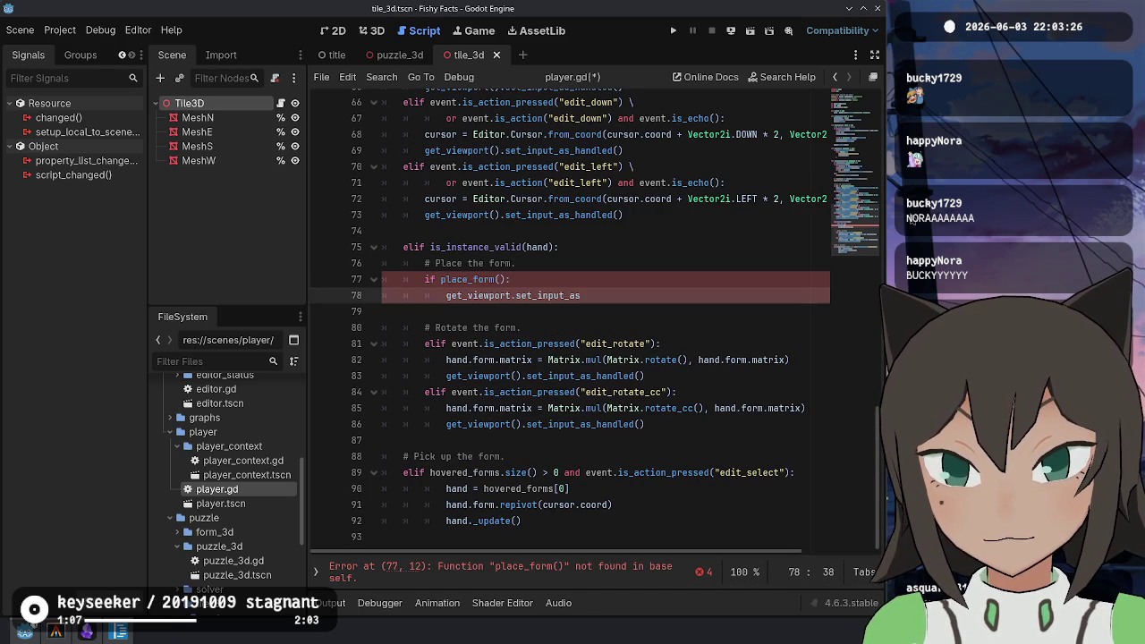
pyautogui.write('get_viewport()')
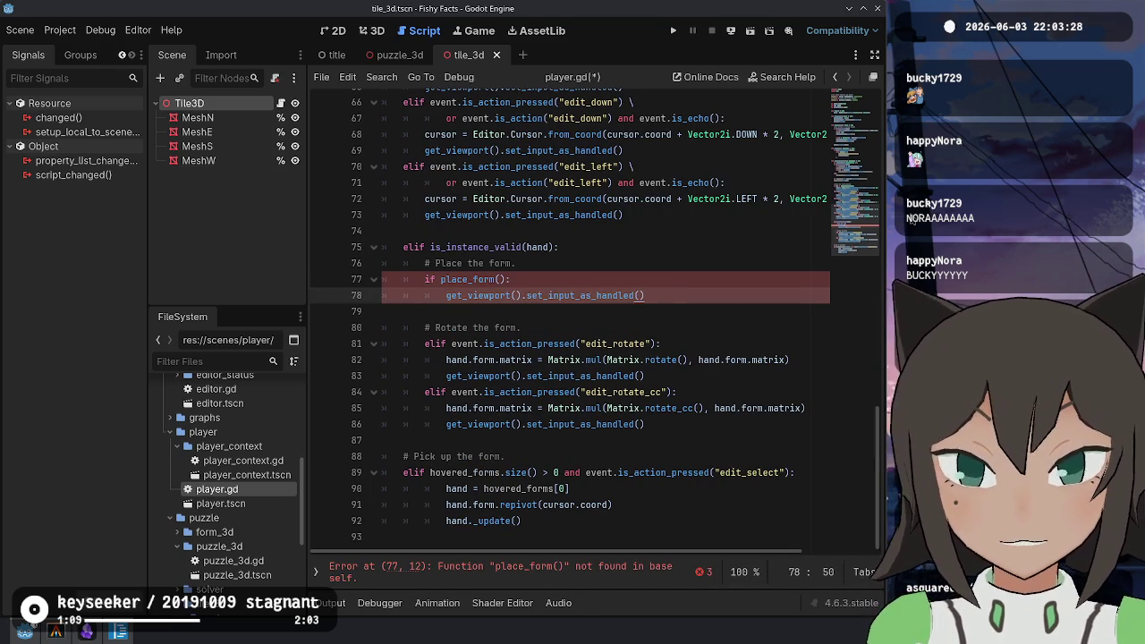
pyautogui.press('Down')
pyautogui.hotkey('ctrl', 'End')
pyautogui.press('Return')
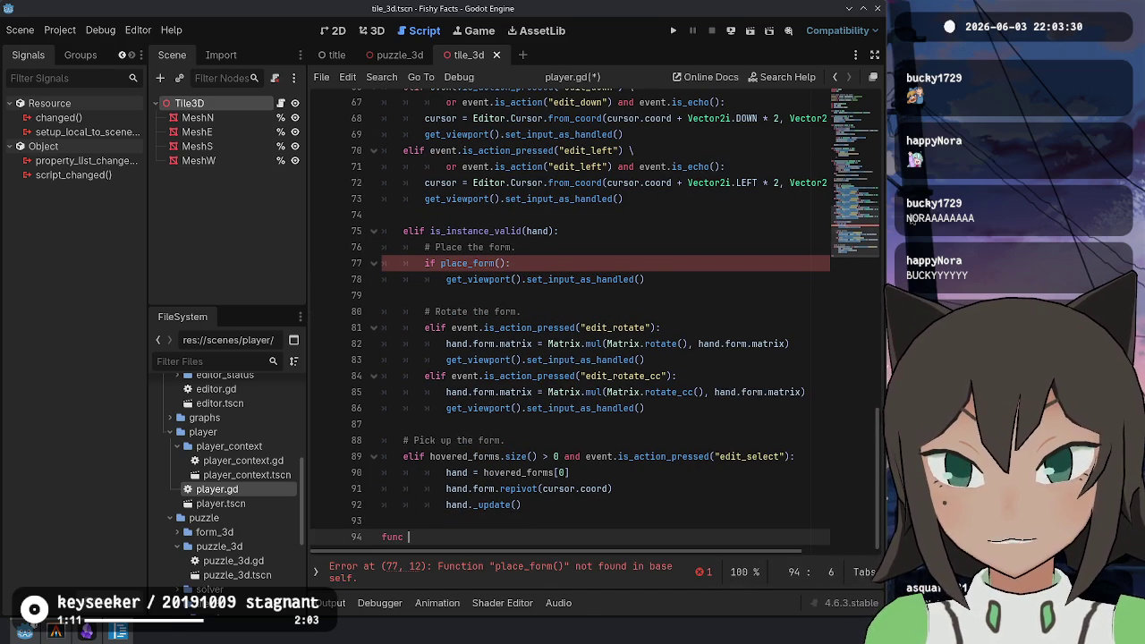
# Declare place_form() -> bool, paste the old placement code into it and dedent the body
pyautogui.write('place_For')
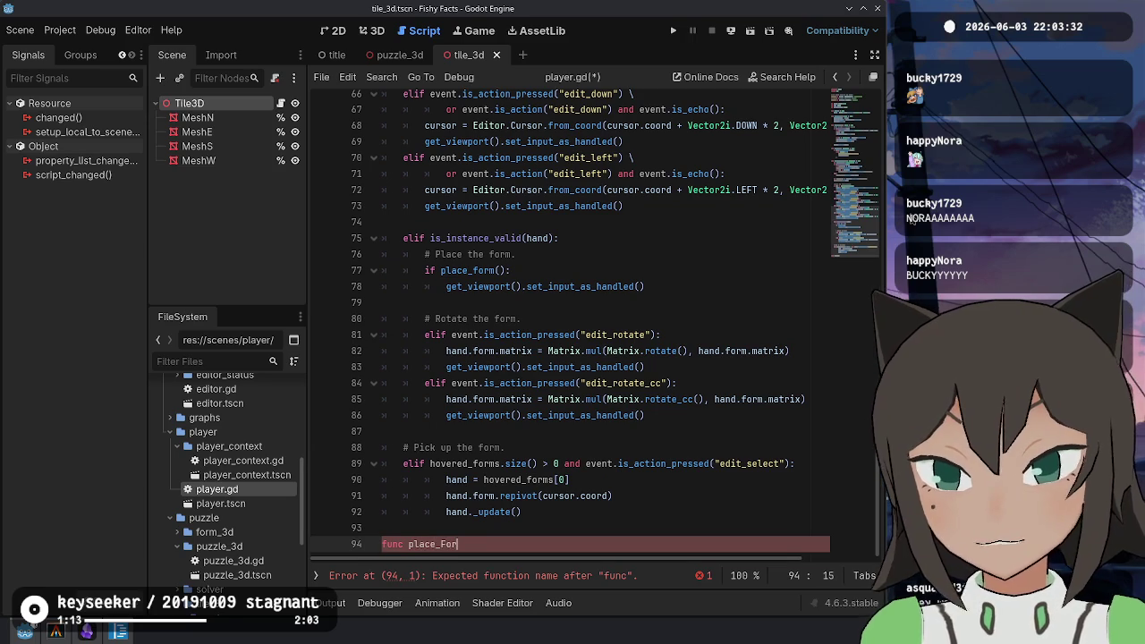
pyautogui.write('form(() ->')
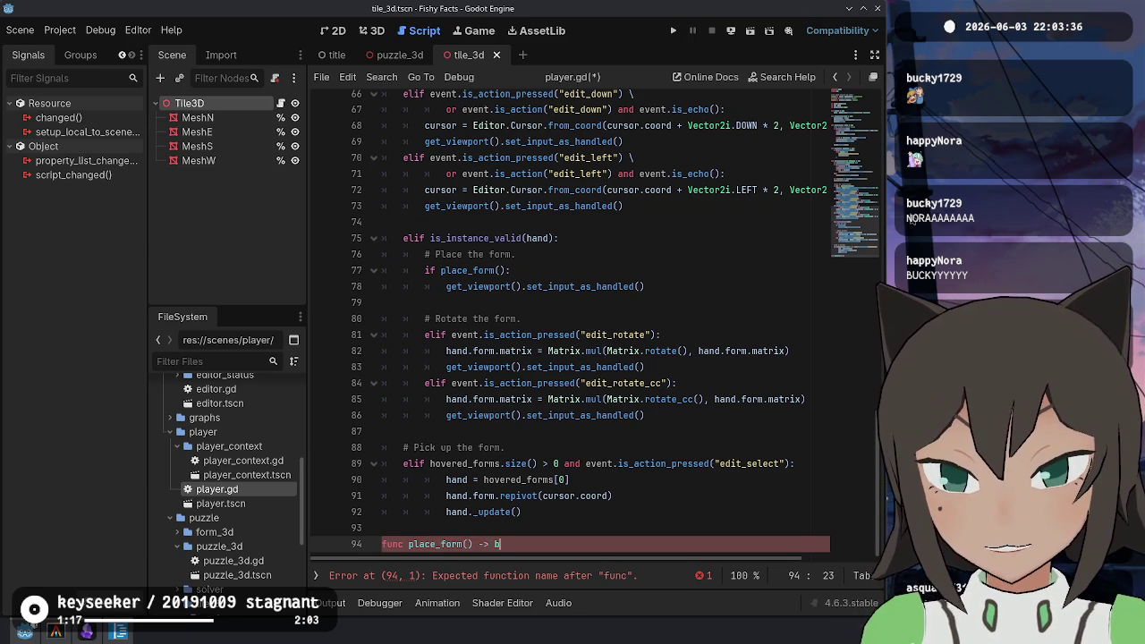
pyautogui.write(' bool:')
pyautogui.press('Return')
pyautogui.write('hovered_forms.size() == 0 and event.is_action_pressed("edit_select"): \t\t\thand.form.matrix.set_position(cursor.coord) \t\t\tpuzzle_3d._update() \t\t\thand = null \t\t\tget_viewport().set_input_as_handled()')
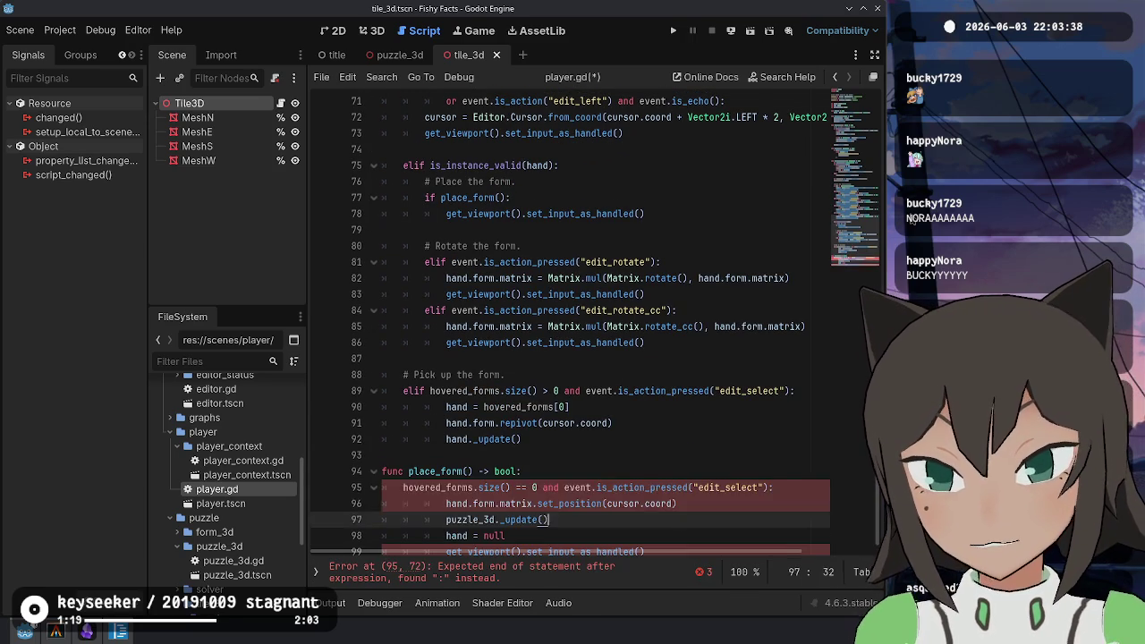
pyautogui.write('if')
pyautogui.scroll(-1, 644, 500)
pyautogui.click(644, 488)
pyautogui.moveTo(644, 488); pyautogui.dragTo(645, 537)
pyautogui.hotkey('shift', 'Tab')
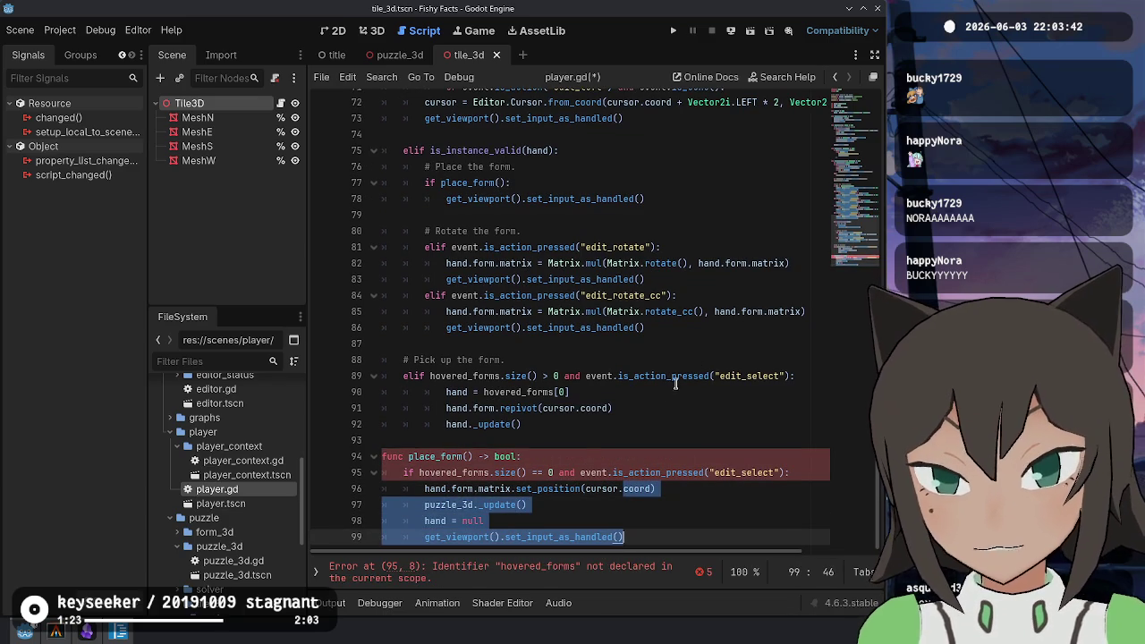
# Move the edit_select check into its own 'if not' guard that returns false
pyautogui.click(579, 472)
pyautogui.hotkey('shift', 'End')
pyautogui.hotkey('shift', 'Left')
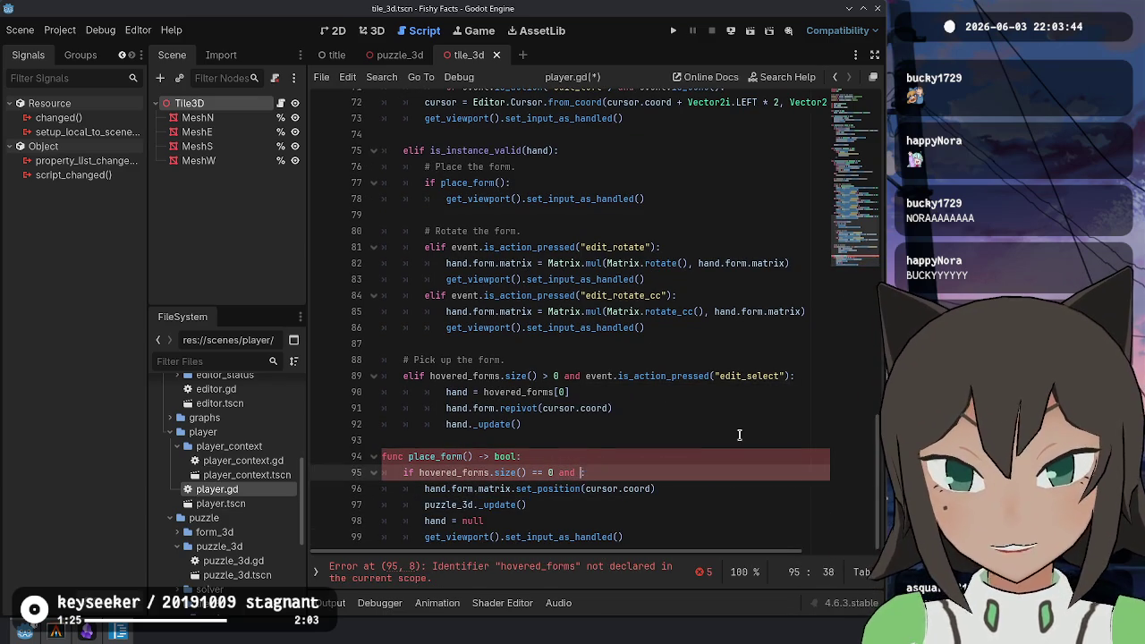
pyautogui.hotkey('ctrl', 'x')
pyautogui.hotkey('ctrl', 'shift', 'Return')
pyautogui.write('f not')
pyautogui.hotkey('ctrl', 'v')
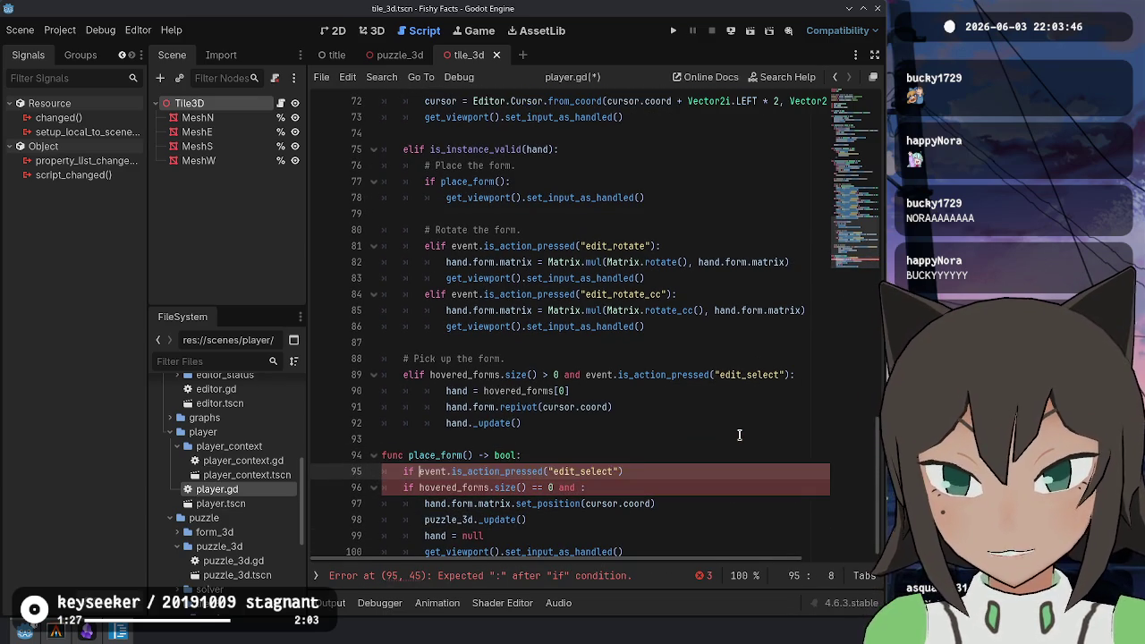
pyautogui.press('Return')
pyautogui.write('return false')
pyautogui.press('Home')
pyautogui.press('Tab')
pyautogui.press('End')
# Make the hovered-forms check return false when hovered_forms.size() > 0
pyautogui.scroll(-1, 742, 431)
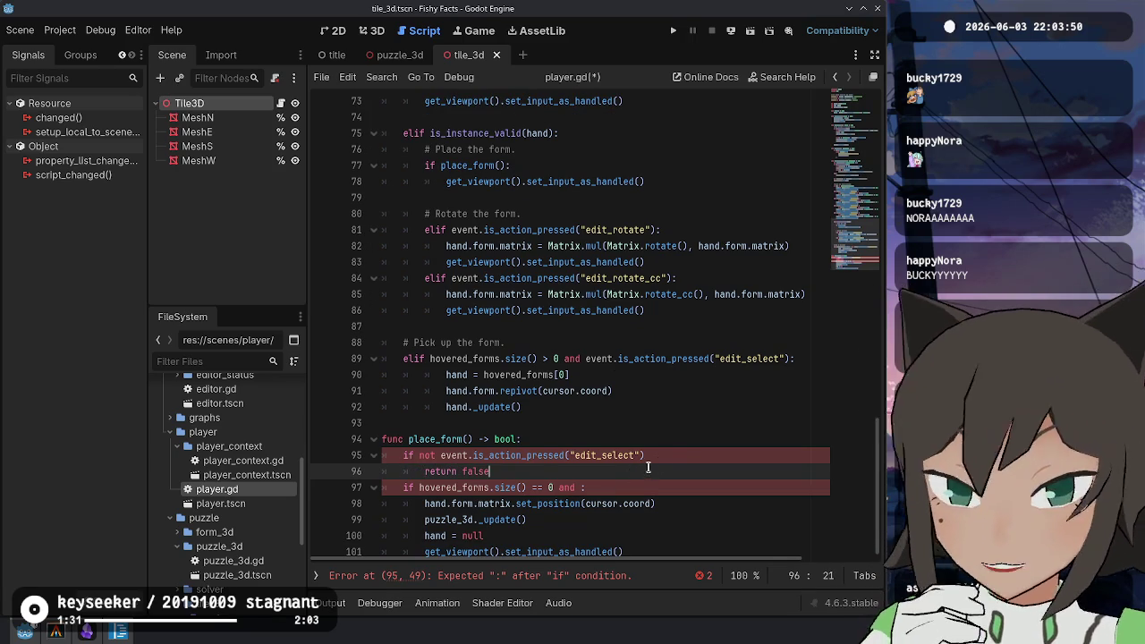
pyautogui.click(672, 454)
pyautogui.press('Down')
pyautogui.press('Down')
pyautogui.press('Left')
pyautogui.press('BackSpace')
pyautogui.press('BackSpace')
pyautogui.press('BackSpace')
pyautogui.press('End')
pyautogui.press('Return')
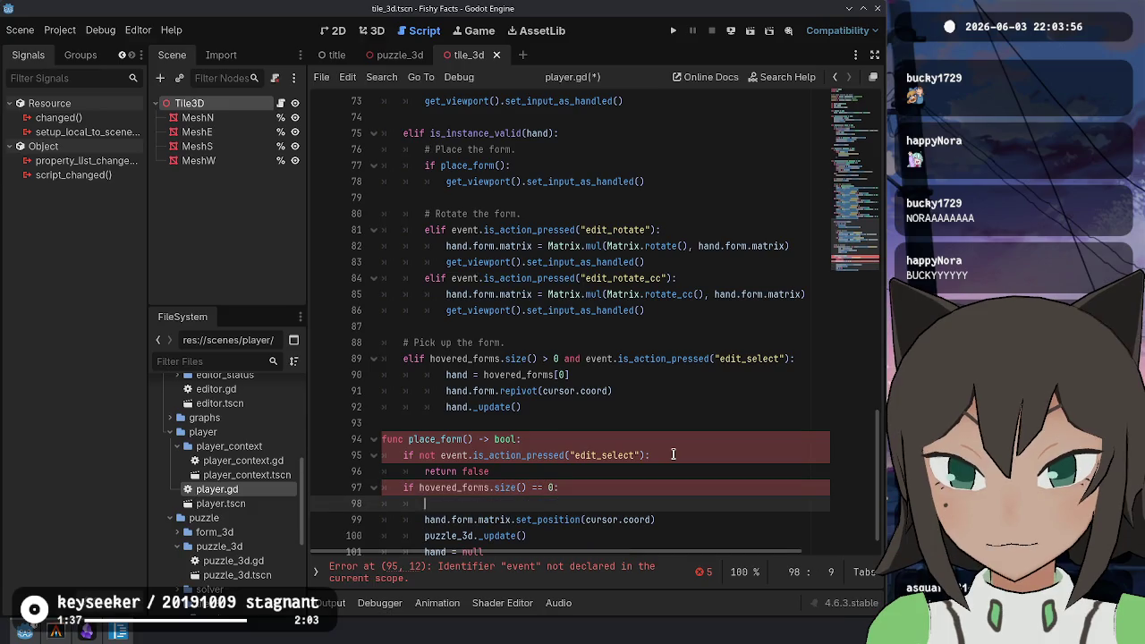
pyautogui.write('return false')
pyautogui.press('Up')
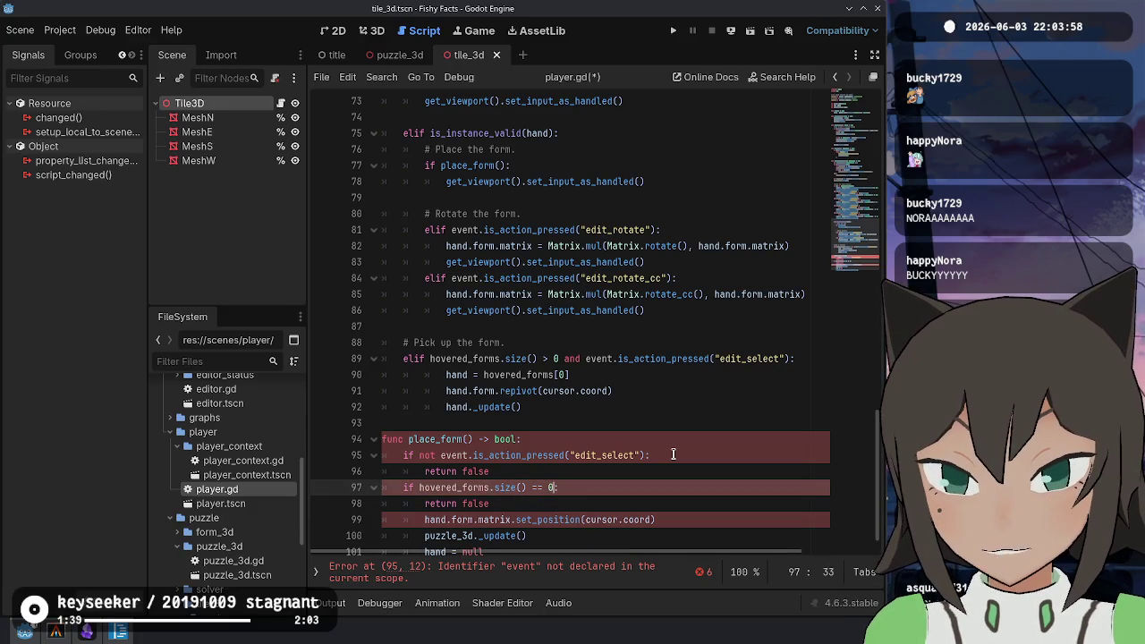
pyautogui.press('Left')
pyautogui.press('BackSpace')
pyautogui.press('BackSpace')
pyautogui.press('BackSpace')
pyautogui.write('>')
# Dedent the placement lines, end the function with 'return true', remove the leftover line, and save
pyautogui.press('Down')
pyautogui.press('Down')
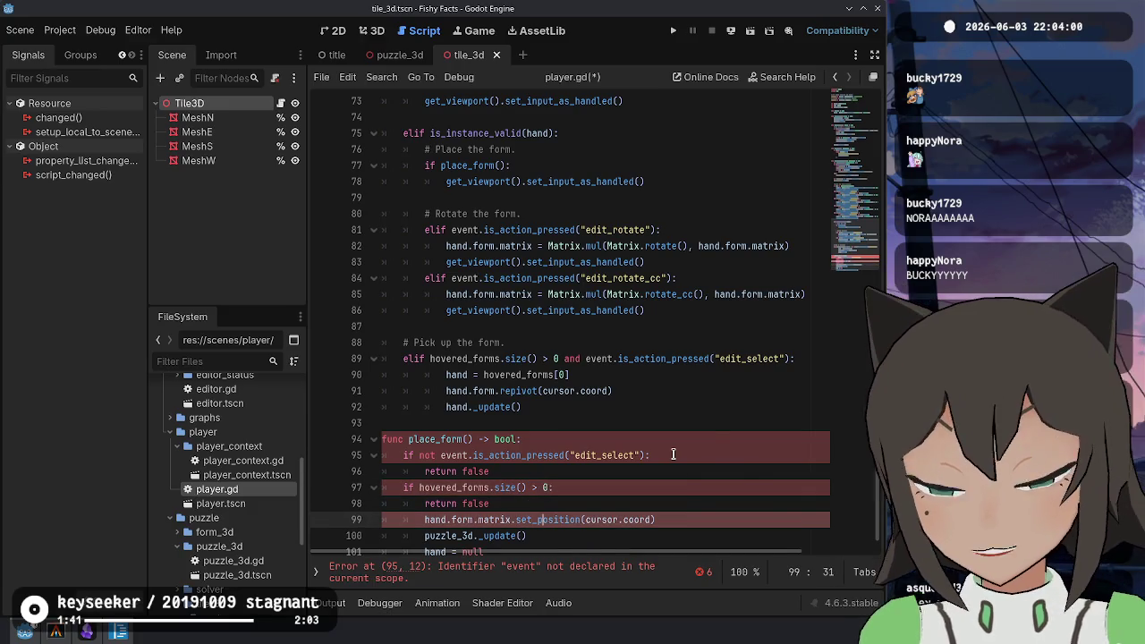
pyautogui.scroll(-1, 654, 432)
pyautogui.hotkey('shift', 'Down')
pyautogui.hotkey('shift', 'Down')
pyautogui.hotkey('shift', 'Down')
pyautogui.hotkey('shift', 'Tab')
pyautogui.click(545, 469)
pyautogui.press('Return')
pyautogui.press('Down')
pyautogui.press('Down')
pyautogui.press('Down')
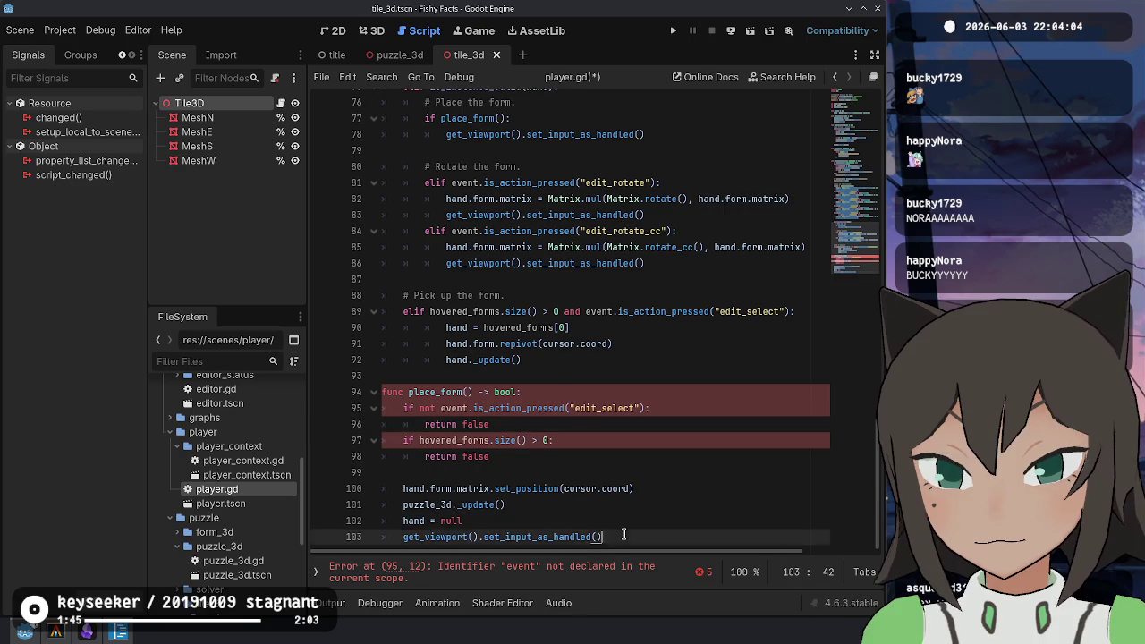
pyautogui.write('return true')
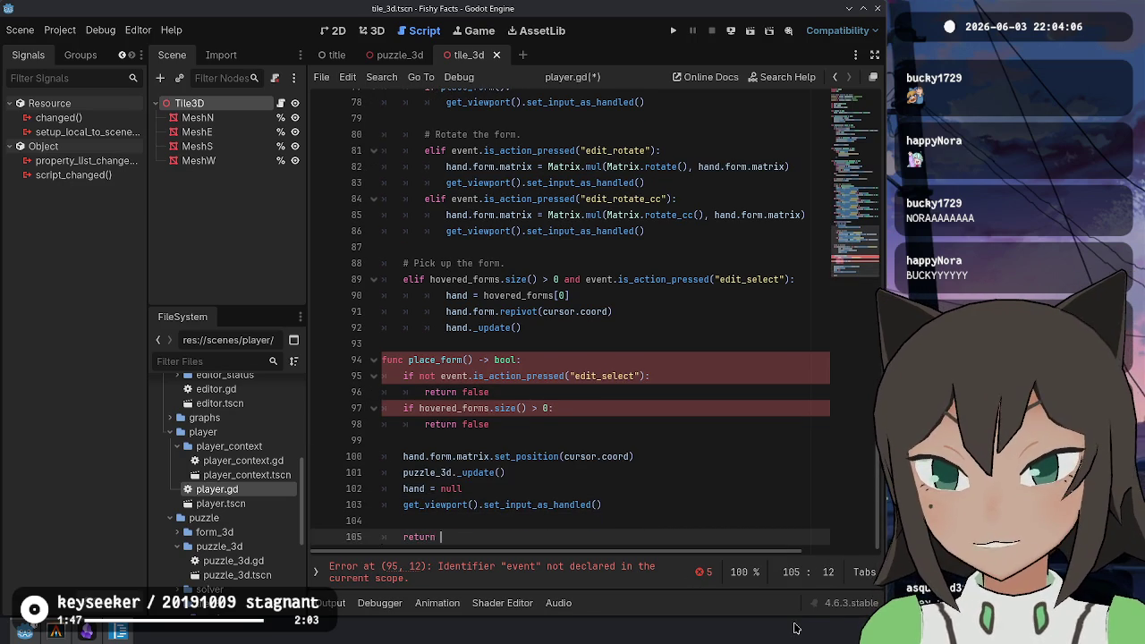
pyautogui.press('Up')
pyautogui.press('Up')
pyautogui.hotkey('ctrl', 'shift', 'k')
pyautogui.hotkey('ctrl', 's')
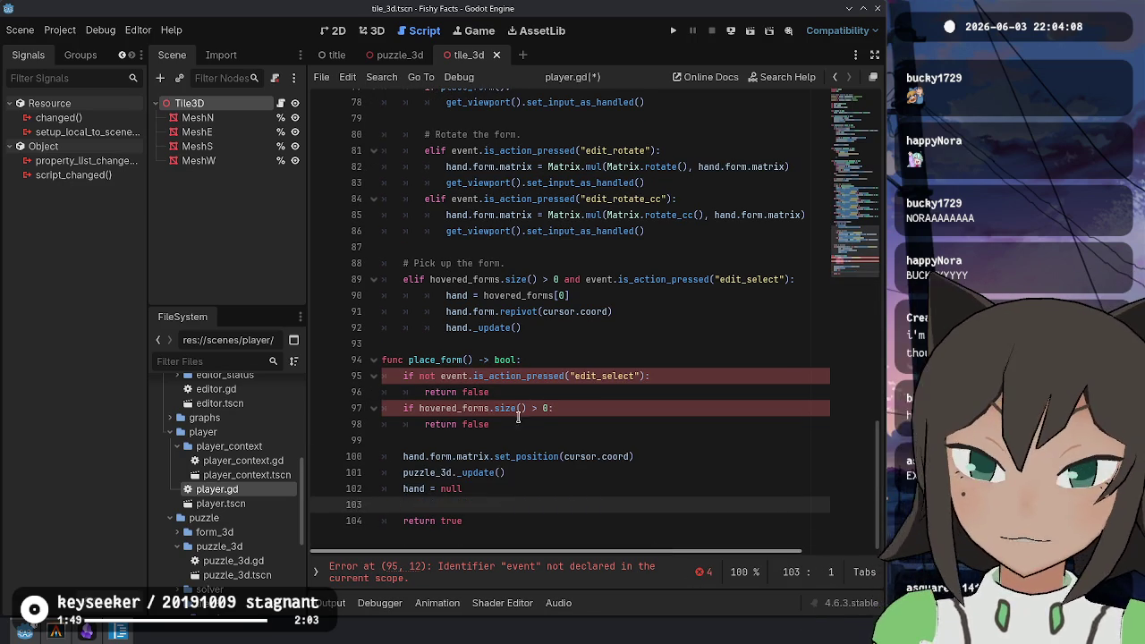
# Begin adding 'event: InputEvent, hovered_forms: Array[Form' parameters to place_form's signature
pyautogui.click(461, 376)
pyautogui.click(465, 359)
pyautogui.write('event: ')
pyautogui.write('InputEvent,')
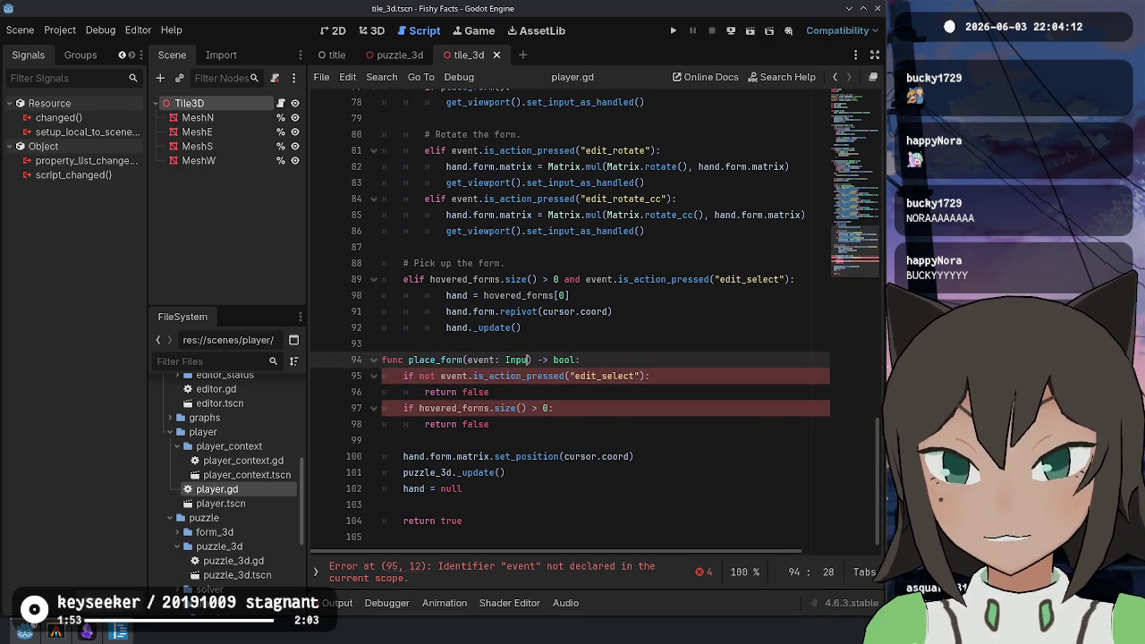
pyautogui.write(' hovered')
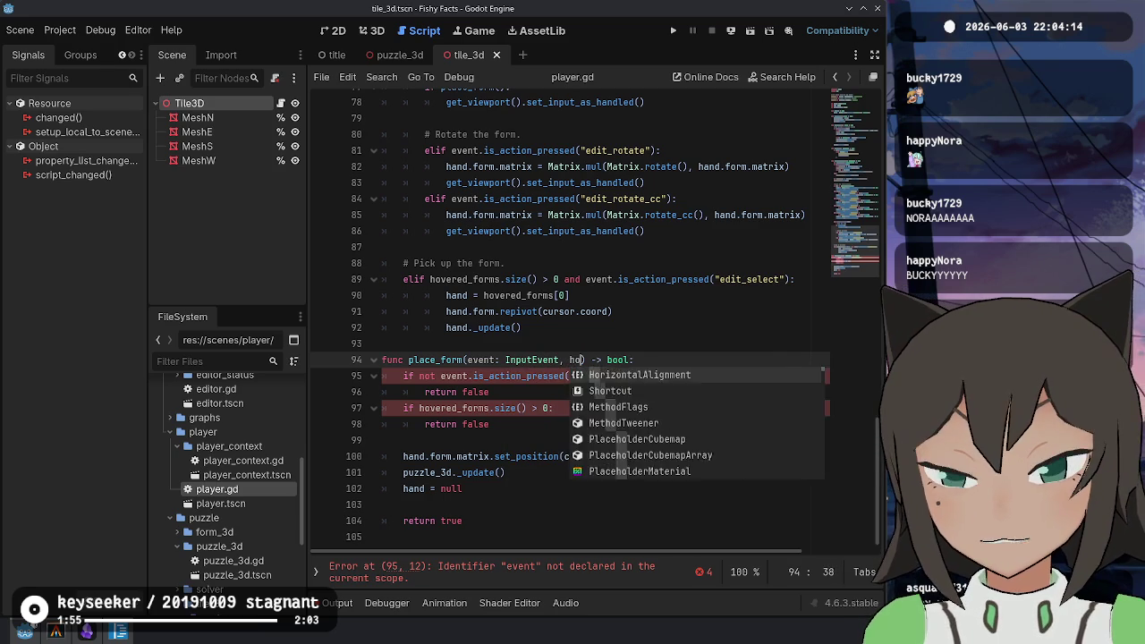
pyautogui.write('_forms: Array')
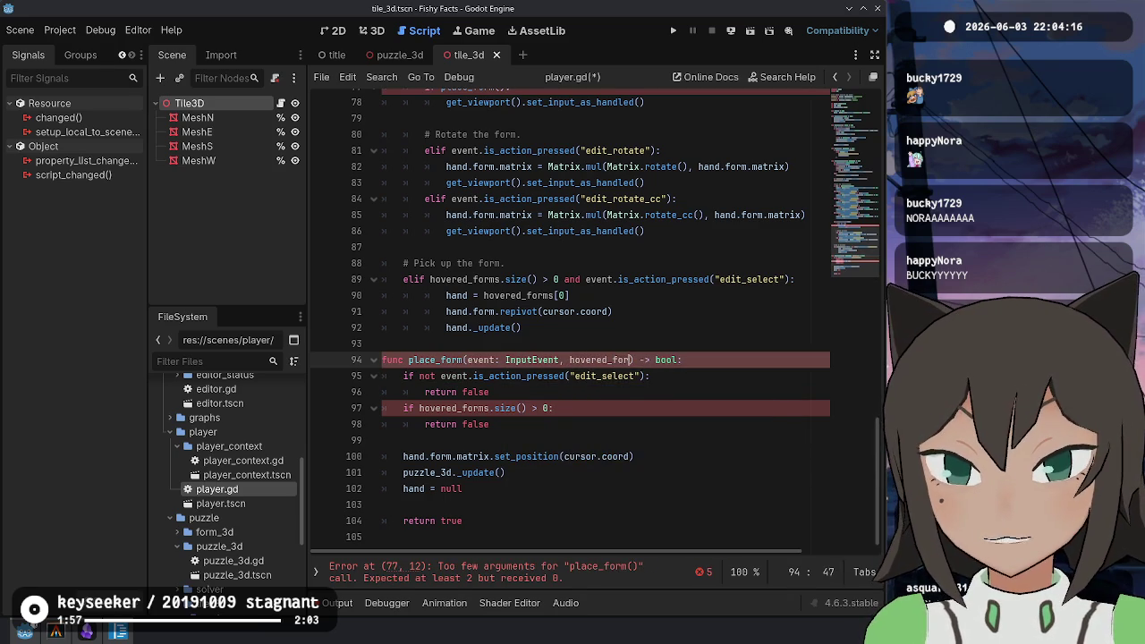
pyautogui.write('[Form')
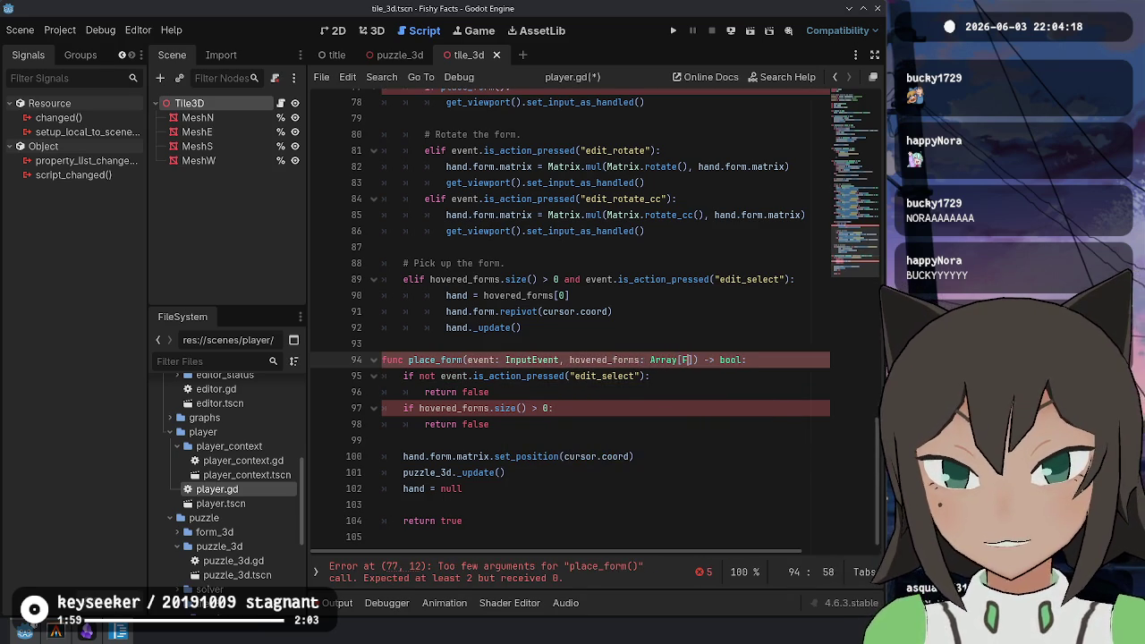
# Pass event and hovered_forms to the place_form call on line 77 and save
pyautogui.scroll(4, 523, 270)
pyautogui.click(509, 295)
pyautogui.write('event, ho')
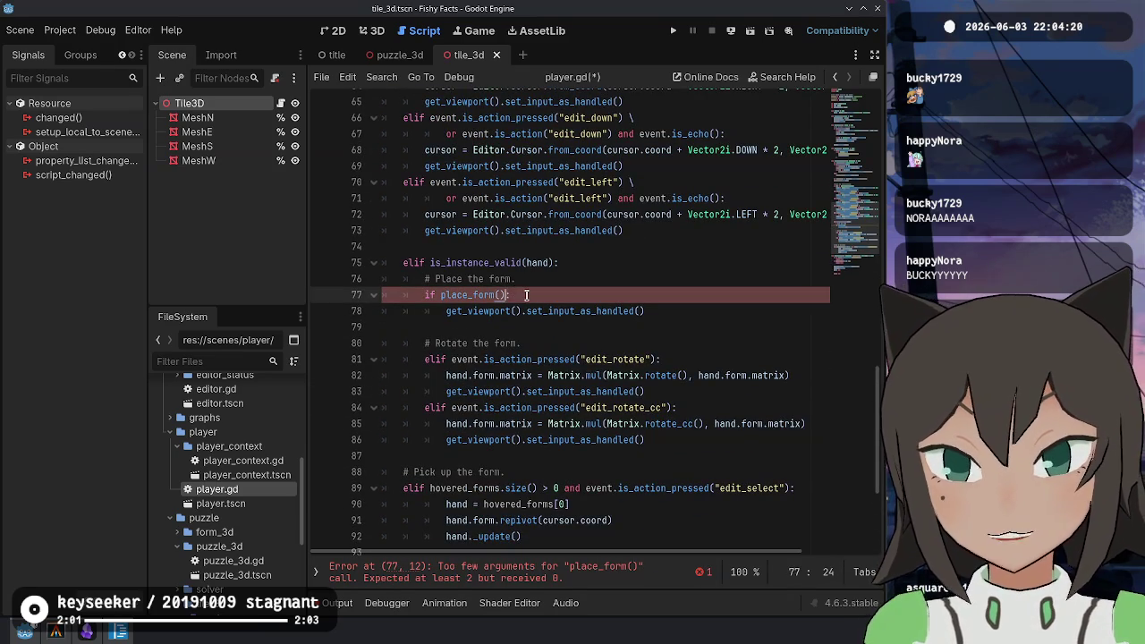
pyautogui.write('vered_')
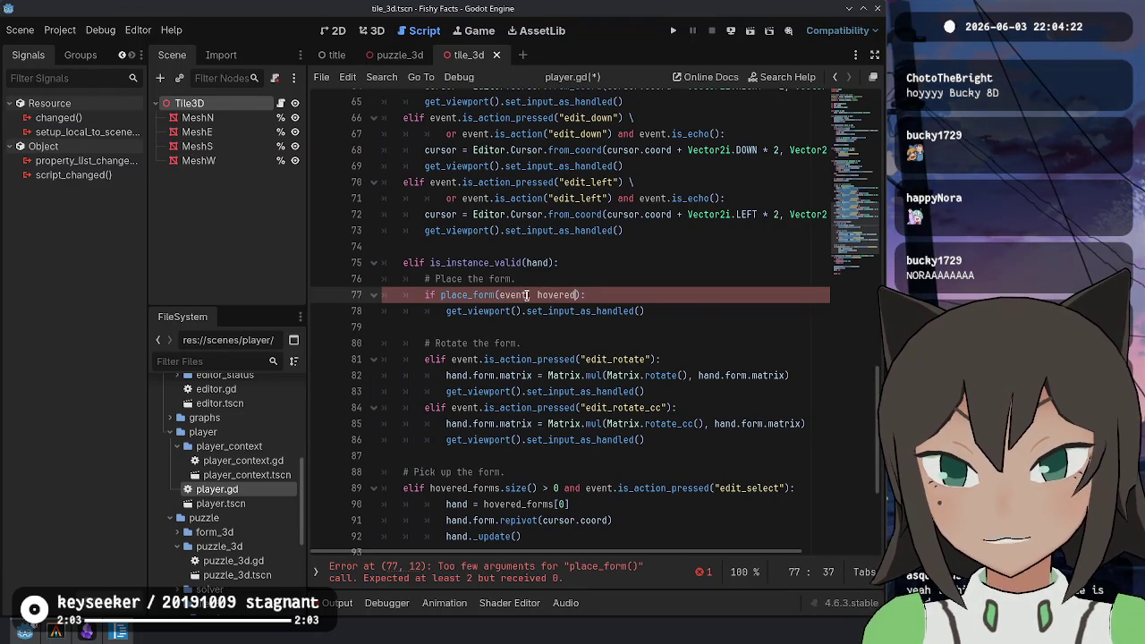
pyautogui.press('Return')
pyautogui.hotkey('ctrl', 's')
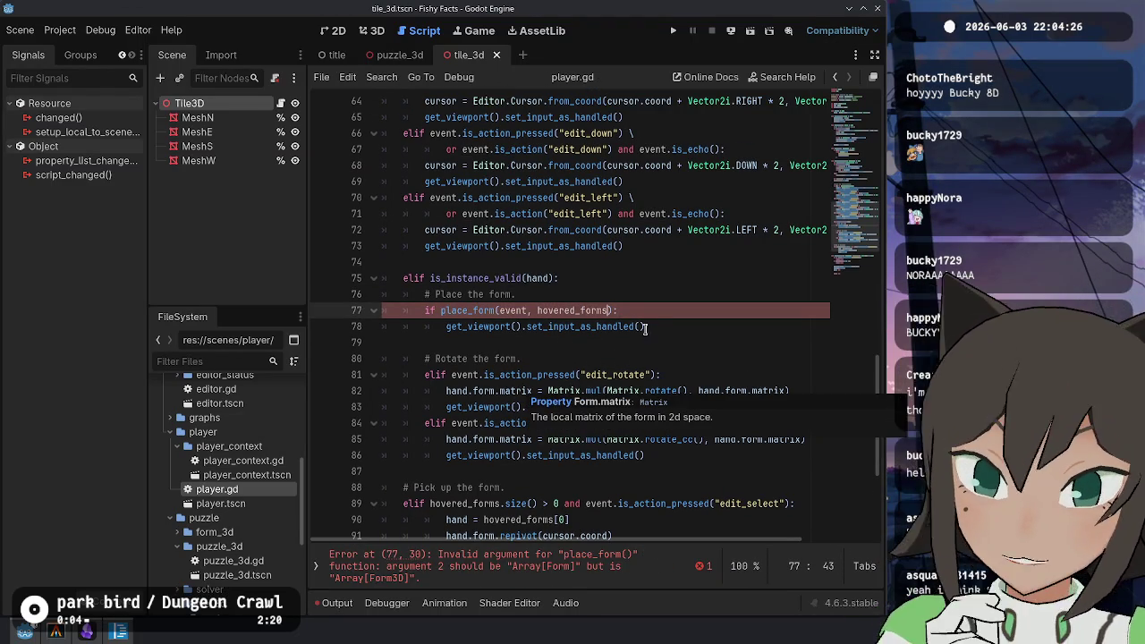
# Change the hovered_forms parameter type to Array[Form3D] and save the script
pyautogui.scroll(5, 642, 302)
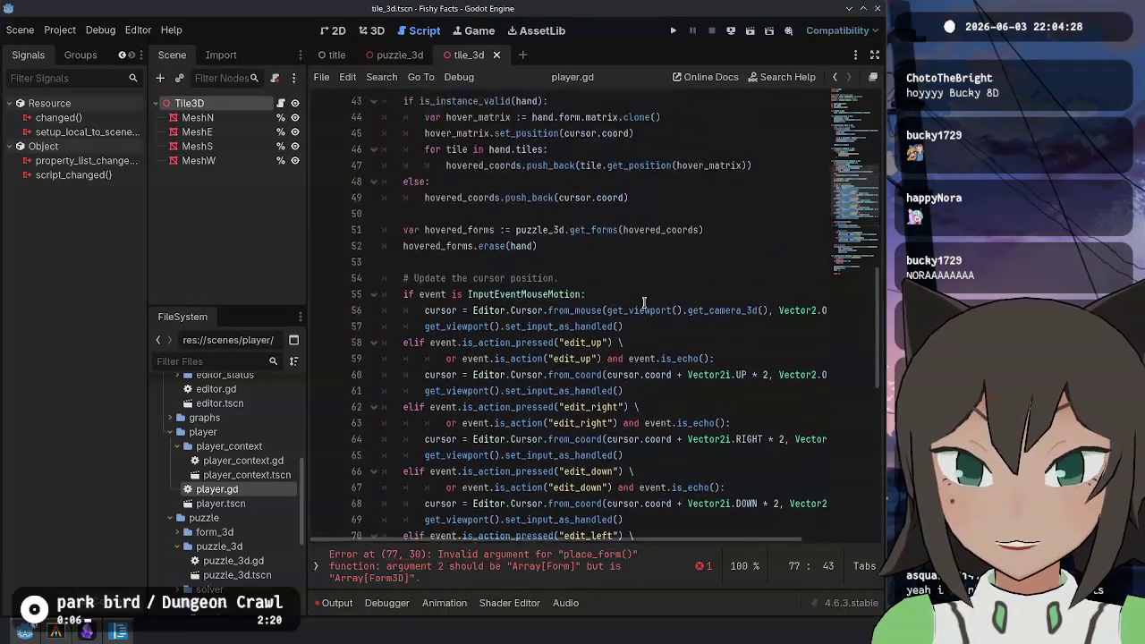
pyautogui.scroll(-10, 630, 349)
pyautogui.click(702, 346)
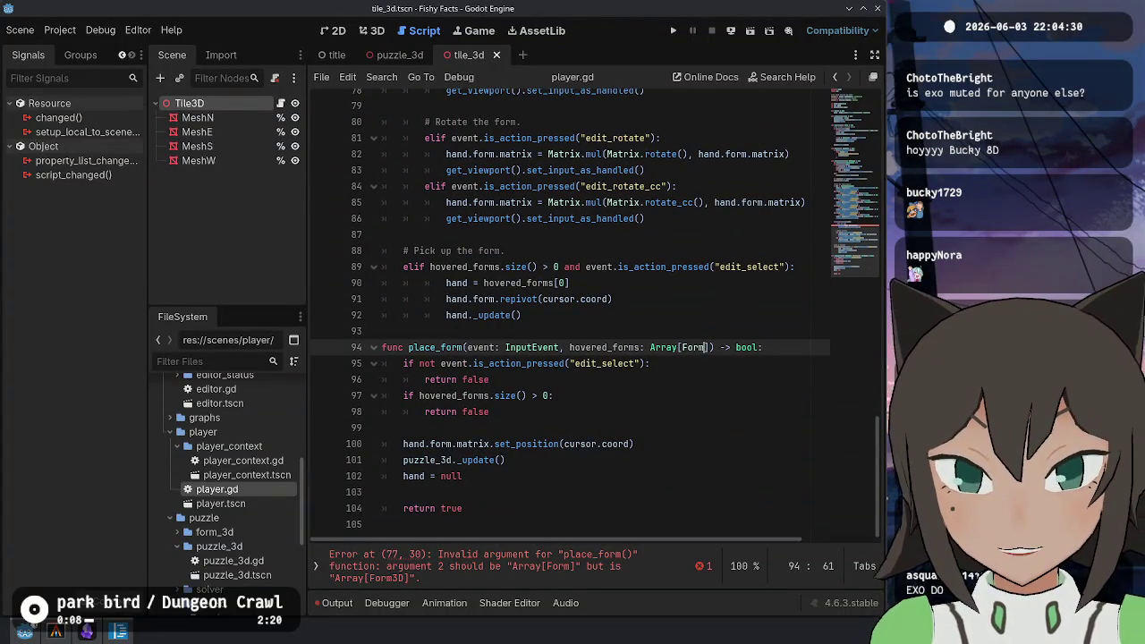
pyautogui.write('3D')
pyautogui.press('Down')
pyautogui.press('Down')
pyautogui.press('Down')
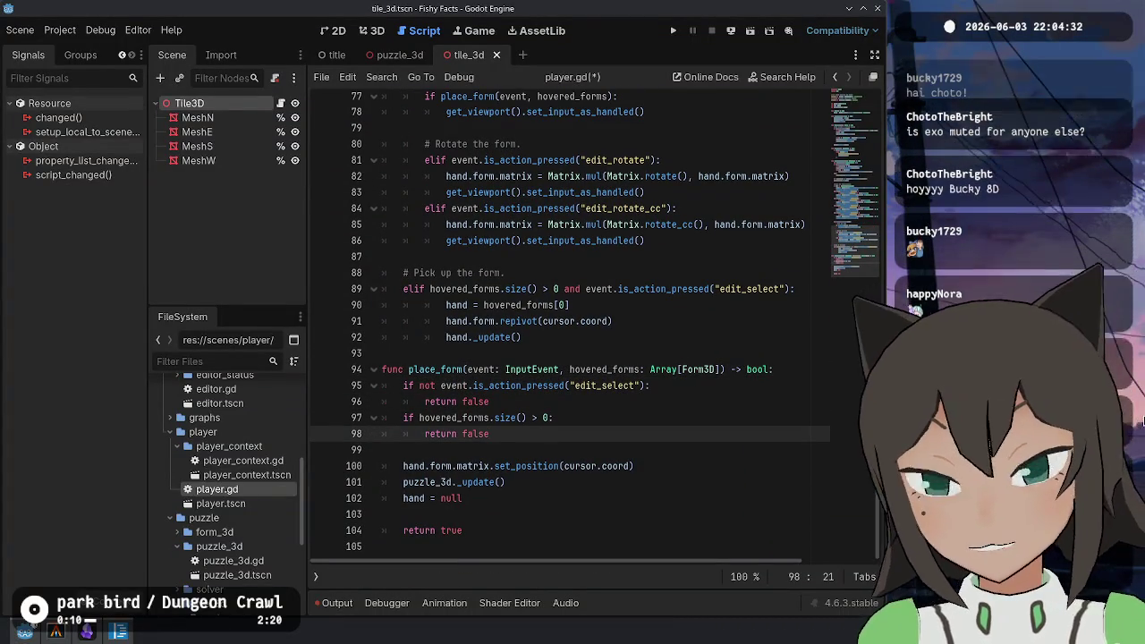
pyautogui.hotkey('ctrl', 's')
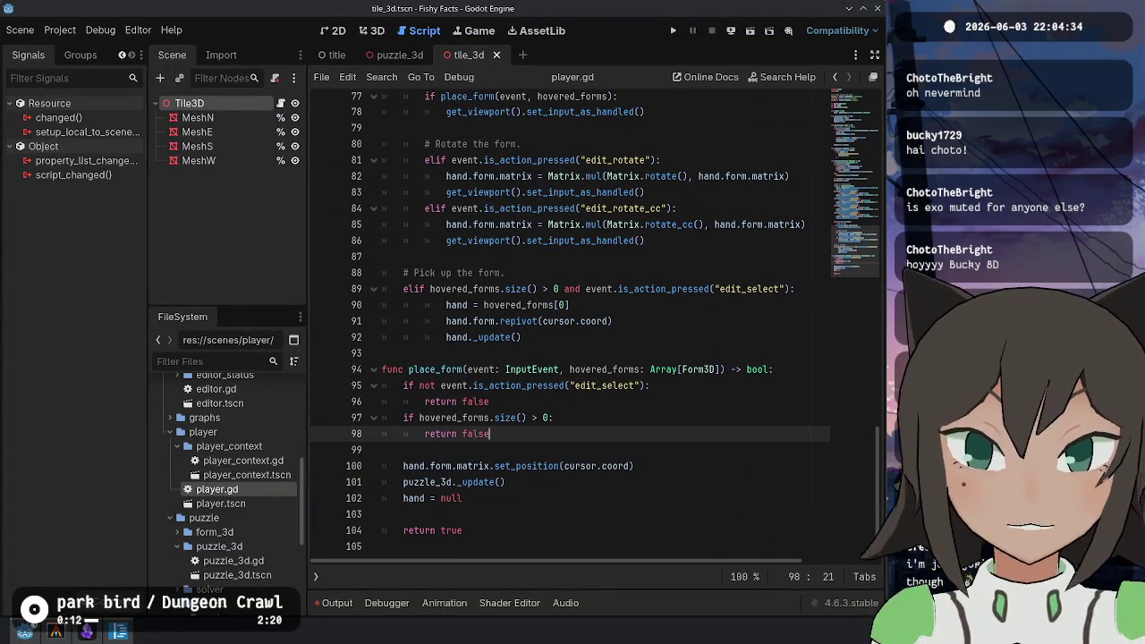
# Start a new if guard on a line below the early return
pyautogui.press('Return')
pyautogui.write('if')
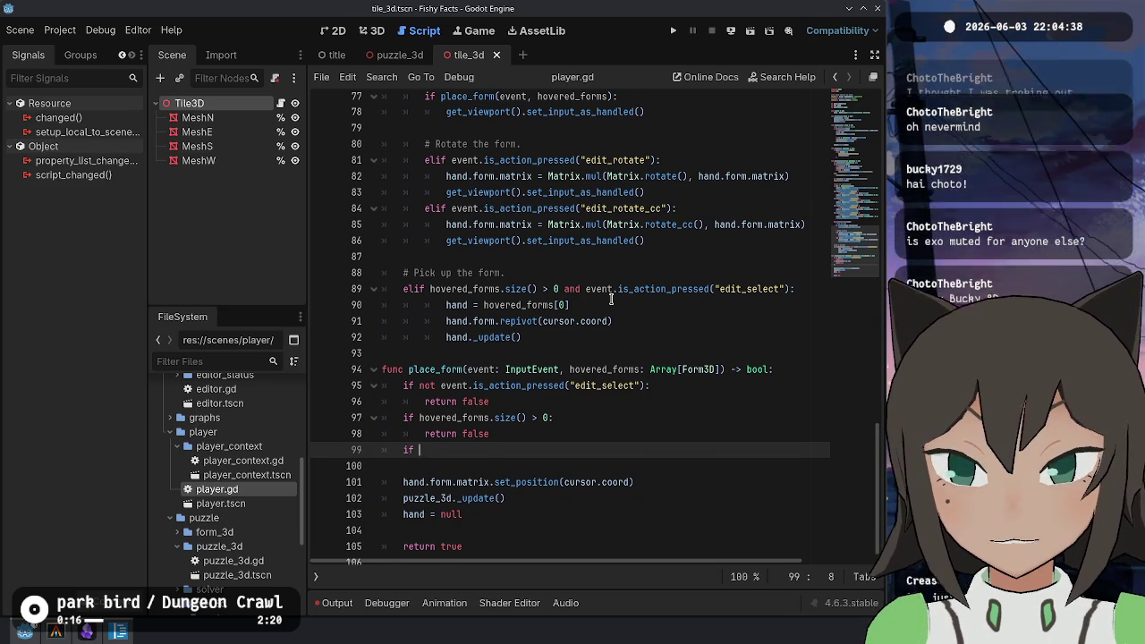
pyautogui.write('h')
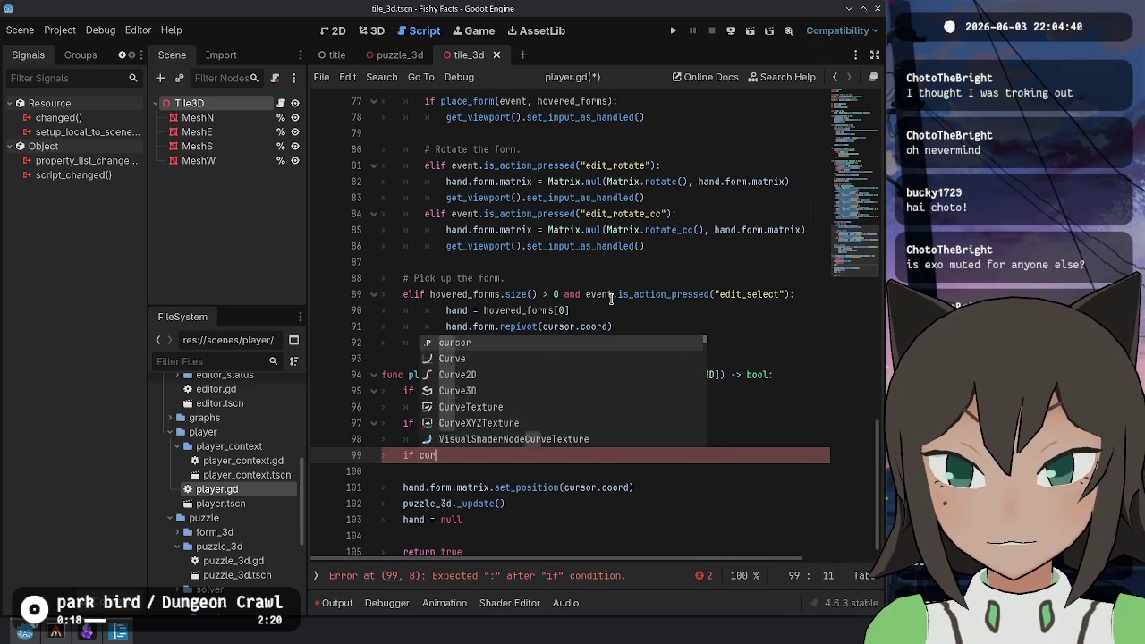
pyautogui.press('BackSpace')
pyautogui.press('Escape')
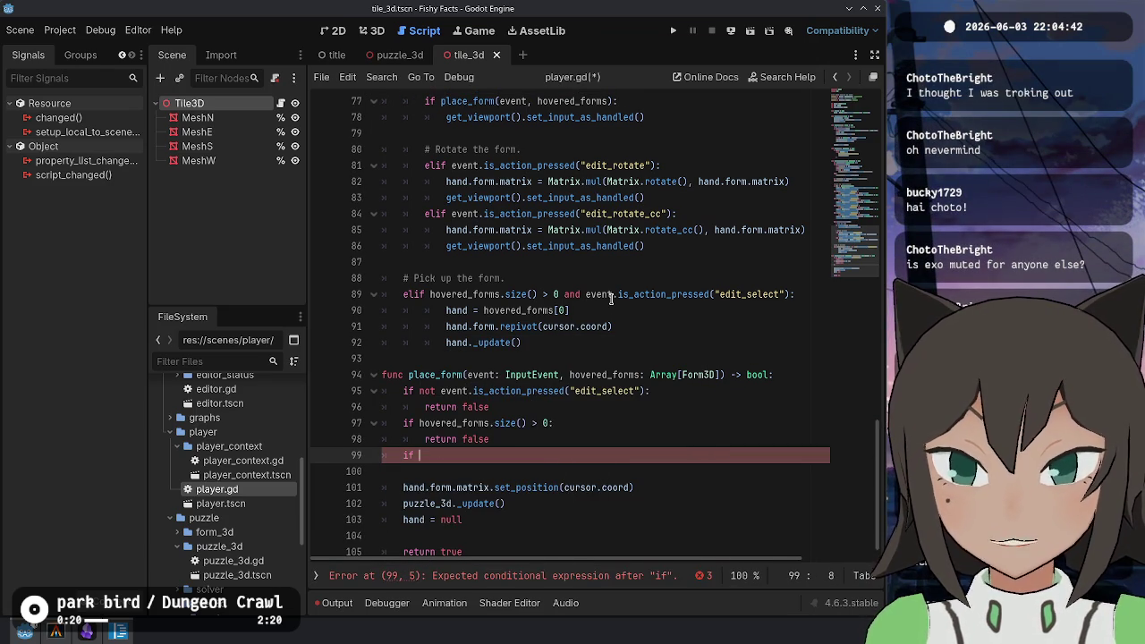
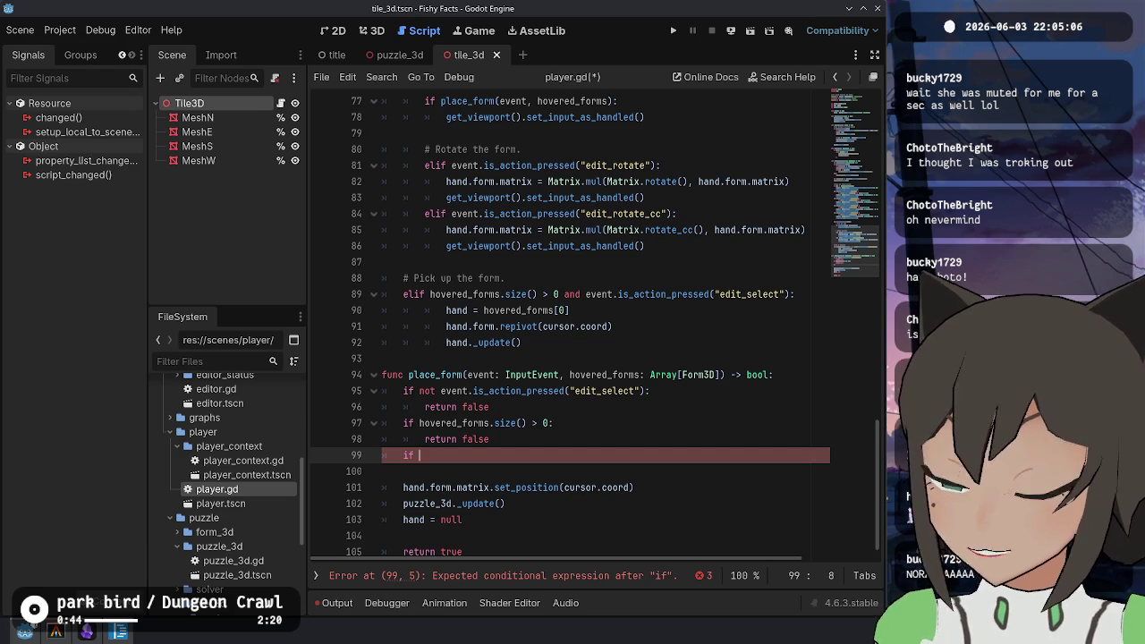
# Review the unfinished if statement in player.gd's place_form function around line 99
pyautogui.press('XF86AudioMicMute')
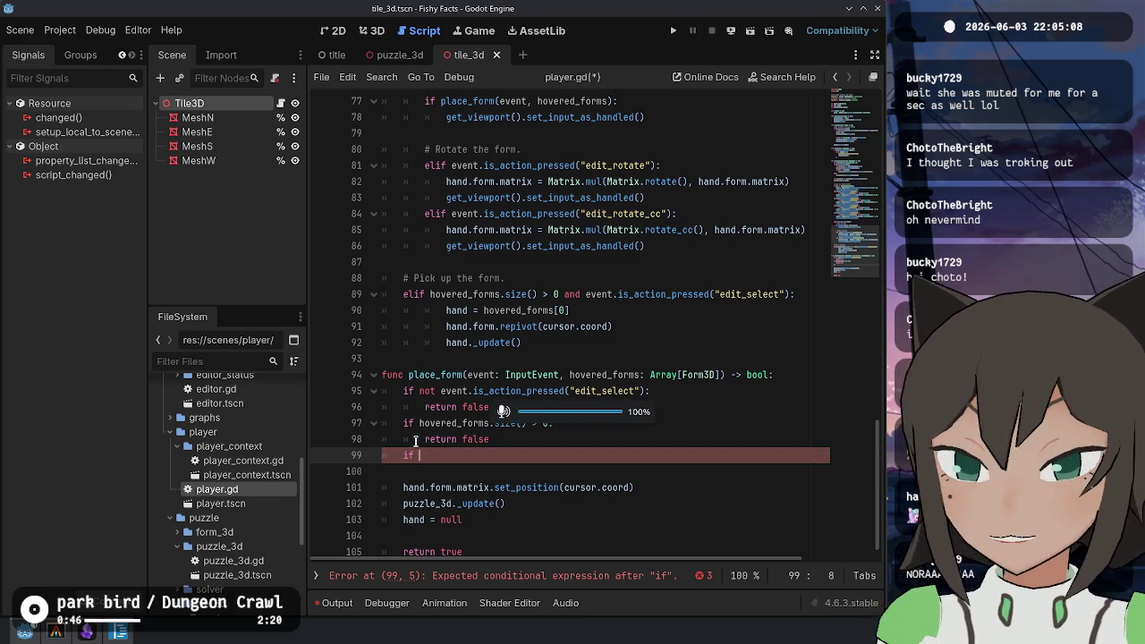
pyautogui.click(545, 469)
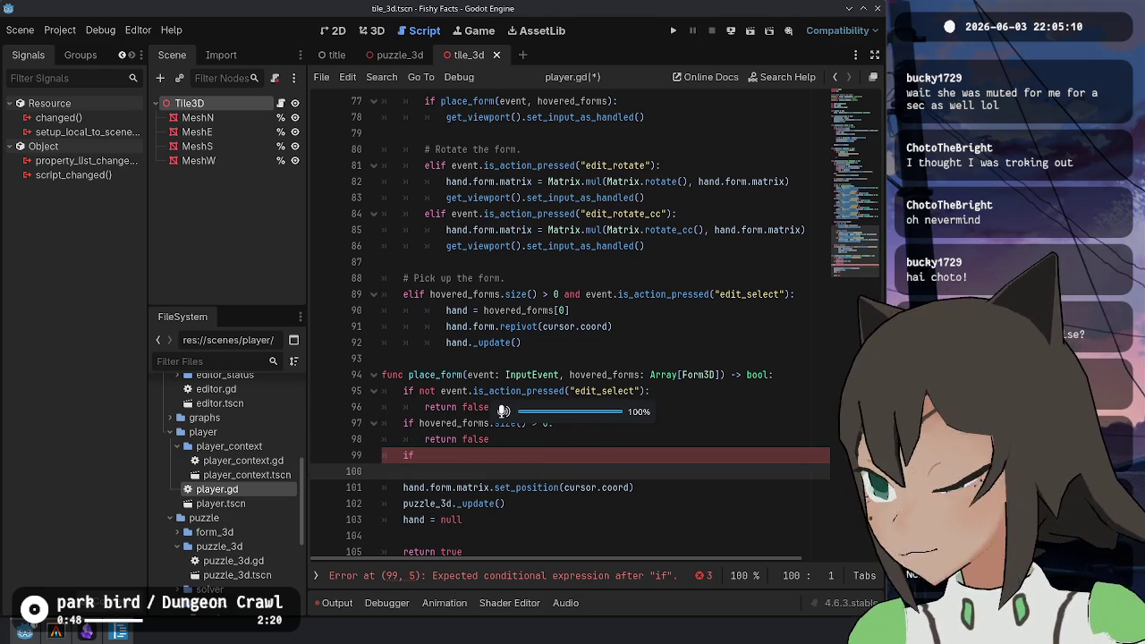
pyautogui.press('Up')
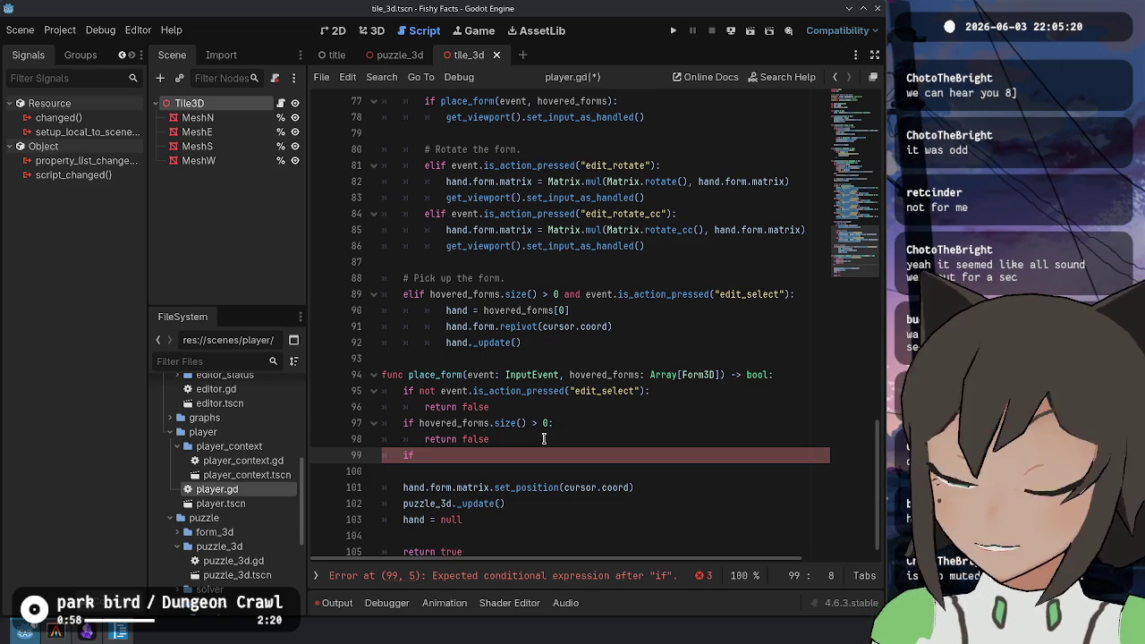
pyautogui.click(586, 430)
pyautogui.press('Up')
pyautogui.press('Up')
pyautogui.press('Up')
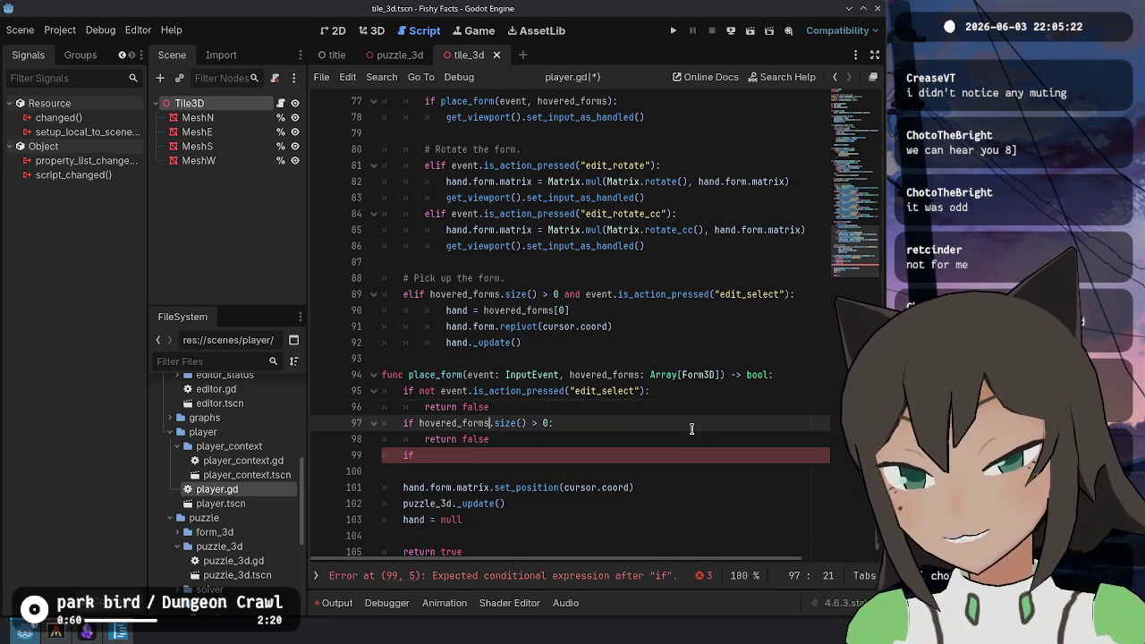
pyautogui.press('End')
pyautogui.press('Up')
pyautogui.press('End')
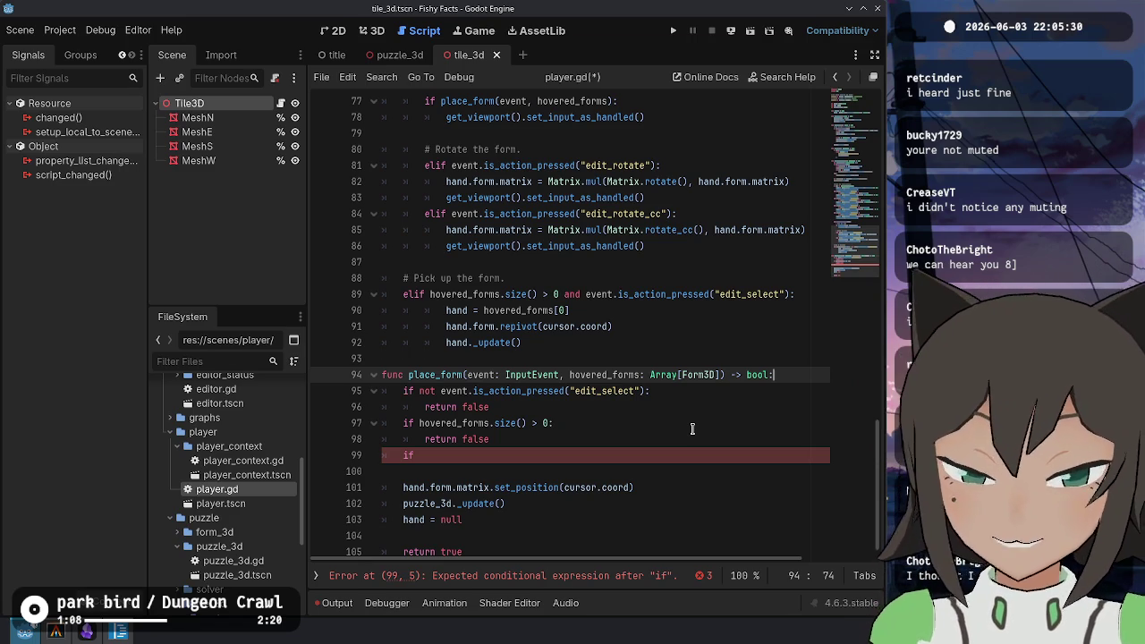
pyautogui.press('Down')
pyautogui.press('Down')
pyautogui.press('Down')
pyautogui.press('Up')
pyautogui.press('Up')
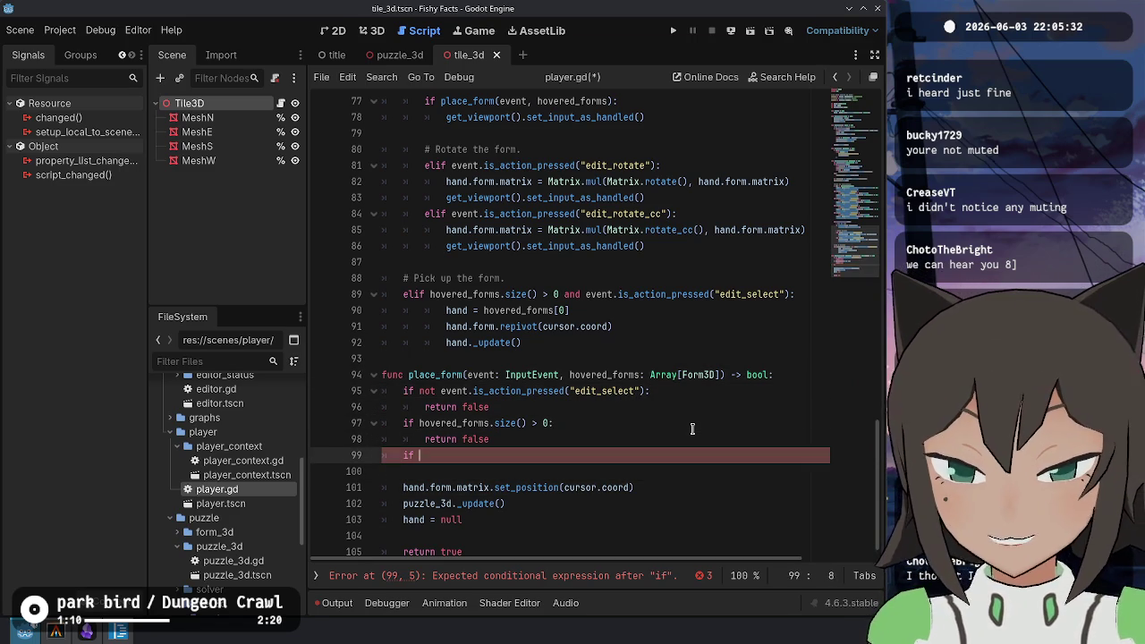
pyautogui.scroll(6, 555, 276)
pyautogui.scroll(9, 554, 275)
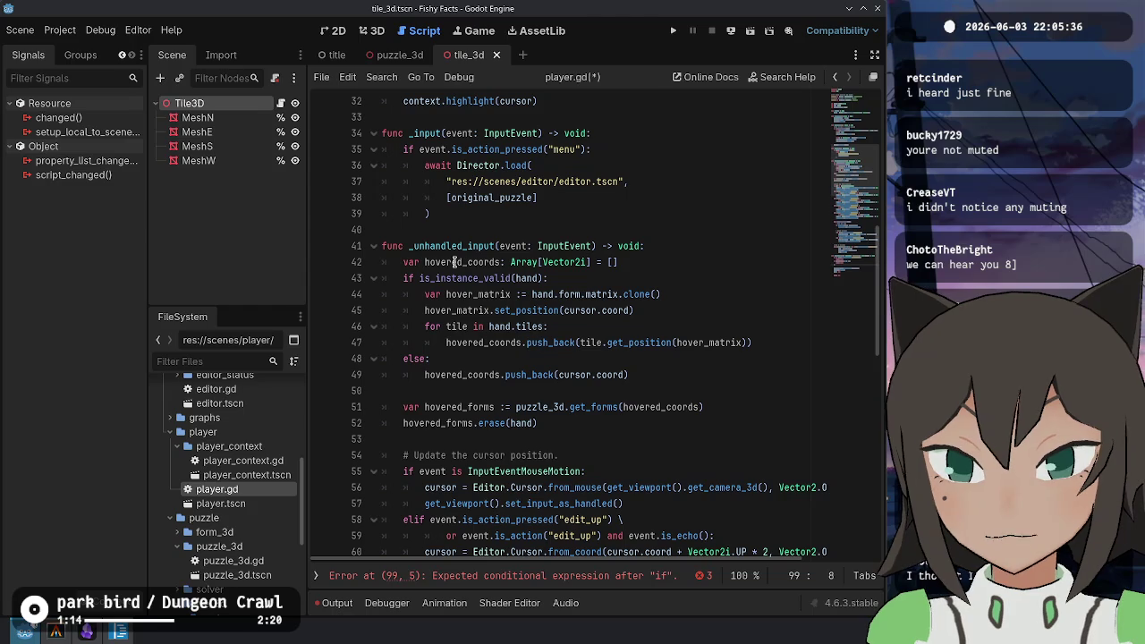
# Select the hovered-coordinates gathering code and check where hovered_coords is used in player.gd
pyautogui.click(454, 262)
pyautogui.moveTo(402, 262); pyautogui.dragTo(669, 419)
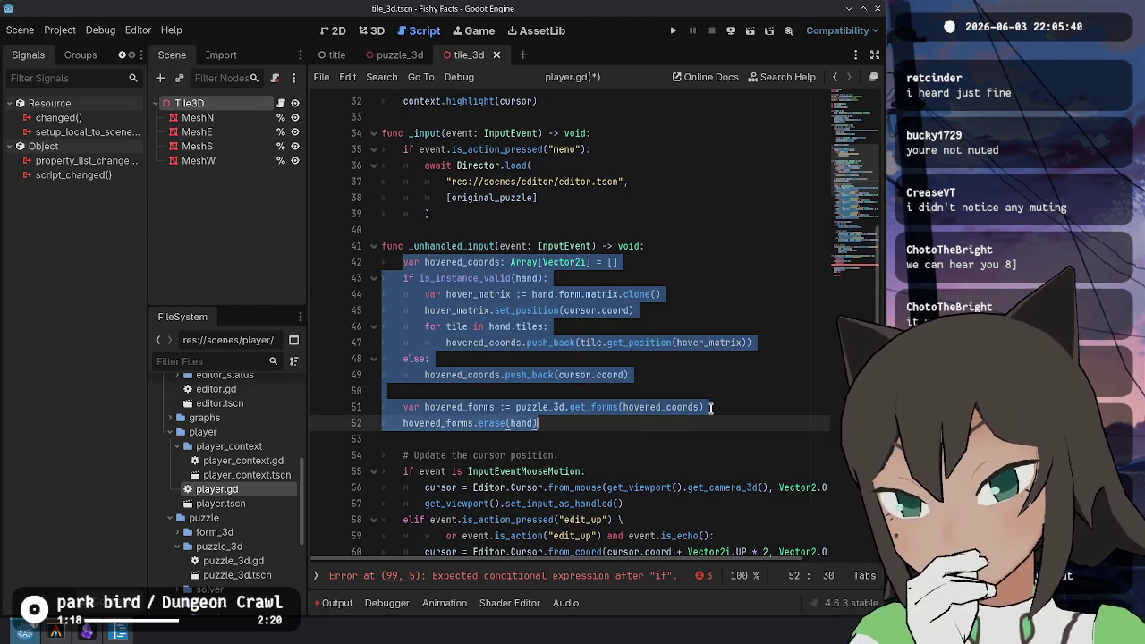
pyautogui.doubleClick(460, 261)
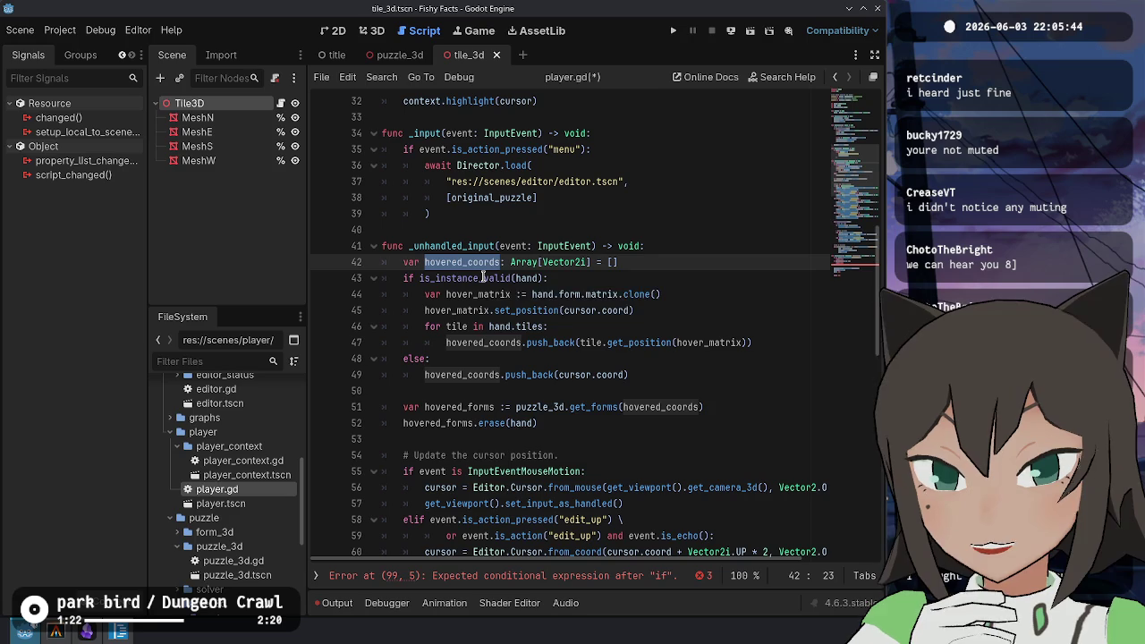
pyautogui.scroll(-1, 671, 398)
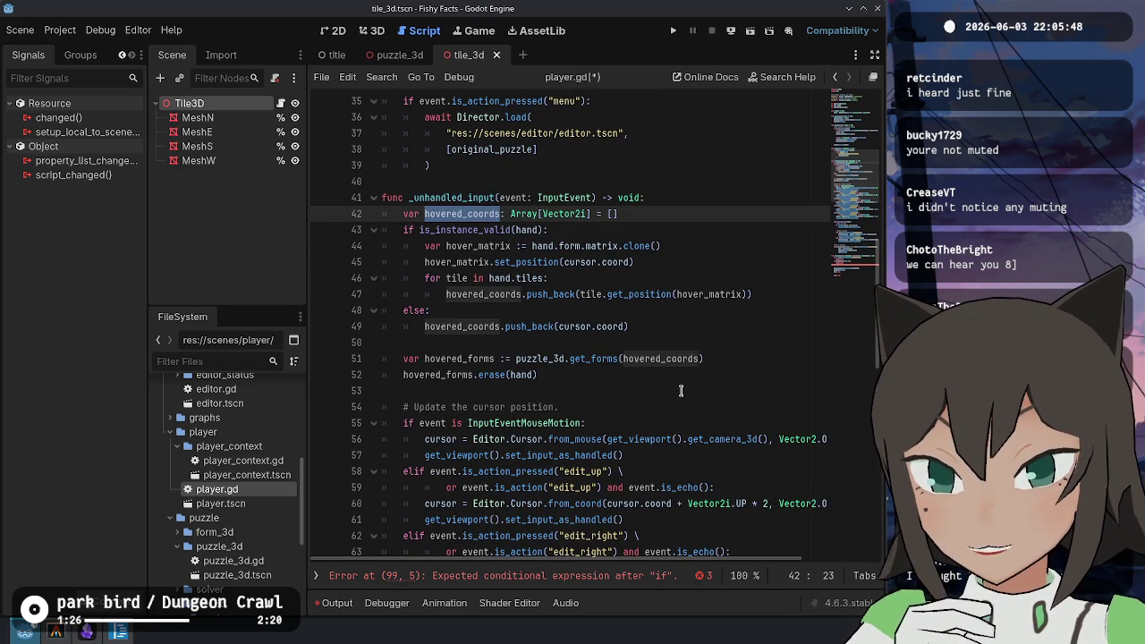
pyautogui.click(590, 369)
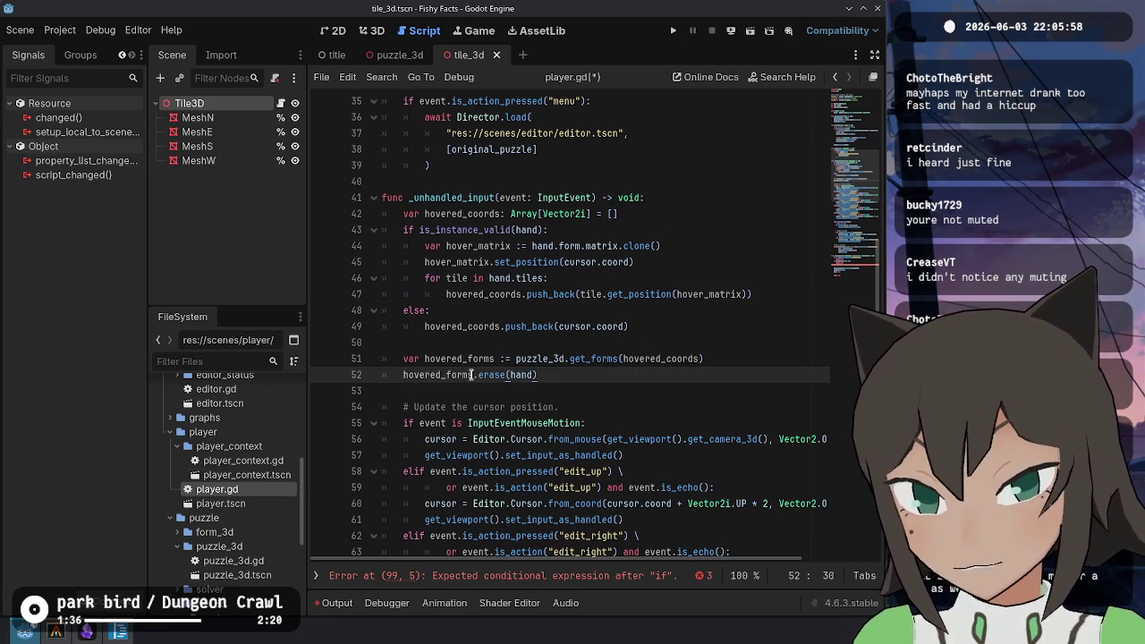
pyautogui.scroll(10, 552, 367)
pyautogui.click(552, 362)
pyautogui.scroll(-5, 628, 364)
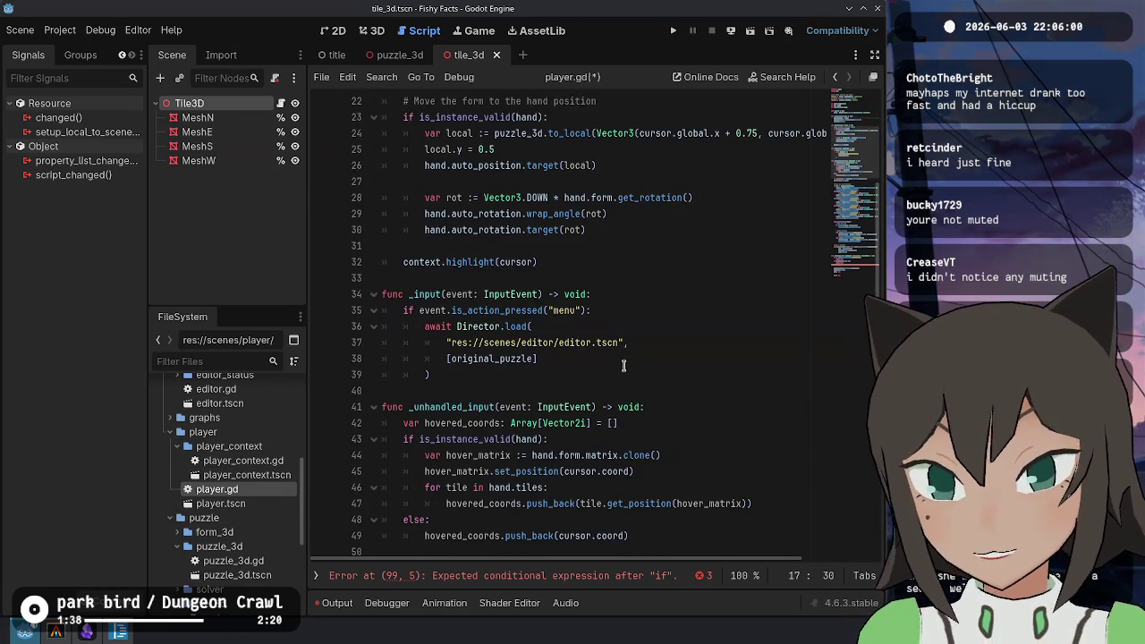
pyautogui.scroll(-15, 624, 365)
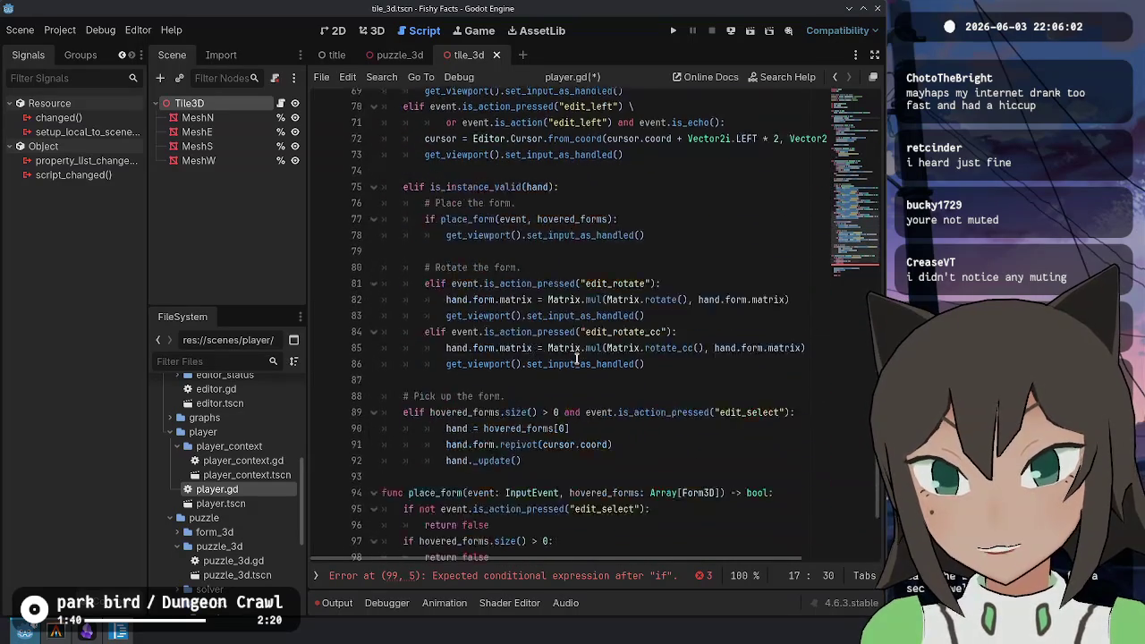
pyautogui.scroll(-4, 576, 359)
pyautogui.scroll(20, 539, 402)
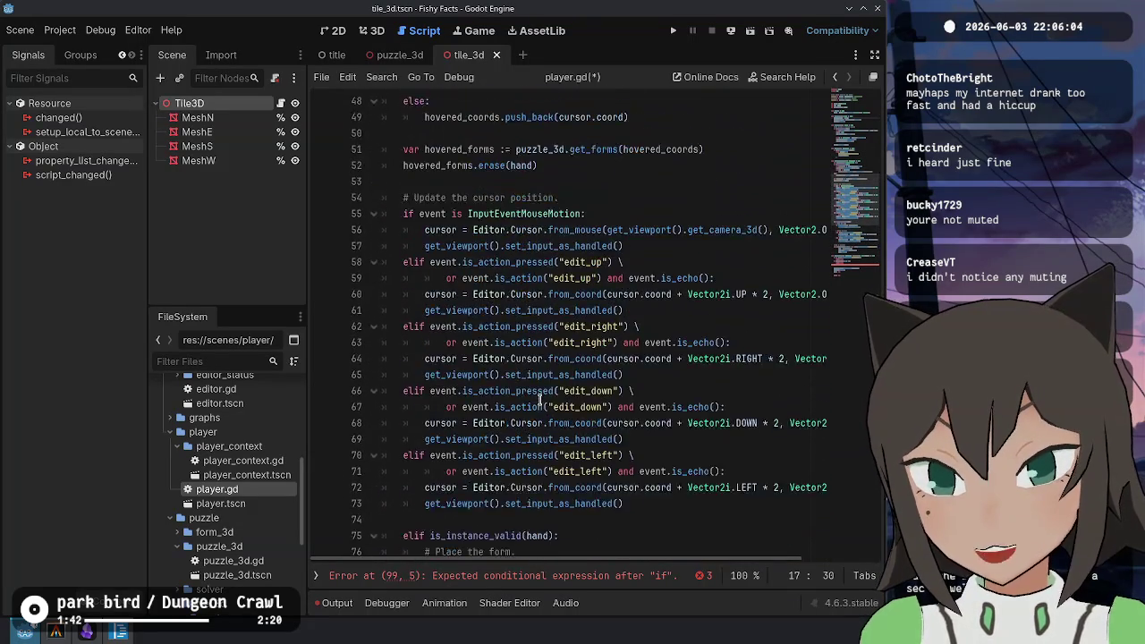
pyautogui.scroll(2, 540, 400)
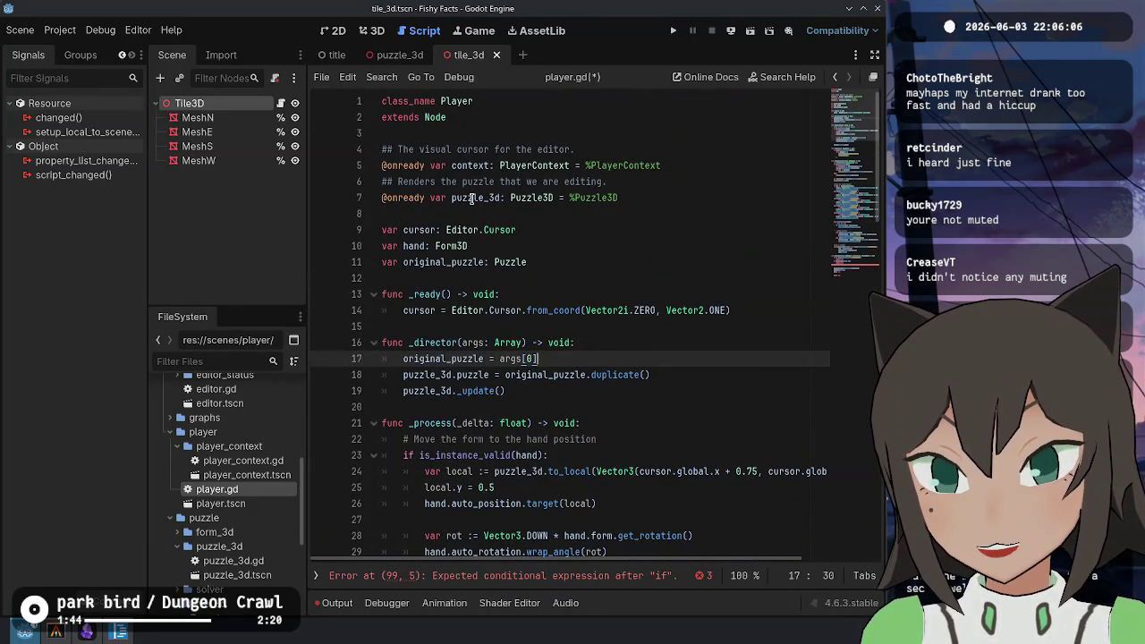
# Look over puzzle.gd, then return to player.gd
pyautogui.keyDown('ctrl'); pyautogui.click(510, 263); pyautogui.keyUp('ctrl')
pyautogui.scroll(7, 510, 299)
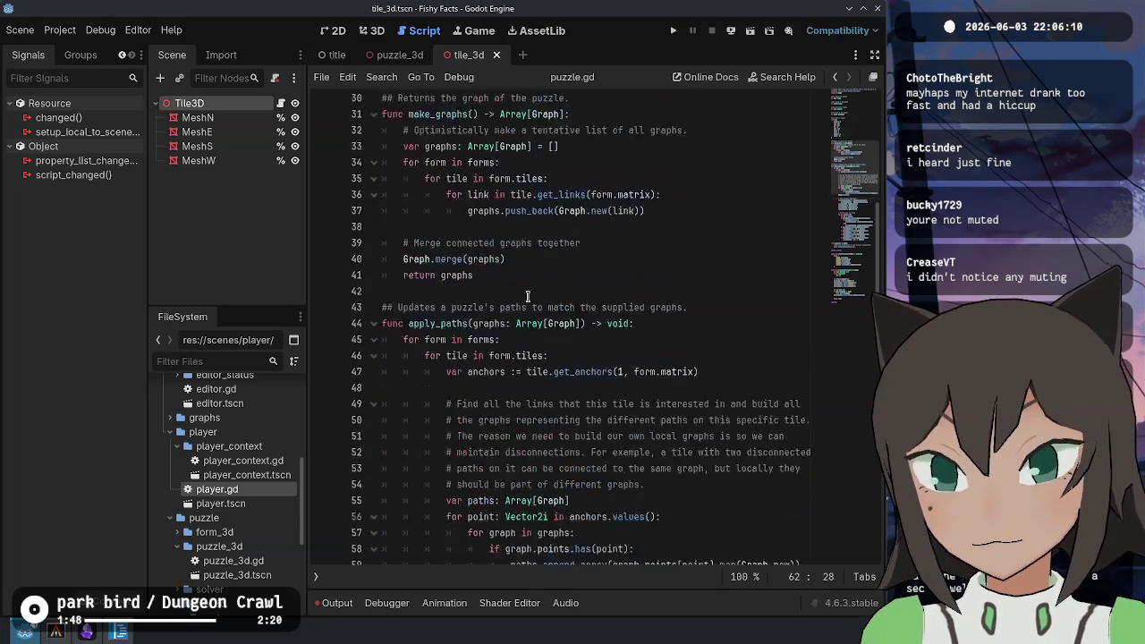
pyautogui.scroll(-20, 523, 297)
pyautogui.scroll(-5, 530, 297)
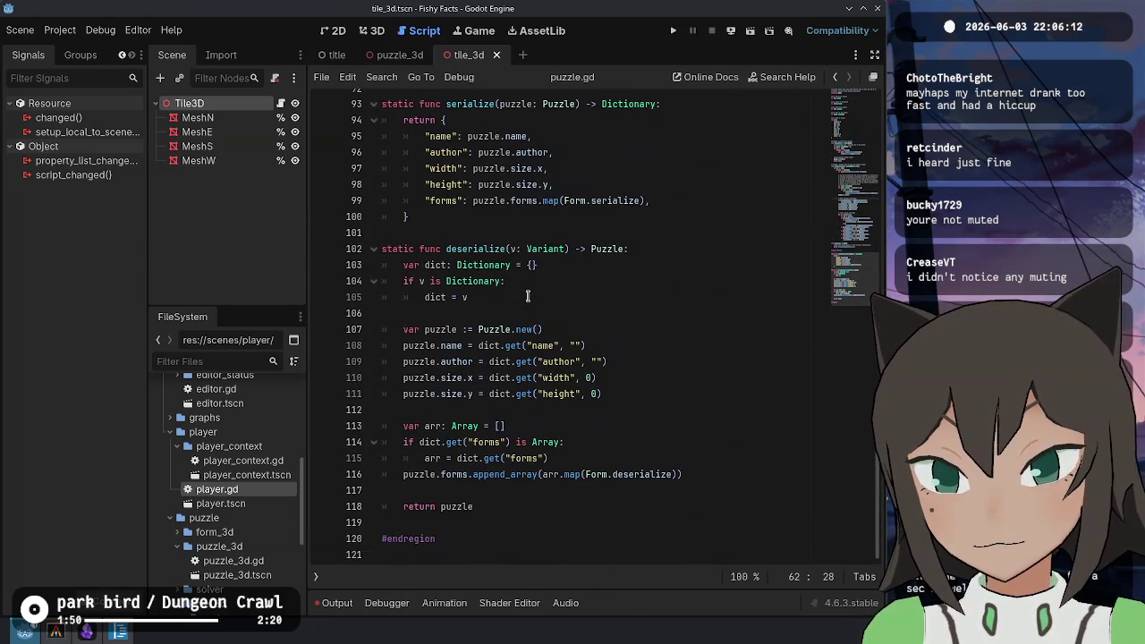
pyautogui.hotkey('alt', 'Left')
# In puzzle_3d.gd, select the valid_area Rect2i definition on lines 55–58
pyautogui.keyDown('ctrl'); pyautogui.click(544, 204); pyautogui.keyUp('ctrl')
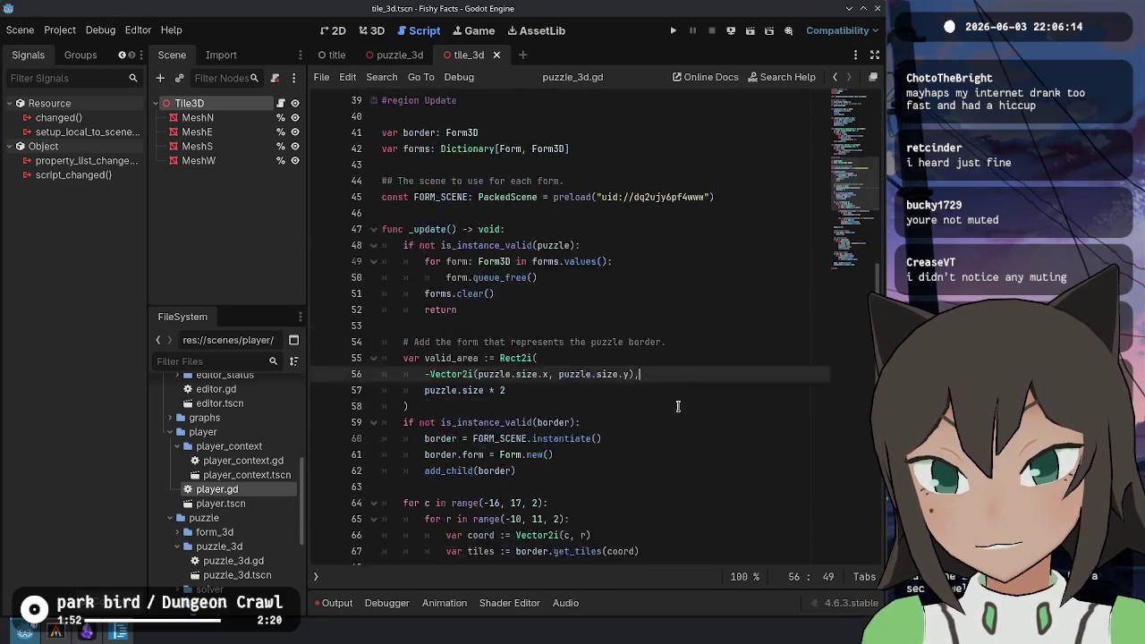
pyautogui.click(478, 247)
pyautogui.moveTo(411, 234)
pyautogui.mouseDown()
pyautogui.moveTo(536, 300)
pyautogui.moveTo(501, 295)
pyautogui.moveTo(573, 315)
pyautogui.moveTo(575, 305)
pyautogui.mouseUp()
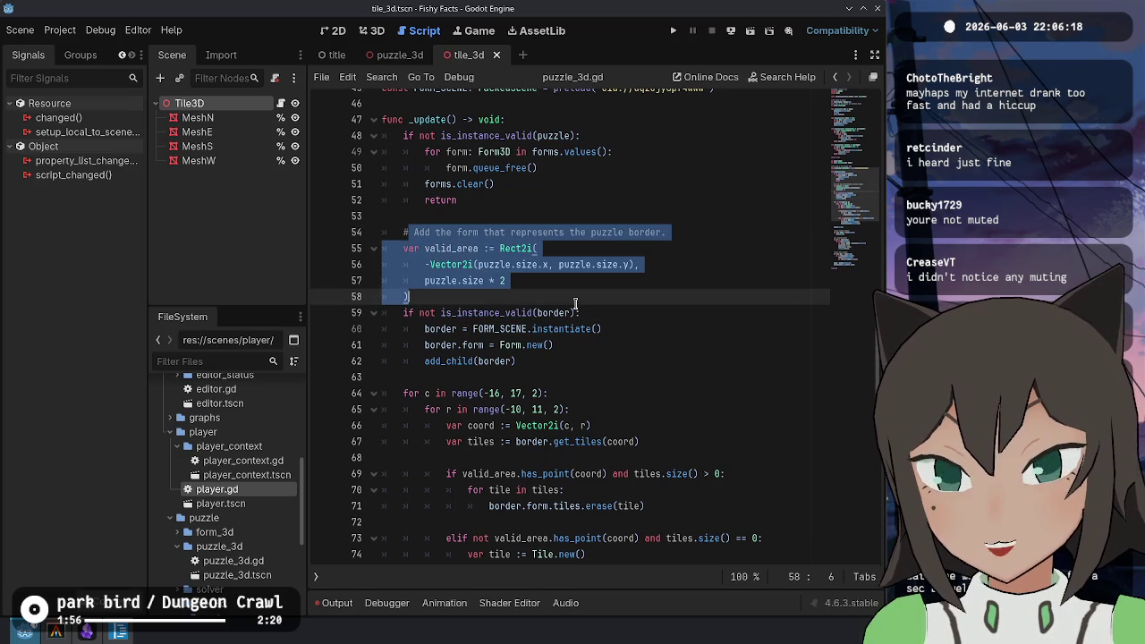
pyautogui.click(417, 248)
pyautogui.moveTo(417, 248); pyautogui.dragTo(534, 312)
pyautogui.click(535, 312)
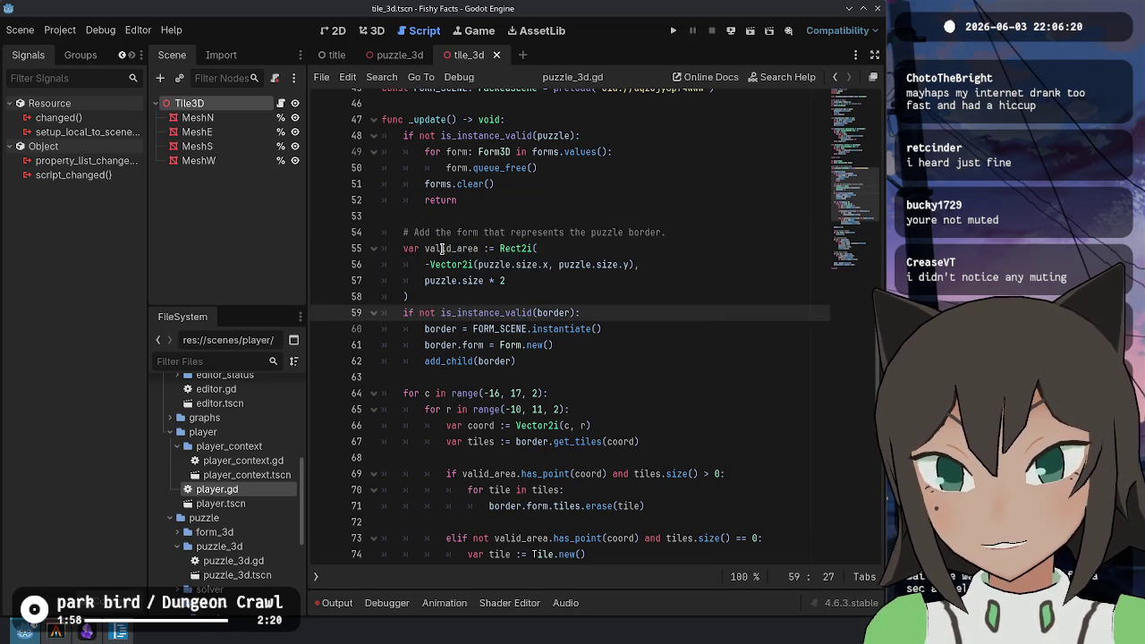
pyautogui.doubleClick(445, 249)
pyautogui.scroll(-2, 610, 376)
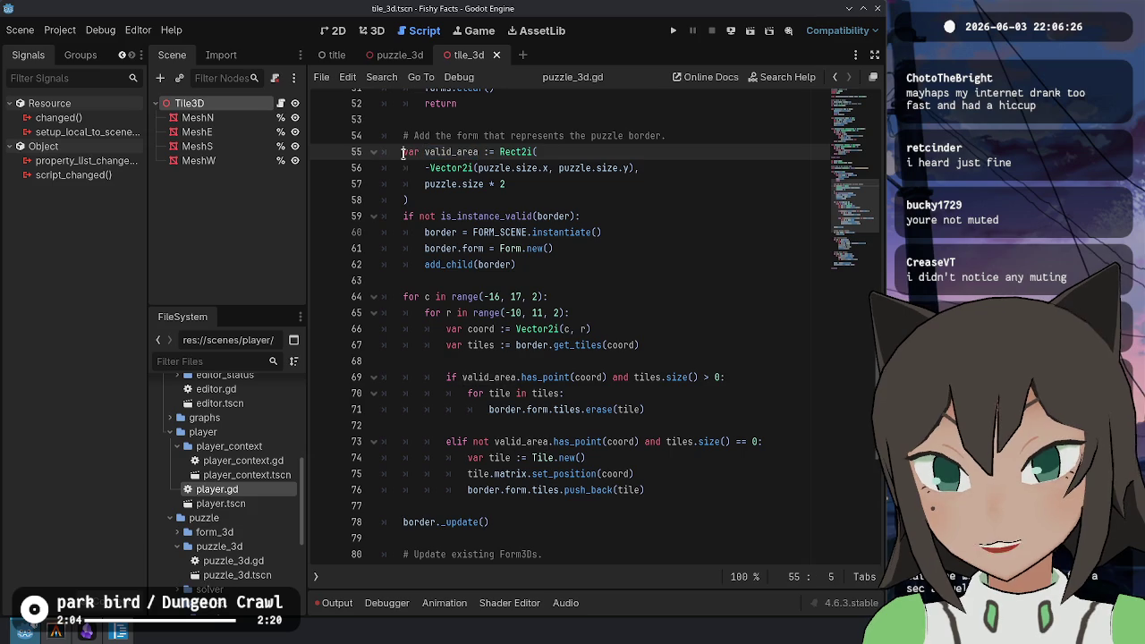
pyautogui.moveTo(402, 152); pyautogui.dragTo(527, 193)
pyautogui.scroll(8, 578, 290)
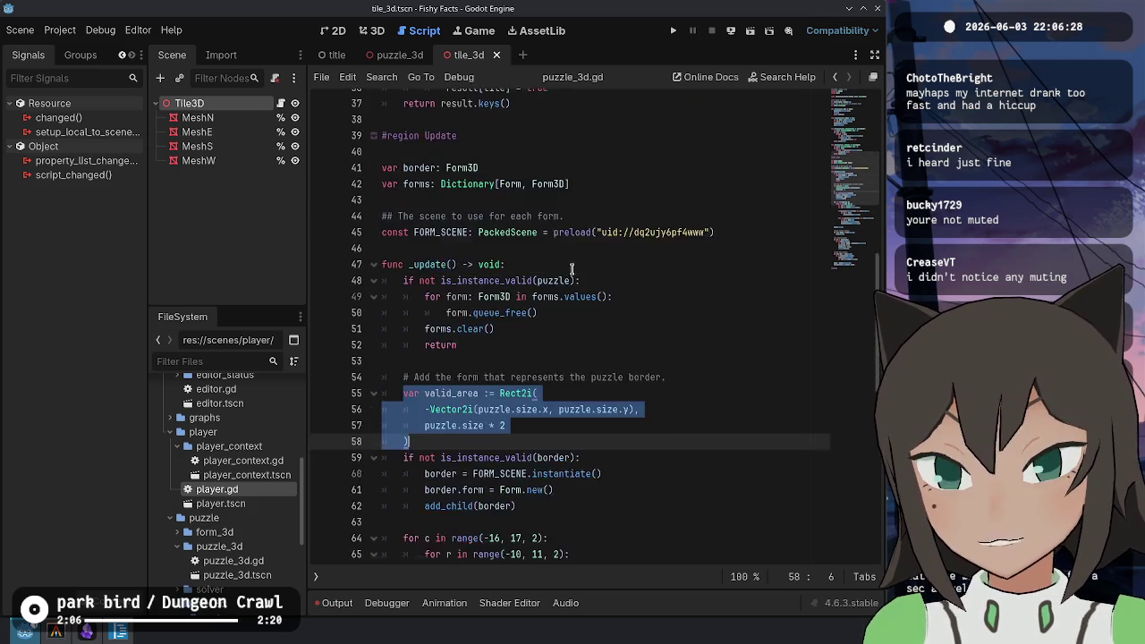
pyautogui.scroll(-2, 580, 295)
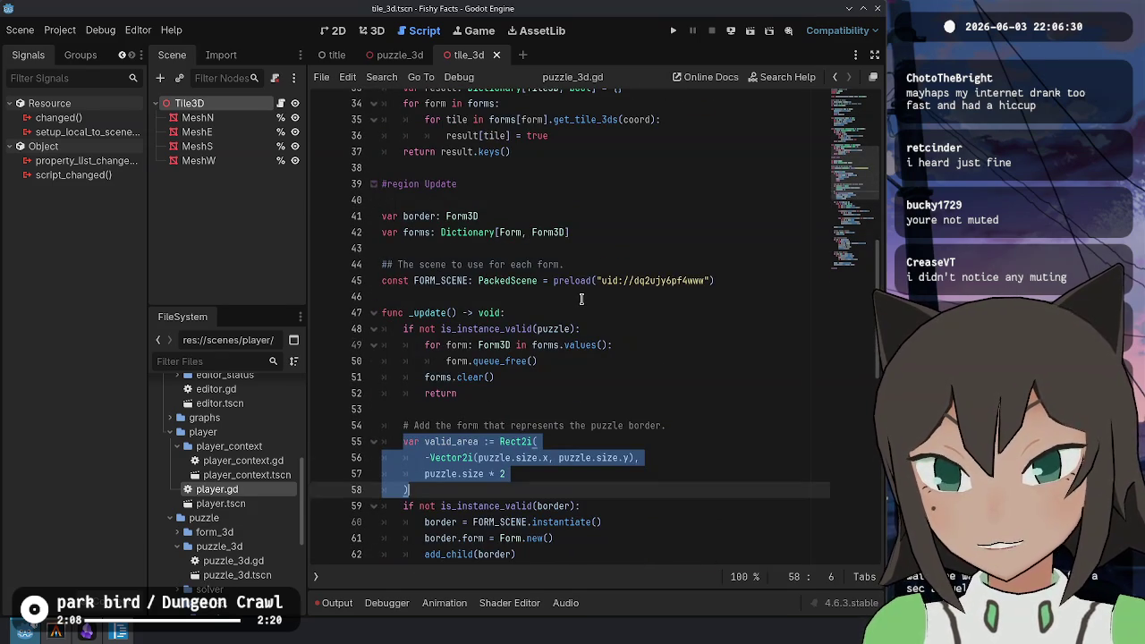
pyautogui.scroll(11, 474, 214)
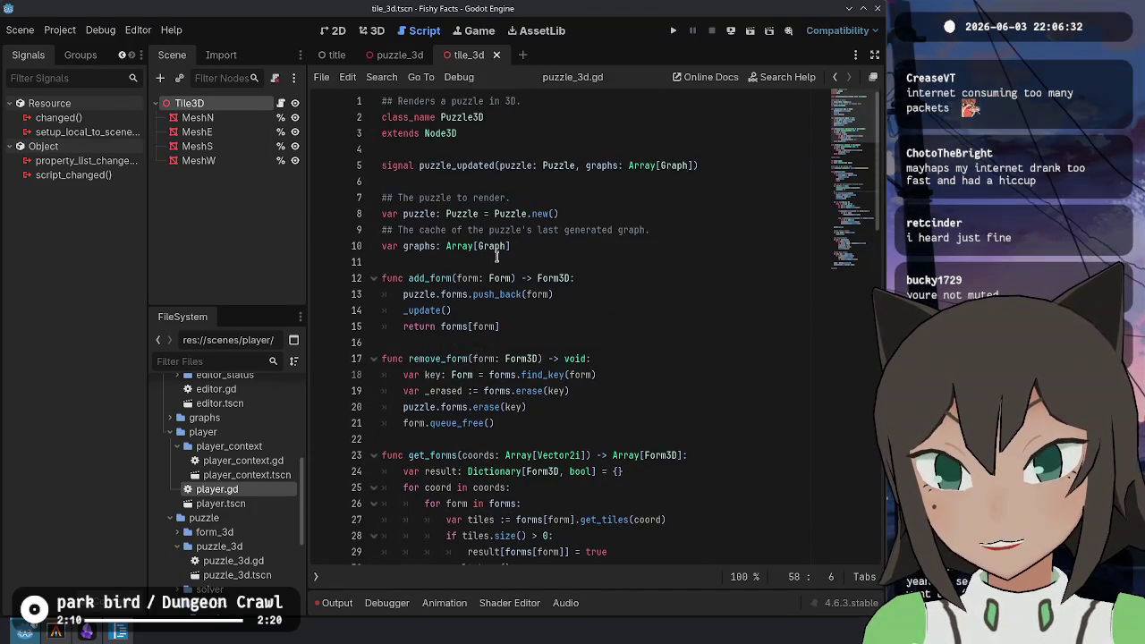
# Jump to the Puzzle class definition and go to the TODO line in duplicate()
pyautogui.keyDown('ctrl'); pyautogui.click(467, 219); pyautogui.keyUp('ctrl')
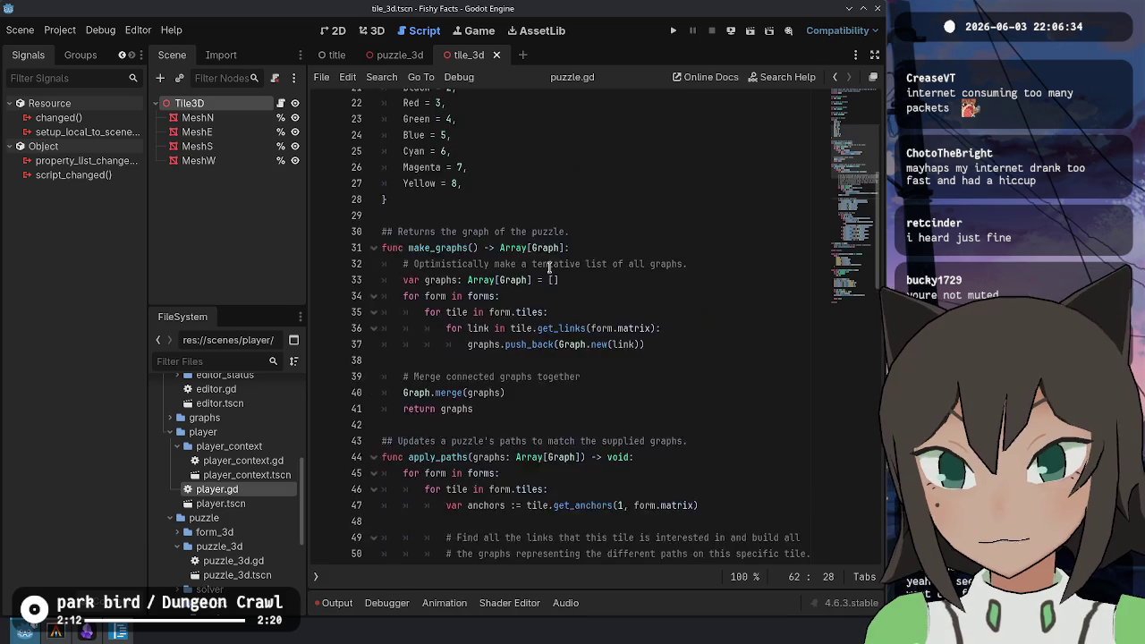
pyautogui.scroll(-12, 573, 295)
pyautogui.scroll(-3, 581, 299)
pyautogui.scroll(15, 501, 382)
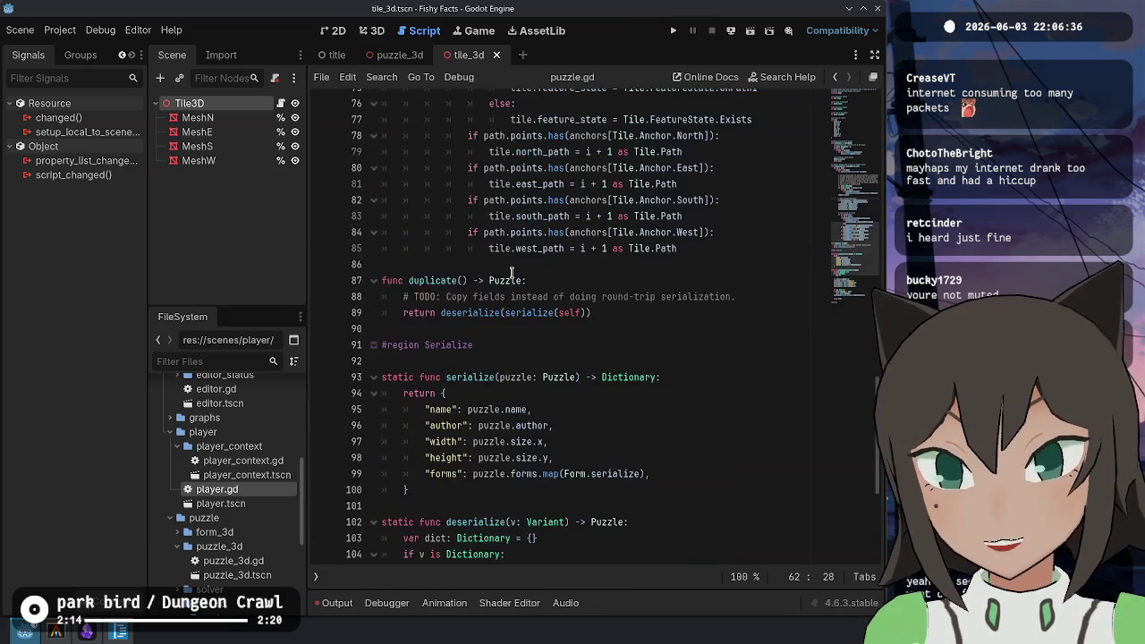
pyautogui.scroll(14, 499, 383)
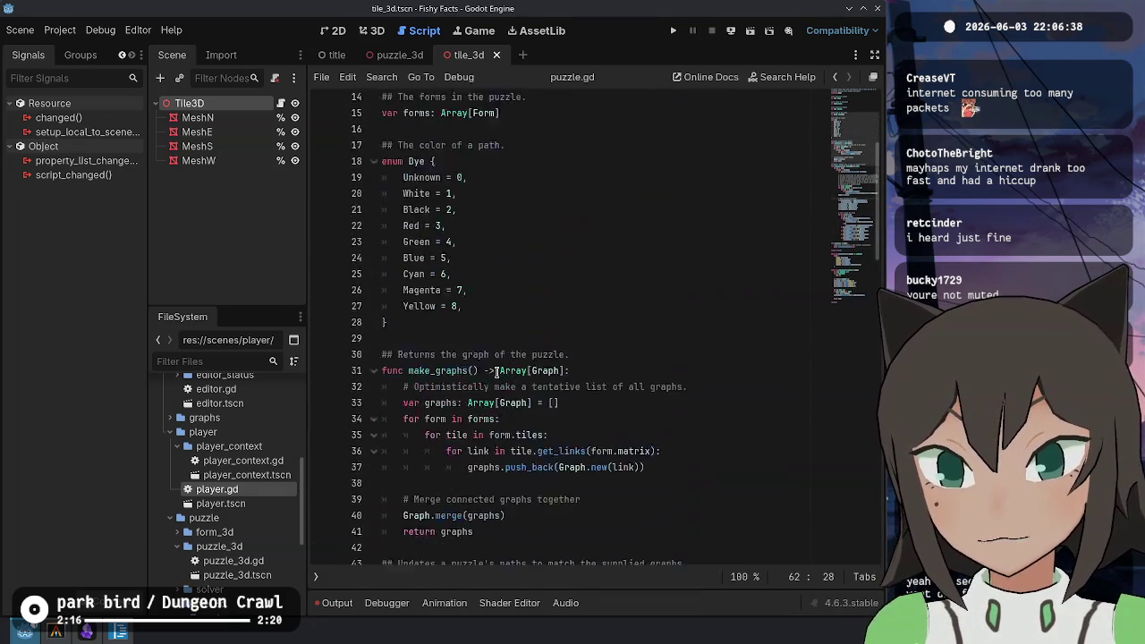
pyautogui.scroll(-8, 497, 361)
pyautogui.scroll(-15, 497, 361)
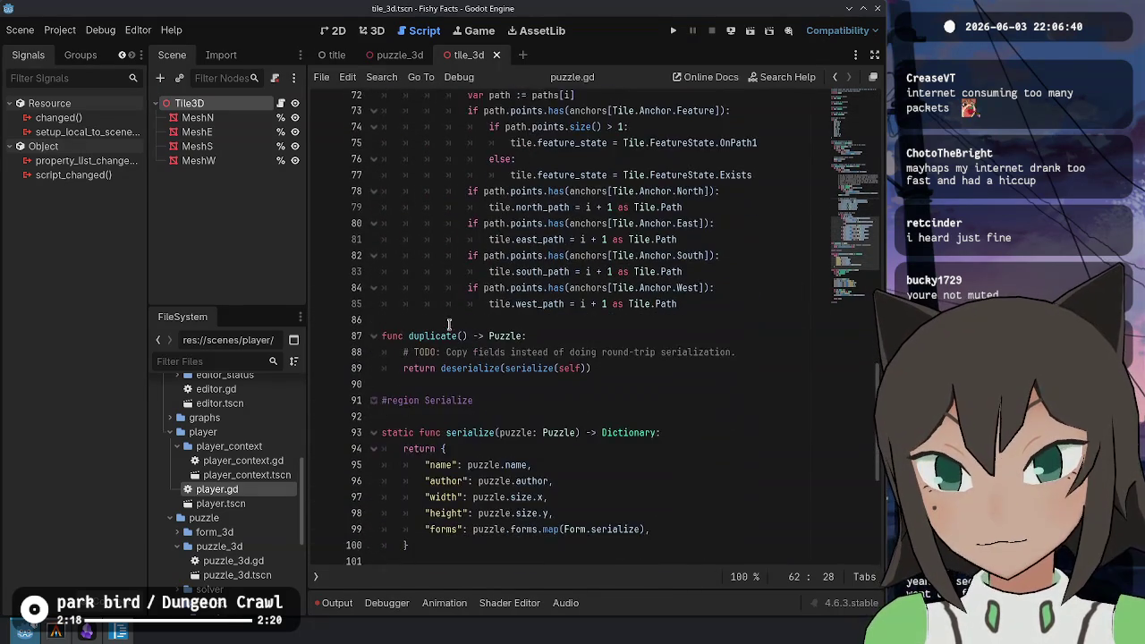
pyautogui.click(713, 326)
pyautogui.click(683, 343)
# Turn the valid_area line into the function header get_puzzle_area() -> Rect2i
pyautogui.hotkey('ctrl', 'z')
pyautogui.hotkey('ctrl', 'z')
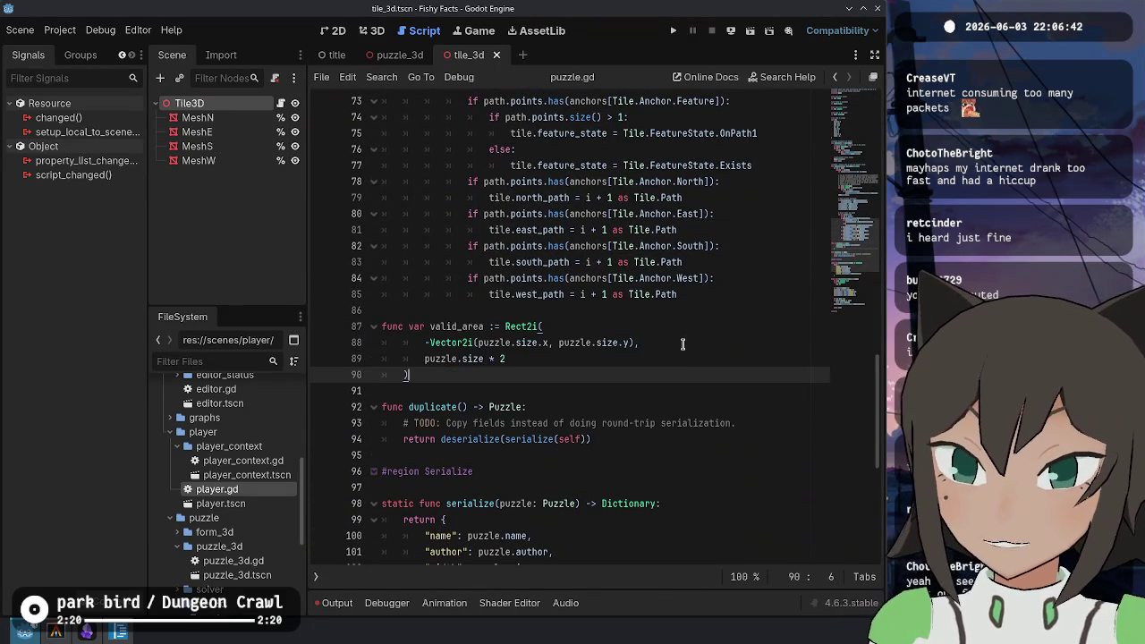
pyautogui.hotkey('ctrl', 'Delete')
pyautogui.write('get_')
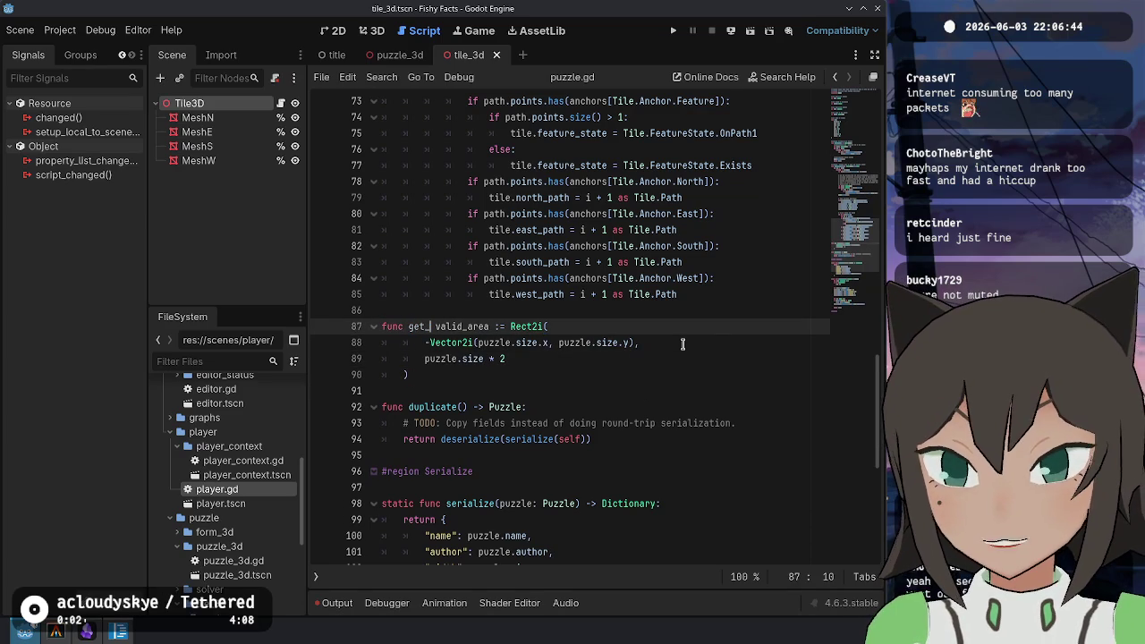
pyautogui.press('Escape')
pyautogui.press('Delete')
pyautogui.press('Delete')
pyautogui.press('Delete')
pyautogui.press('BackSpace')
pyautogui.write('puzzle')
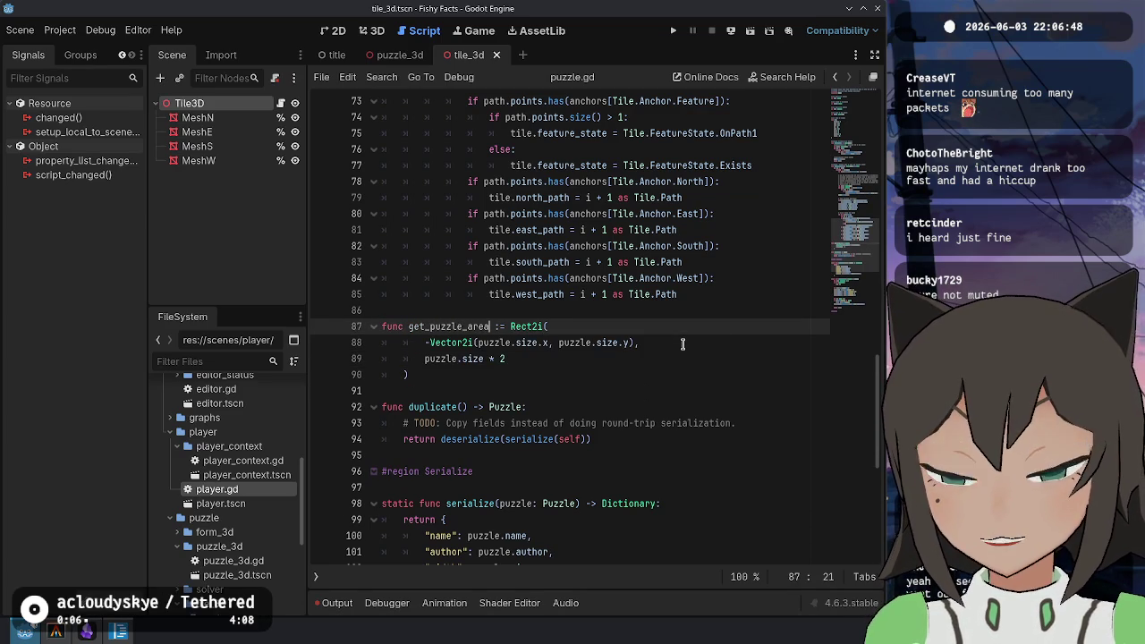
pyautogui.press('Delete')
pyautogui.press('Delete')
pyautogui.press('Delete')
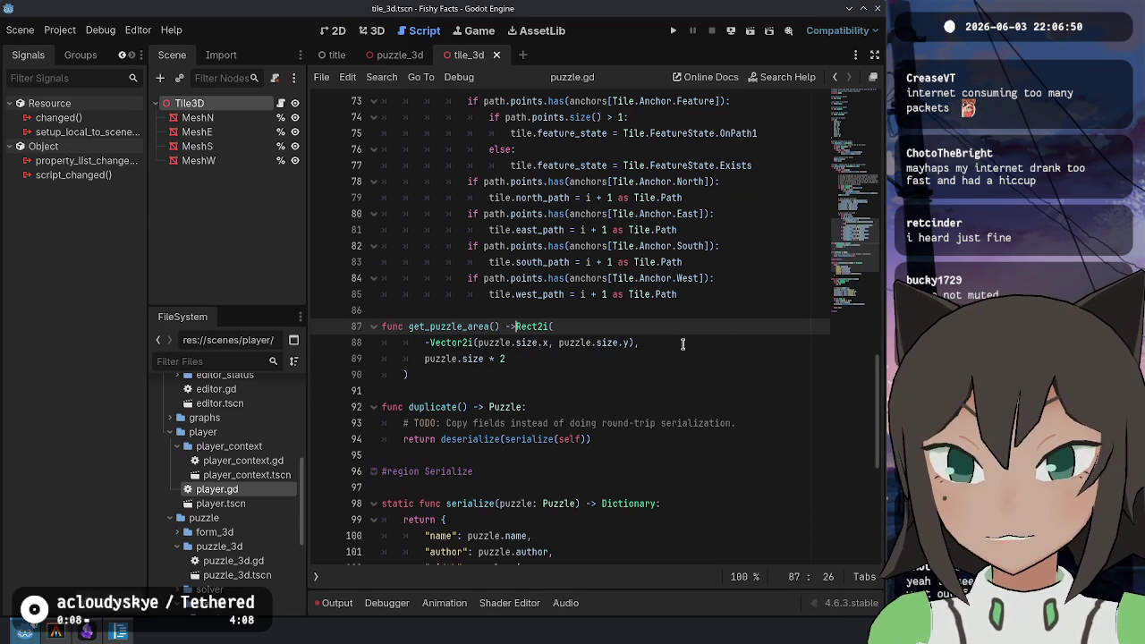
pyautogui.write(':')
pyautogui.press('Return')
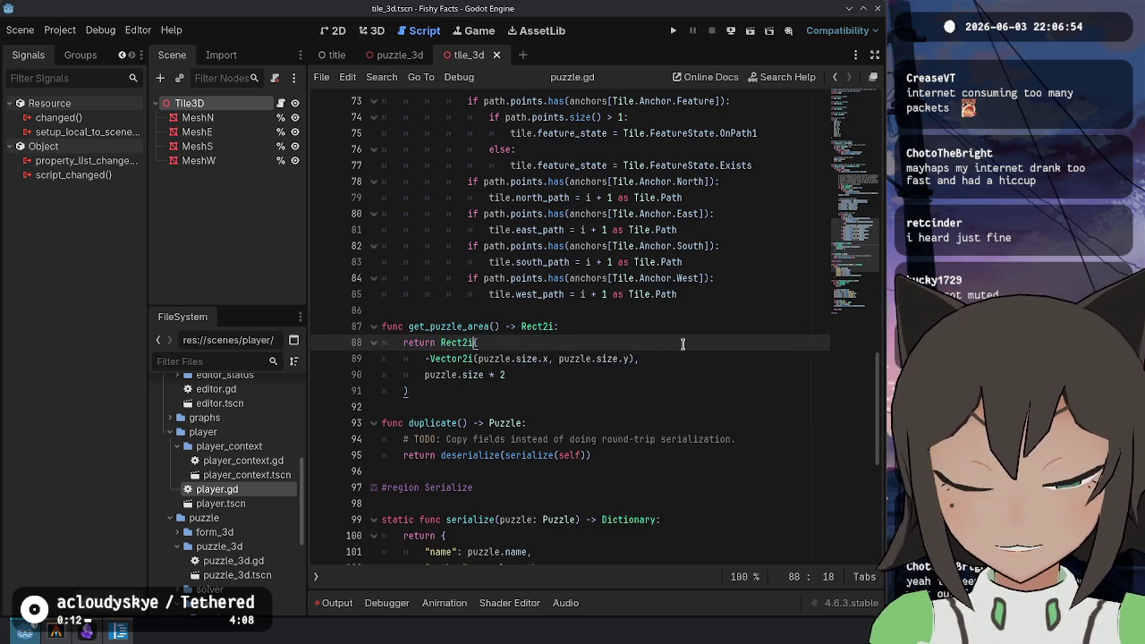
# Remove the puzzle. prefixes from the size references with multiple cursors and save puzzle.gd
pyautogui.press('Down')
pyautogui.press('Down')
pyautogui.press('Down')
pyautogui.press('Up')
pyautogui.press('Up')
pyautogui.hotkey('ctrl', 'shift', 'Right')
pyautogui.hotkey('shift', 'Right')
pyautogui.hotkey('ctrl', 'd')
pyautogui.hotkey('ctrl', 'd')
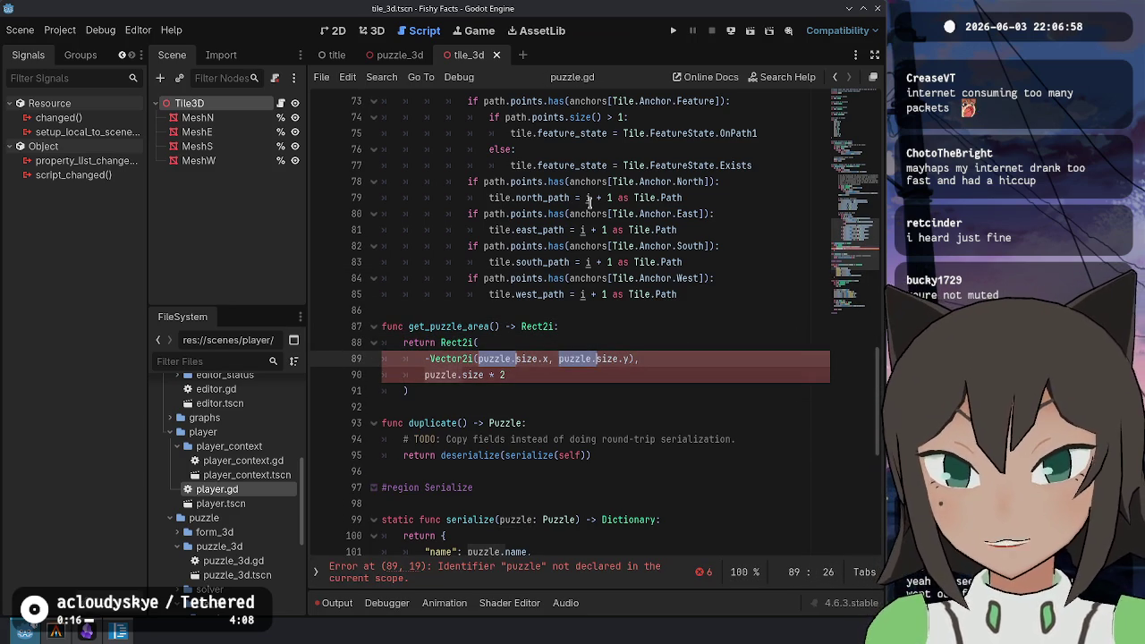
pyautogui.press('Delete')
pyautogui.hotkey('ctrl', 's')
pyautogui.click(730, 324)
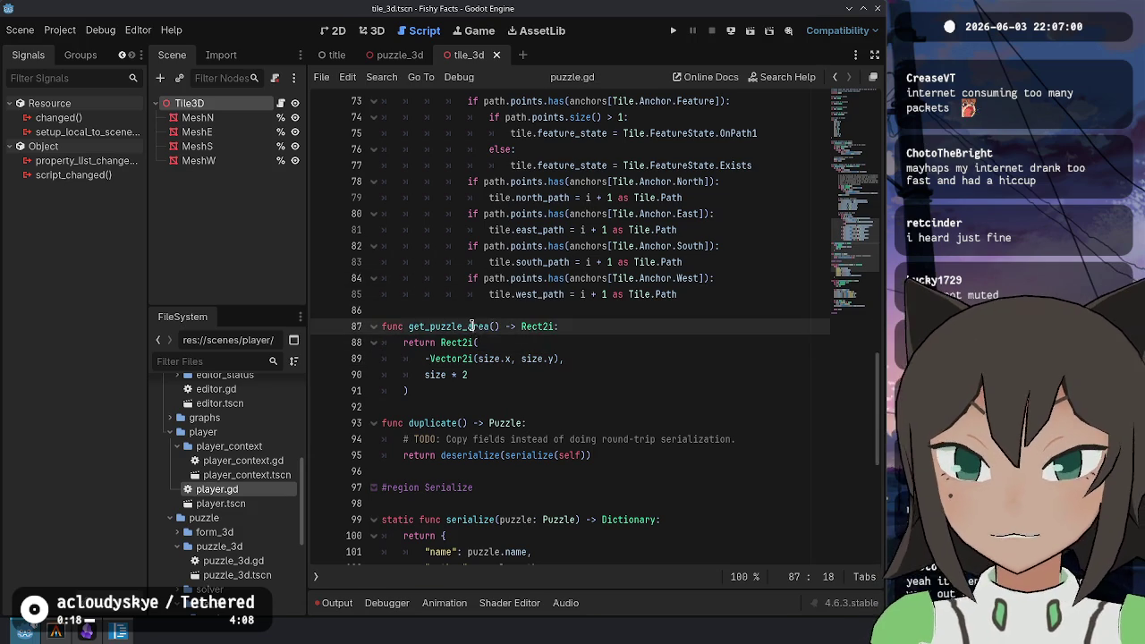
pyautogui.click(700, 352)
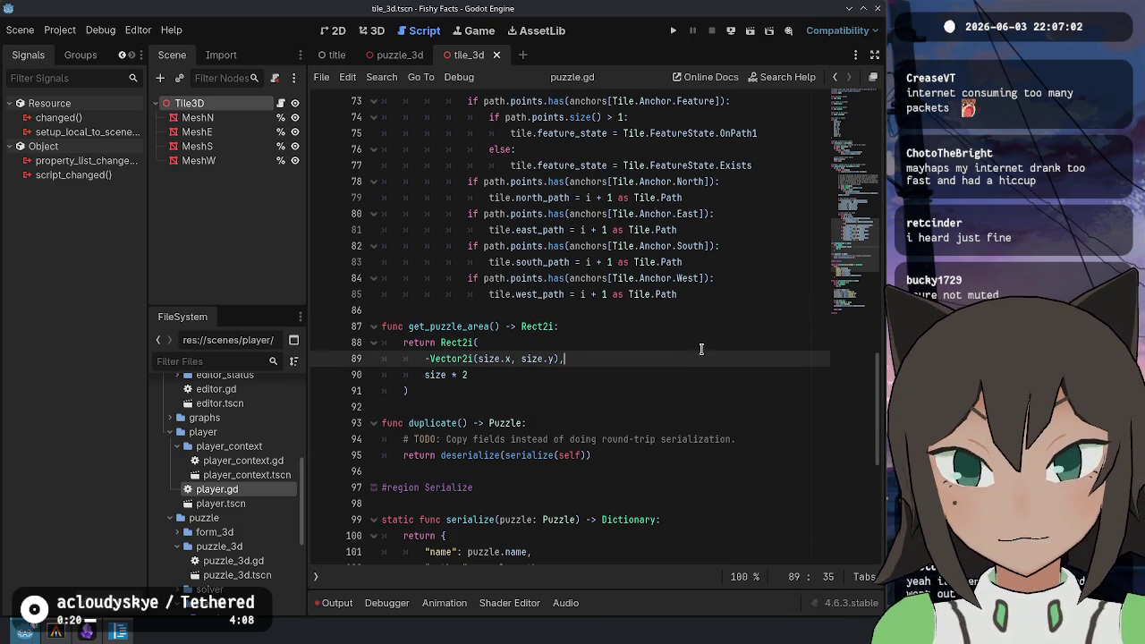
pyautogui.hotkey('alt', 'Left')
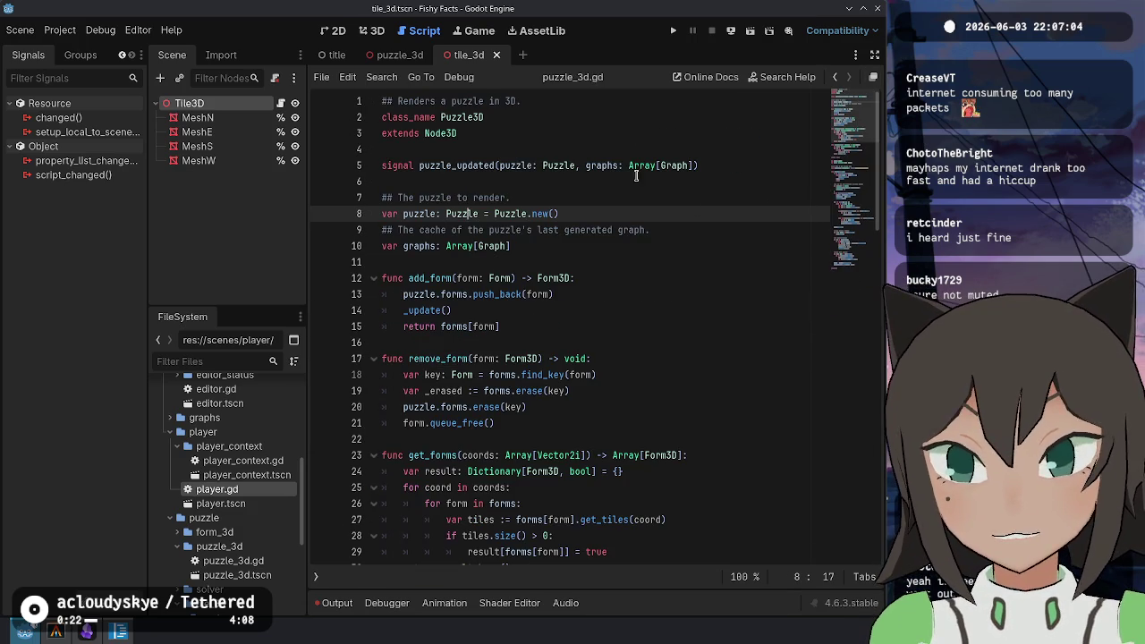
# Replace puzzle_3d.gd's inline Rect2i on lines 55–58 with puzzle.get_puzzle_area(), then jump to its definition
pyautogui.scroll(-15, 586, 157)
pyautogui.click(510, 182)
pyautogui.press('Down')
pyautogui.hotkey('shift', 'Down')
pyautogui.hotkey('shift', 'Down')
pyautogui.hotkey('shift', 'Down')
pyautogui.write('get_puzzle_area')
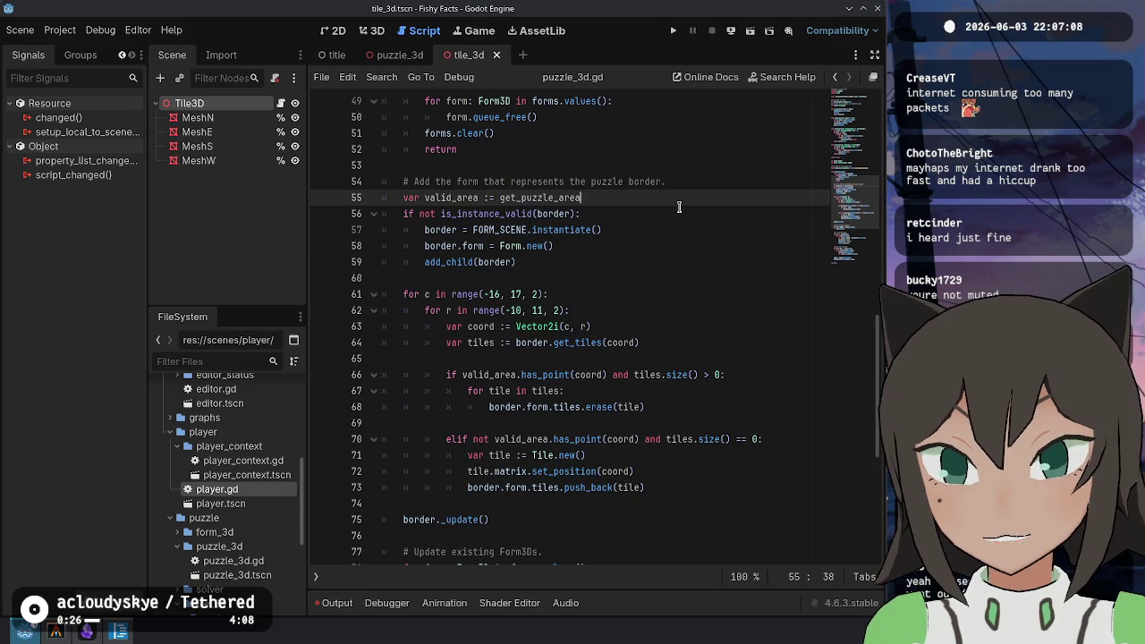
pyautogui.write('puzzle.')
pyautogui.press('Tab')
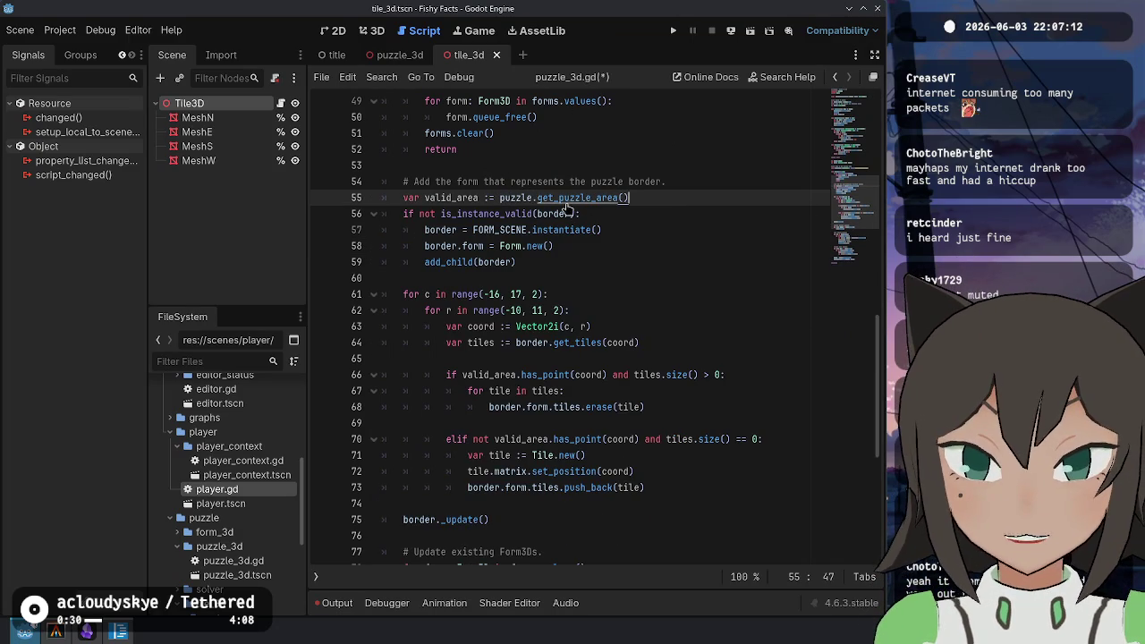
pyautogui.keyDown('ctrl'); pyautogui.click(592, 200); pyautogui.keyUp('ctrl')
pyautogui.scroll(3, 457, 254)
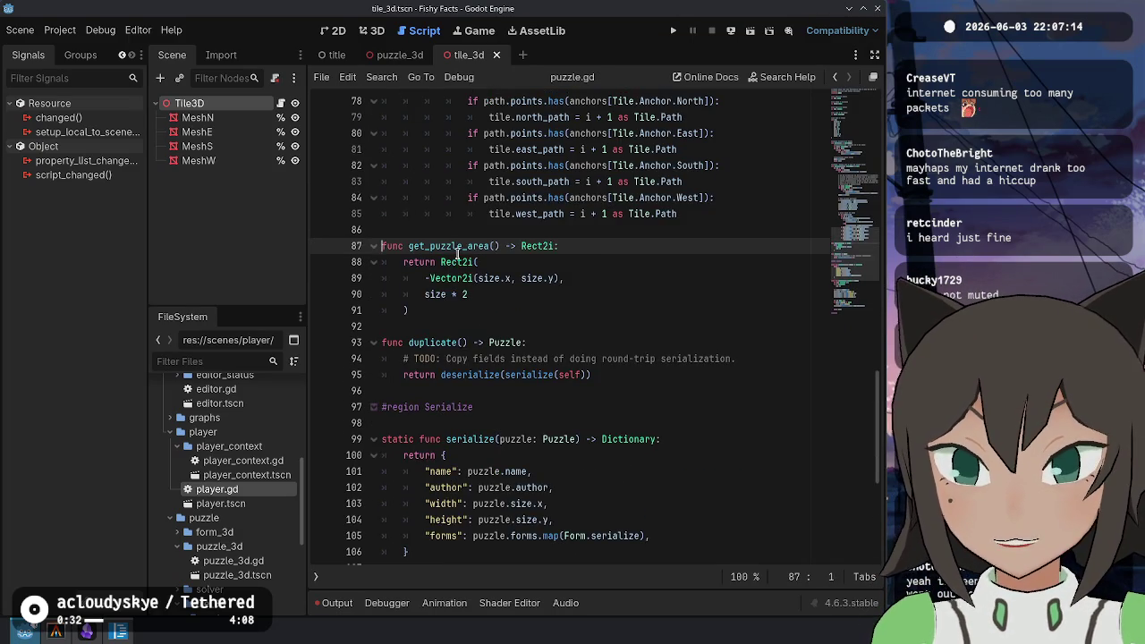
# Rename the area function in puzzle.gd to get_bounds
pyautogui.press('BackSpace')
pyautogui.press('BackSpace')
pyautogui.press('BackSpace')
pyautogui.doubleClick(430, 245)
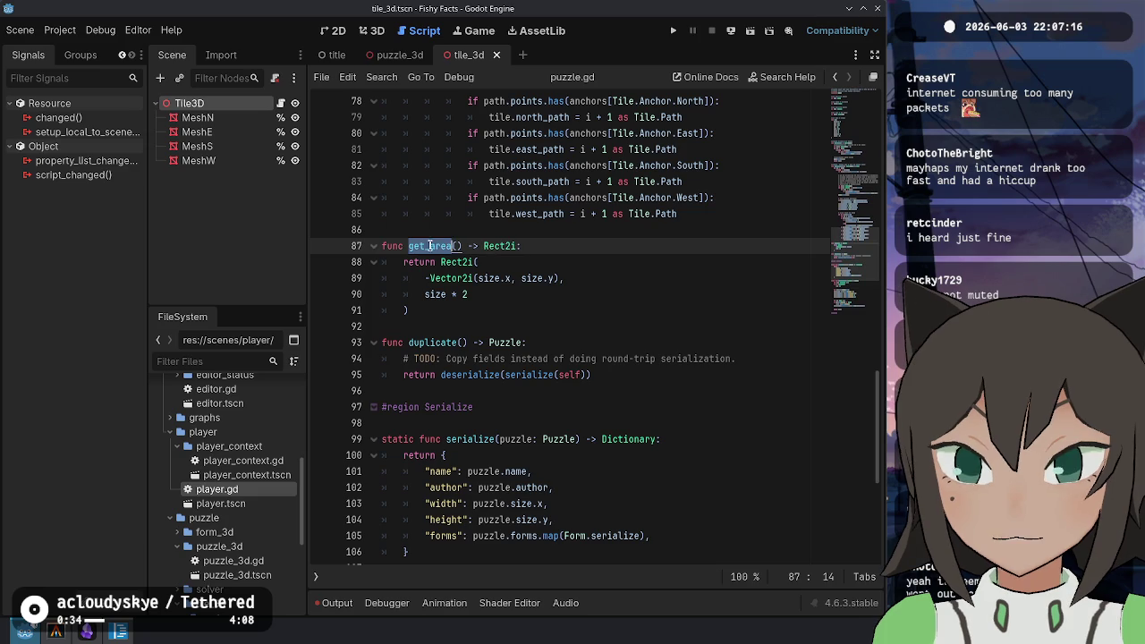
pyautogui.hotkey('ctrl', 's')
pyautogui.press('End')
pyautogui.scroll(20, 680, 269)
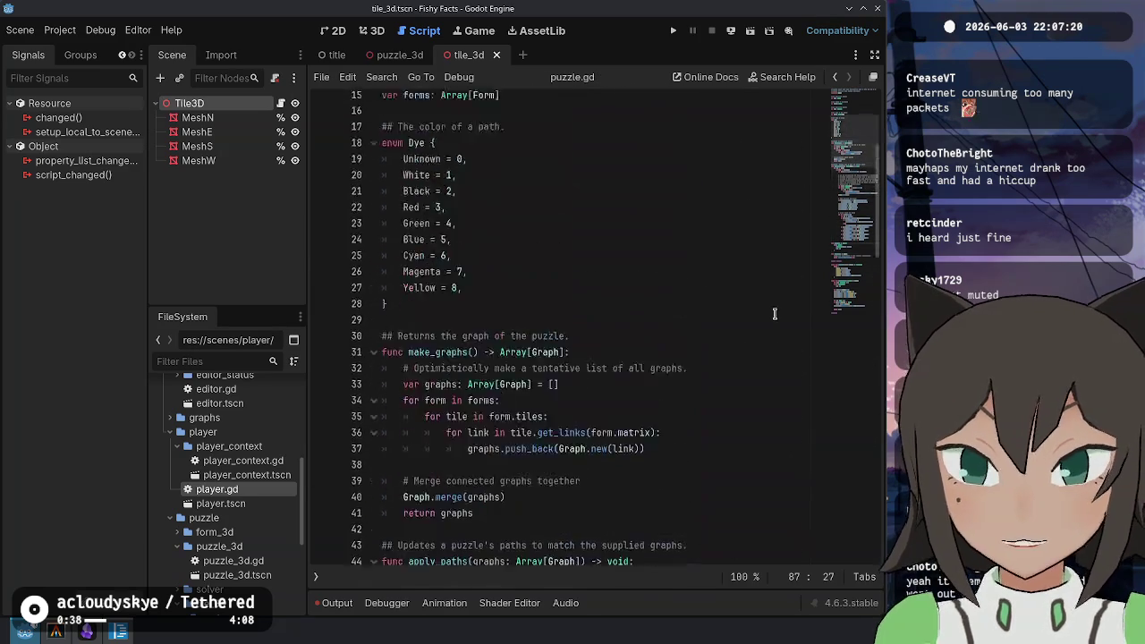
pyautogui.scroll(5, 774, 312)
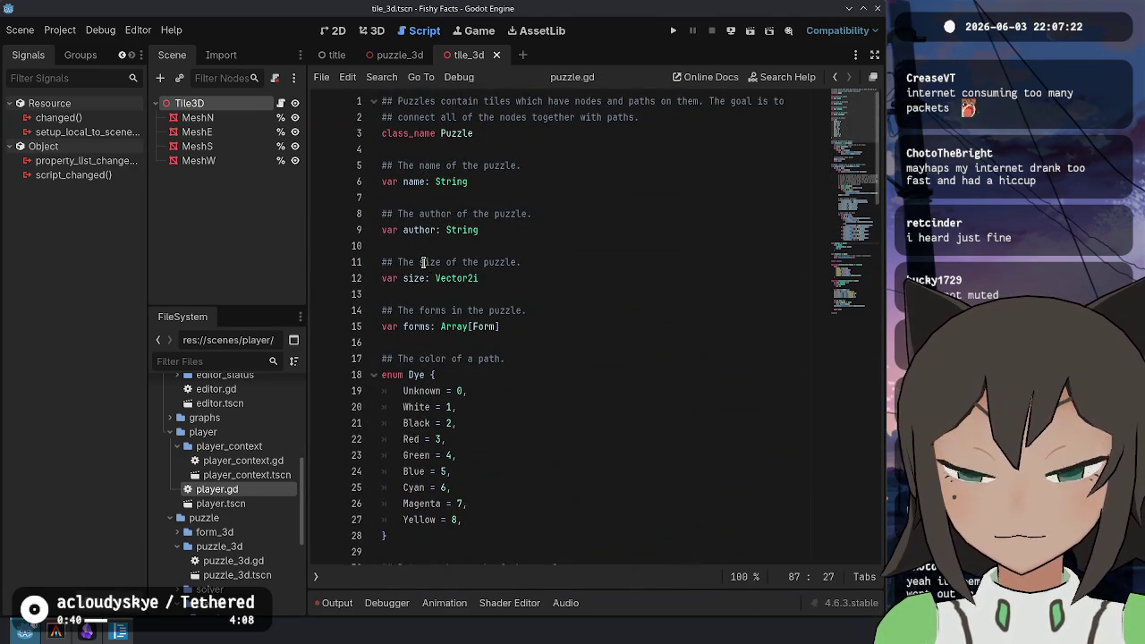
pyautogui.scroll(-20, 423, 262)
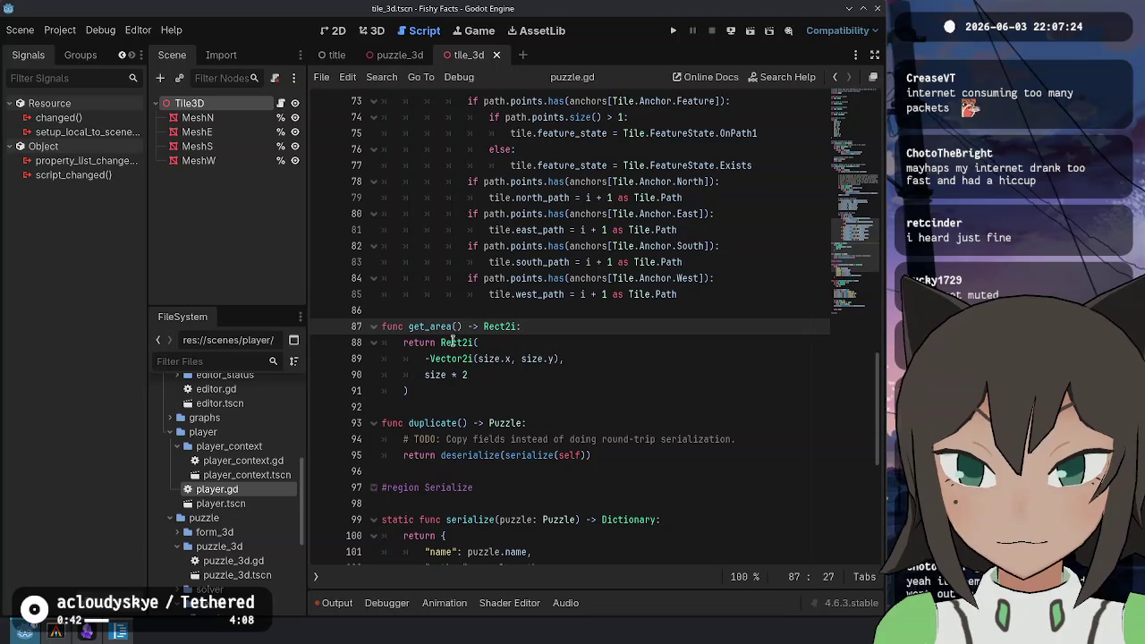
pyautogui.doubleClick(426, 327)
pyautogui.write('get_bounds')
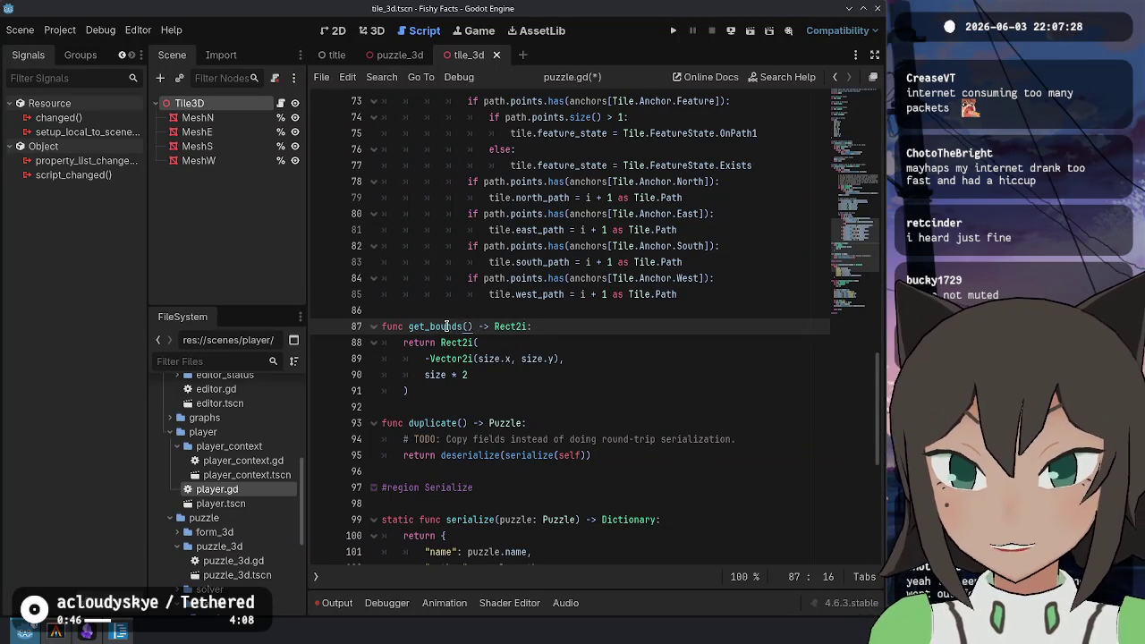
# Change the valid_area call in puzzle_3d.gd to puzzle.get_bounds()
pyautogui.hotkey('alt', 'Left')
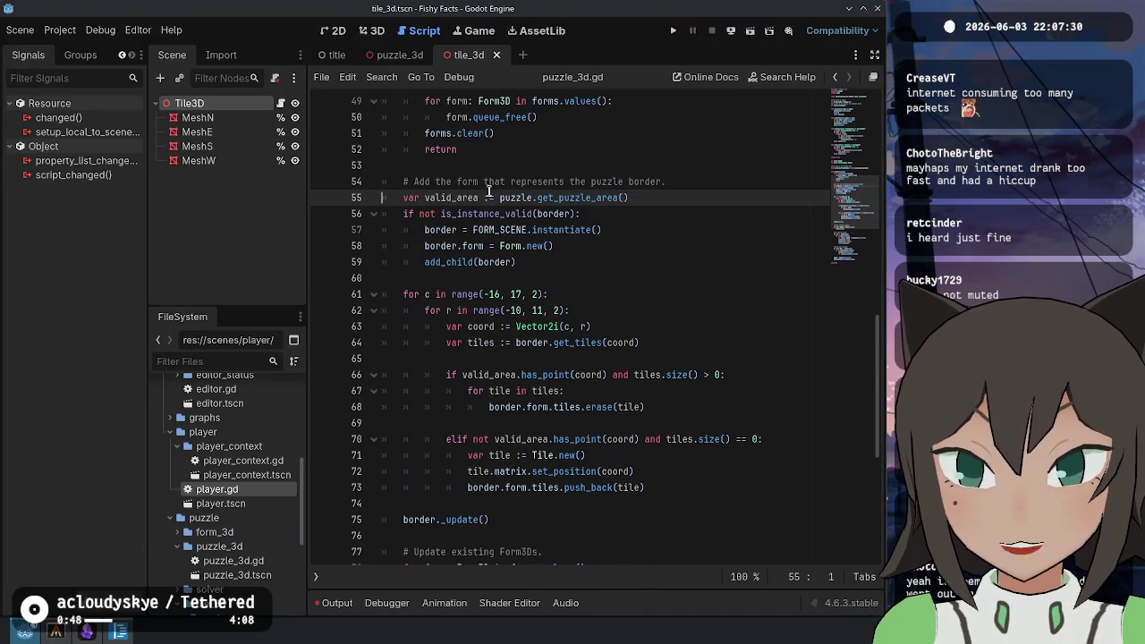
pyautogui.doubleClick(581, 198)
pyautogui.write('get_bounds')
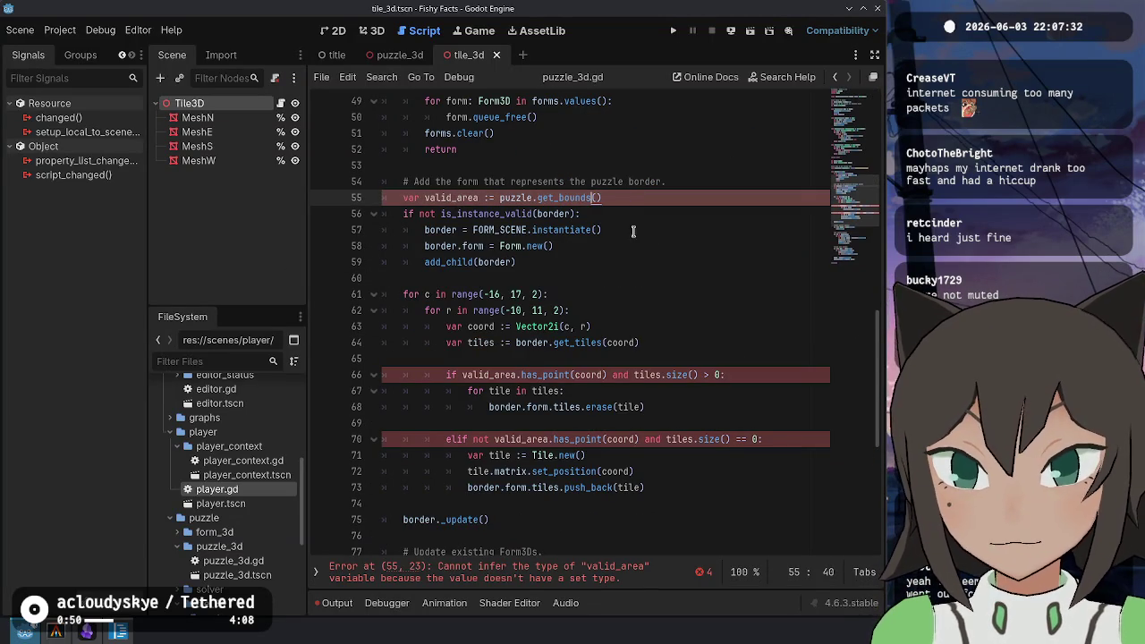
pyautogui.hotkey('alt', 'Left')
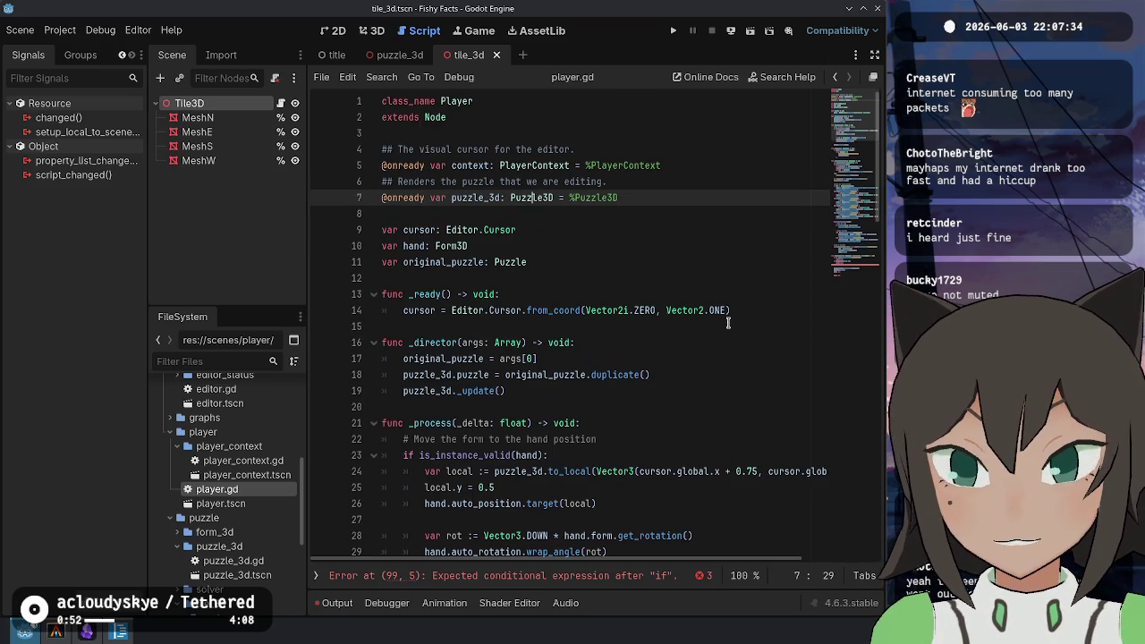
# Complete the if condition on line 99 as puzzle.get_bounds()
pyautogui.scroll(-20, 653, 428)
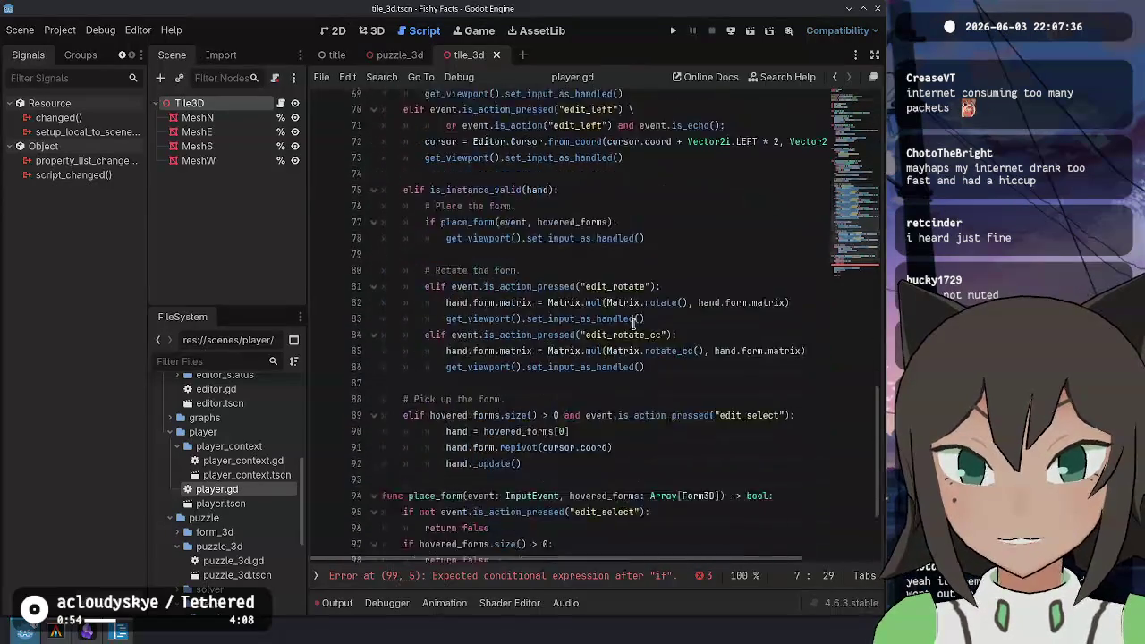
pyautogui.click(539, 440)
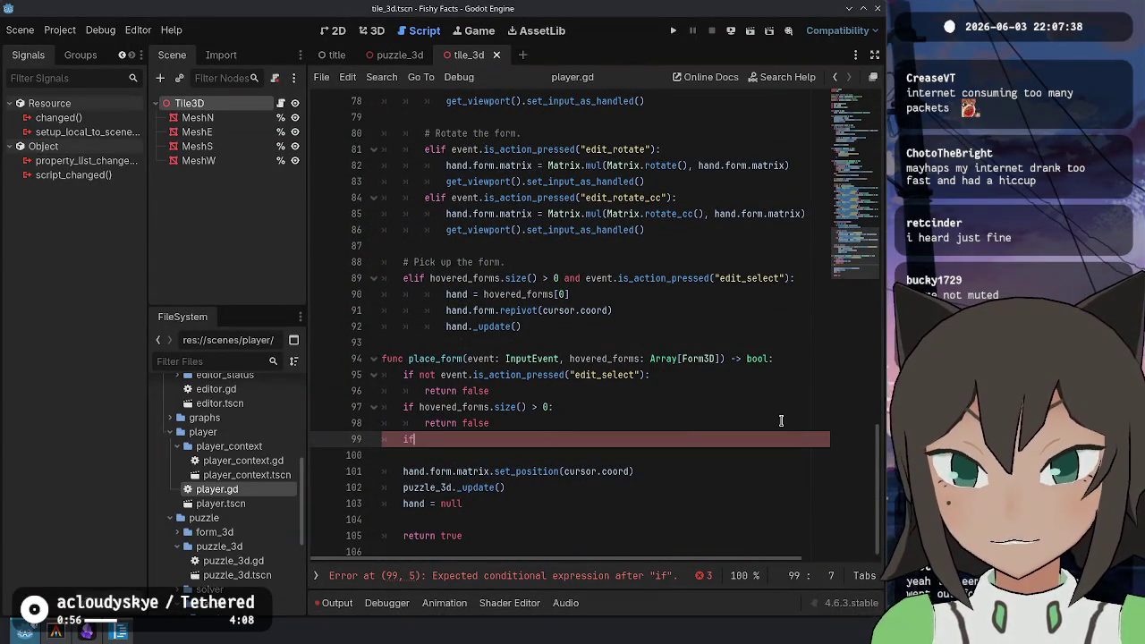
pyautogui.press('BackSpace')
pyautogui.press('BackSpace')
pyautogui.write('puzzle.')
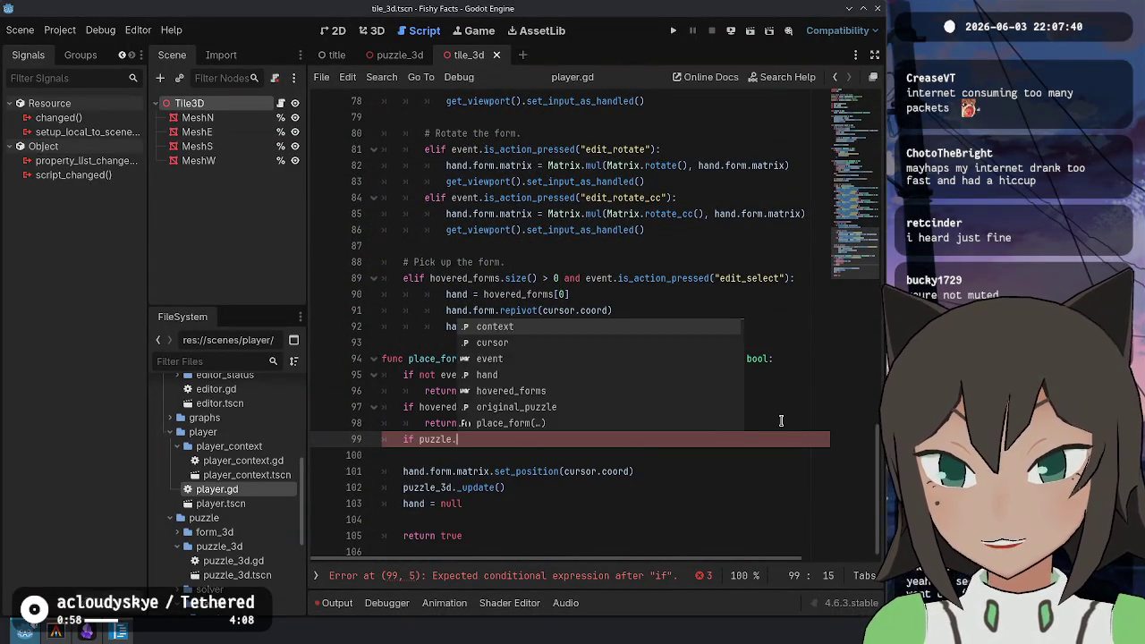
pyautogui.write('get_bounds().')
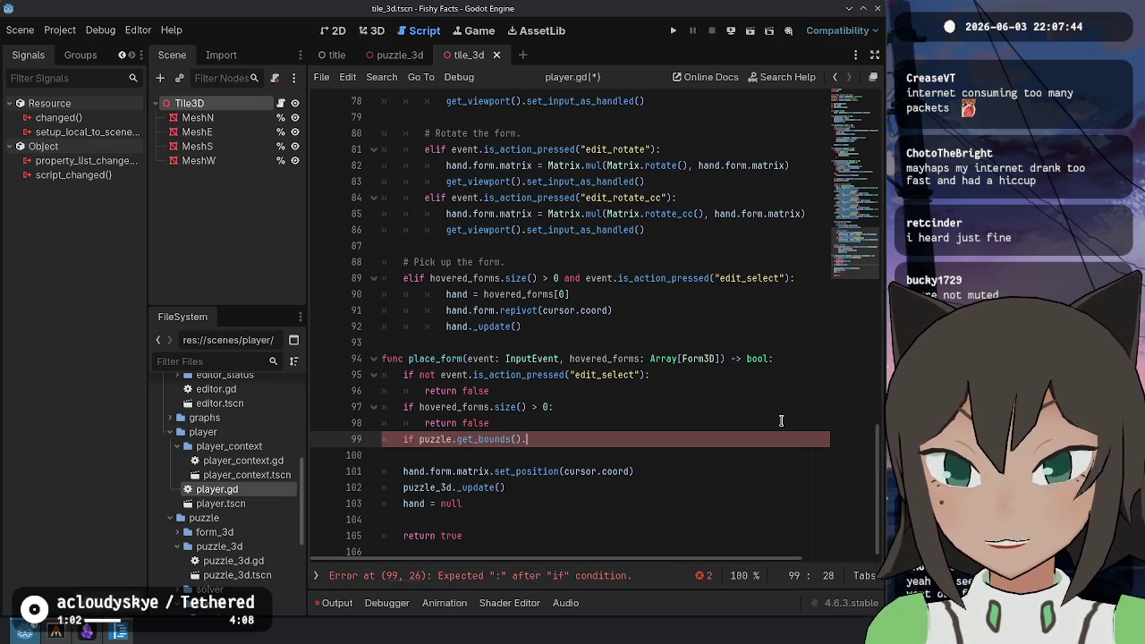
pyautogui.hotkey('ctrl', 'shift', 'Left')
pyautogui.hotkey('ctrl', 'shift', 'Left')
pyautogui.hotkey('ctrl', 'shift', 'Left')
pyautogui.press('BackSpace')
pyautogui.hotkey('ctrl', 'z')
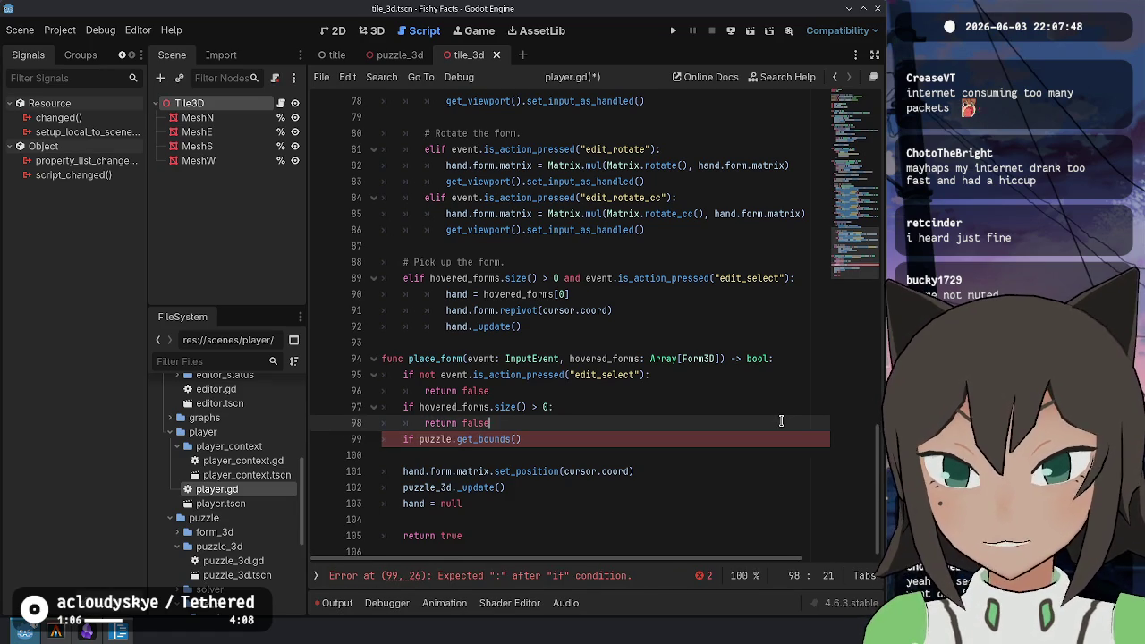
# Put the check in a loop over hovered_coords with return false on its own indented line, and save
pyautogui.press('Return')
pyautogui.press('Return')
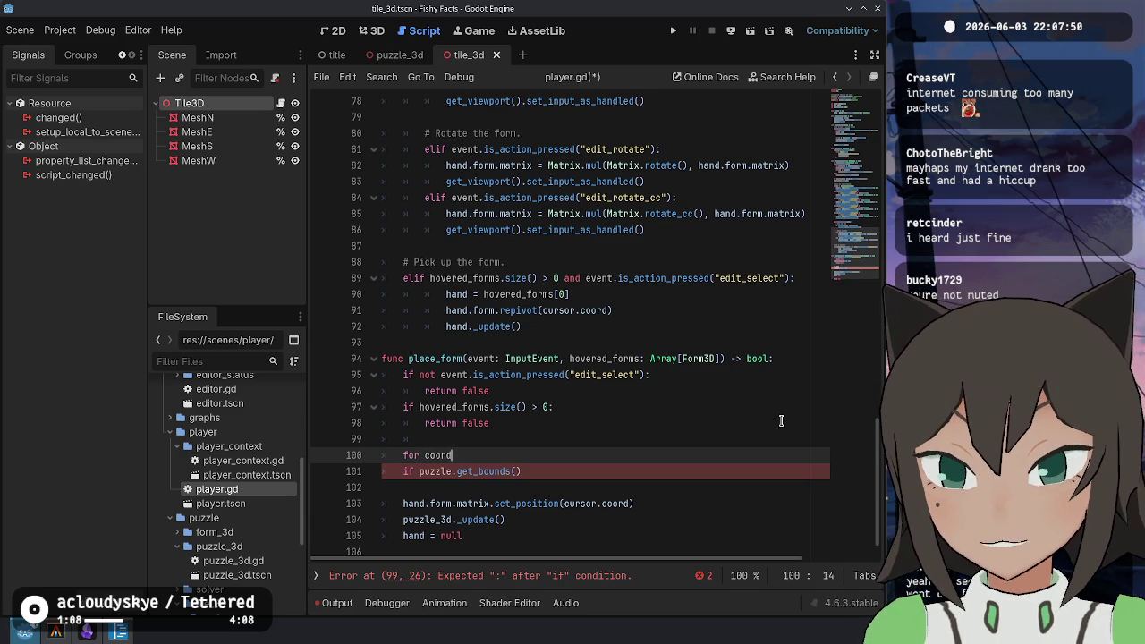
pyautogui.write('for coord in hovered:coord')
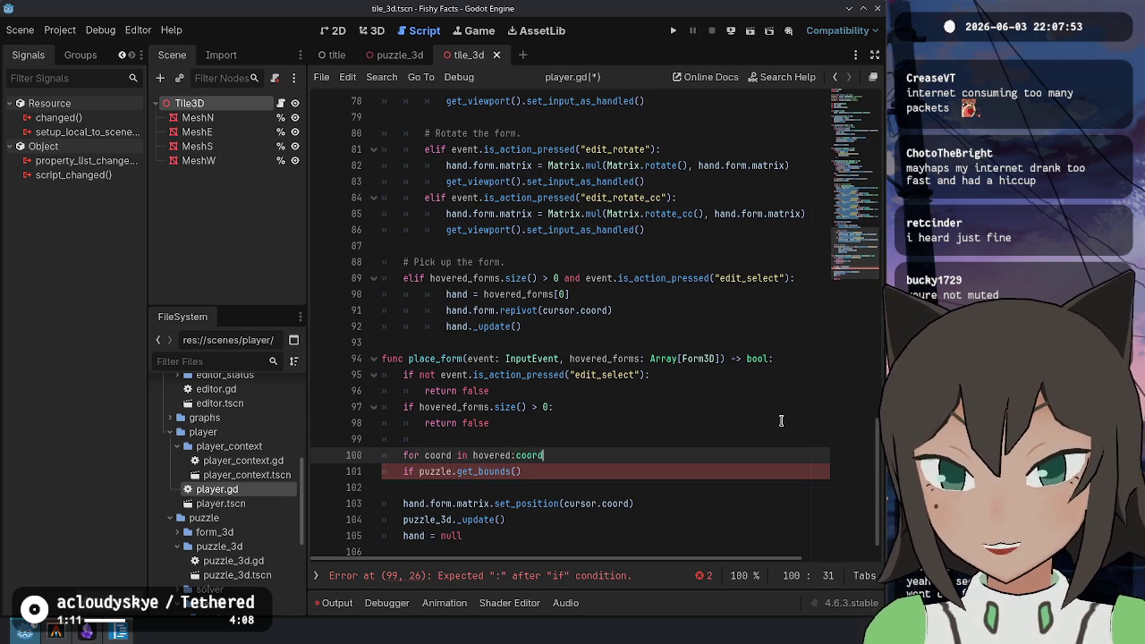
pyautogui.press('BackSpace')
pyautogui.press('BackSpace')
pyautogui.press('BackSpace')
pyautogui.write('_')
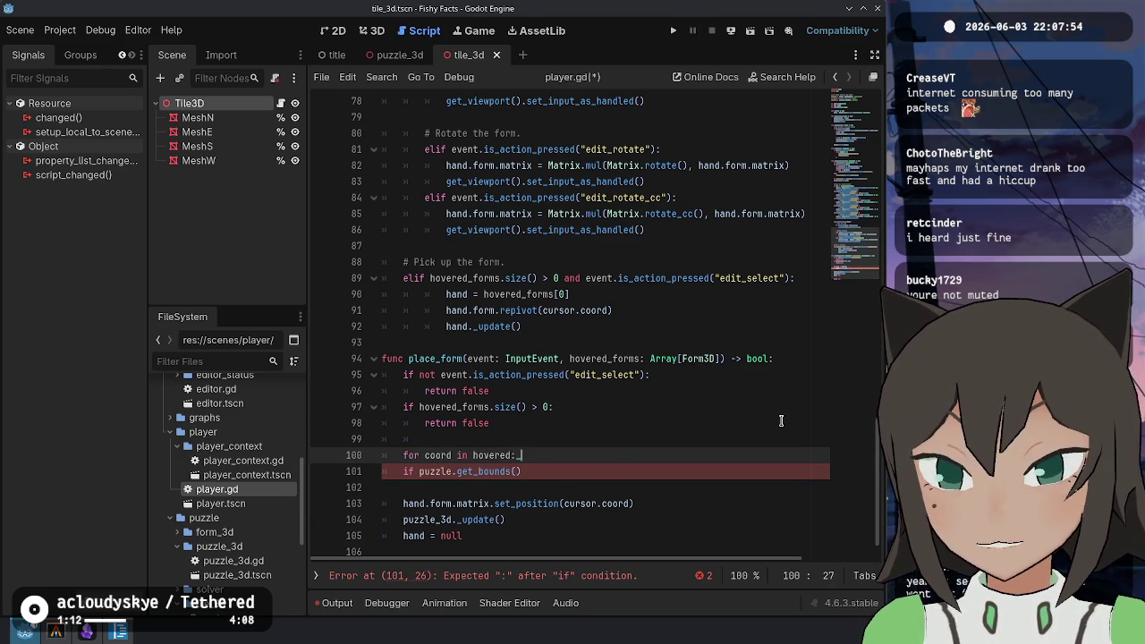
pyautogui.press('Down')
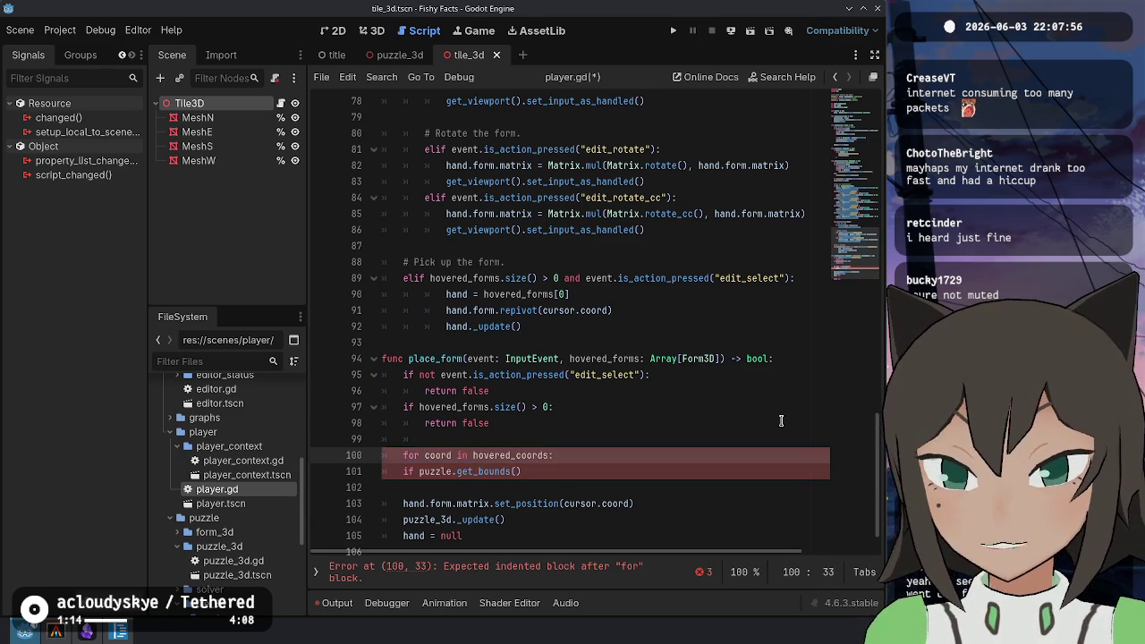
pyautogui.press('Home')
pyautogui.press('Tab')
pyautogui.press('End')
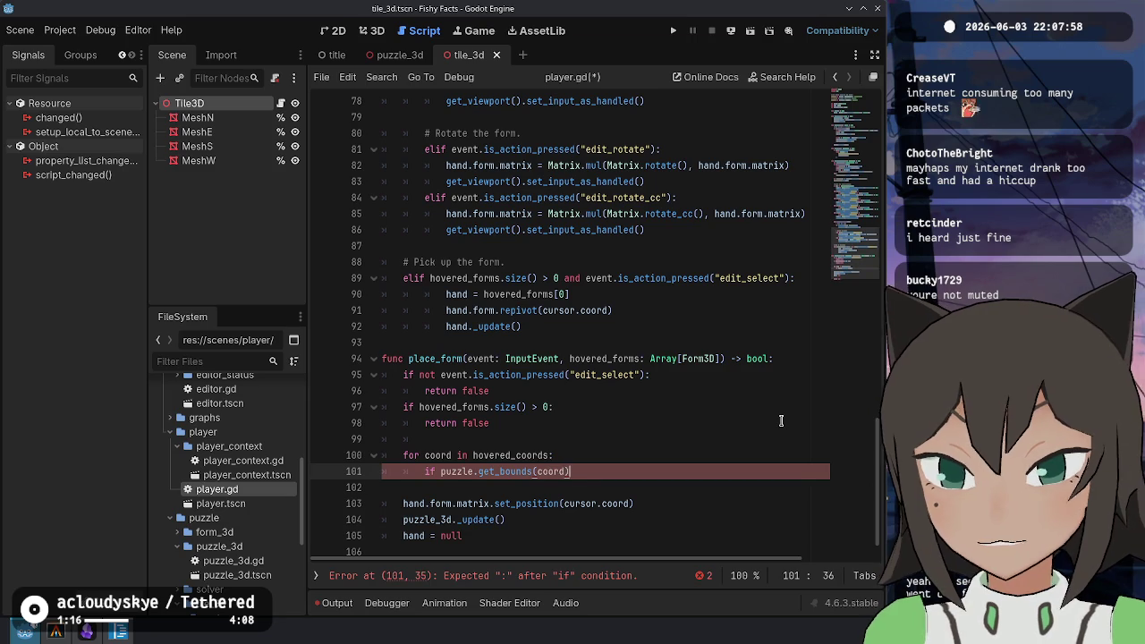
pyautogui.press('BackSpace')
pyautogui.press('BackSpace')
pyautogui.press('BackSpace')
pyautogui.press('Return')
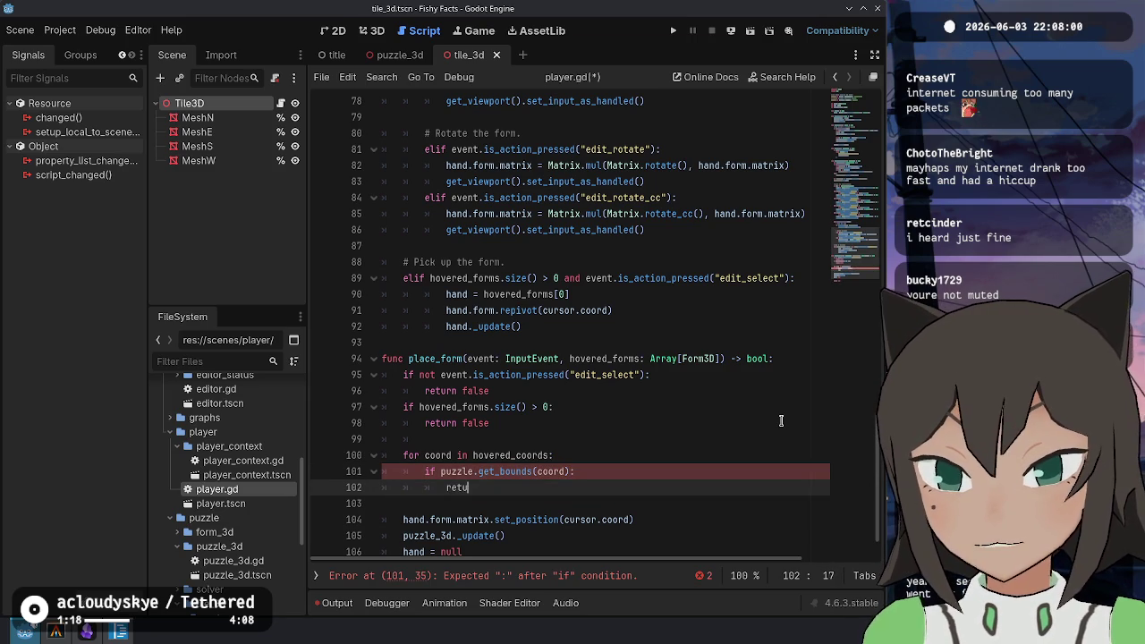
pyautogui.press('Up')
pyautogui.press('Up')
pyautogui.press('Up')
pyautogui.hotkey('ctrl', 's')
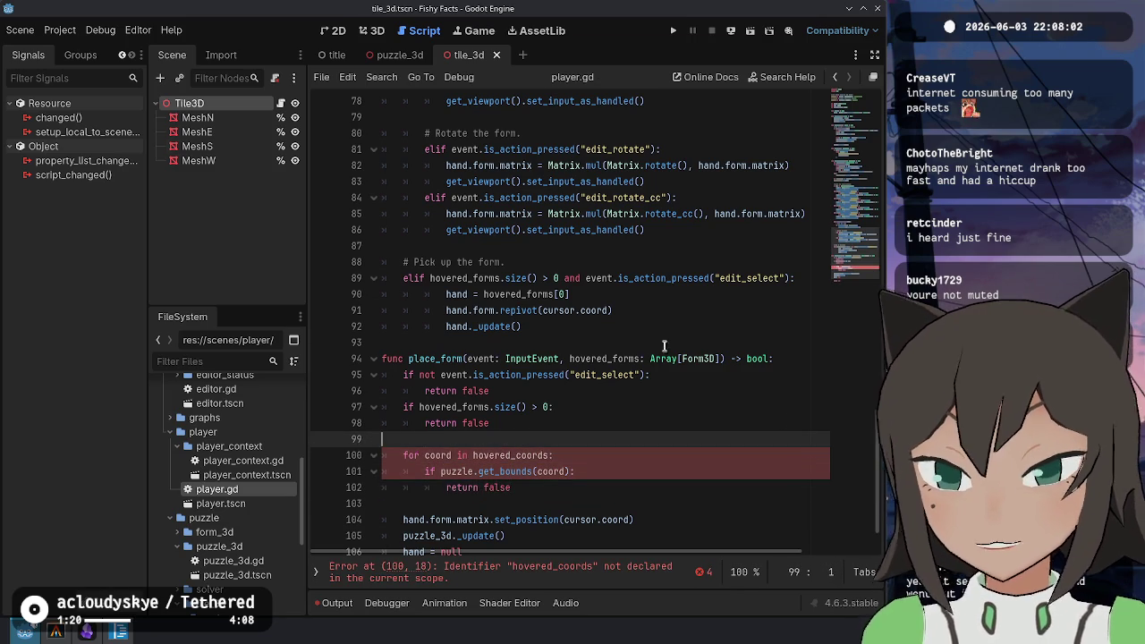
# Negate the condition to 'not puzzle.get_bounds(coord)' and save player.gd
pyautogui.scroll(-2, 779, 421)
pyautogui.doubleClick(510, 391)
pyautogui.doubleClick(516, 408)
pyautogui.press('Left')
pyautogui.hotkey('ctrl', 'Left')
pyautogui.write('not')
pyautogui.press('Down')
pyautogui.press('End')
pyautogui.hotkey('ctrl', 's')
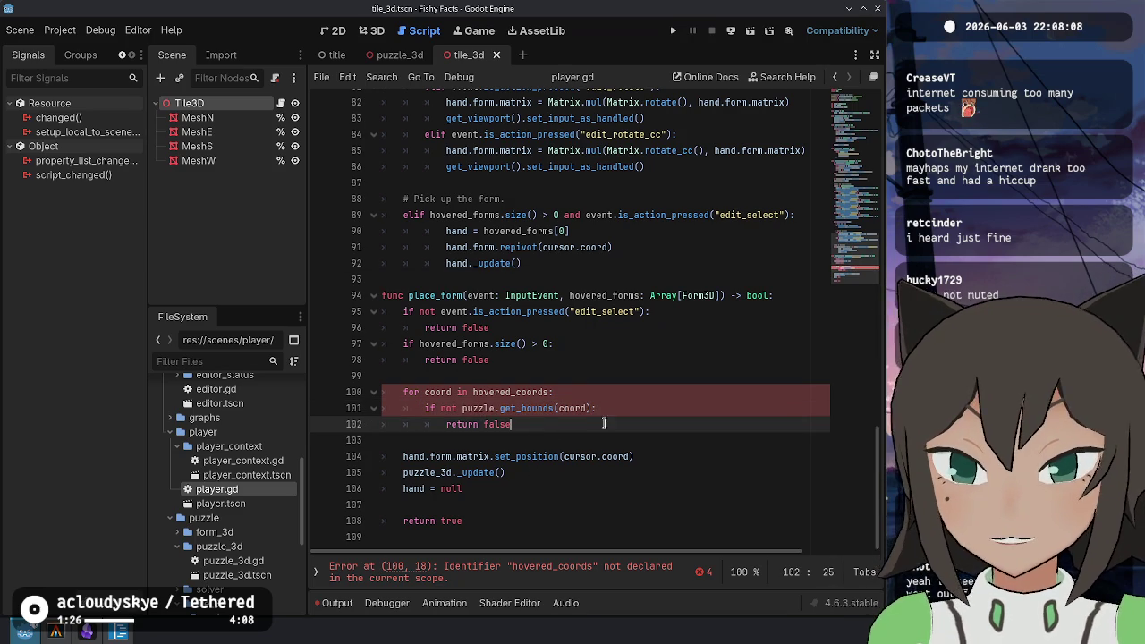
pyautogui.scroll(15, 539, 328)
pyautogui.scroll(3, 540, 328)
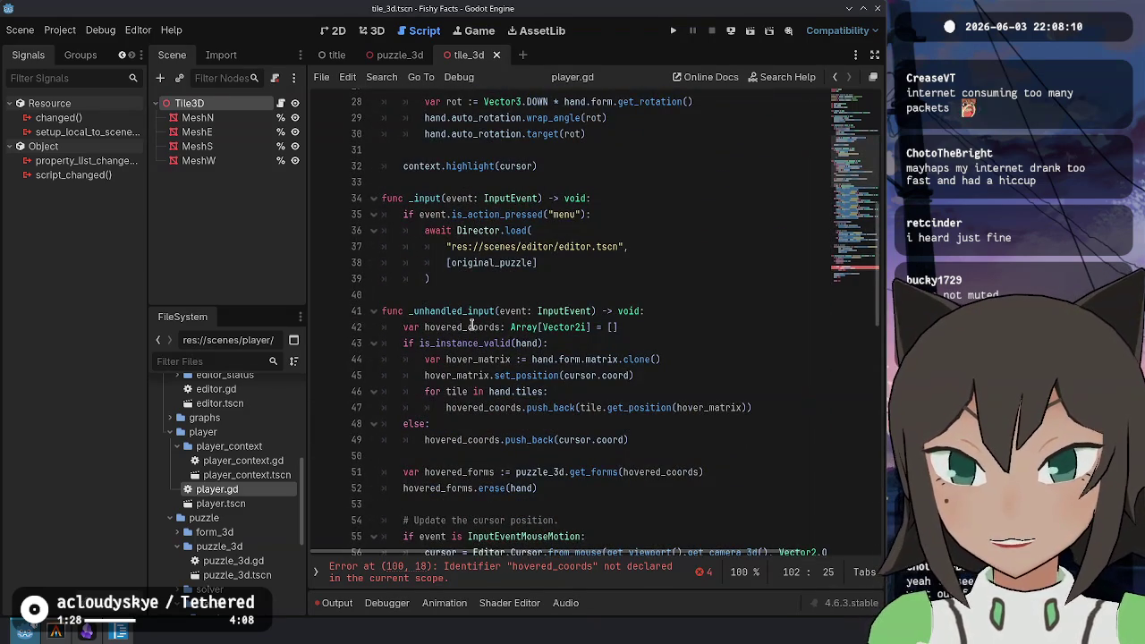
# Highlight the uses of hovered_coords and hovered_forms in player.gd
pyautogui.doubleClick(471, 326)
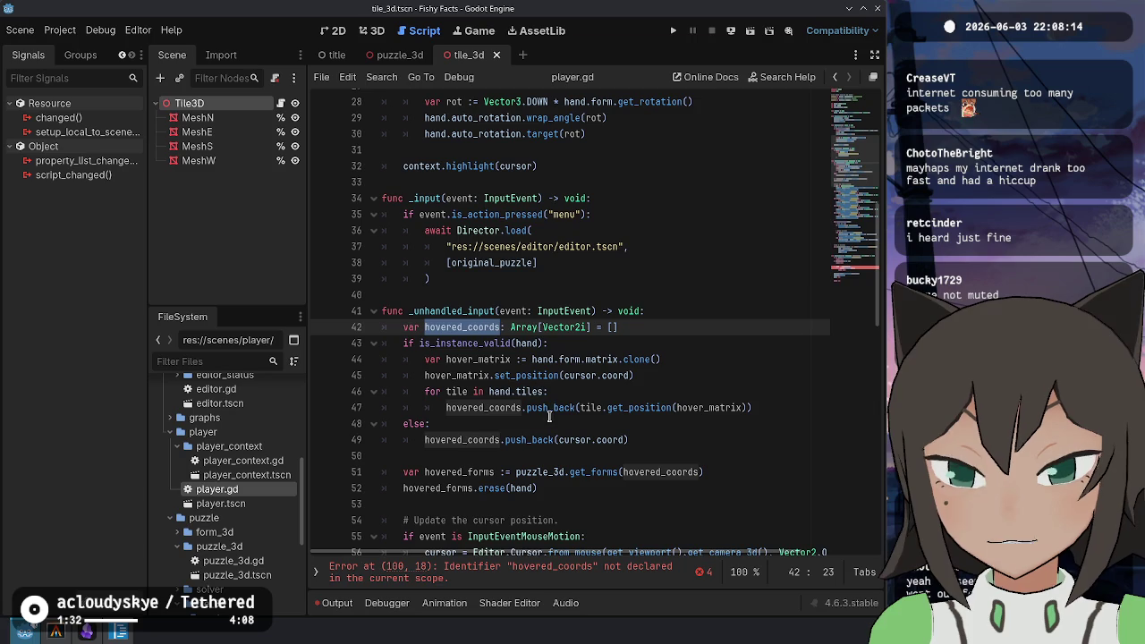
pyautogui.moveTo(635, 411)
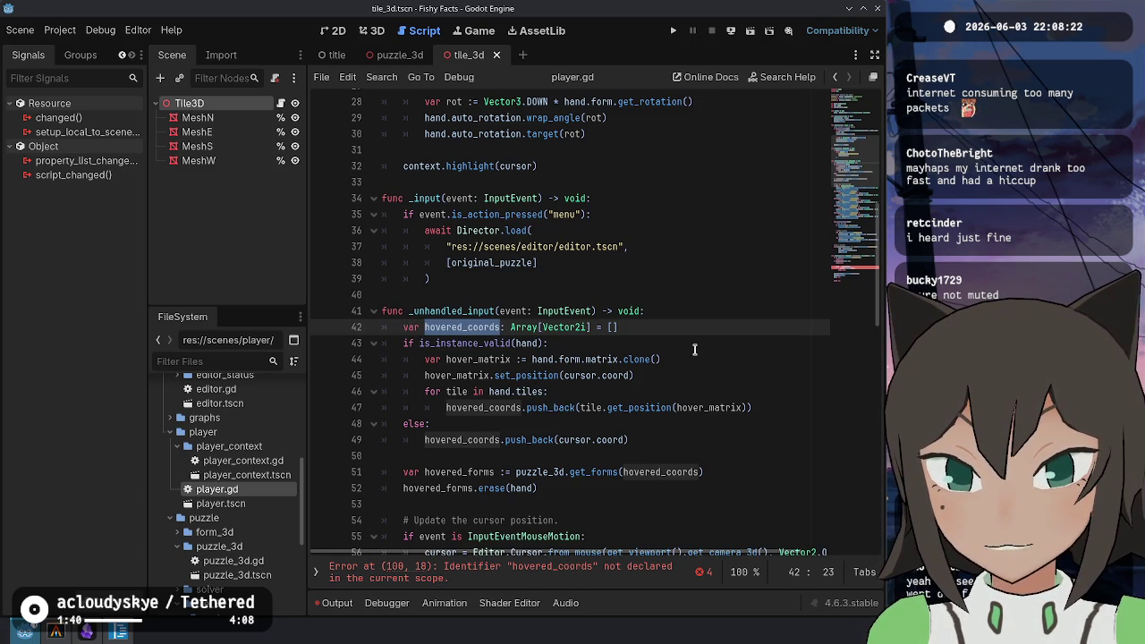
pyautogui.scroll(-6, 694, 348)
pyautogui.click(457, 181)
pyautogui.doubleClick(458, 181)
pyautogui.scroll(-11, 557, 329)
pyautogui.scroll(4, 557, 329)
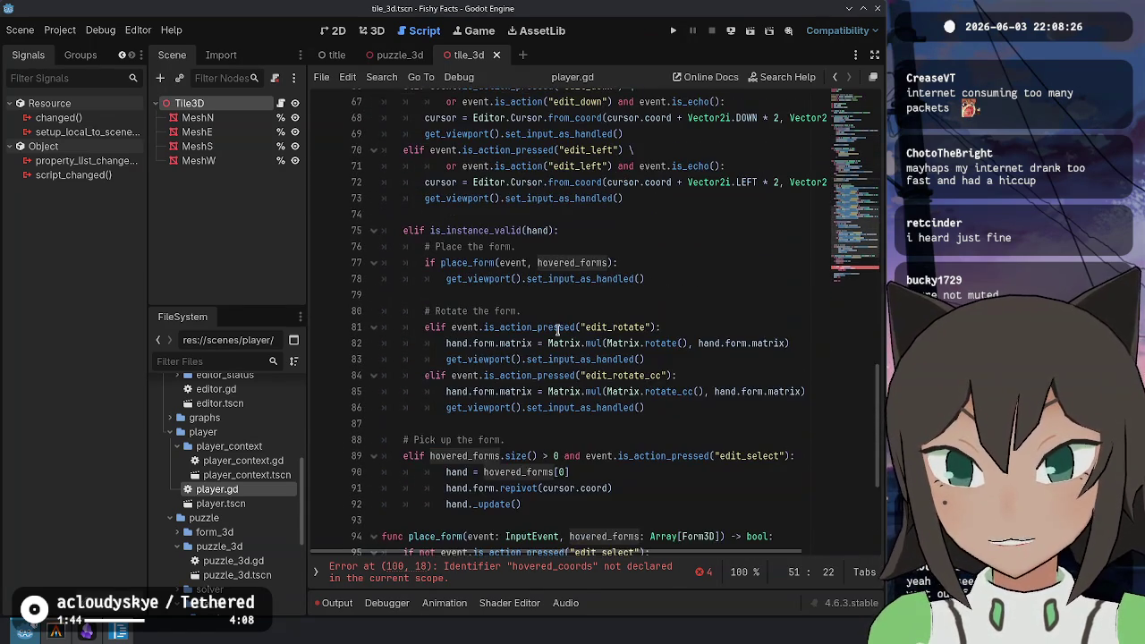
pyautogui.scroll(1, 490, 399)
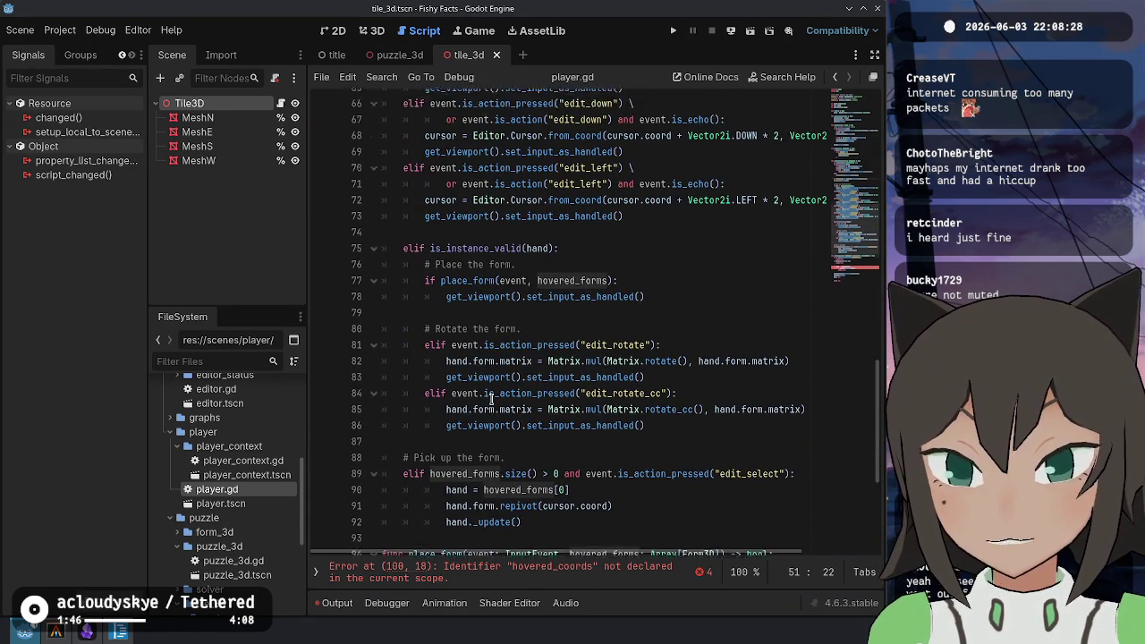
pyautogui.scroll(13, 490, 400)
# Replace hovered_forms with hovered_coords as the place_form argument on line 77
pyautogui.click(463, 327)
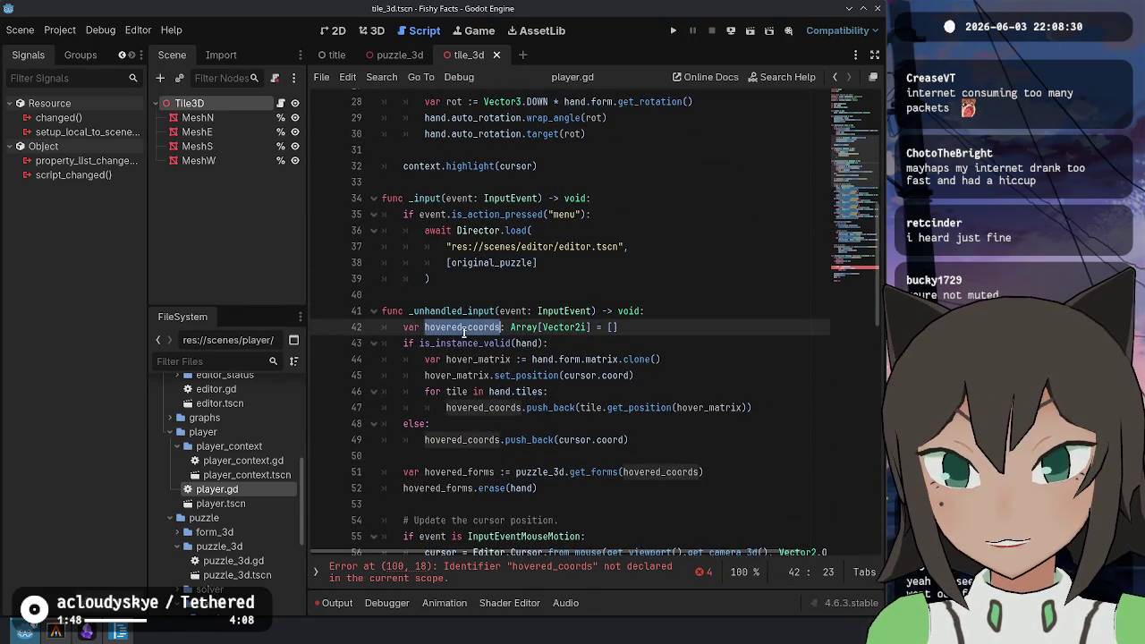
pyautogui.doubleClick(463, 327)
pyautogui.hotkey('ctrl', 'c')
pyautogui.scroll(-13, 463, 331)
pyautogui.click(570, 262)
pyautogui.doubleClick(571, 262)
pyautogui.hotkey('ctrl', 'v')
pyautogui.scroll(12, 479, 300)
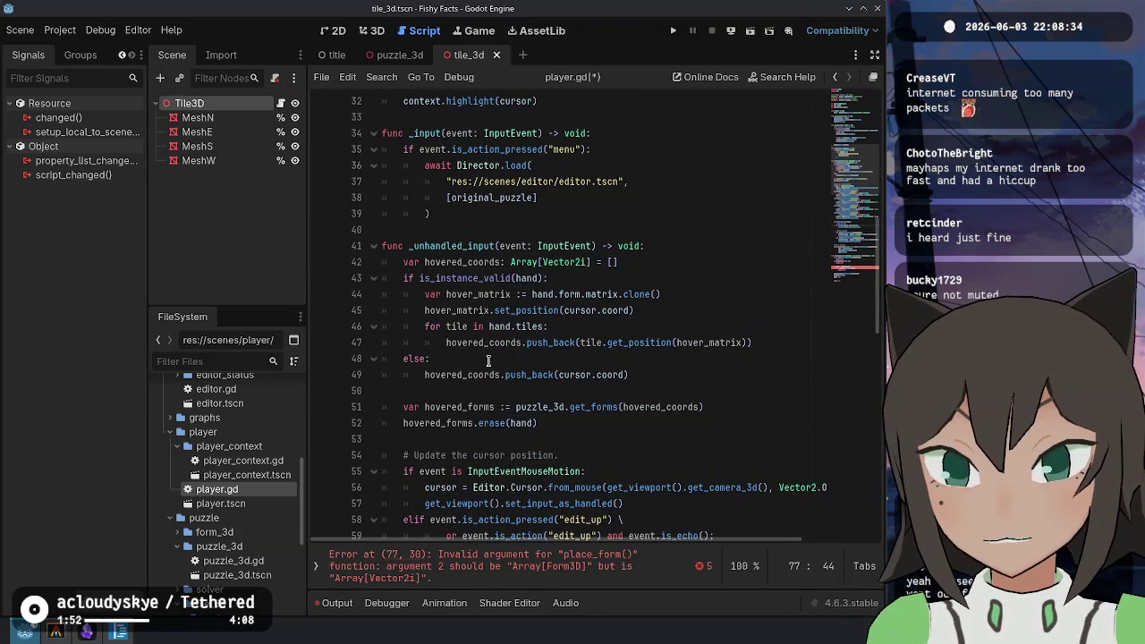
# Move the hovered_forms lookup and size-check lines in place_form to just after the bounds loop
pyautogui.moveTo(541, 423); pyautogui.dragTo(384, 391)
pyautogui.hotkey('ctrl', 'c')
pyautogui.scroll(-17, 559, 372)
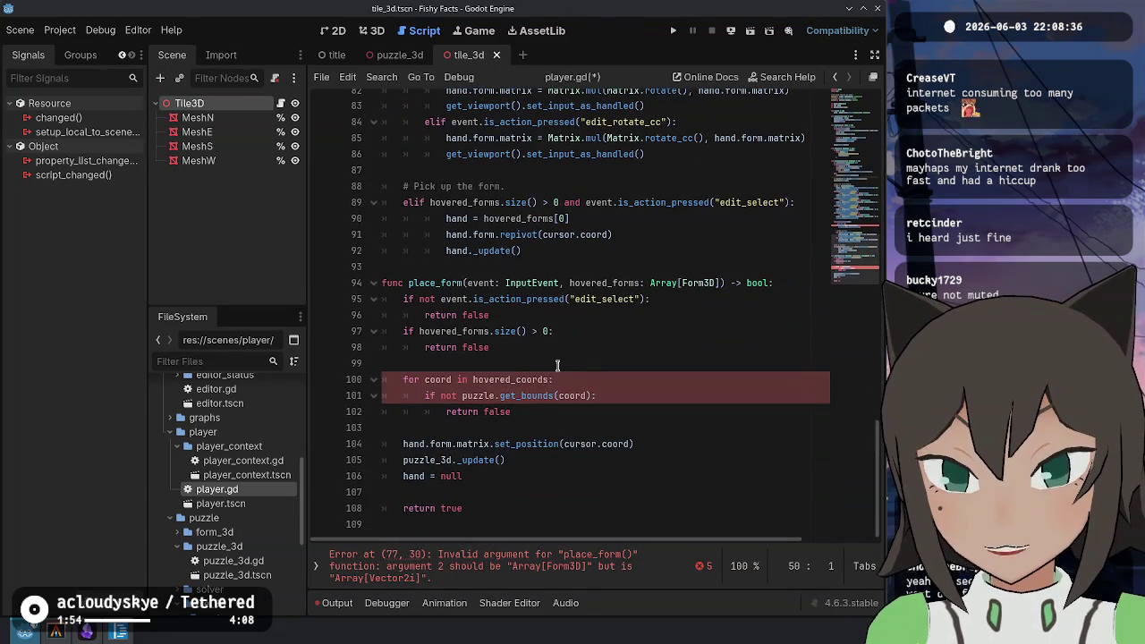
pyautogui.click(572, 331)
pyautogui.press('Up')
pyautogui.hotkey('ctrl', 'v')
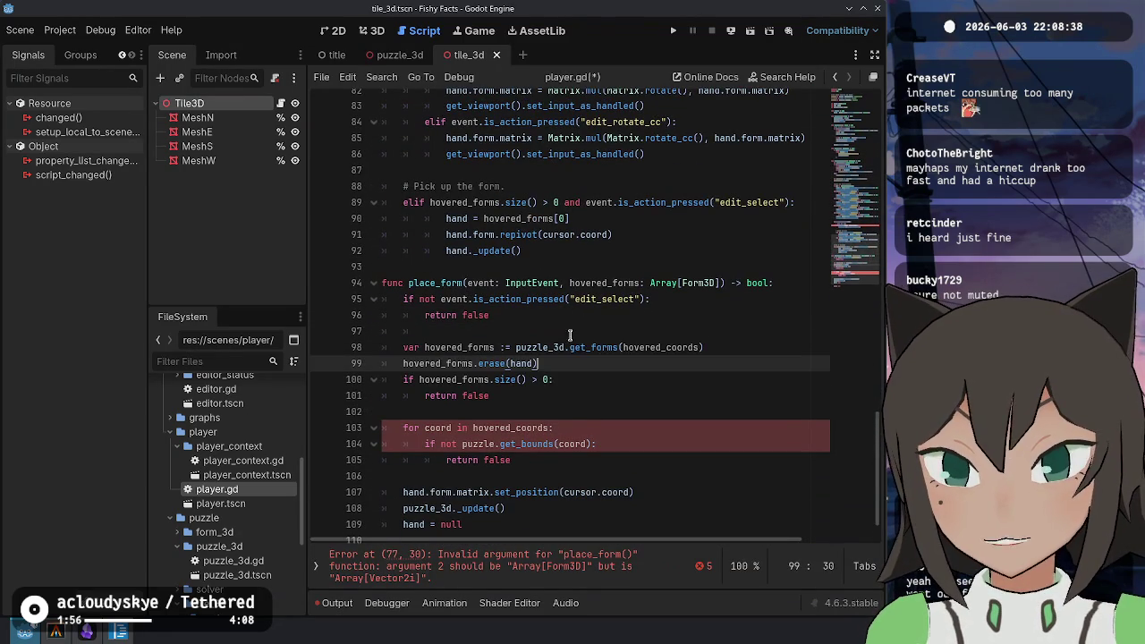
pyautogui.press('Down')
pyautogui.press('Down')
pyautogui.hotkey('shift', 'Up')
pyautogui.hotkey('shift', 'Up')
pyautogui.hotkey('shift', 'Up')
pyautogui.hotkey('ctrl', 'c')
pyautogui.press('BackSpace')
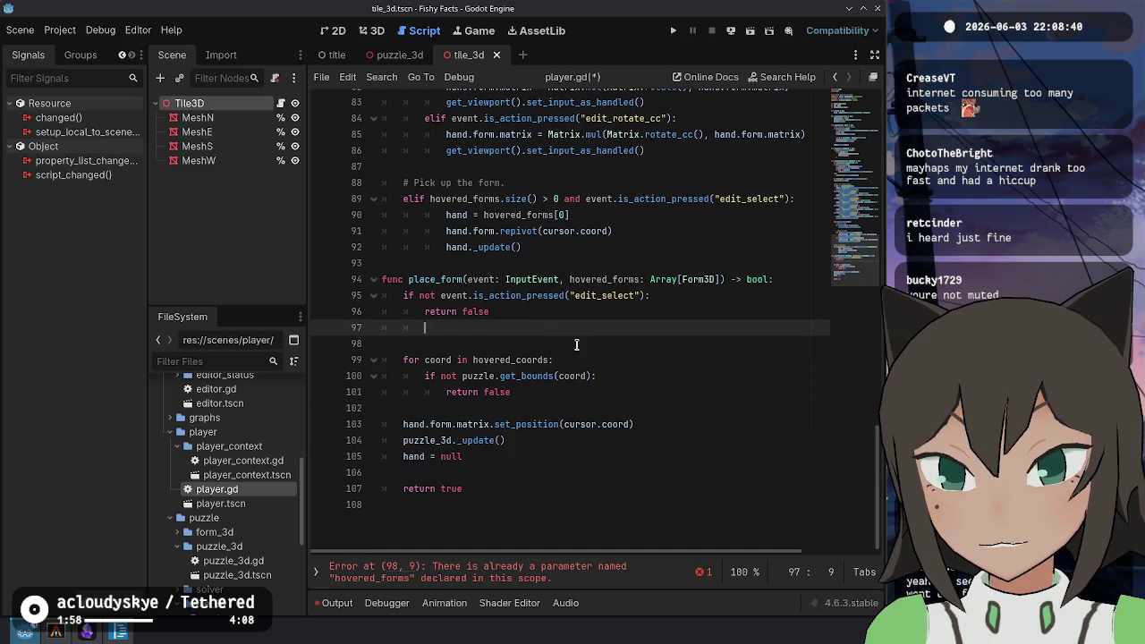
pyautogui.press('BackSpace')
pyautogui.press('BackSpace')
pyautogui.press('BackSpace')
pyautogui.click(564, 376)
pyautogui.hotkey('ctrl', 'v')
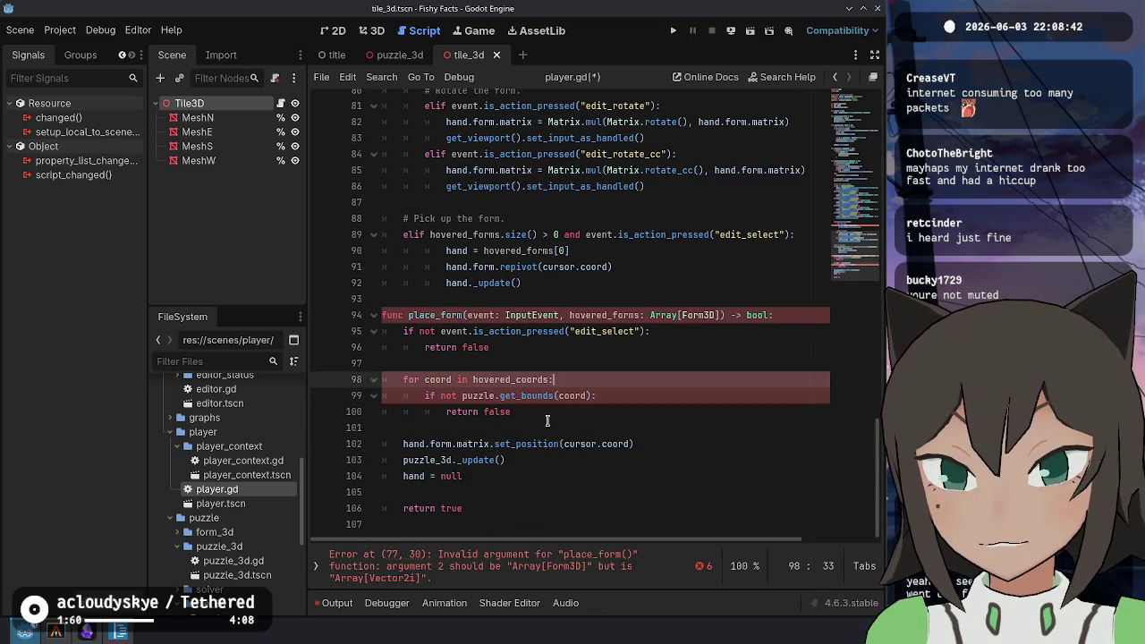
pyautogui.press('Return')
# Rename the place_form parameter to hovered_coords and change its type to Array[Vector2i]
pyautogui.doubleClick(664, 442)
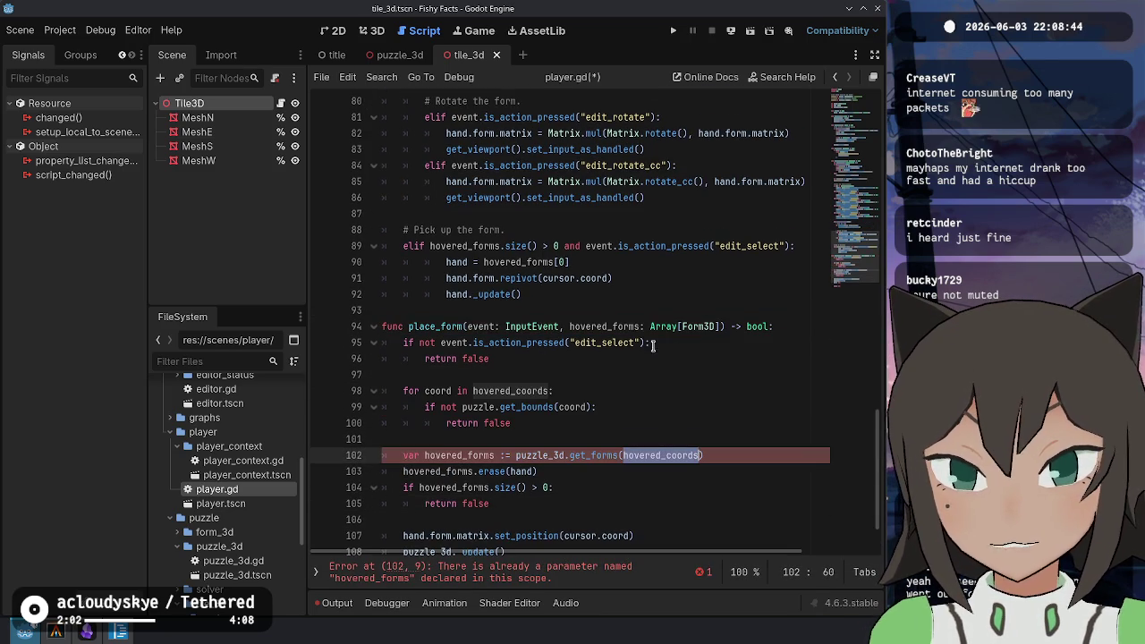
pyautogui.hotkey('ctrl', 'c')
pyautogui.doubleClick(590, 325)
pyautogui.hotkey('ctrl', 'v')
pyautogui.doubleClick(692, 326)
pyautogui.write('V')
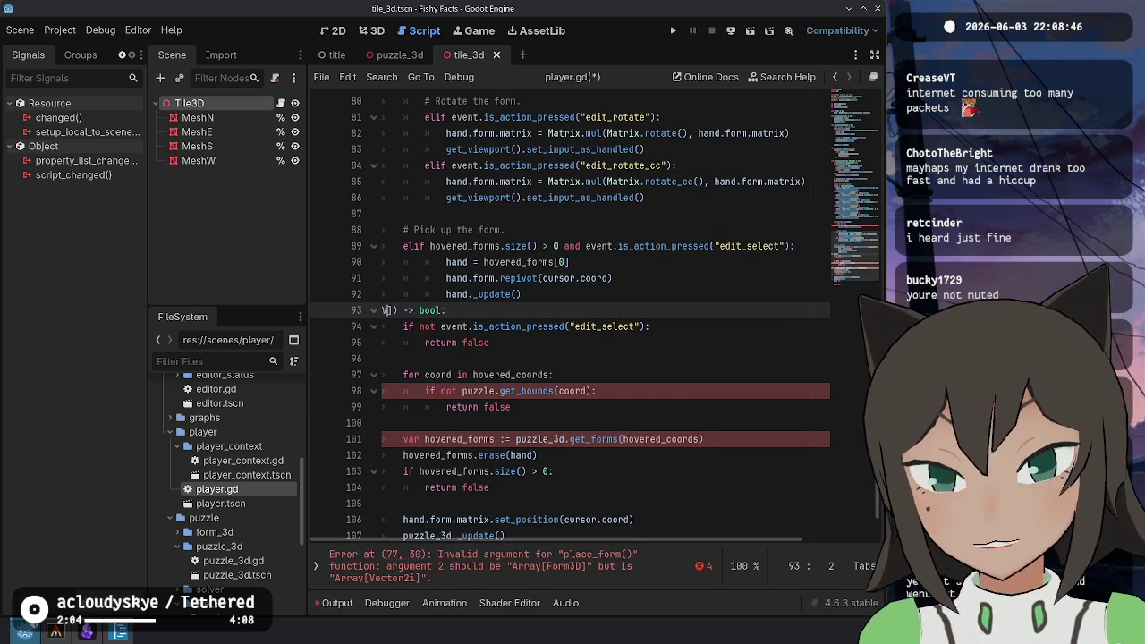
pyautogui.hotkey('ctrl', 'z')
pyautogui.write('Vector2i')
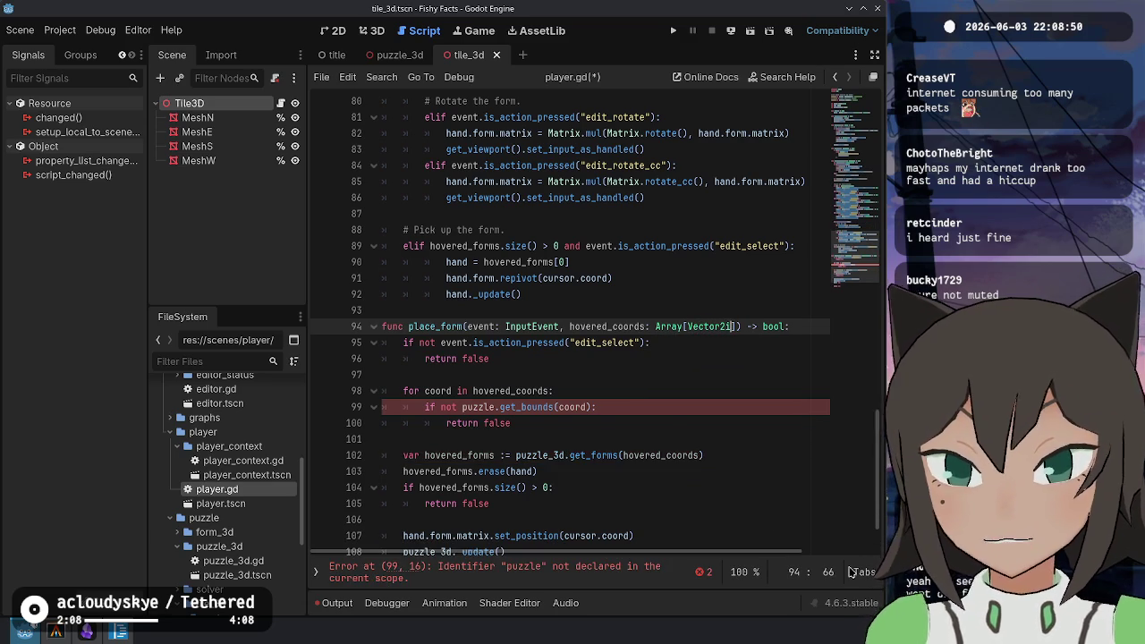
# Make the bounds check use puzzle_3d.puzzle with get_bounds().has_point(coord), and save
pyautogui.doubleClick(480, 407)
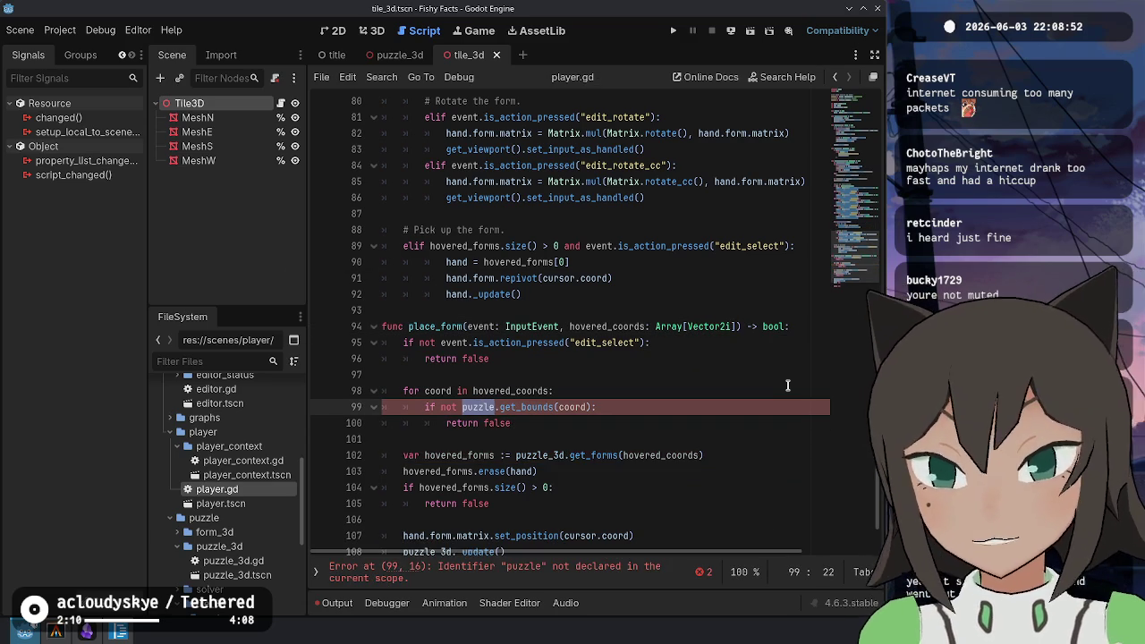
pyautogui.write('puzzle_3d.p')
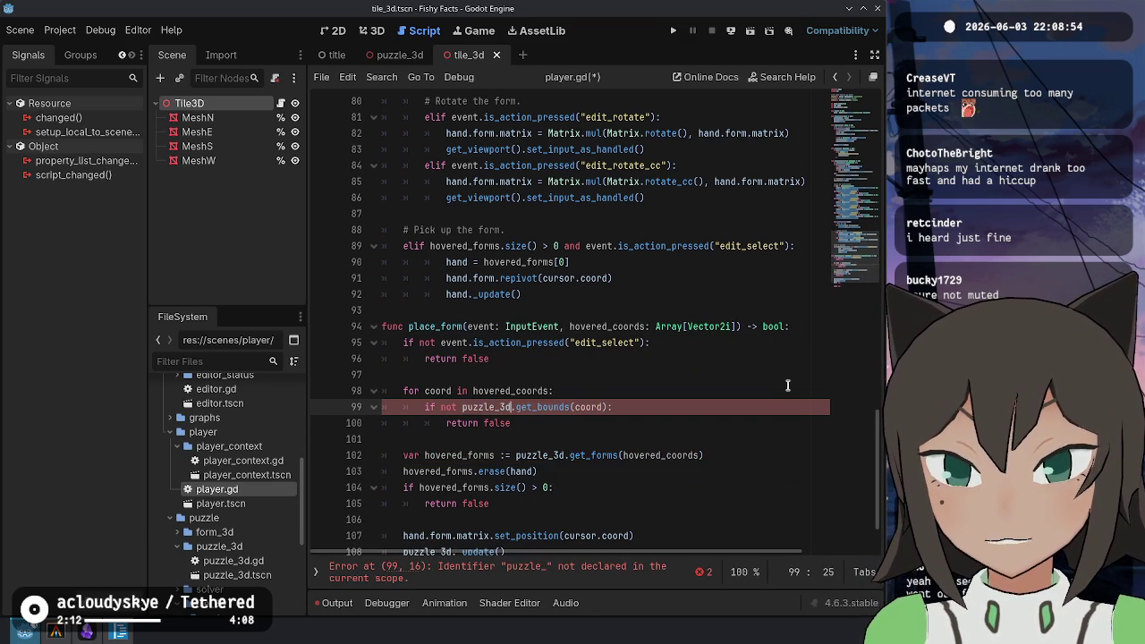
pyautogui.write('uzzle')
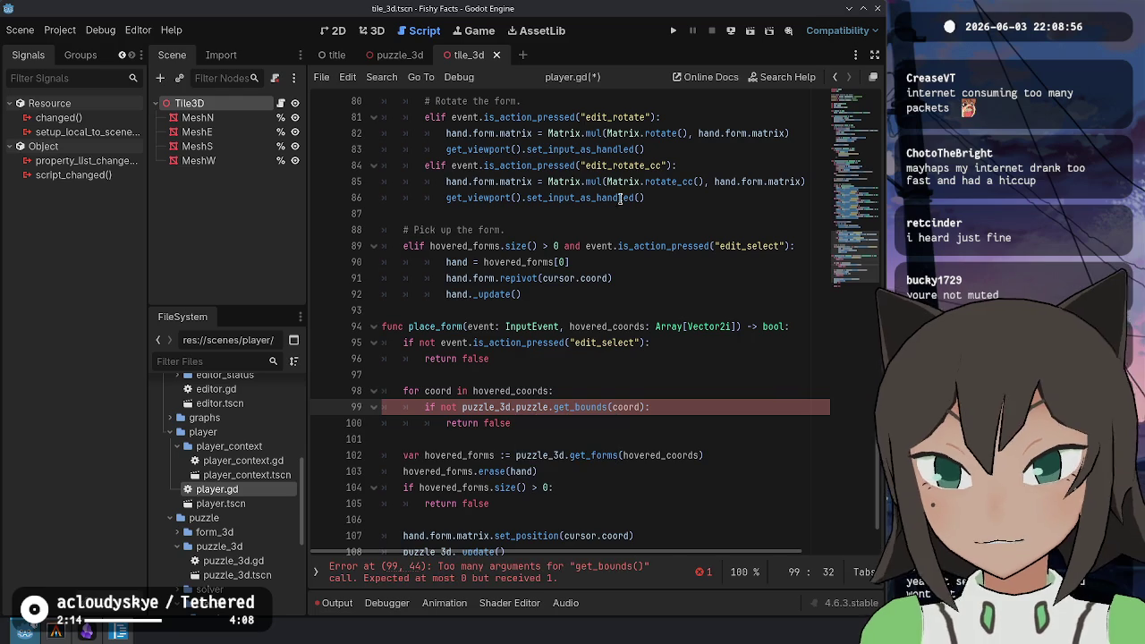
pyautogui.scroll(-1, 596, 374)
pyautogui.scroll(-1, 597, 374)
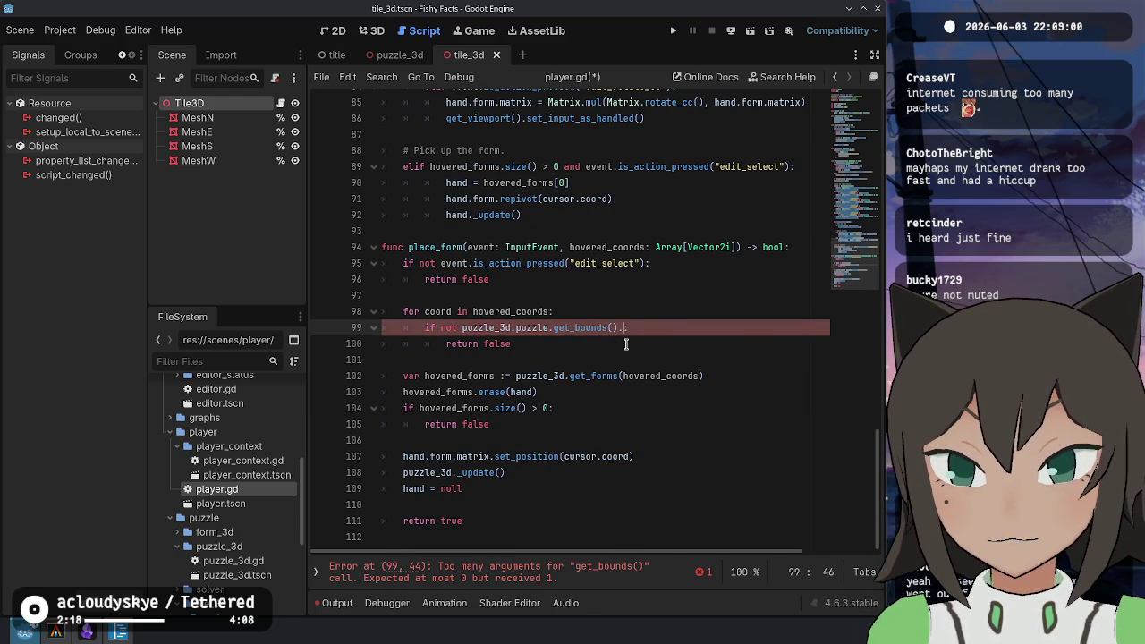
pyautogui.write('has(coord):')
pyautogui.press('Escape')
pyautogui.hotkey('ctrl', 's')
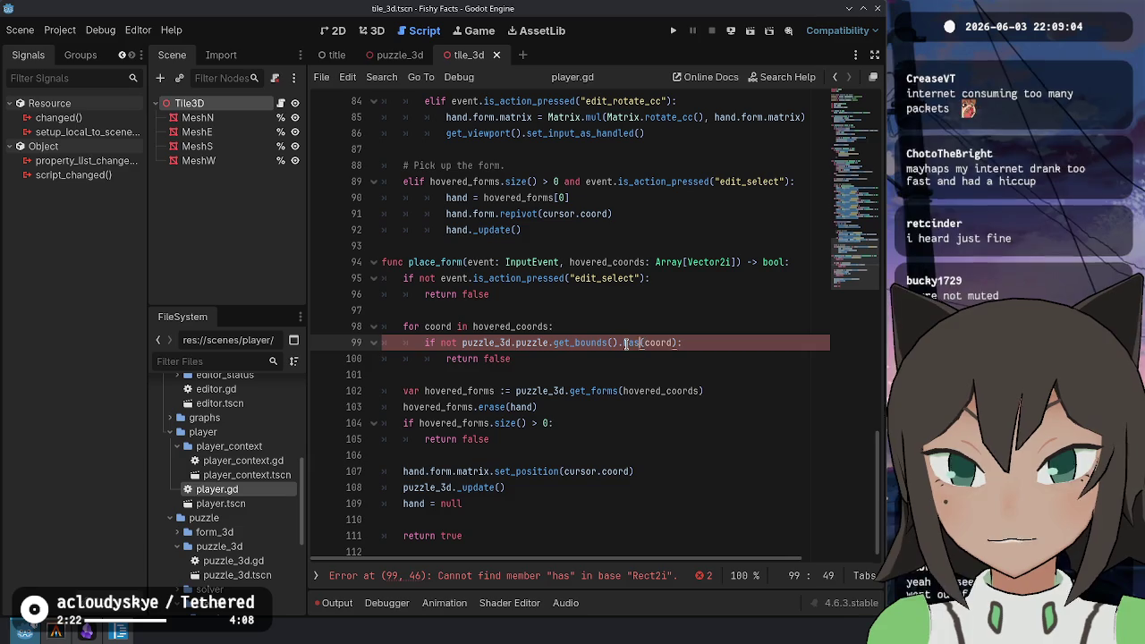
pyautogui.write('_')
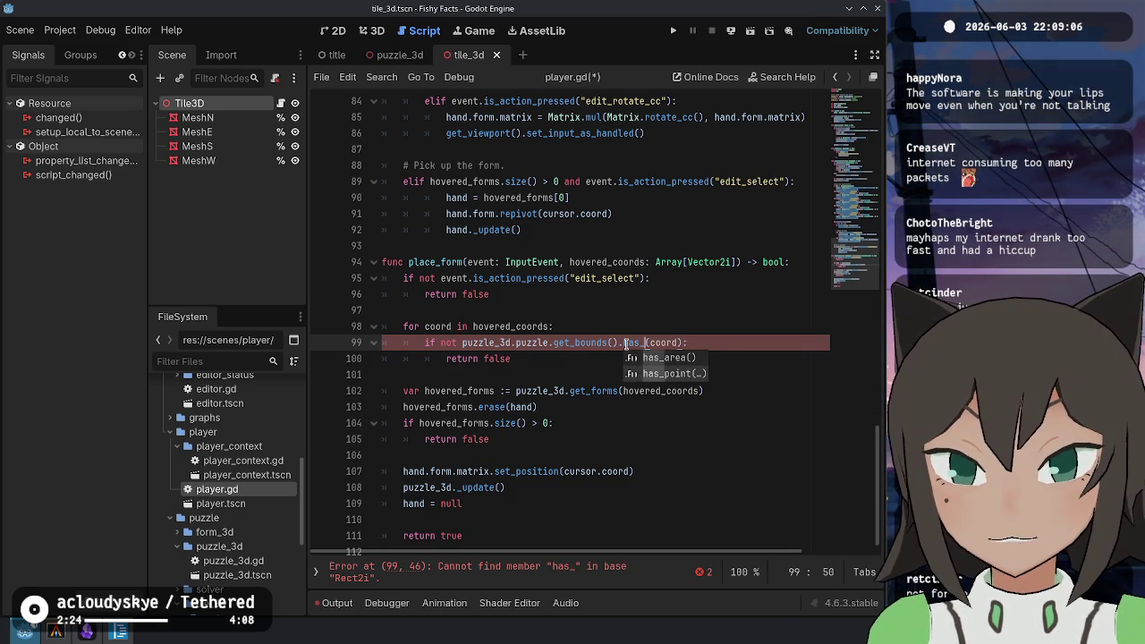
pyautogui.write('point')
pyautogui.hotkey('ctrl', 's')
pyautogui.press('Down')
pyautogui.press('Down')
pyautogui.press('Down')
# Add explanatory comments above the bounds loop and the hovered_forms lookup, then save player.gd
pyautogui.press('Up')
pyautogui.press('Up')
pyautogui.press('Up')
pyautogui.press('Home')
pyautogui.press('Return')
pyautogui.press('Up')
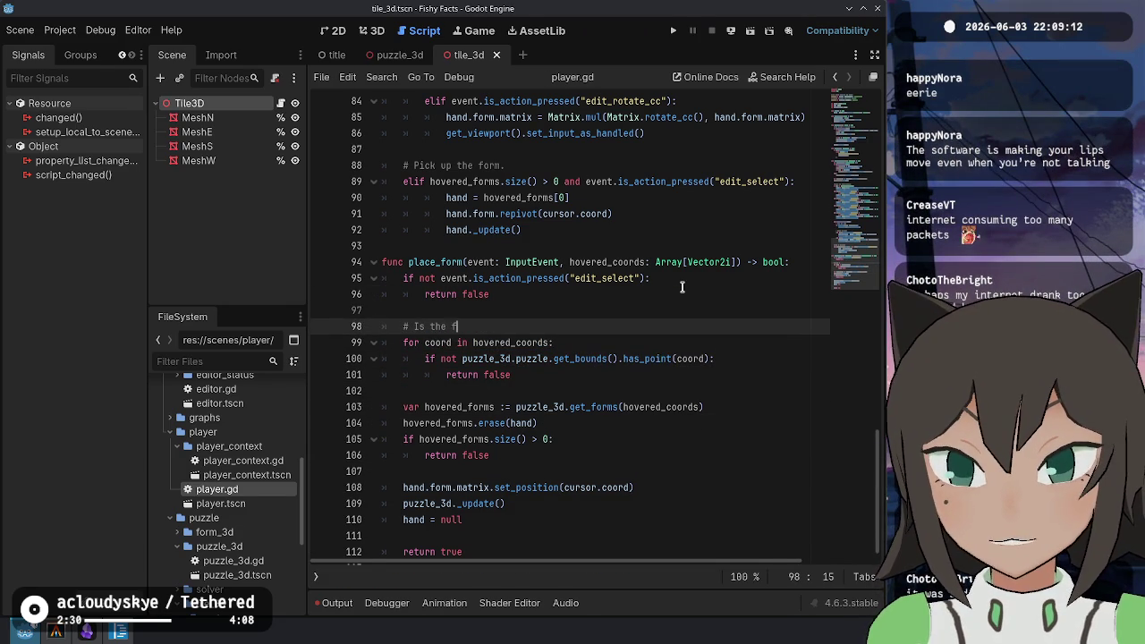
pyautogui.press('Down')
pyautogui.press('Down')
pyautogui.press('Down')
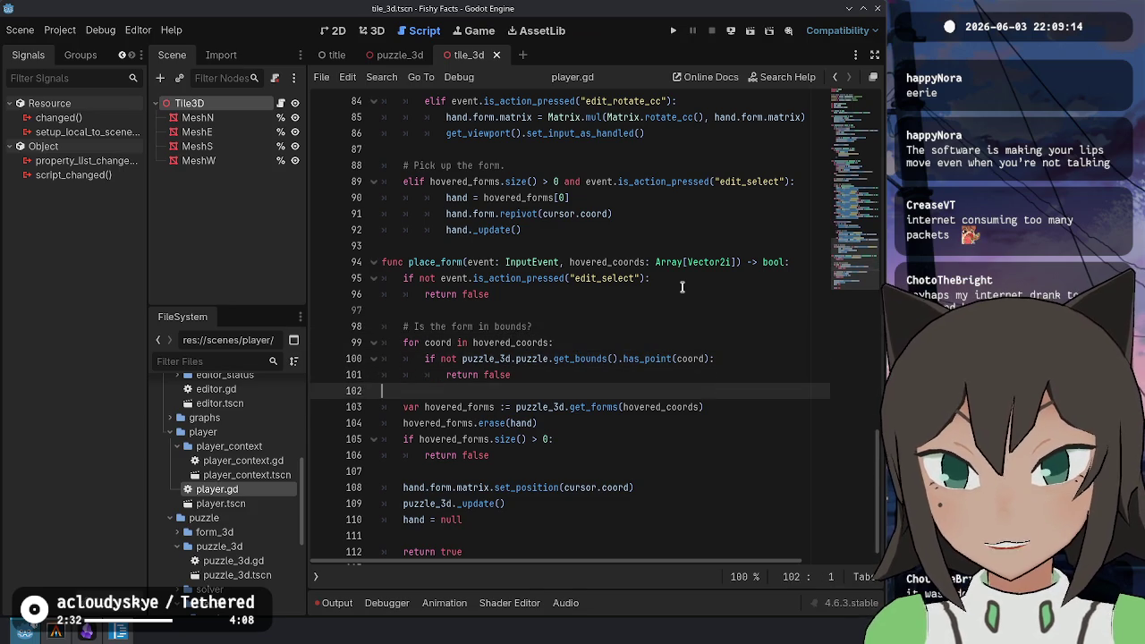
pyautogui.press('Home')
pyautogui.press('Return')
pyautogui.press('Up')
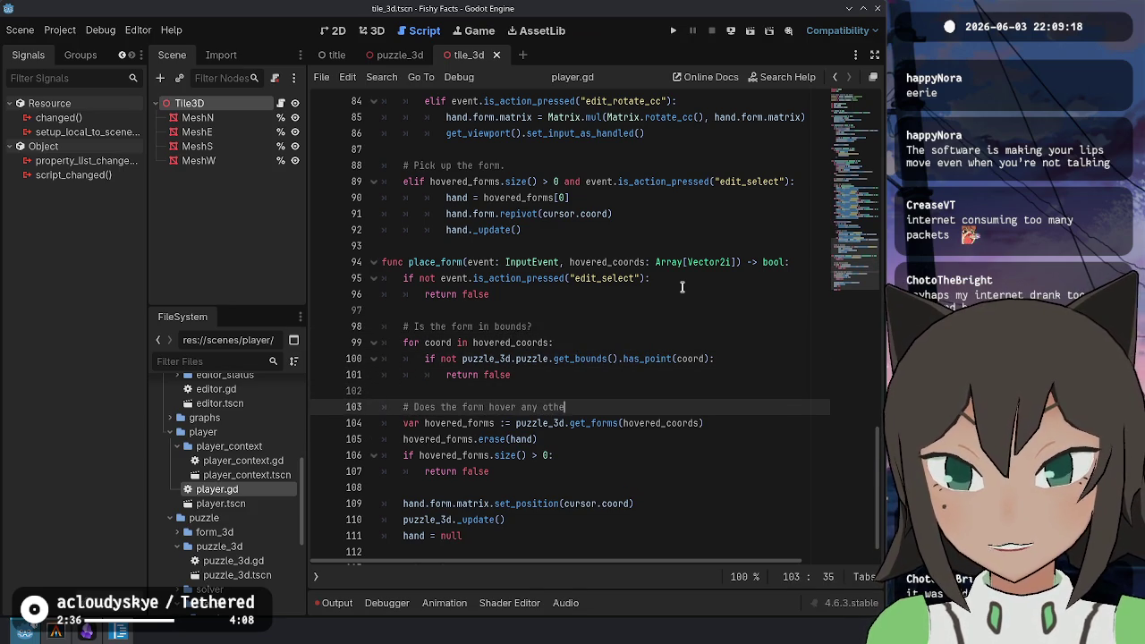
pyautogui.press('BackSpace')
pyautogui.press('BackSpace')
pyautogui.press('BackSpace')
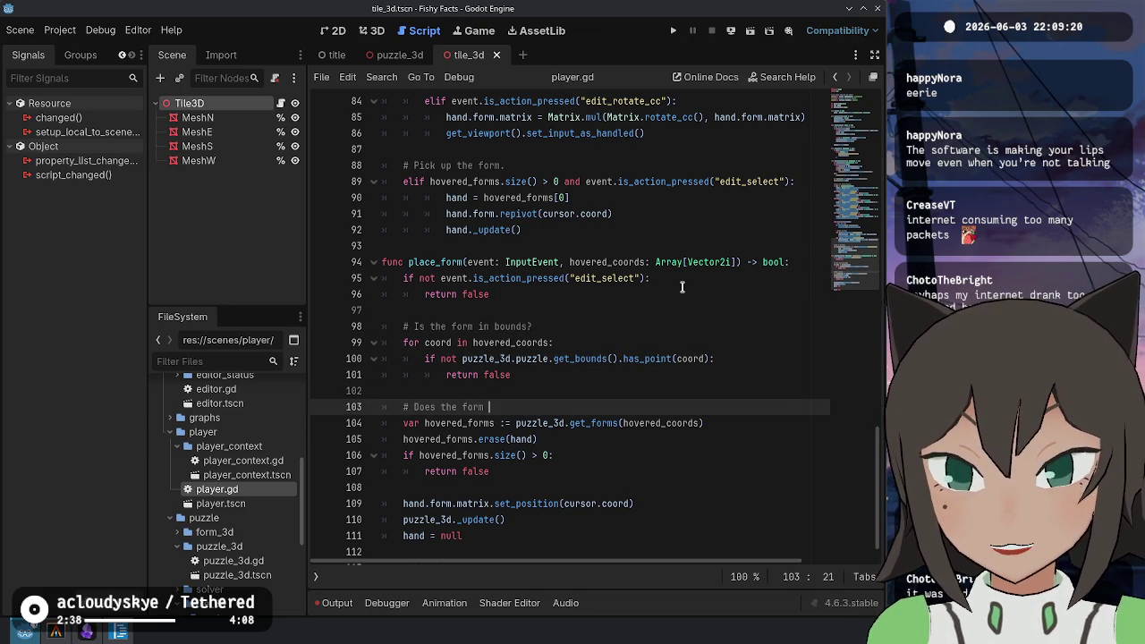
pyautogui.press('BackSpace')
pyautogui.press('BackSpace')
pyautogui.press('BackSpace')
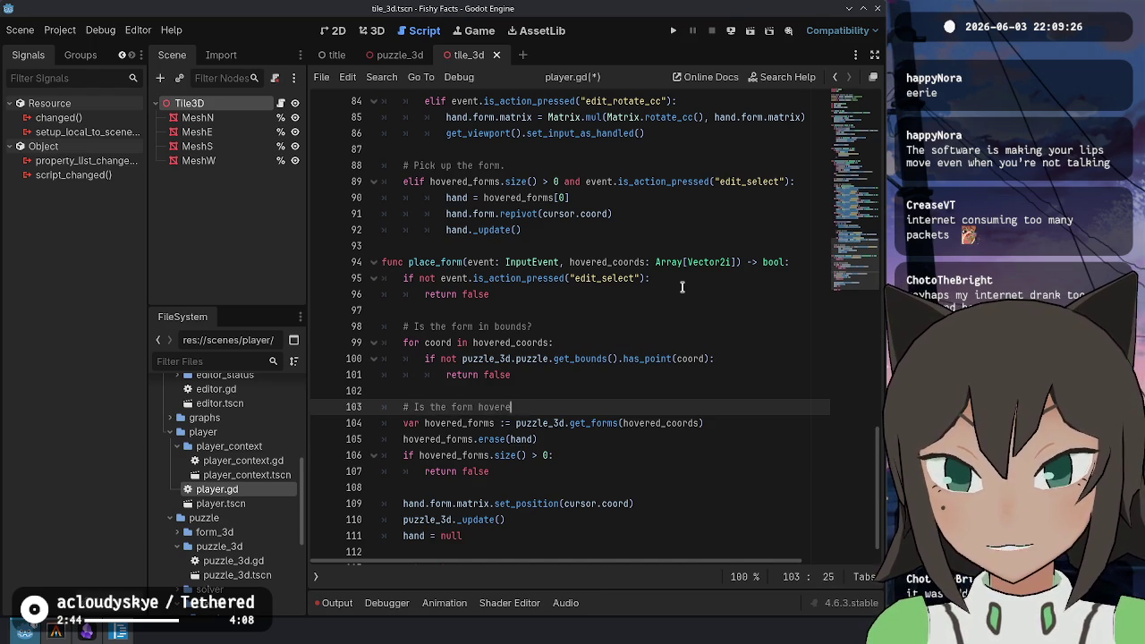
pyautogui.write('her')
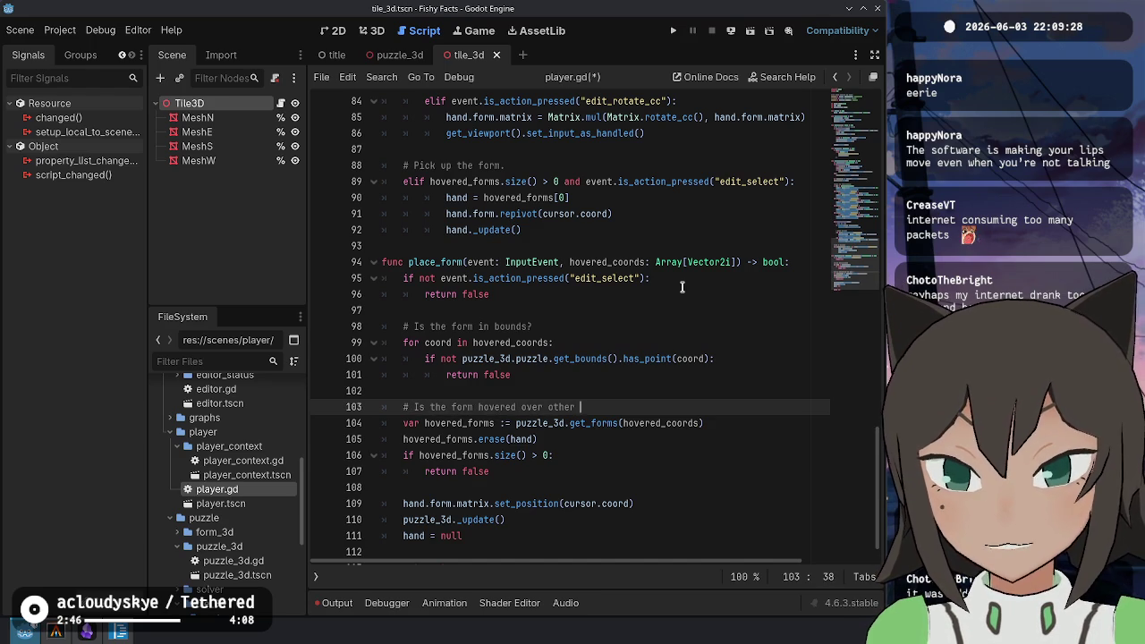
pyautogui.hotkey('ctrl', 's')
# Change 'other forms?' to 'empty space?' in the line 103 comment
pyautogui.scroll(-1, 625, 269)
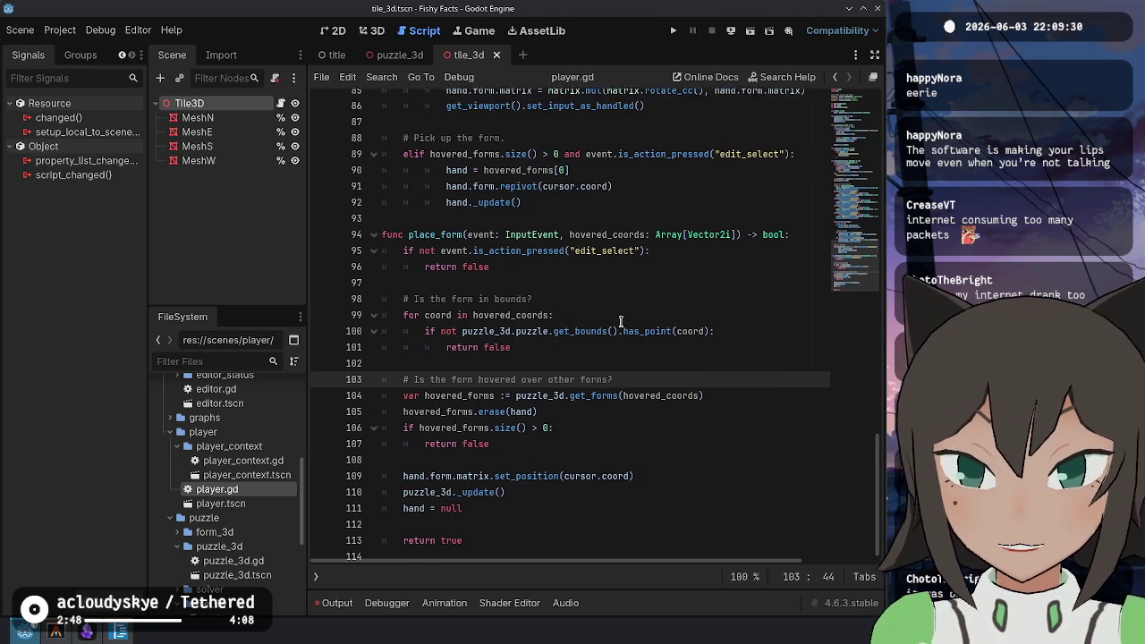
pyautogui.click(490, 294)
pyautogui.press('Left')
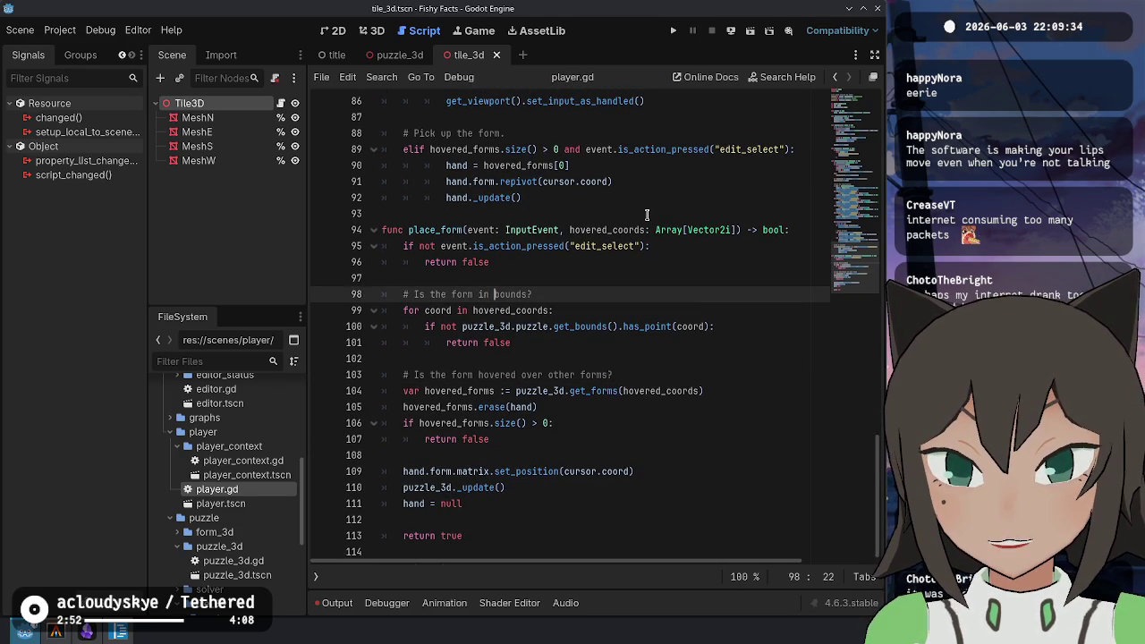
pyautogui.press('Down')
pyautogui.press('Down')
pyautogui.press('Down')
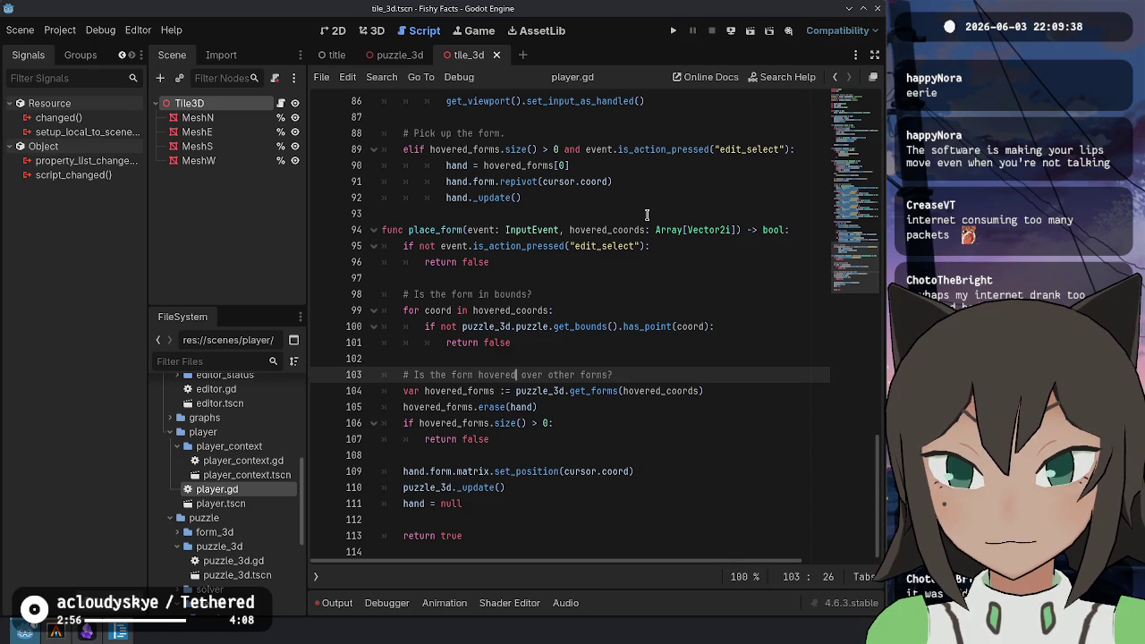
pyautogui.hotkey('ctrl', 'Left')
pyautogui.hotkey('shift', 'End')
pyautogui.write('emp')
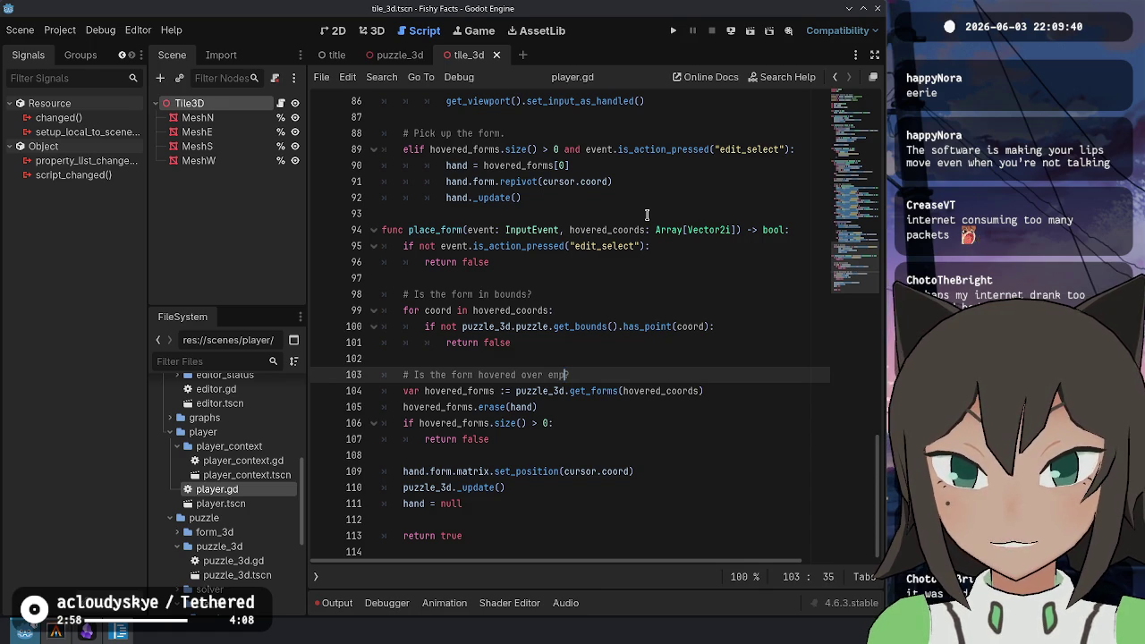
pyautogui.write('ty space?')
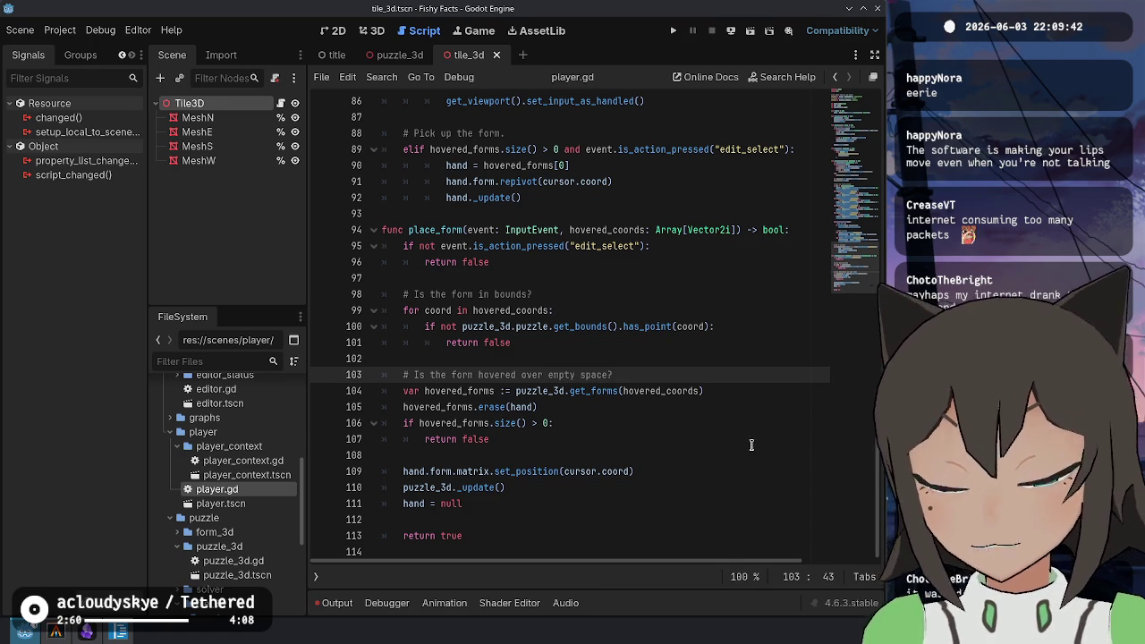
pyautogui.press('Down')
pyautogui.press('Down')
pyautogui.press('Down')
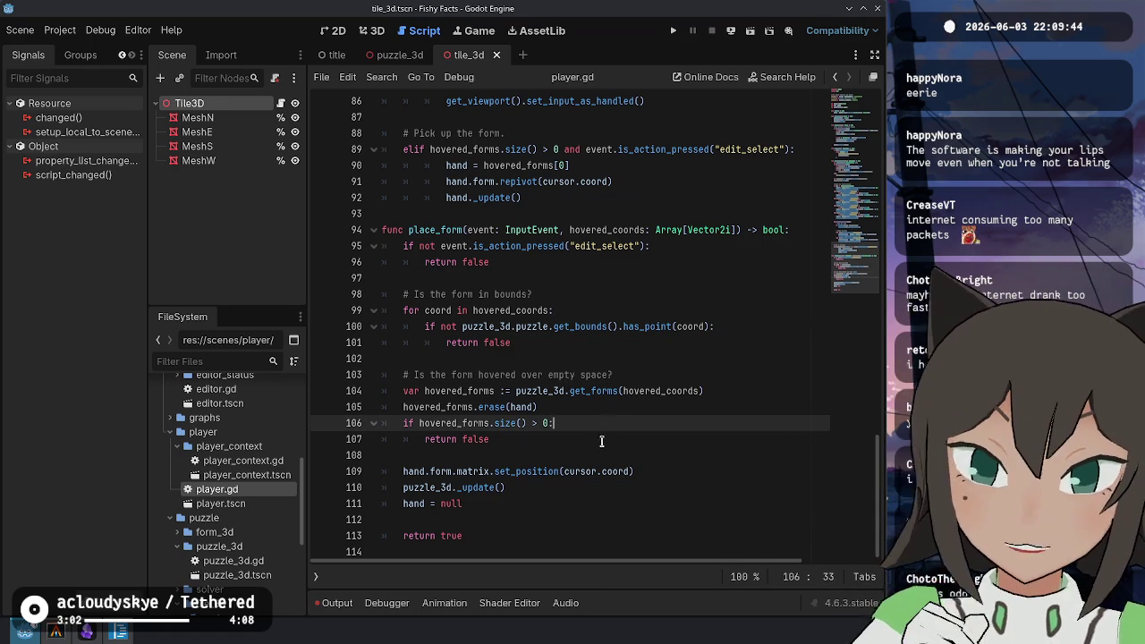
# Select the place_form function name in its definition
pyautogui.click(639, 490)
pyautogui.click(633, 357)
pyautogui.keyDown('ctrl'); pyautogui.click(445, 230); pyautogui.keyUp('ctrl')
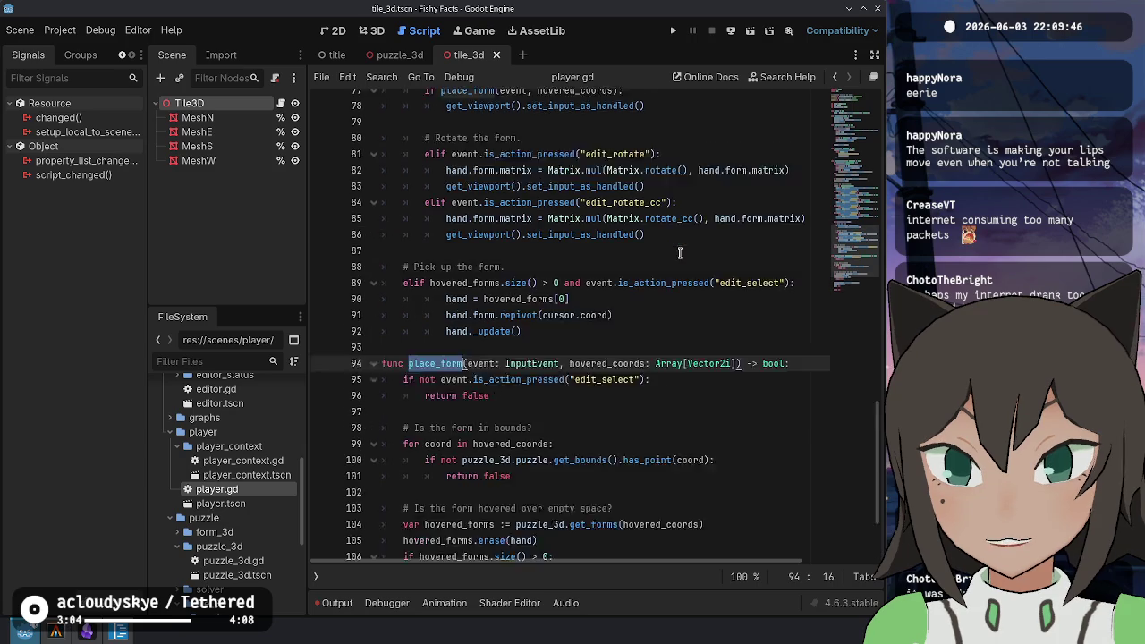
# Replace the hovered_forms pick-up condition in _unhandled_input with a call to pick_form(event)
pyautogui.scroll(2, 611, 357)
pyautogui.scroll(-4, 586, 371)
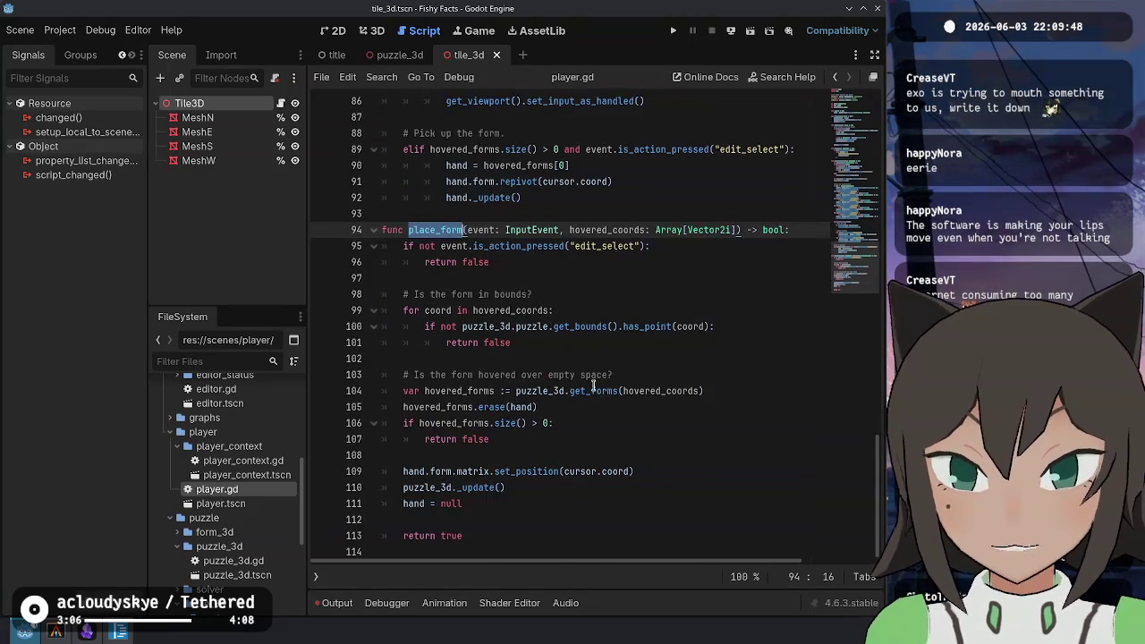
pyautogui.doubleClick(484, 397)
pyautogui.hotkey('ctrl', 'shift', 'Right')
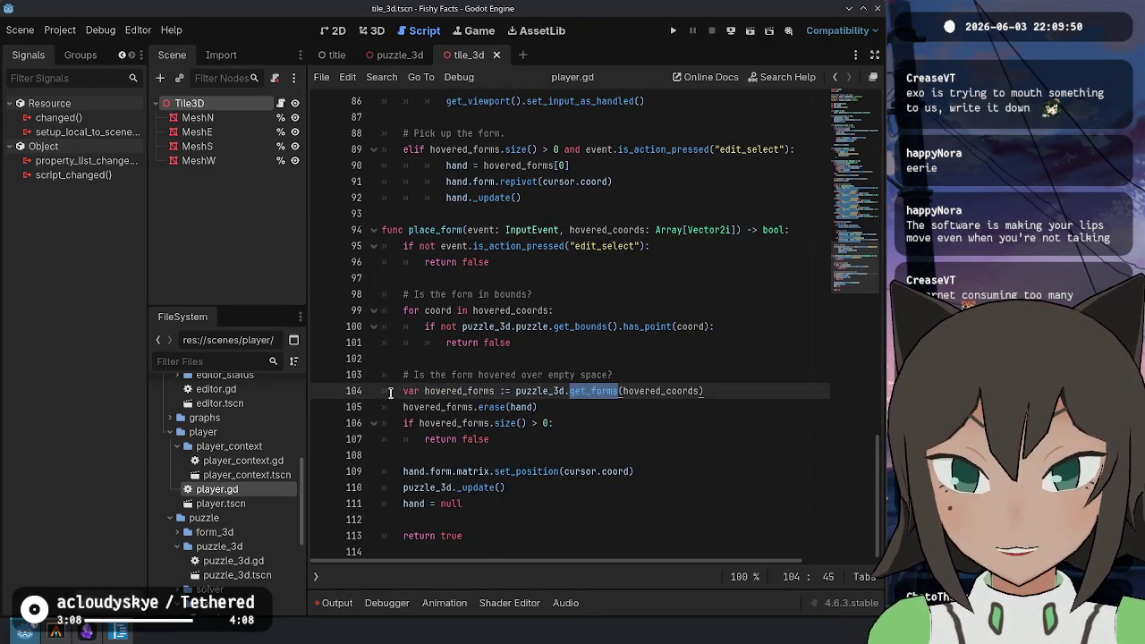
pyautogui.scroll(15, 438, 398)
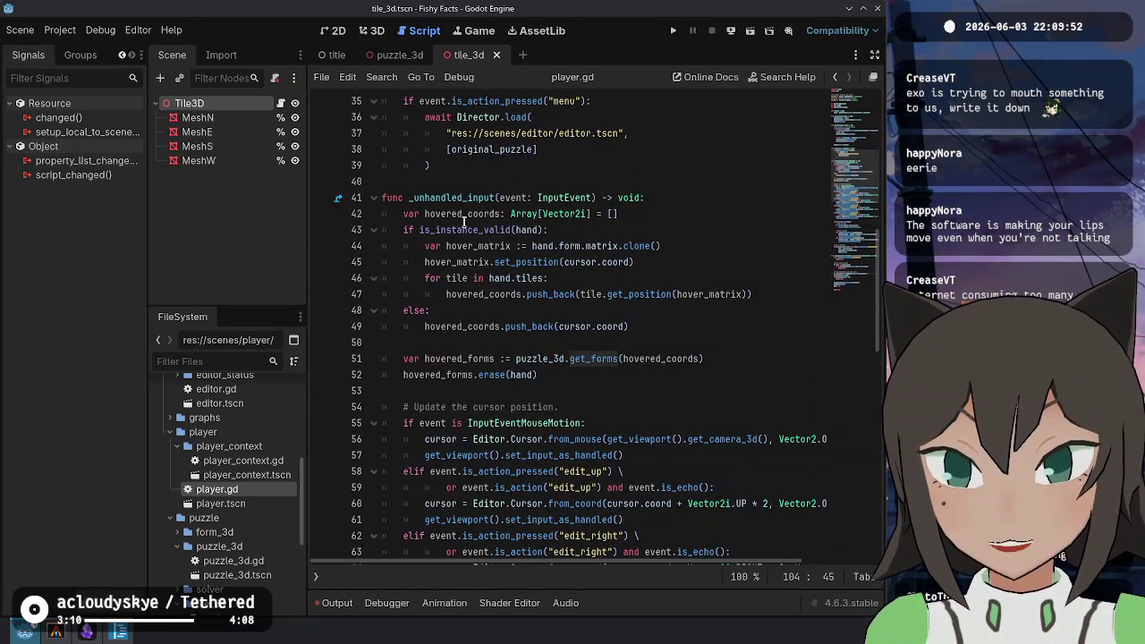
pyautogui.moveTo(444, 342); pyautogui.dragTo(463, 384)
pyautogui.press('BackSpace')
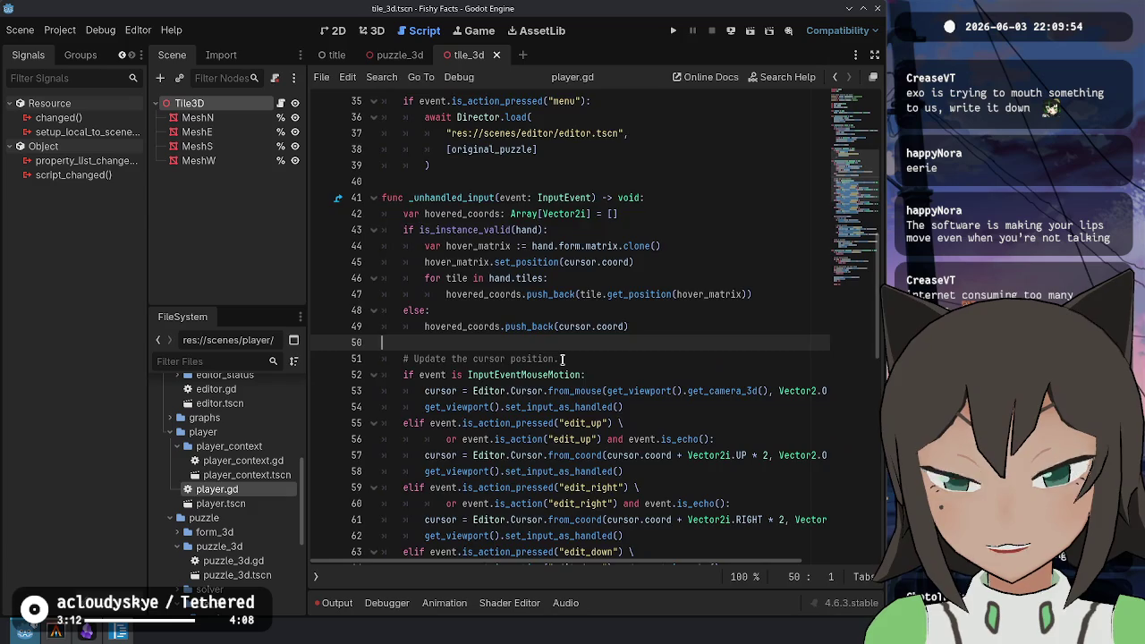
pyautogui.scroll(-15, 562, 359)
pyautogui.click(438, 202)
pyautogui.doubleClick(438, 202)
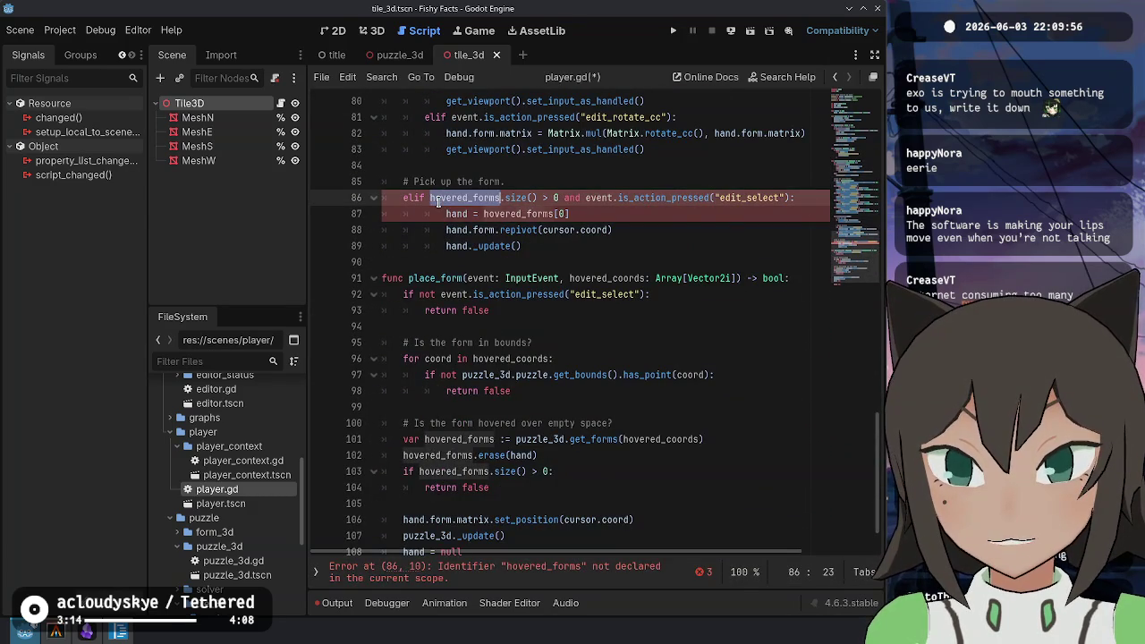
pyautogui.hotkey('shift', 'End')
pyautogui.hotkey('ctrl', 'c')
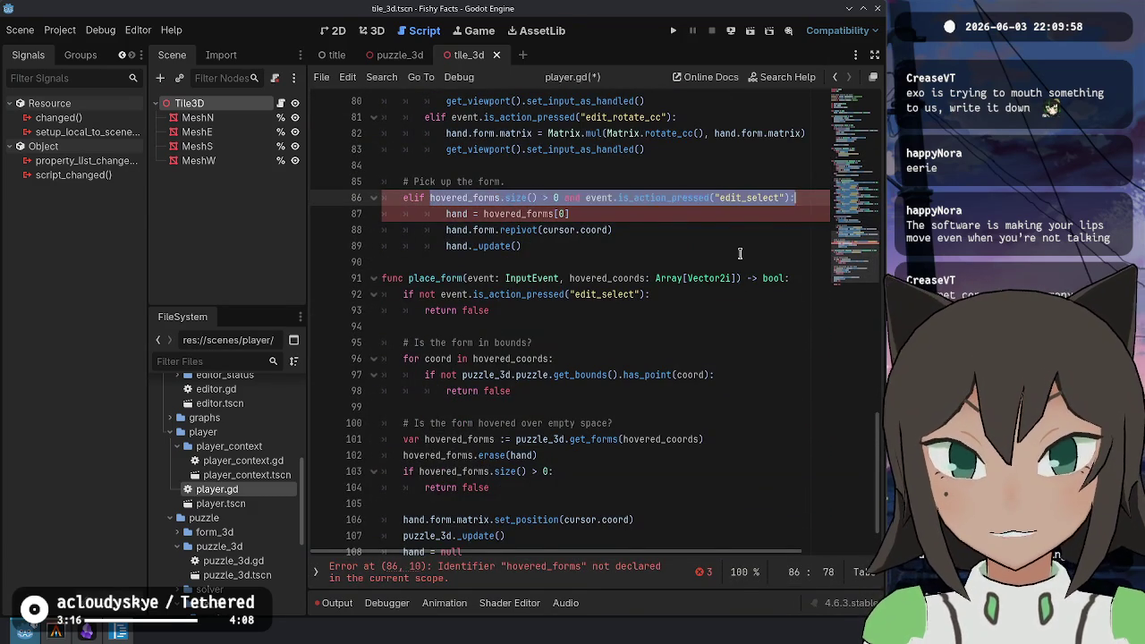
pyautogui.write('pick_f')
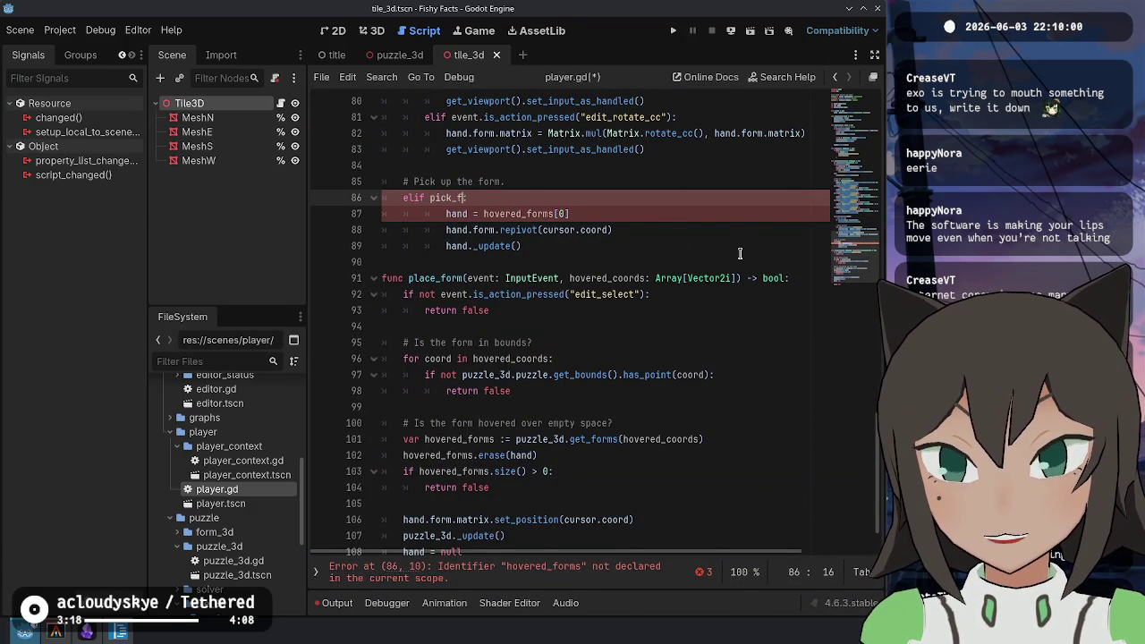
pyautogui.write('orm(event, hovered_coords):')
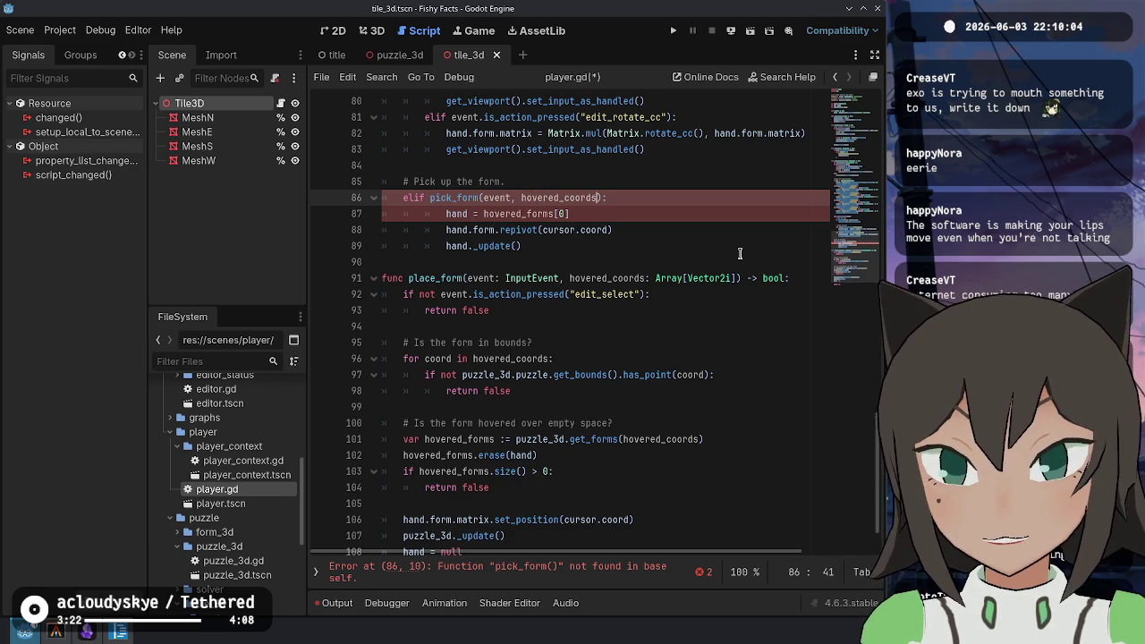
# Declare a new pick_form function taking an InputEvent and a Vector2i and returning bool
pyautogui.press('Down')
pyautogui.press('Down')
pyautogui.press('Up')
pyautogui.press('Up')
pyautogui.press('Down')
pyautogui.press('Down')
pyautogui.press('Down')
pyautogui.press('Down')
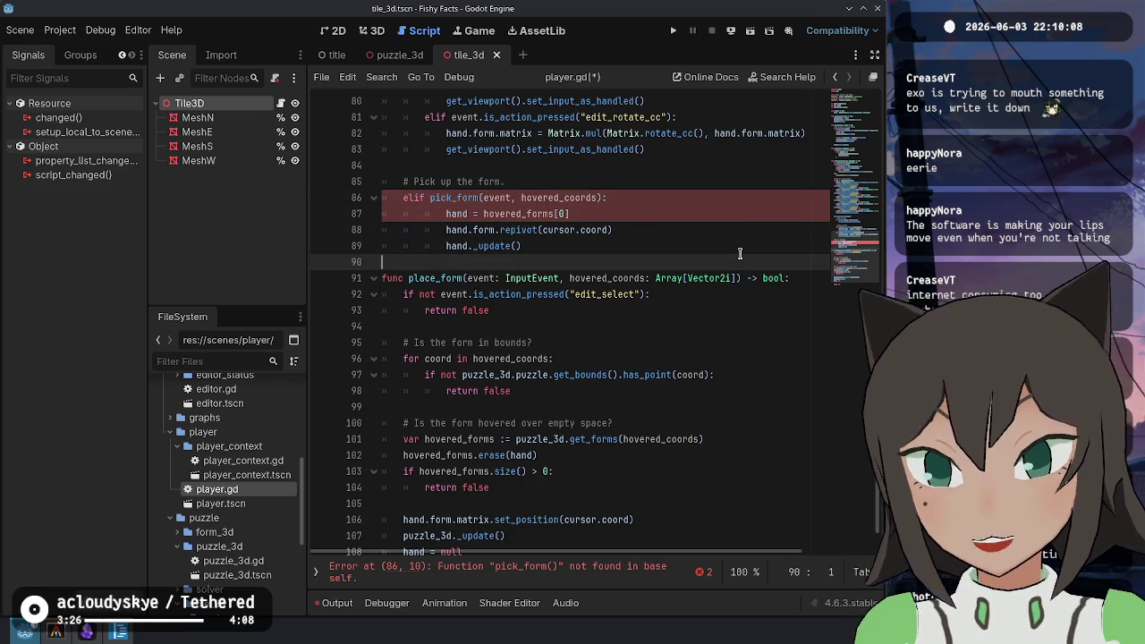
pyautogui.press('Return')
pyautogui.press('Return')
pyautogui.press('Up')
pyautogui.write('func ')
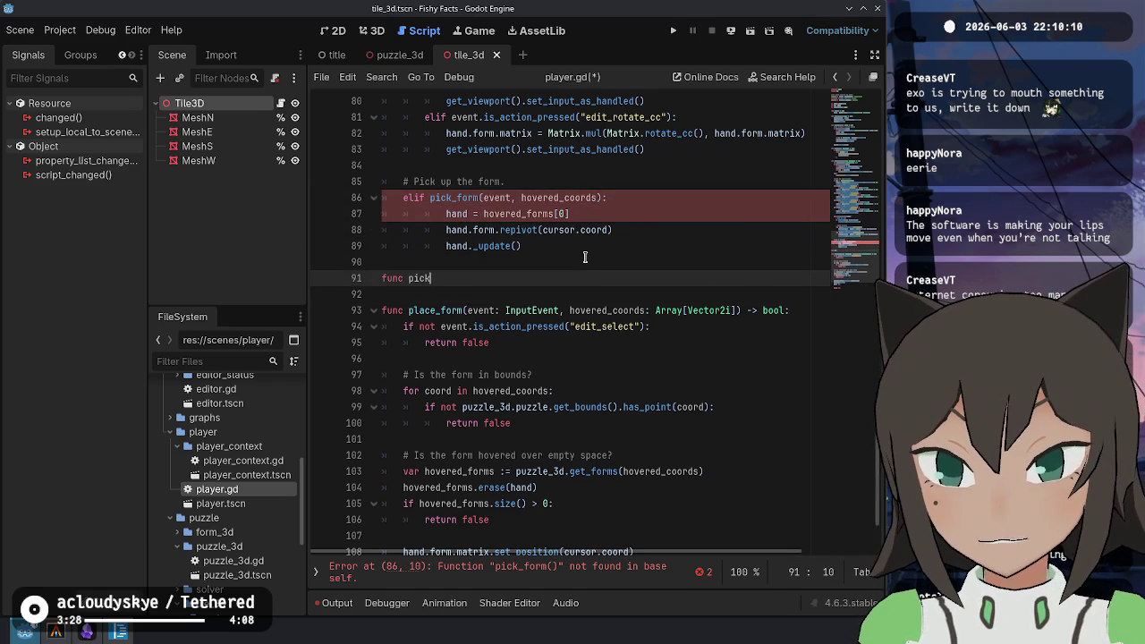
pyautogui.write('(ve')
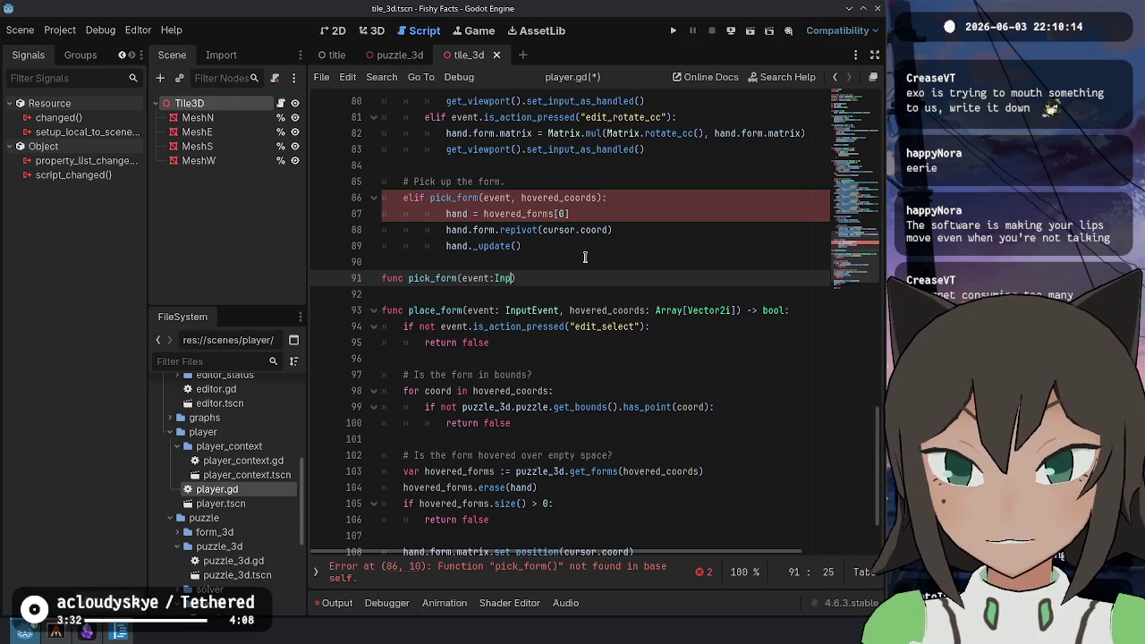
pyautogui.write('Ev')
pyautogui.press('Return')
pyautogui.write(',')
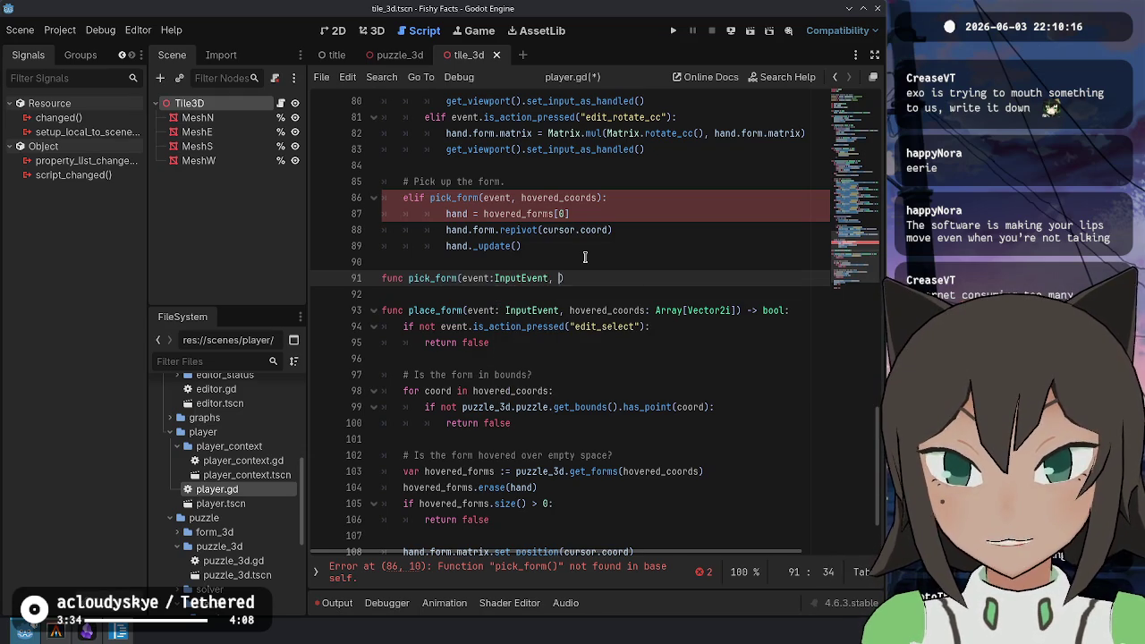
pyautogui.hotkey('ctrl', 'Left')
pyautogui.hotkey('ctrl', 'Right')
pyautogui.hotkey('ctrl', 'Right')
pyautogui.write('ho')
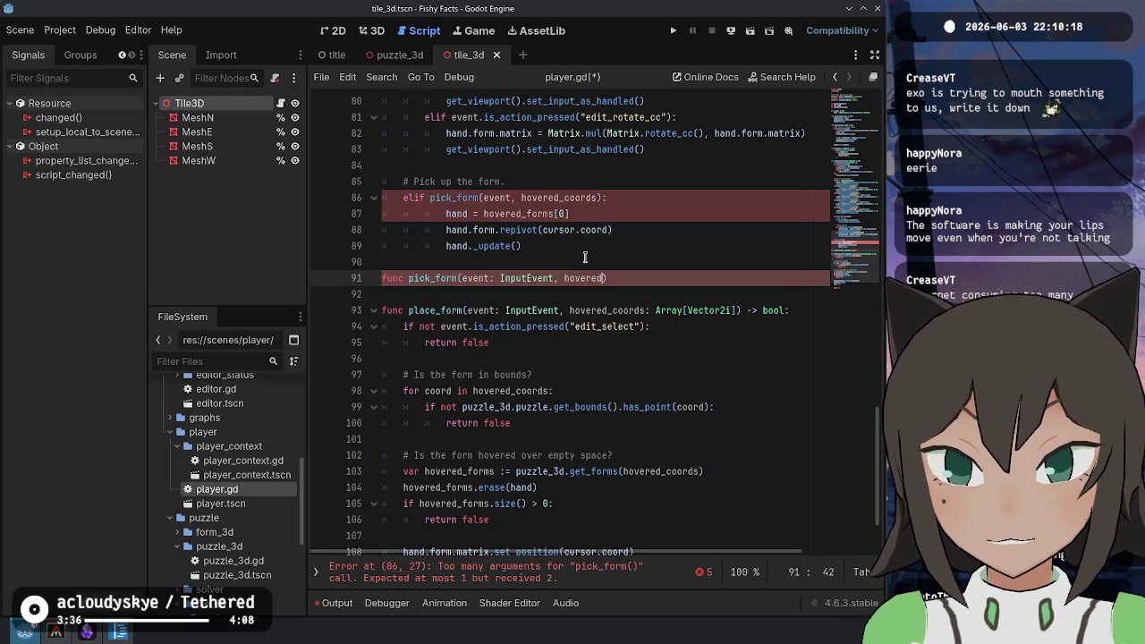
pyautogui.write('Array[')
pyautogui.write('Vector2i]')
pyautogui.press('Return')
pyautogui.press('End')
pyautogui.write('-')
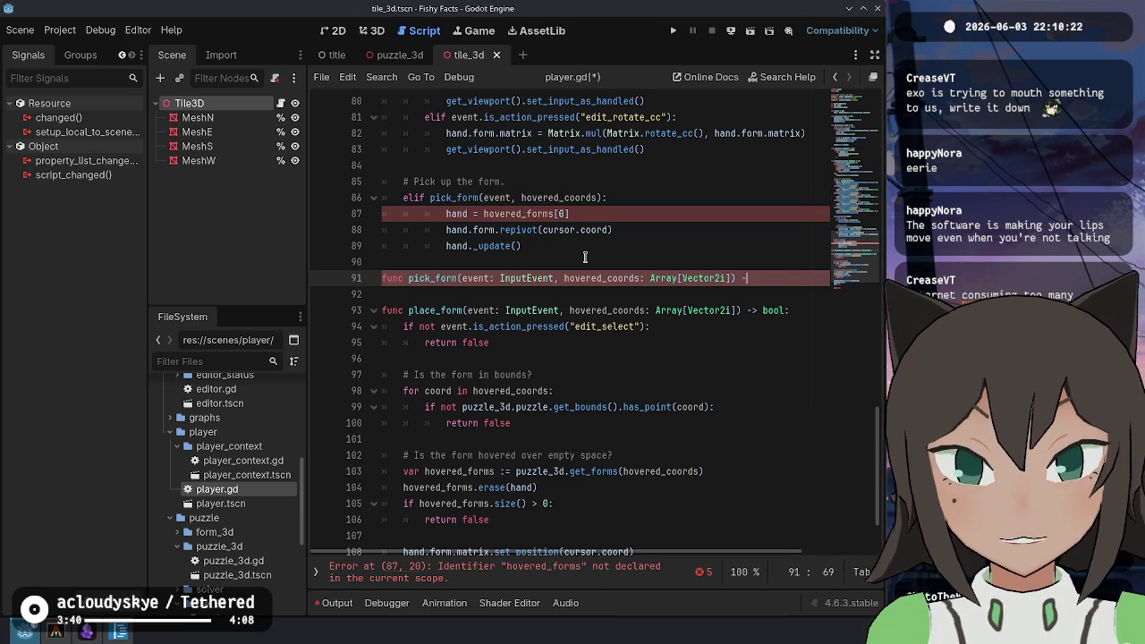
pyautogui.write('> bool:')
pyautogui.press('Return')
# Paste the pick-up condition into pick_form and split the edit_select check into its own 'return false' guard
pyautogui.hotkey('ctrl', 'v')
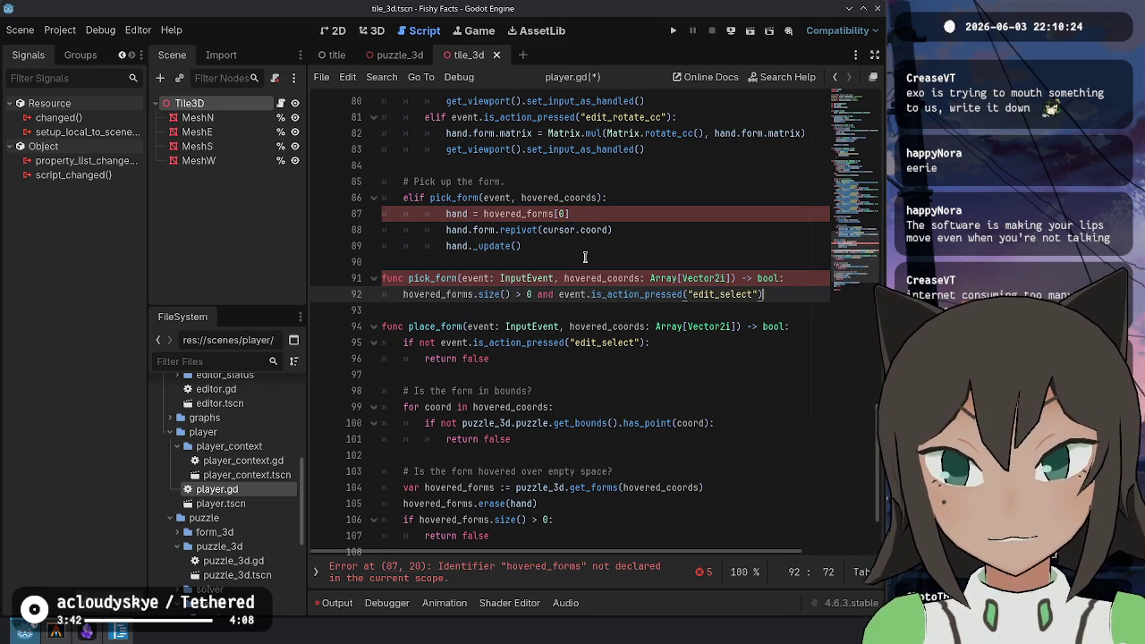
pyautogui.press('Home')
pyautogui.write('if')
pyautogui.hotkey('ctrl', 'Right')
pyautogui.hotkey('ctrl', 'Right')
pyautogui.hotkey('ctrl', 'Right')
pyautogui.hotkey('shift', 'End')
pyautogui.hotkey('ctrl', 'x')
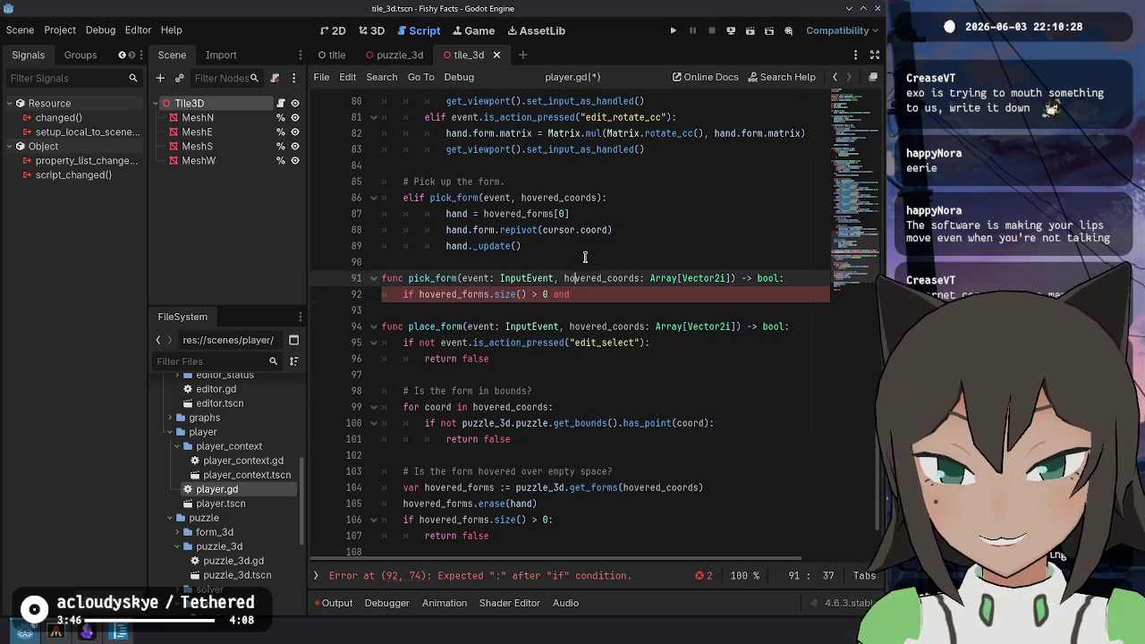
pyautogui.hotkey('ctrl', 'shift', 'Return')
pyautogui.write('if')
pyautogui.hotkey('ctrl', 'v')
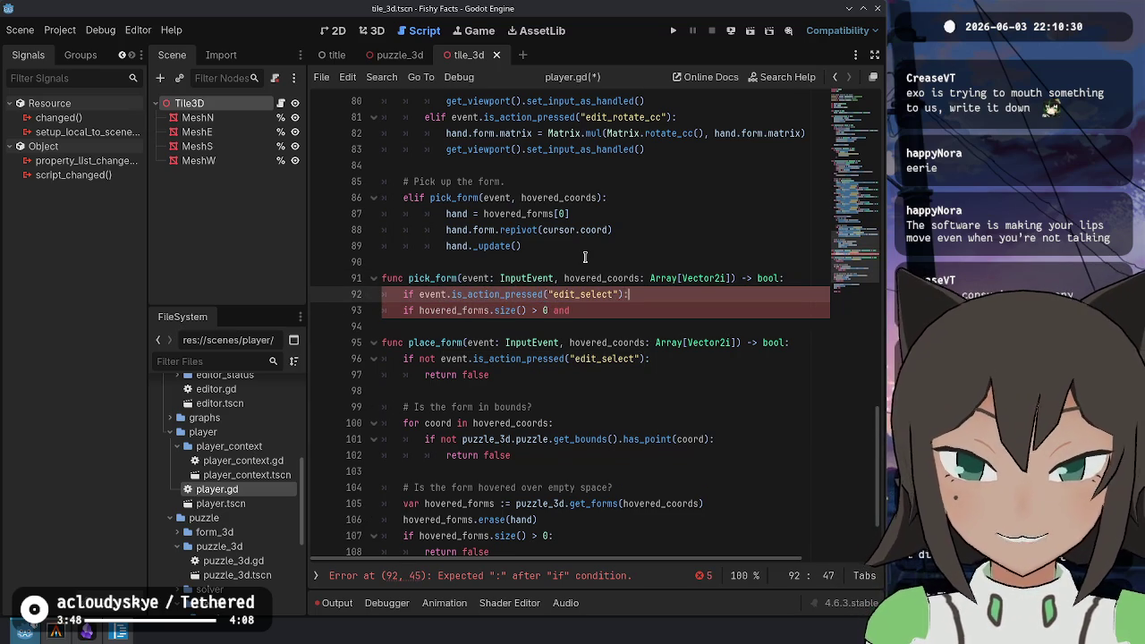
pyautogui.press('Return')
pyautogui.write('false')
# Negate the edit_select guard with 'not' and add a new line after return false
pyautogui.press('Up')
pyautogui.press('Home')
pyautogui.hotkey('ctrl', 'Right')
pyautogui.write('not')
pyautogui.press('Down')
pyautogui.press('End')
pyautogui.press('Return')
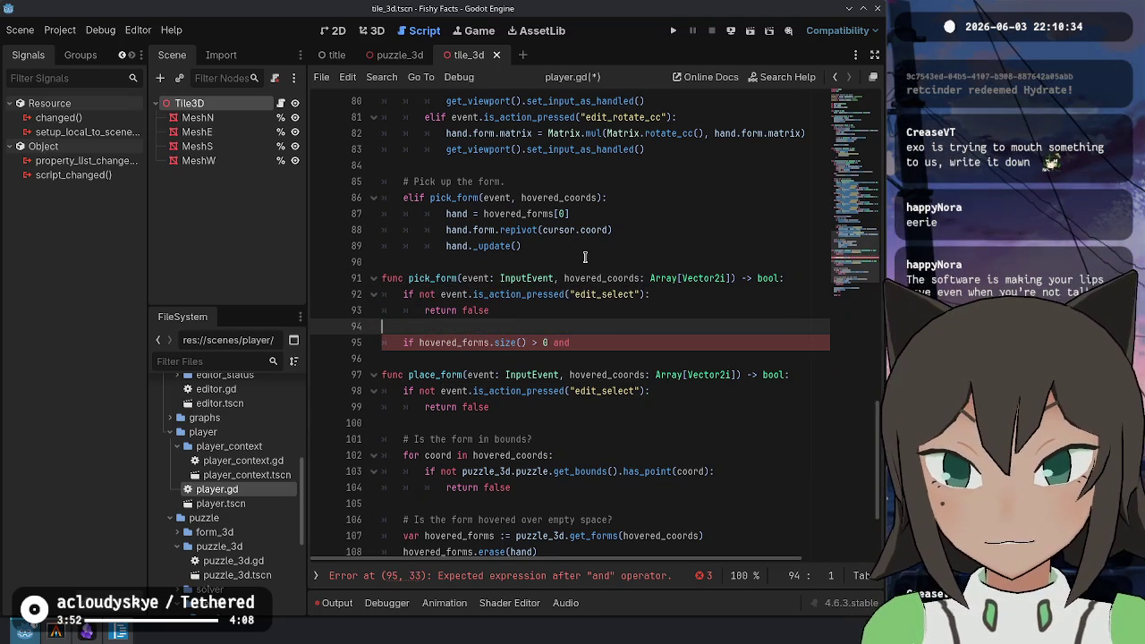
pyautogui.press('Down')
# Copy place_form's empty-space check block into pick_form over the broken condition line
pyautogui.scroll(-3, 520, 439)
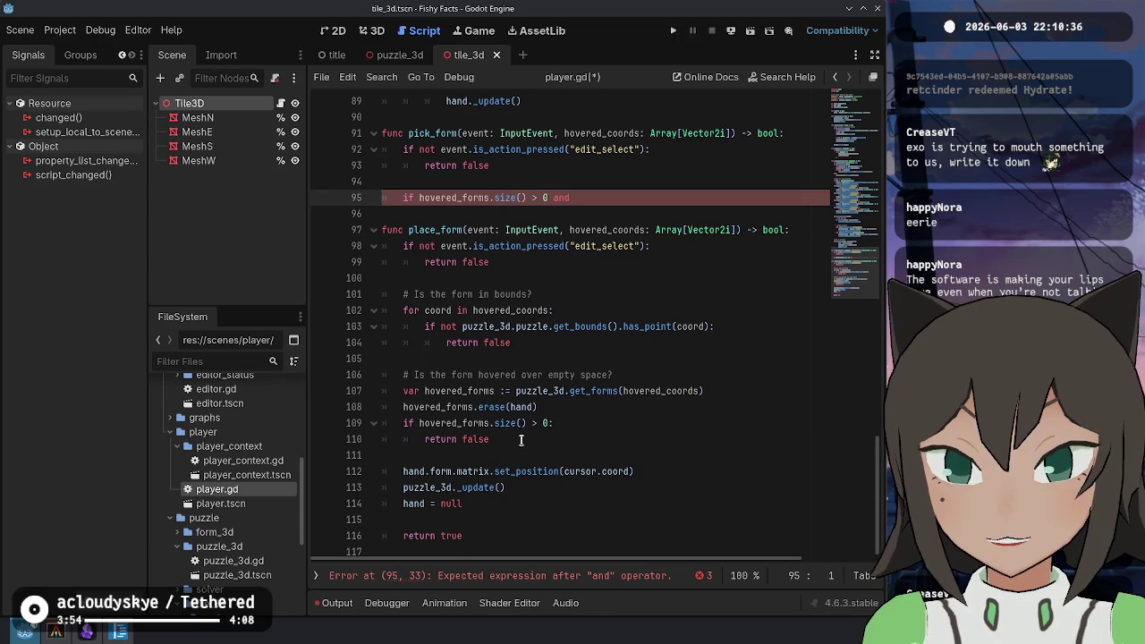
pyautogui.moveTo(521, 439); pyautogui.dragTo(540, 360)
pyautogui.hotkey('ctrl', 'c')
pyautogui.tripleClick(594, 197)
pyautogui.hotkey('ctrl', 'v')
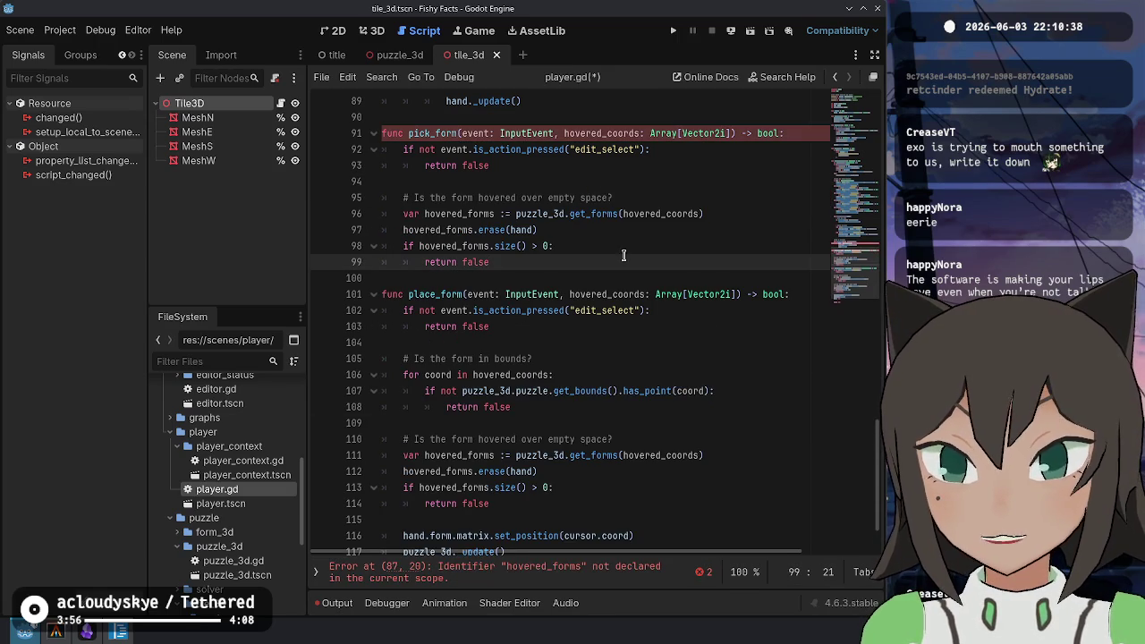
pyautogui.press('Return')
pyautogui.press('Return')
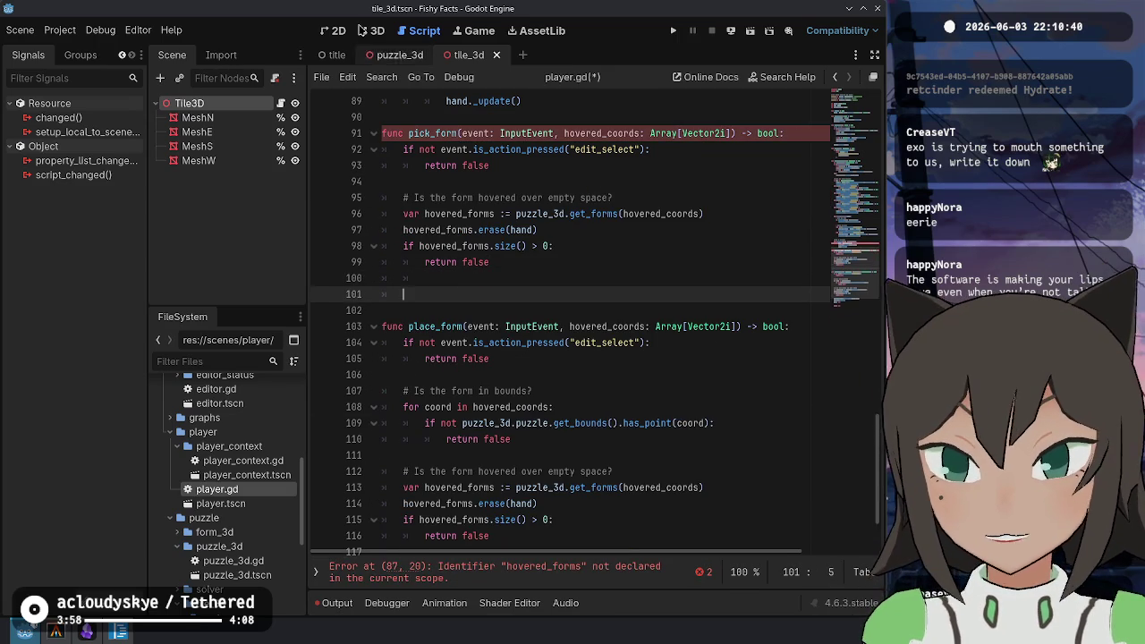
# Copy the three pick-up lines 87–89 into pick_form and unindent them
pyautogui.scroll(-2, 563, 252)
pyautogui.scroll(1, 553, 246)
pyautogui.scroll(5, 553, 248)
pyautogui.moveTo(523, 230); pyautogui.dragTo(609, 181)
pyautogui.hotkey('ctrl', 'c')
pyautogui.click(447, 415)
pyautogui.hotkey('ctrl', 'v')
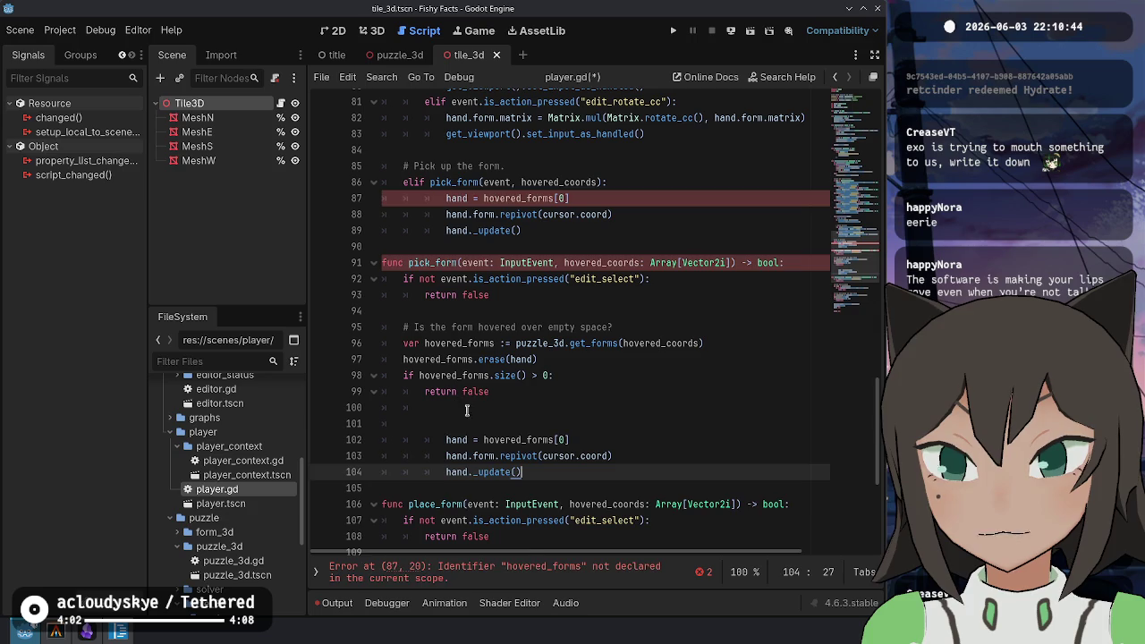
pyautogui.moveTo(531, 422); pyautogui.dragTo(529, 449)
pyautogui.hotkey('shift', 'Tab')
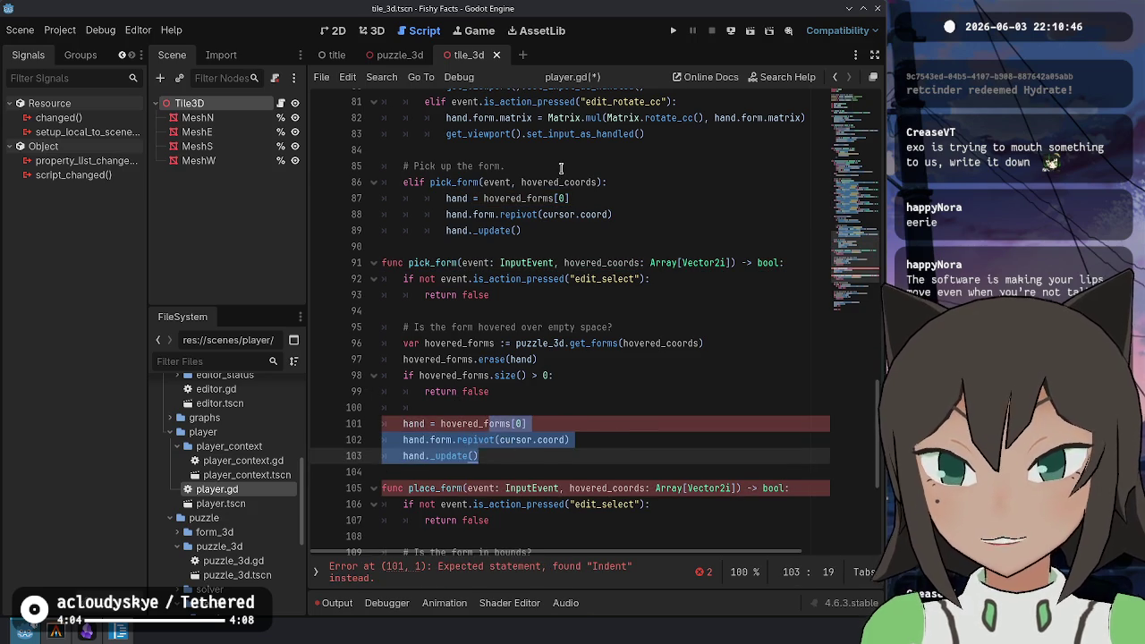
# Delete the old pickup code from the input branch, keeping set_input_as_handled() correctly indented, and save
pyautogui.click(583, 133)
pyautogui.hotkey('ctrl', 'c')
pyautogui.tripleClick(553, 235)
pyautogui.hotkey('ctrl', 'v')
pyautogui.moveTo(611, 214); pyautogui.dragTo(662, 182)
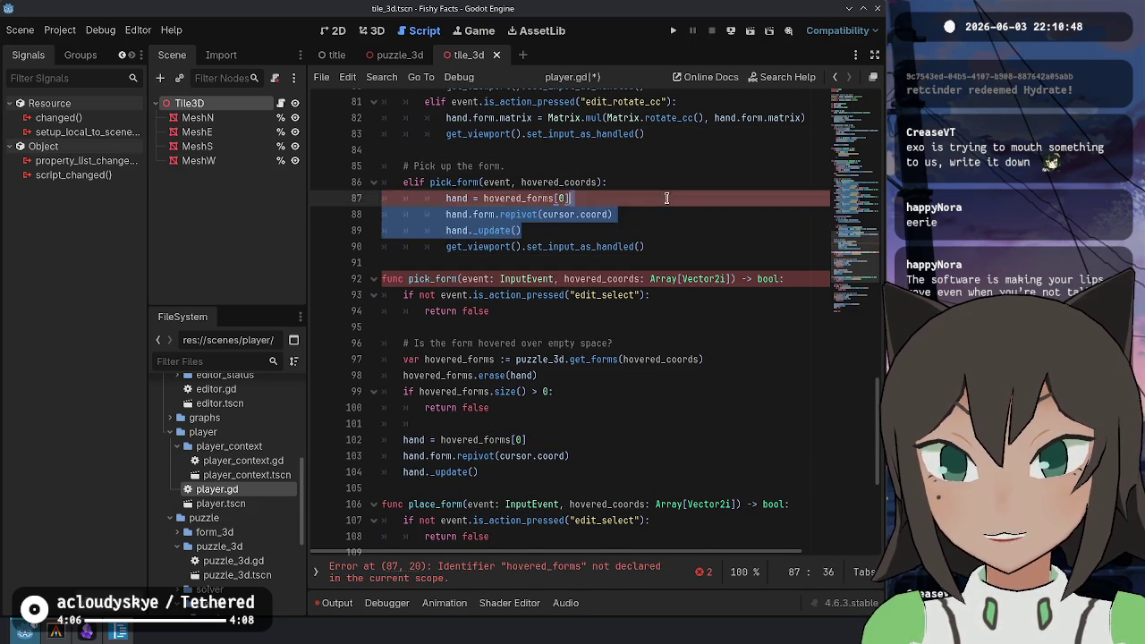
pyautogui.press('BackSpace')
pyautogui.scroll(1, 660, 204)
pyautogui.press('Down')
pyautogui.hotkey('shift', 'Tab')
pyautogui.hotkey('ctrl', 's')
# End pick_form with return true after the pickup code and save
pyautogui.moveTo(501, 278); pyautogui.dragTo(656, 262)
pyautogui.click(609, 247)
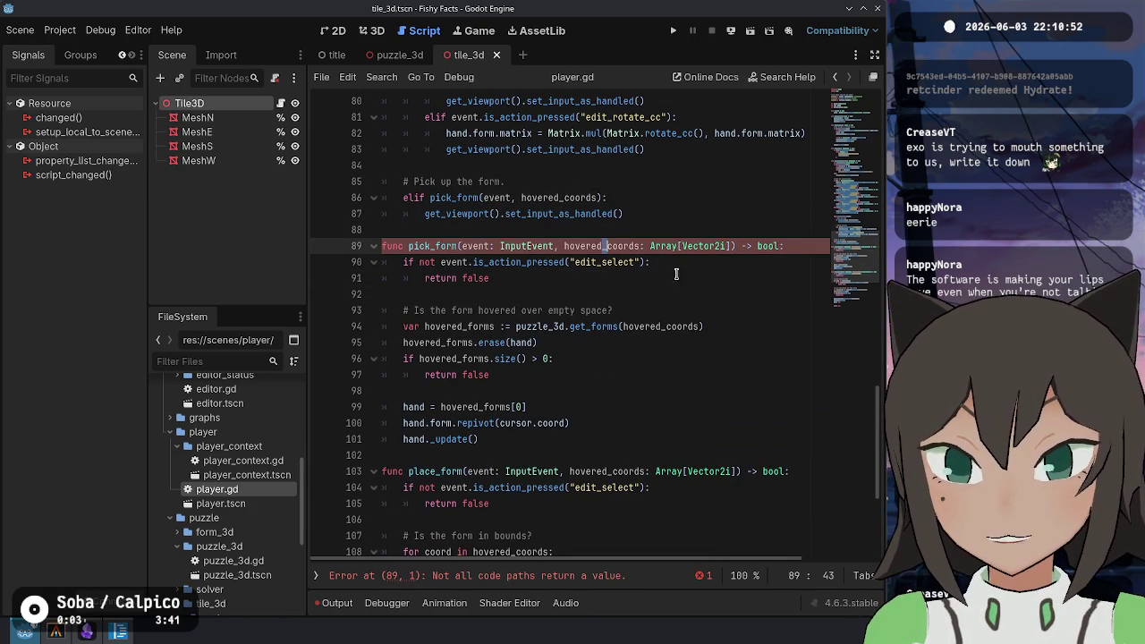
pyautogui.click(523, 437)
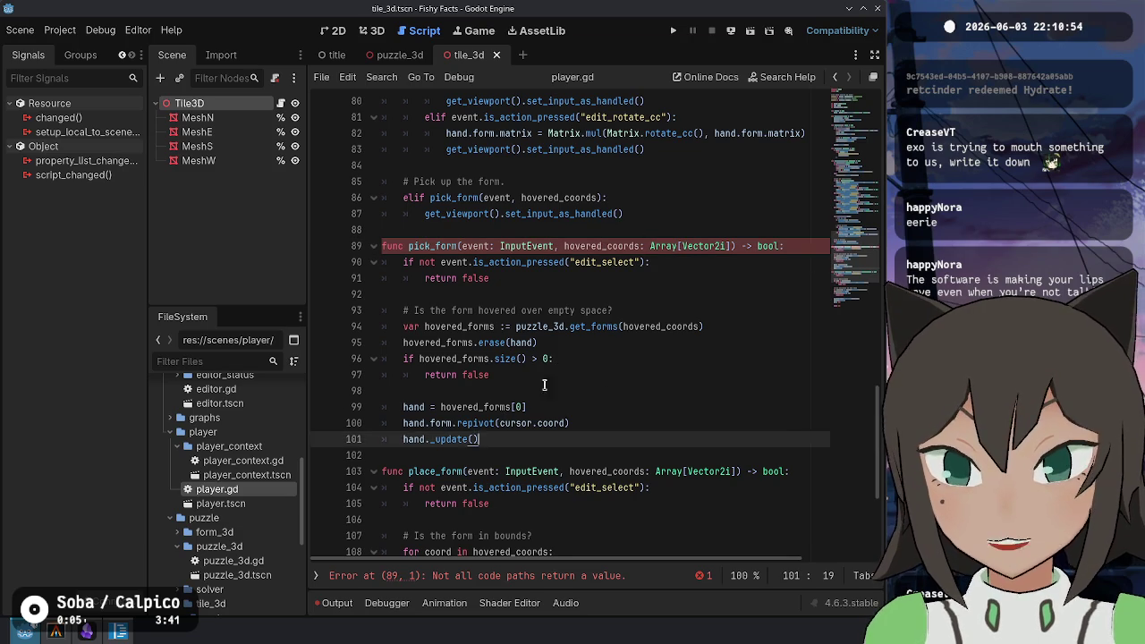
pyautogui.press('Return')
pyautogui.press('Return')
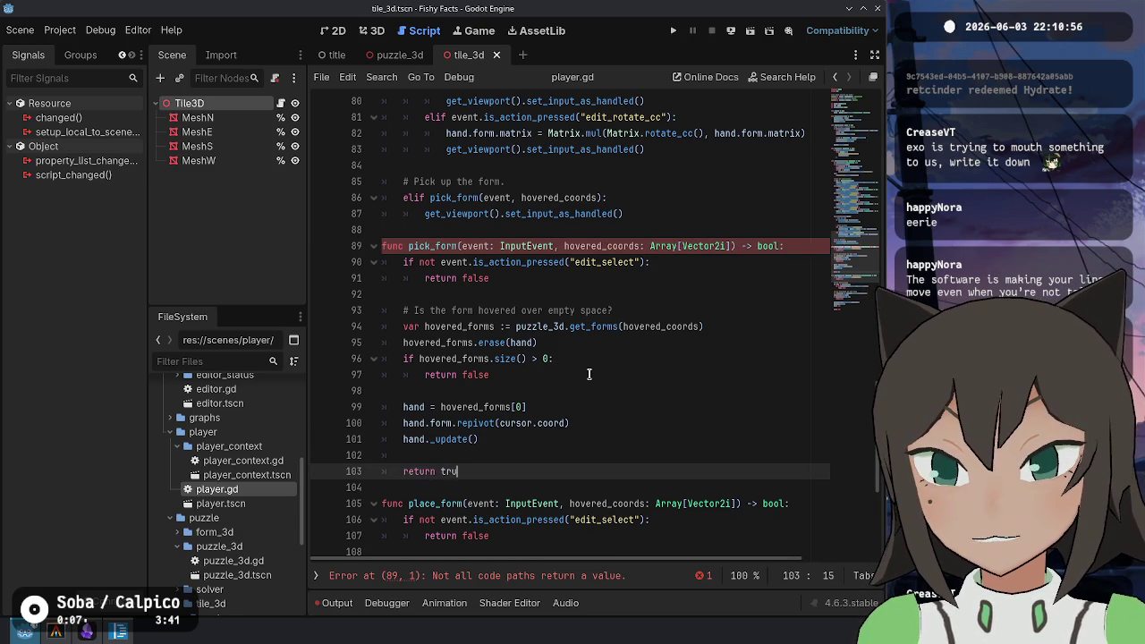
pyautogui.press('Up')
pyautogui.hotkey('ctrl', 'shift', 'k')
pyautogui.hotkey('ctrl', 's')
# Add 'hand = null' after place_form's update call and save
pyautogui.scroll(-5, 588, 374)
pyautogui.click(510, 498)
pyautogui.press('Return')
pyautogui.write('hand = null')
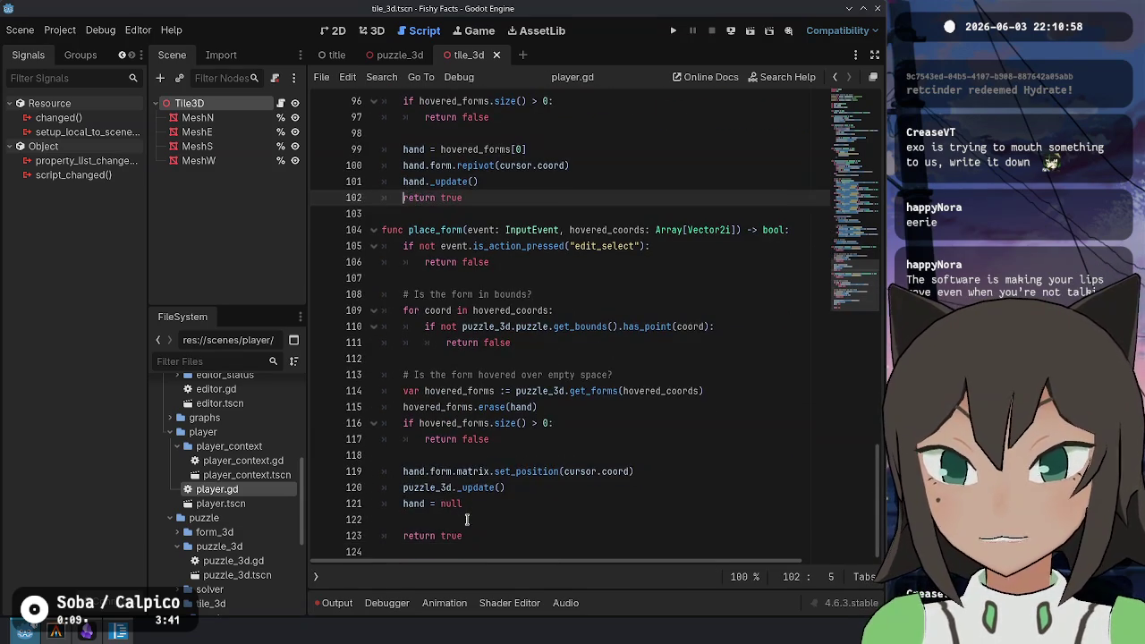
pyautogui.hotkey('ctrl', 's')
# Review place_form's bounds check and pick_form's early returns, then save
pyautogui.click(656, 332)
pyautogui.click(654, 256)
pyautogui.scroll(4, 652, 254)
pyautogui.click(653, 254)
pyautogui.scroll(2, 653, 253)
pyautogui.click(739, 320)
pyautogui.click(739, 274)
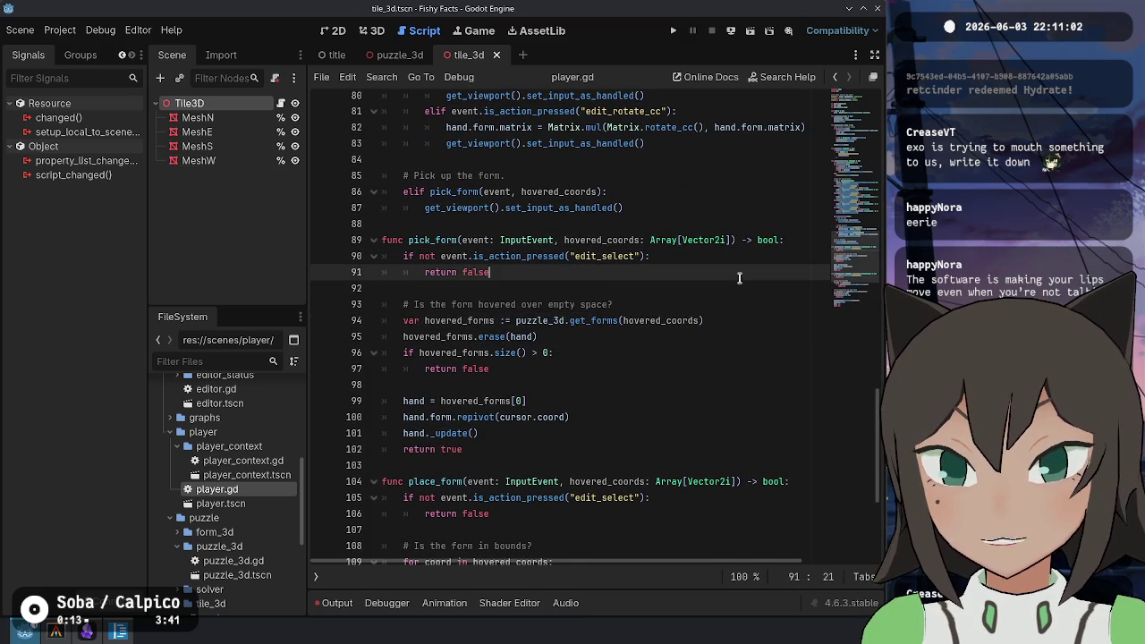
pyautogui.hotkey('ctrl', 's')
# Compare pick_form's hover check with place_form's, save, and run the project
pyautogui.scroll(-5, 679, 349)
pyautogui.scroll(3, 685, 340)
pyautogui.scroll(-1, 680, 340)
pyautogui.scroll(-1, 576, 158)
pyautogui.moveTo(413, 133); pyautogui.dragTo(581, 165)
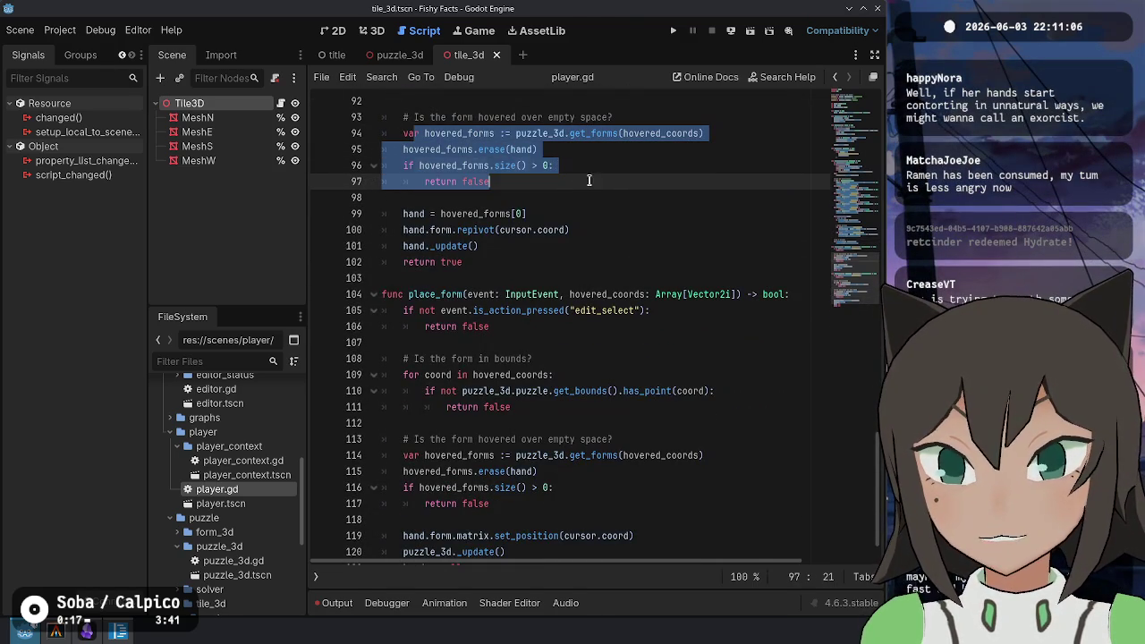
pyautogui.moveTo(492, 503); pyautogui.dragTo(394, 449)
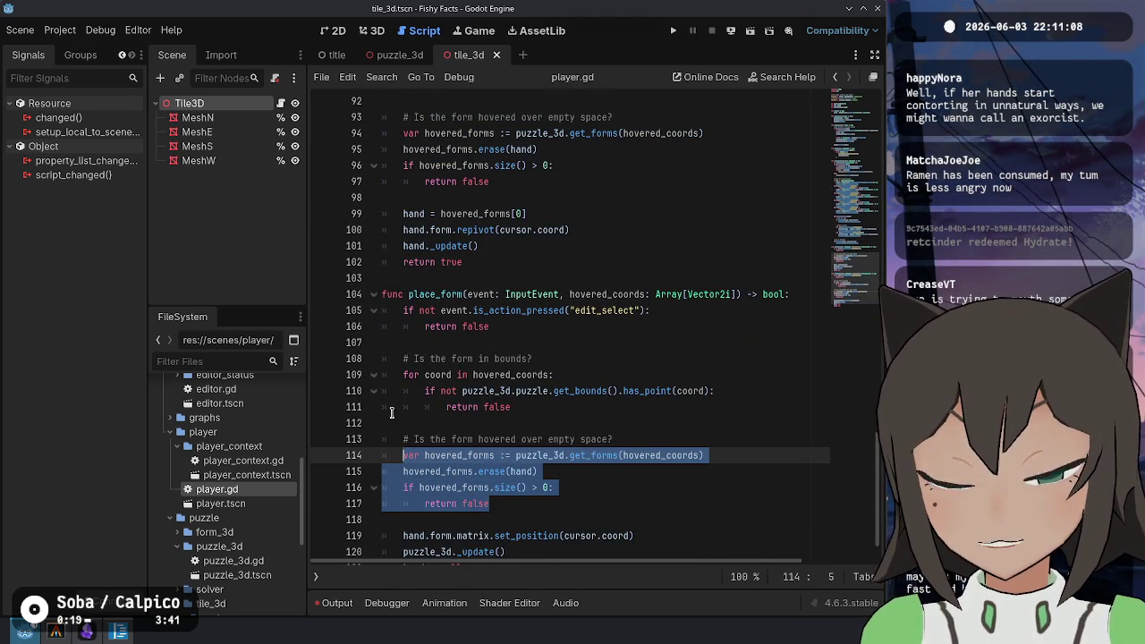
pyautogui.click(648, 250)
pyautogui.hotkey('ctrl', 's')
pyautogui.scroll(15, 646, 295)
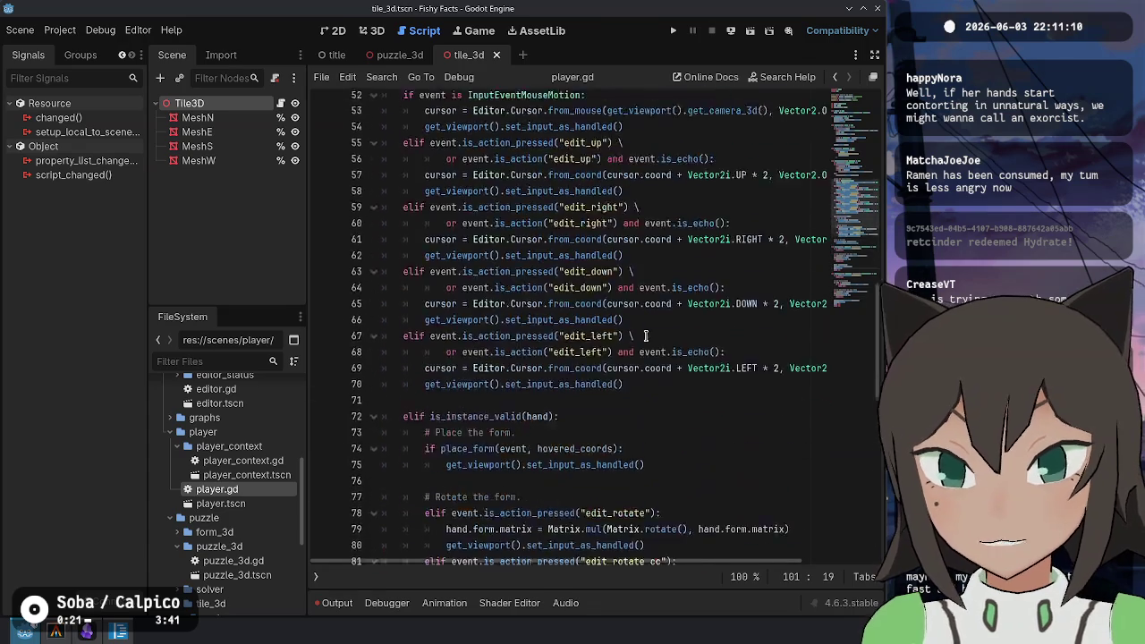
pyautogui.scroll(10, 645, 335)
pyautogui.click(739, 163)
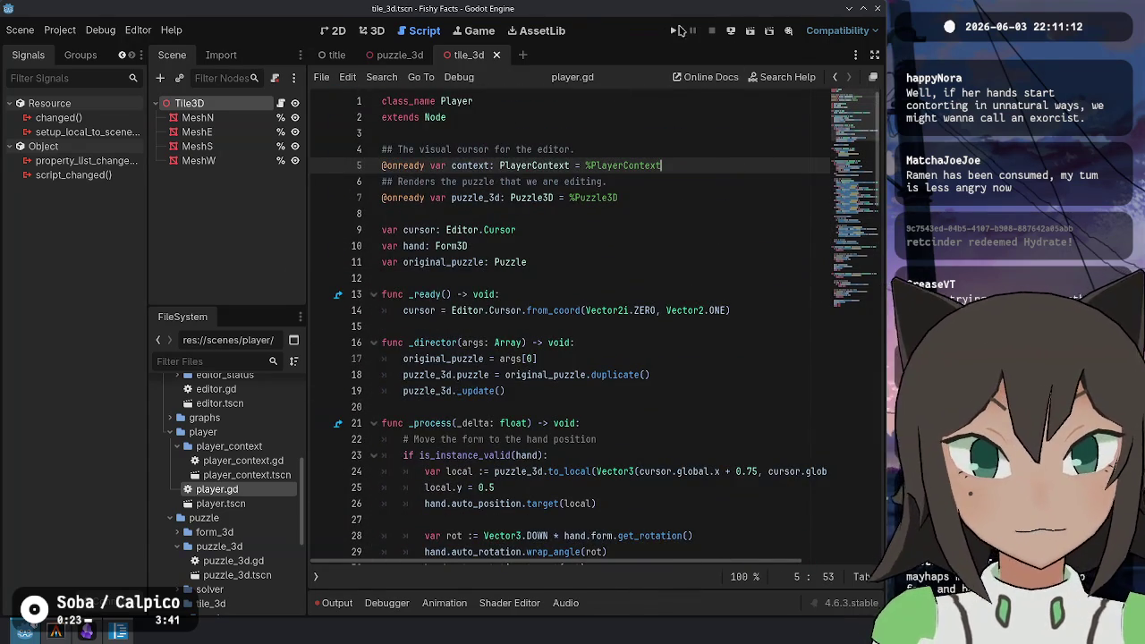
pyautogui.click(670, 32)
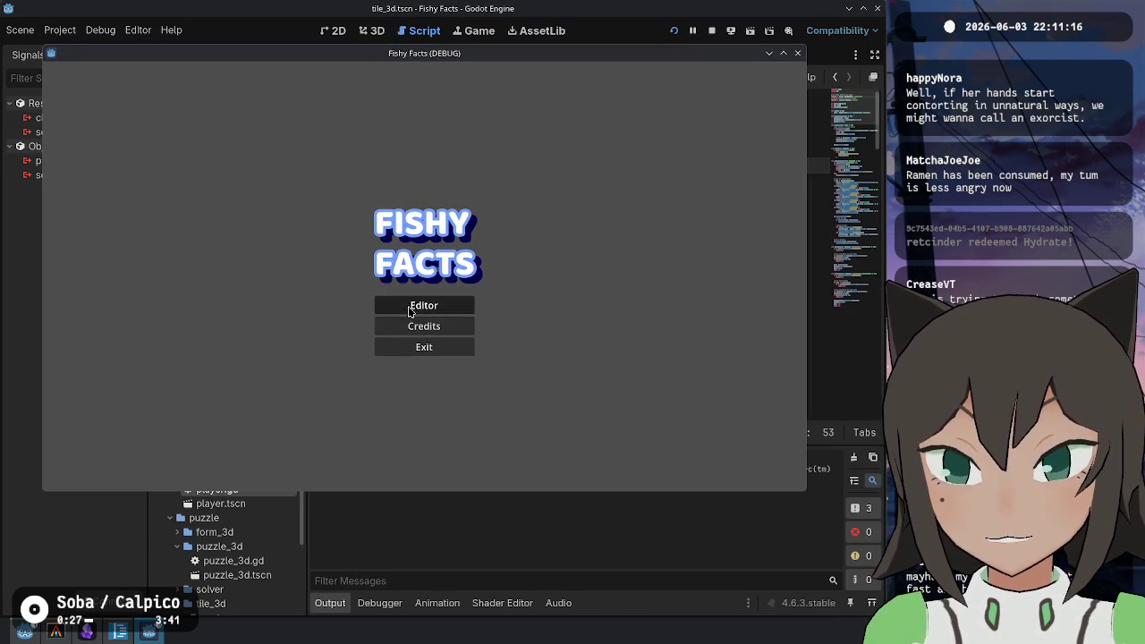
# Open the game's Editor and load the heart - exodrifter level from the levels folder
pyautogui.click(420, 305)
pyautogui.press('Escape')
pyautogui.press('Escape')
pyautogui.press('Escape')
pyautogui.click(352, 201)
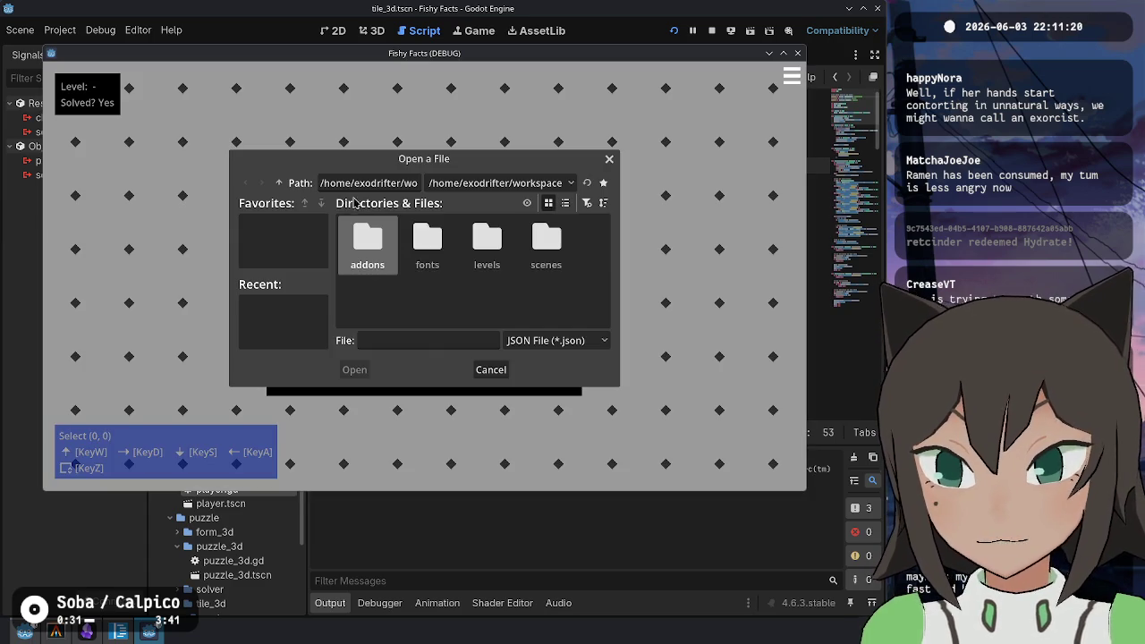
pyautogui.doubleClick(486, 242)
pyautogui.doubleClick(489, 246)
# Switch the puzzle from shape editing to play mode and try clicking a tile
pyautogui.rightClick(510, 278)
pyautogui.click(493, 263)
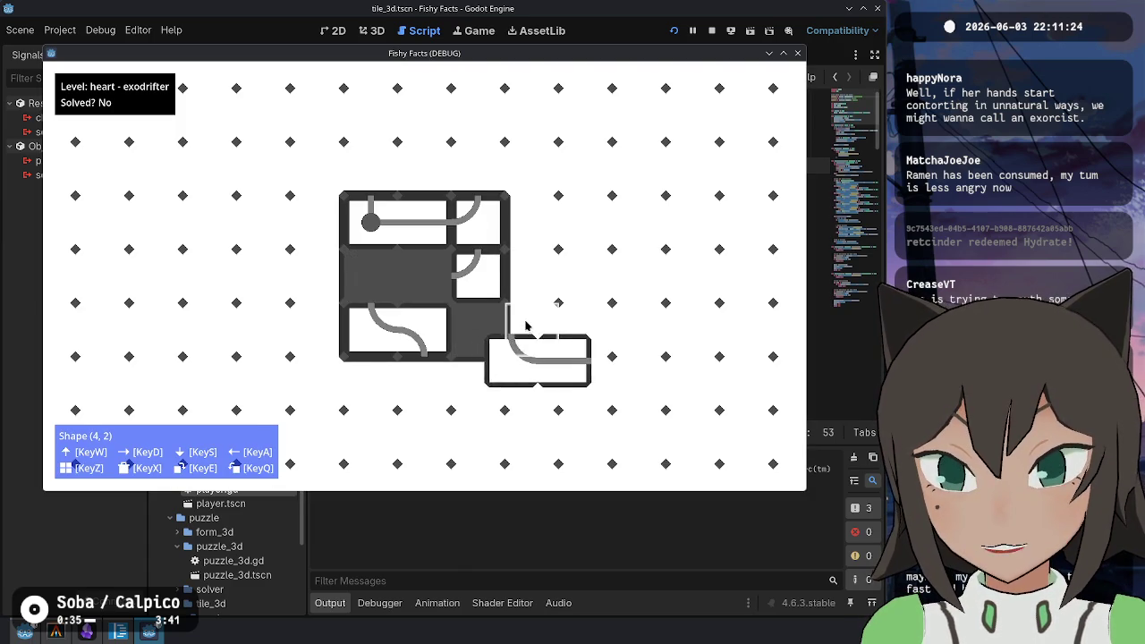
pyautogui.press('Escape')
pyautogui.press('Escape')
pyautogui.click(328, 295)
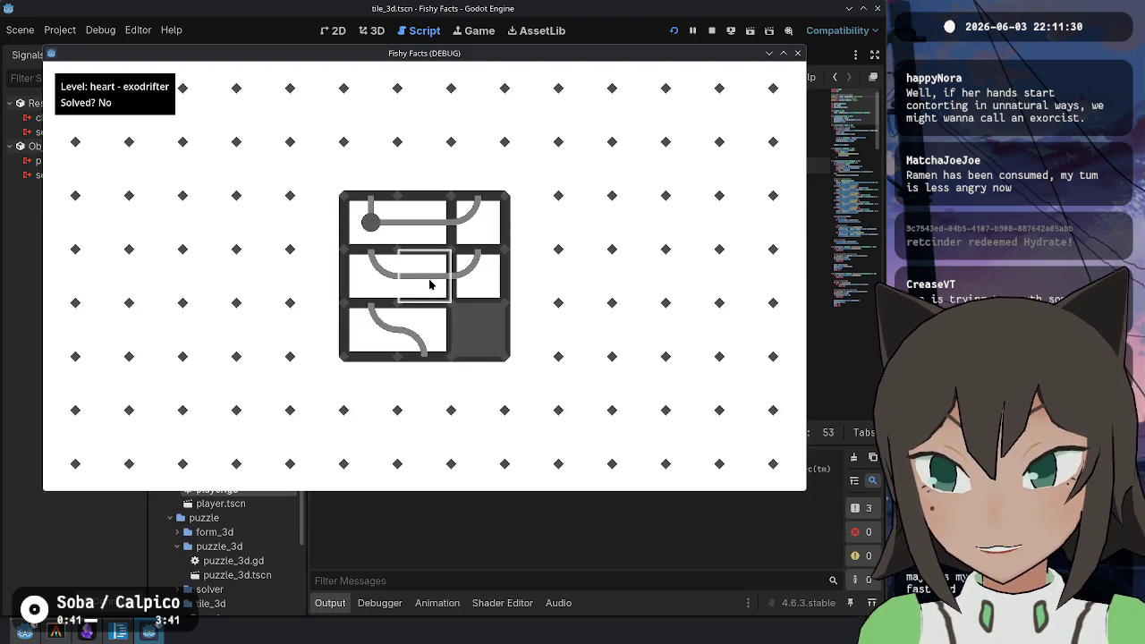
pyautogui.click(390, 308)
# Return to player.gd and inspect the bounds check in place_form
pyautogui.press('F8')
pyautogui.scroll(-20, 565, 329)
pyautogui.click(508, 261)
pyautogui.scroll(-1, 514, 272)
pyautogui.scroll(5, 464, 185)
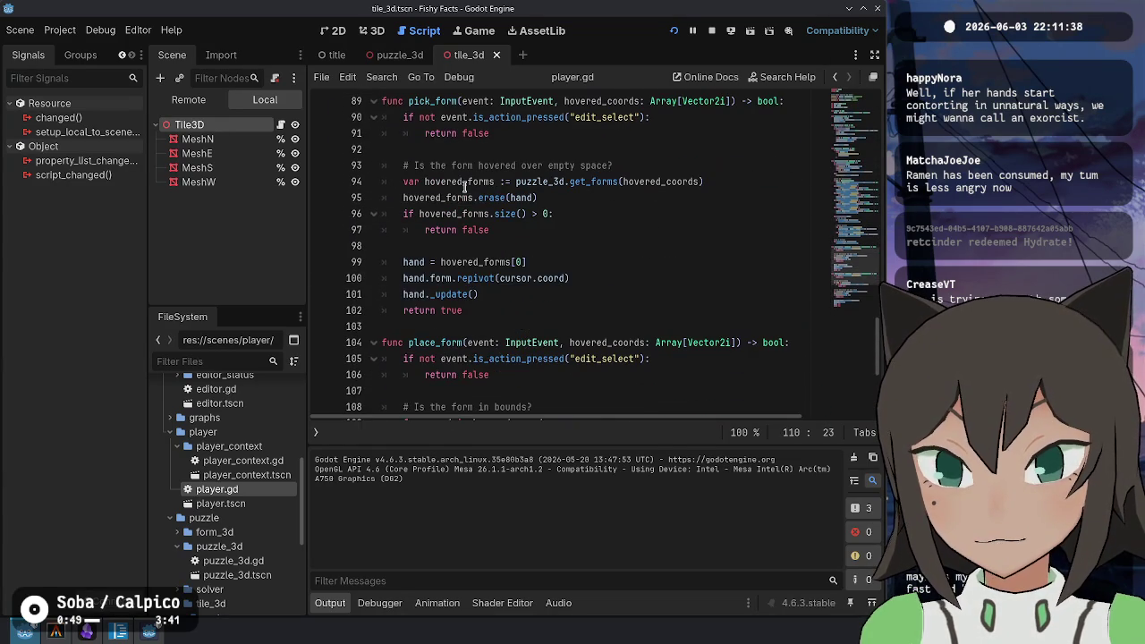
# Change pick_form's hover comment from 'empty space?' to 'something?'
pyautogui.click(407, 278)
pyautogui.click(468, 262)
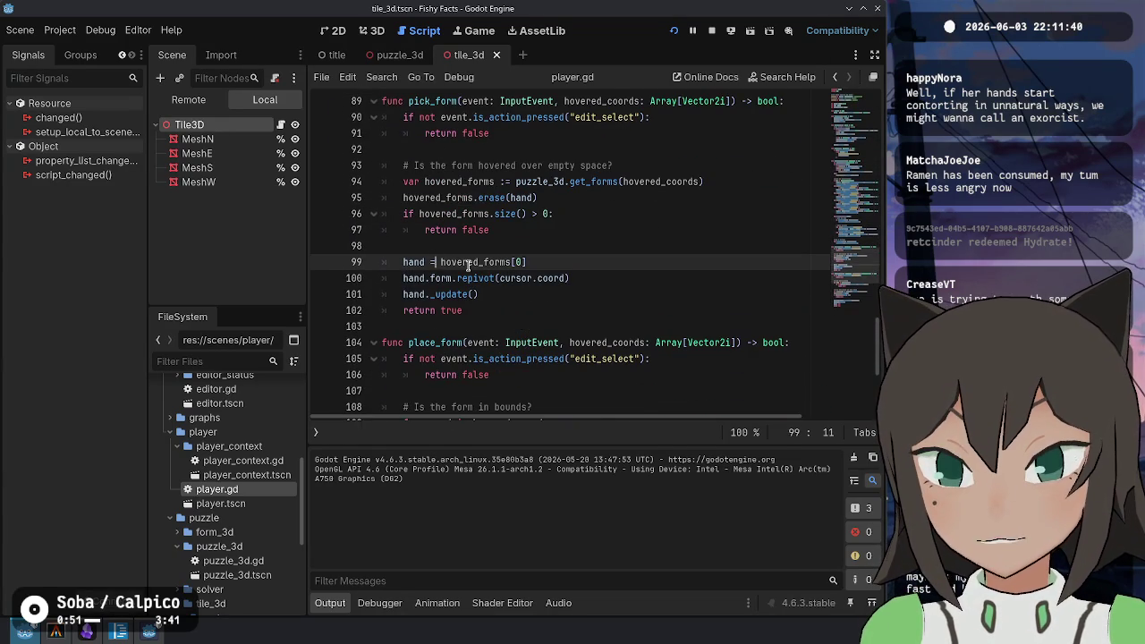
pyautogui.scroll(-5, 488, 288)
pyautogui.scroll(4, 489, 293)
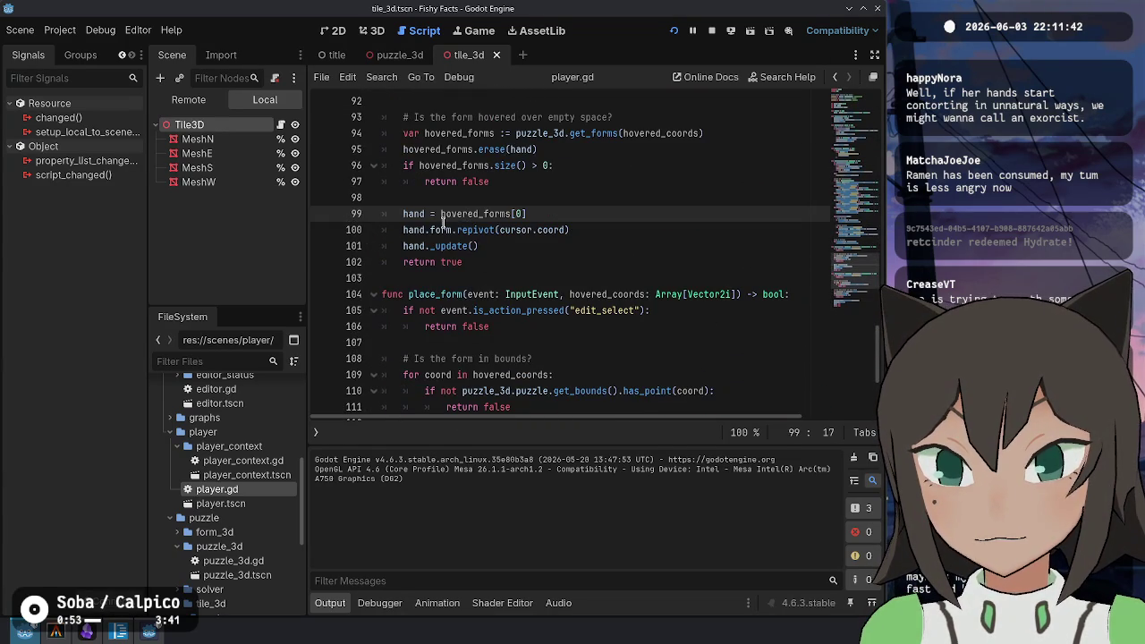
pyautogui.scroll(2, 462, 233)
pyautogui.click(486, 341)
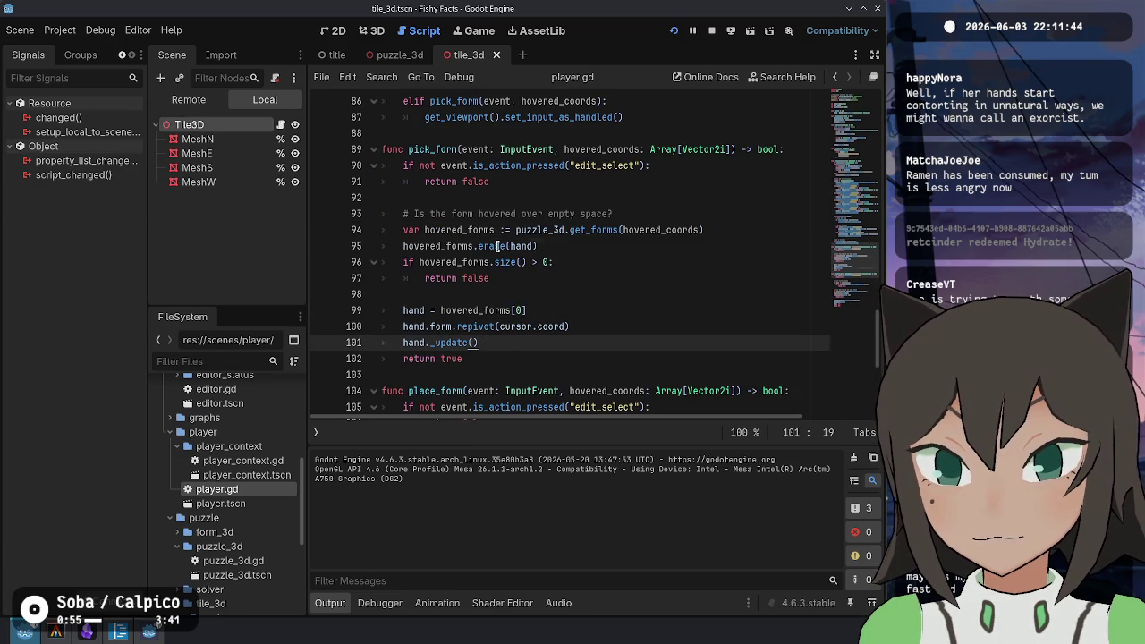
pyautogui.click(497, 246)
pyautogui.click(420, 261)
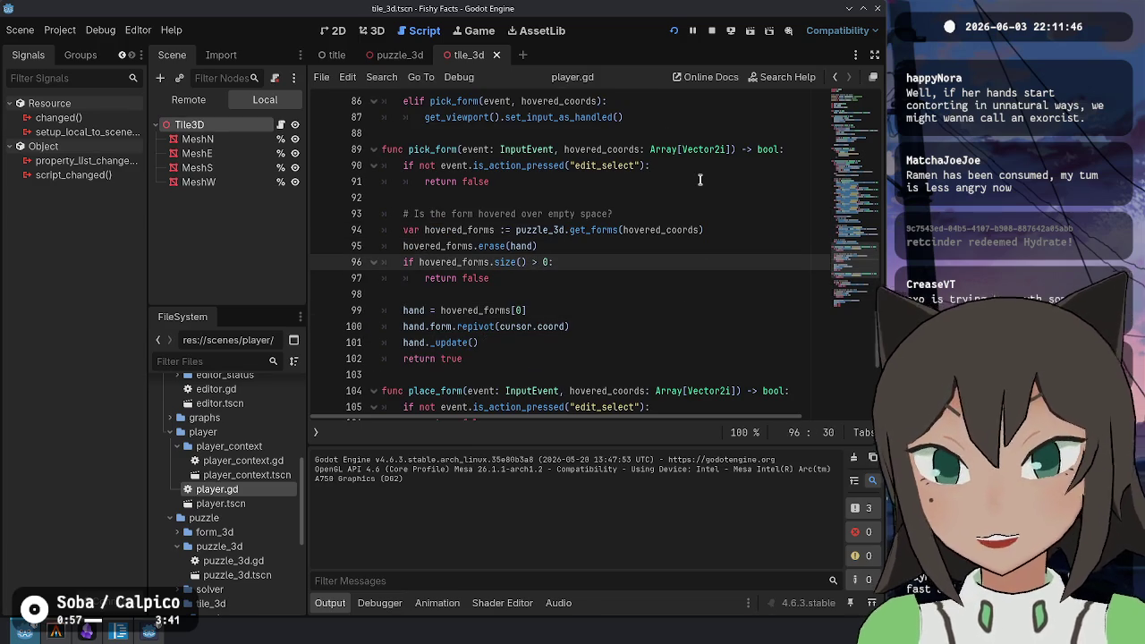
pyautogui.press('Up')
pyautogui.press('Up')
pyautogui.press('Up')
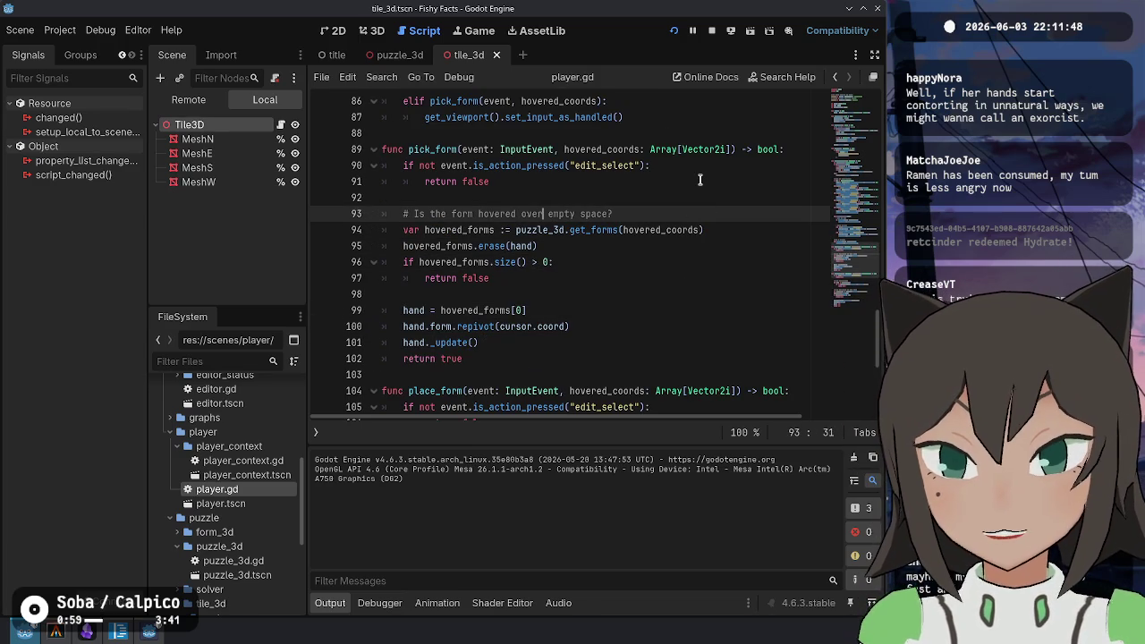
pyautogui.hotkey('ctrl', 'shift', 'Right')
pyautogui.hotkey('ctrl', 'shift', 'Right')
pyautogui.write('something')
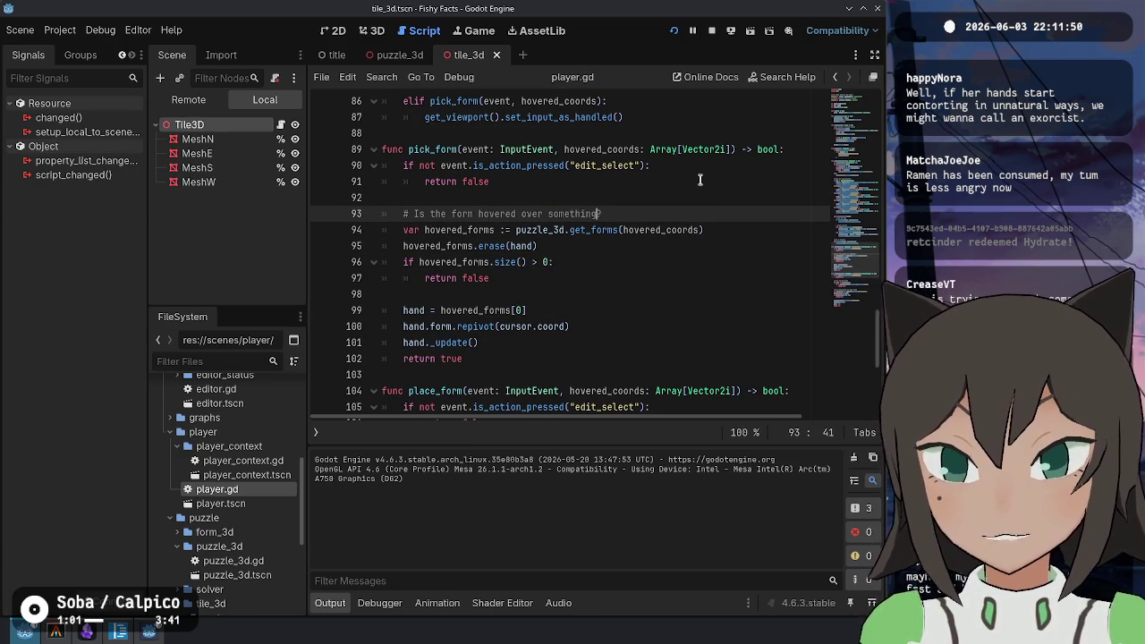
# Change the check to hovered_forms.size() == 0 and save the script
pyautogui.press('Down')
pyautogui.press('Down')
pyautogui.press('Down')
pyautogui.press('BackSpace')
pyautogui.press('BackSpace')
pyautogui.press('BackSpace')
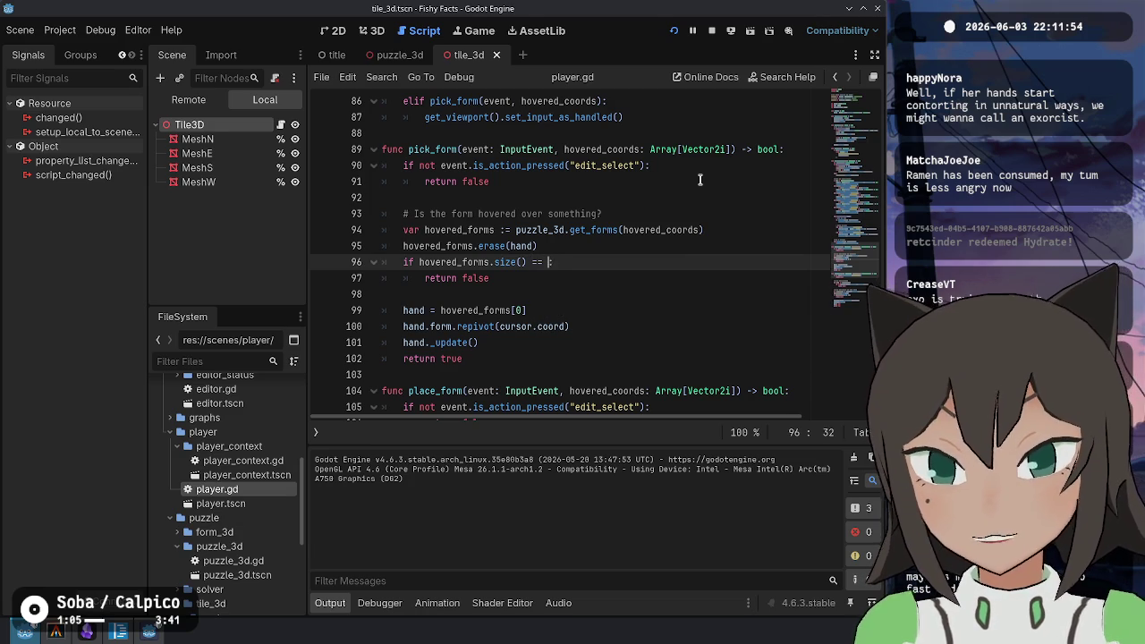
pyautogui.write(':')
pyautogui.press('Down')
pyautogui.hotkey('ctrl', 's')
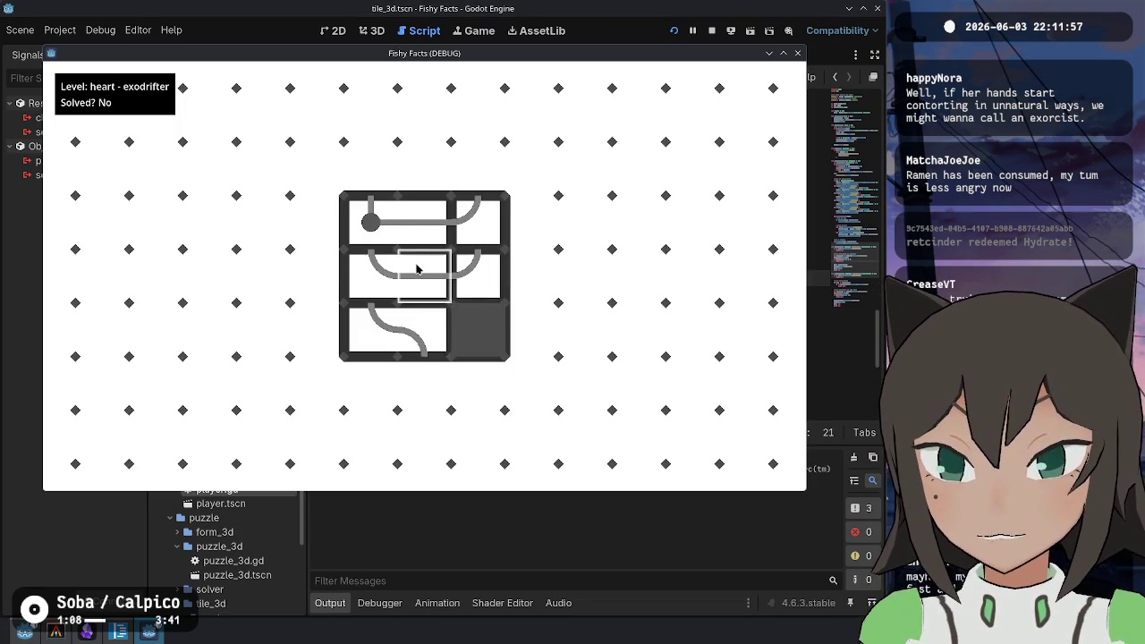
# Pick up a piece, rotate it twice with R, place it in the middle row, then stop the game
pyautogui.click(414, 268)
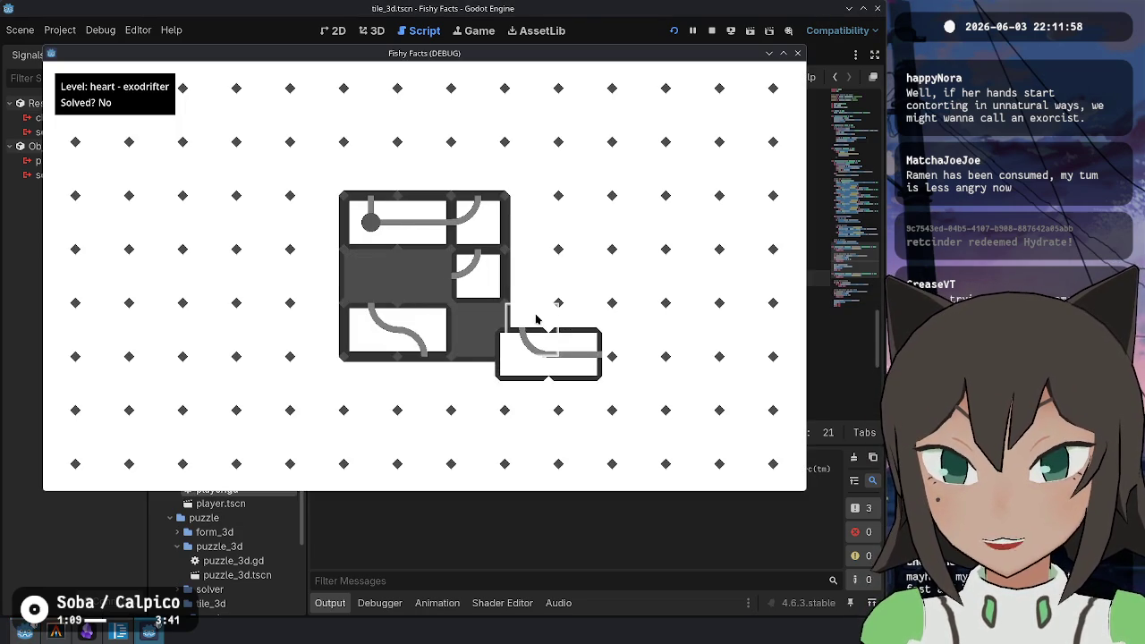
pyautogui.press('r')
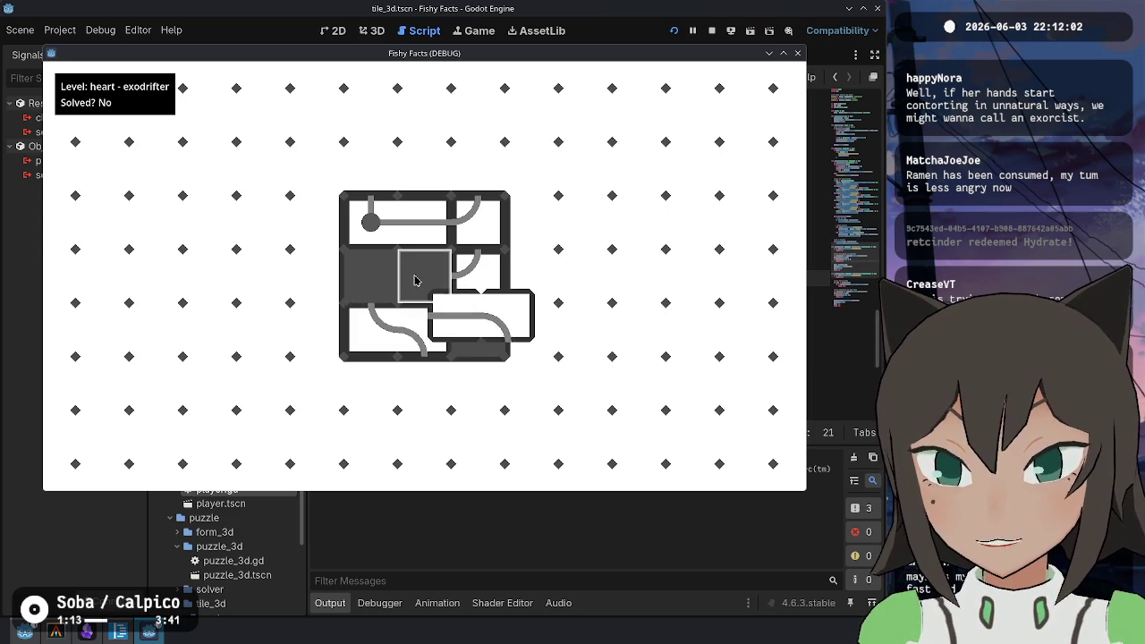
pyautogui.press('r')
pyautogui.press('r')
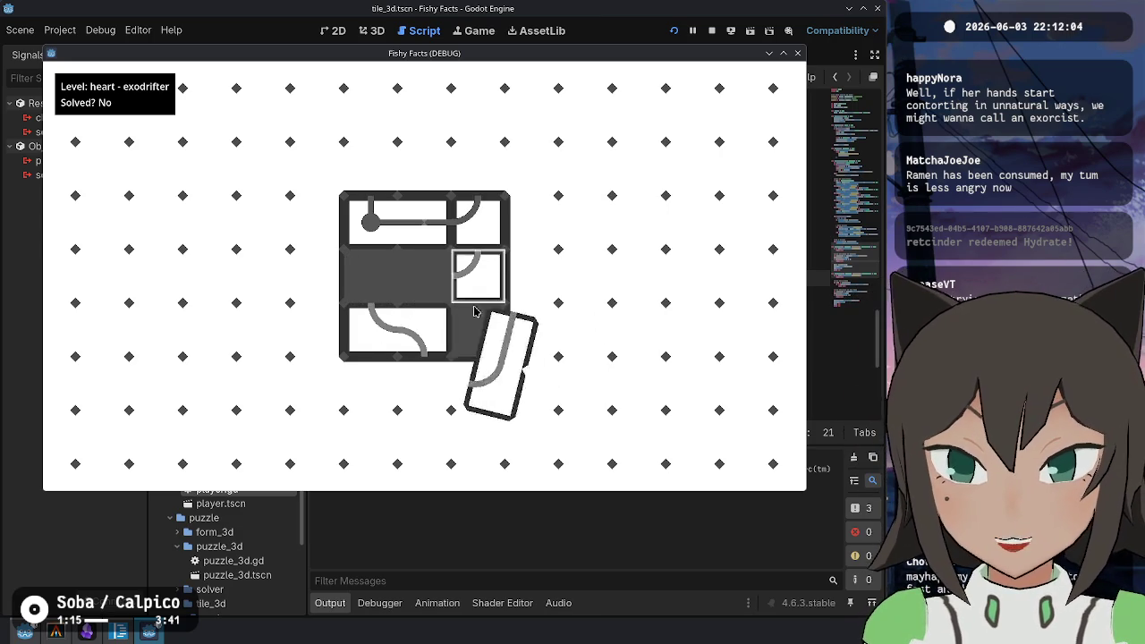
pyautogui.click(419, 279)
pyautogui.press('Escape')
pyautogui.press('Escape')
pyautogui.click(711, 32)
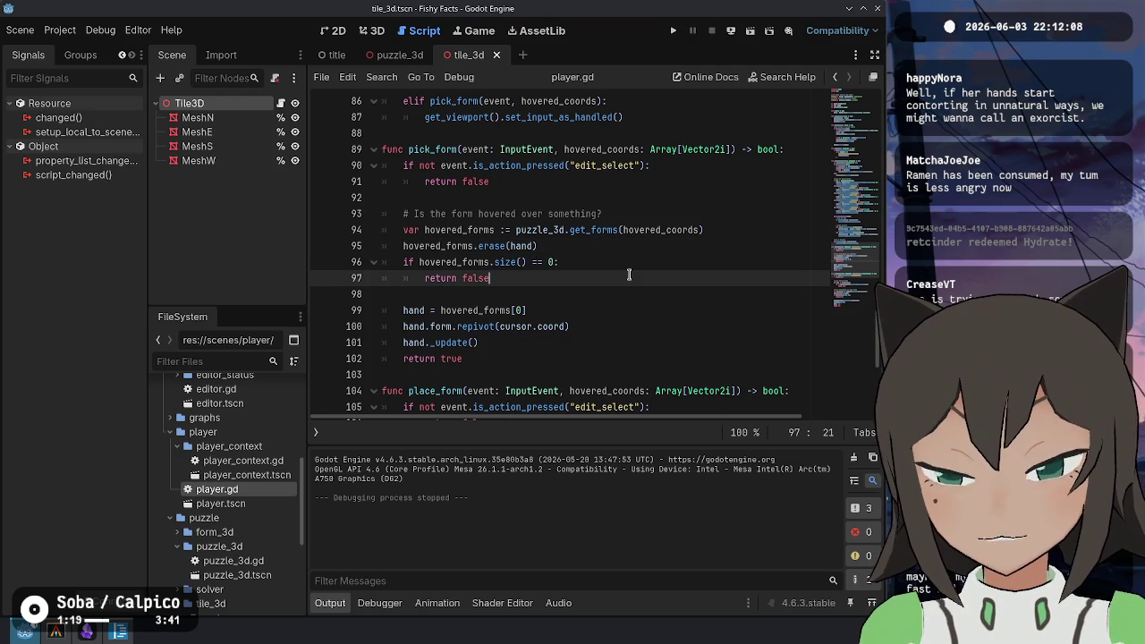
# In the terminal, run git status to list the files with unstaged changes
pyautogui.click(55, 631)
pyautogui.write('git s')
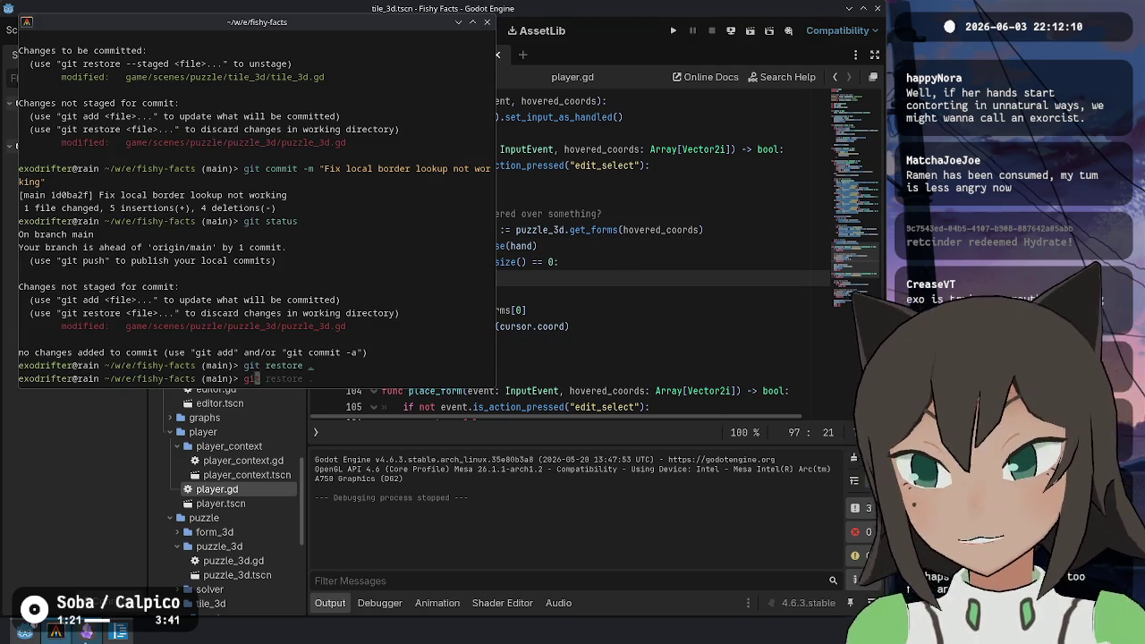
pyautogui.moveTo(87, 630)
pyautogui.write('tatus')
pyautogui.press('Return')
# Stage all hunks in player.gd, puzzle.gd and puzzle_3d.gd using git add -p
pyautogui.write('git a')
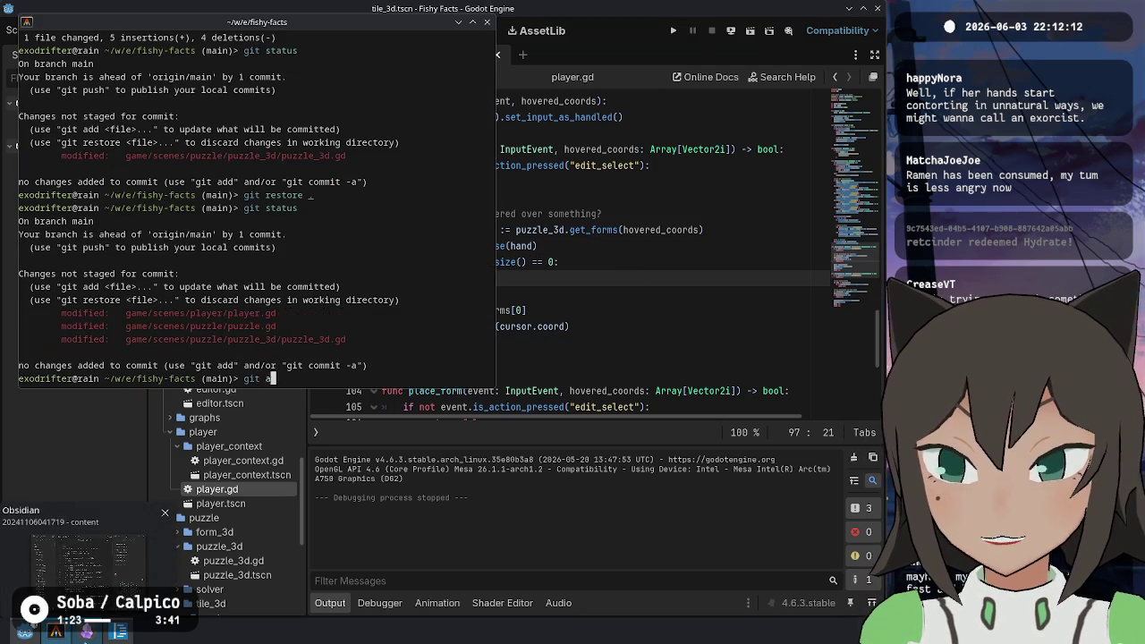
pyautogui.write('dd -p')
pyautogui.press('Return')
pyautogui.write('y')
pyautogui.press('Return')
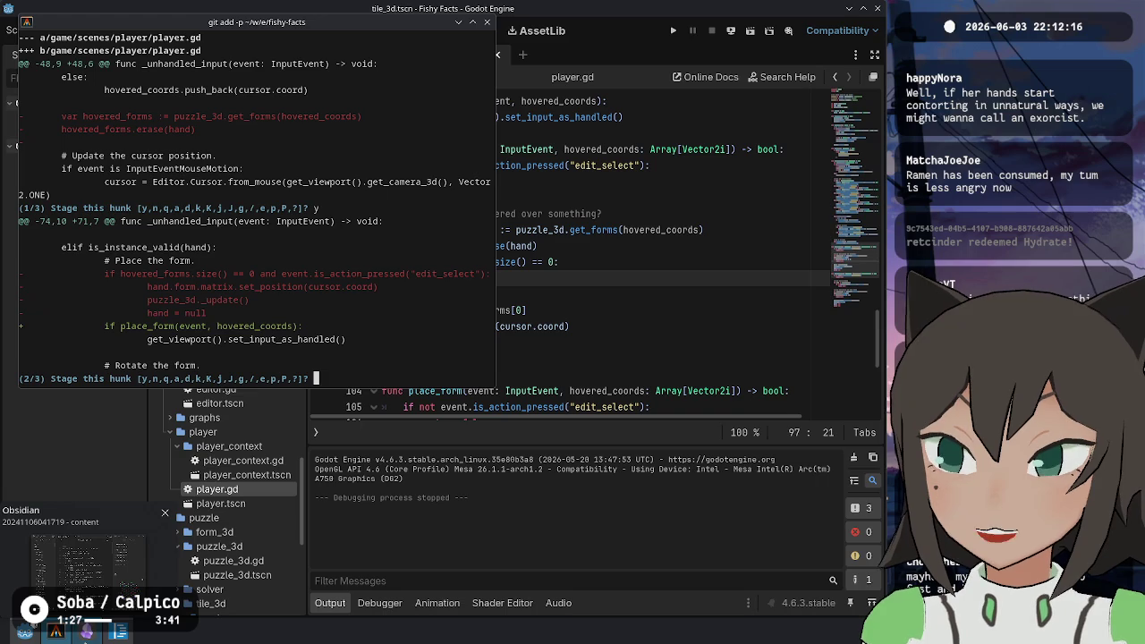
pyautogui.write('y')
pyautogui.press('Return')
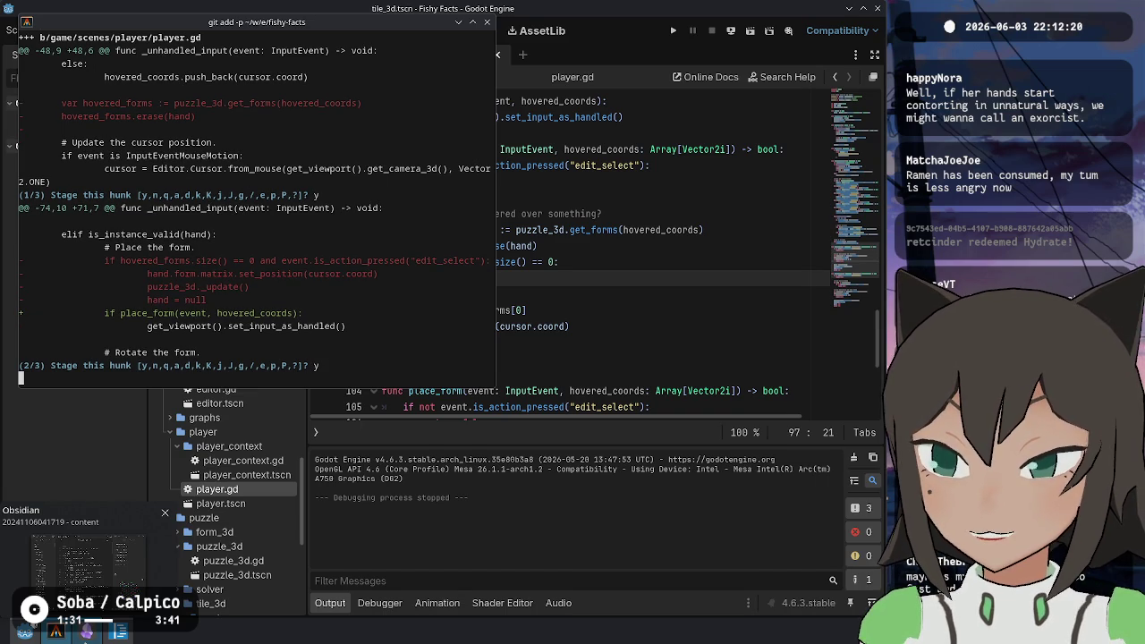
pyautogui.write('y')
pyautogui.scroll(5, 375, 253)
pyautogui.write('y')
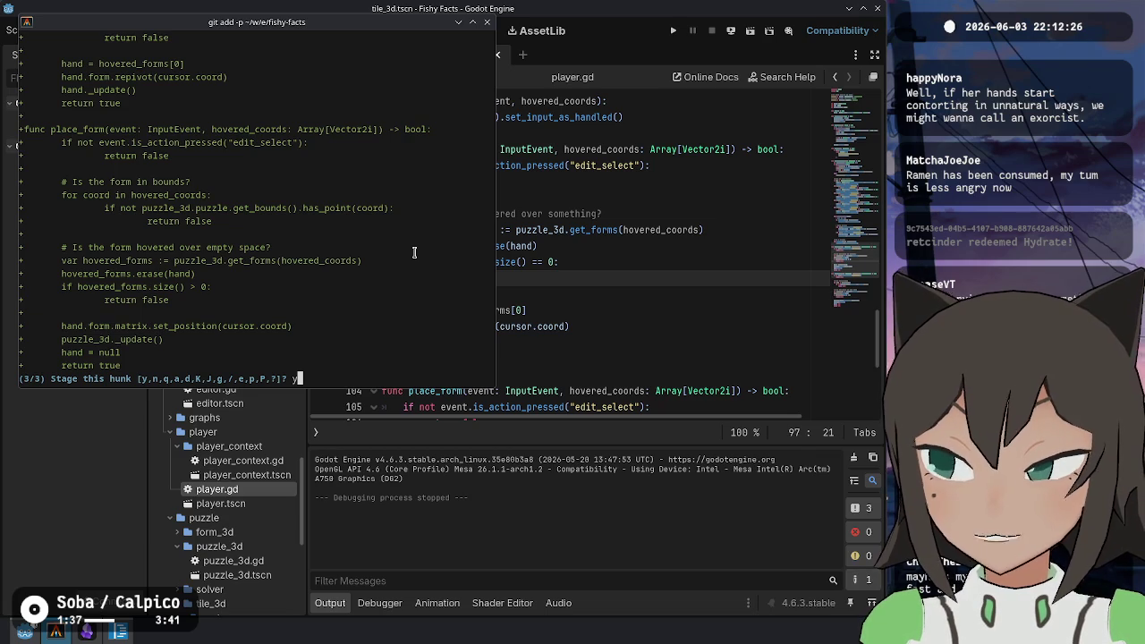
pyautogui.press('Return')
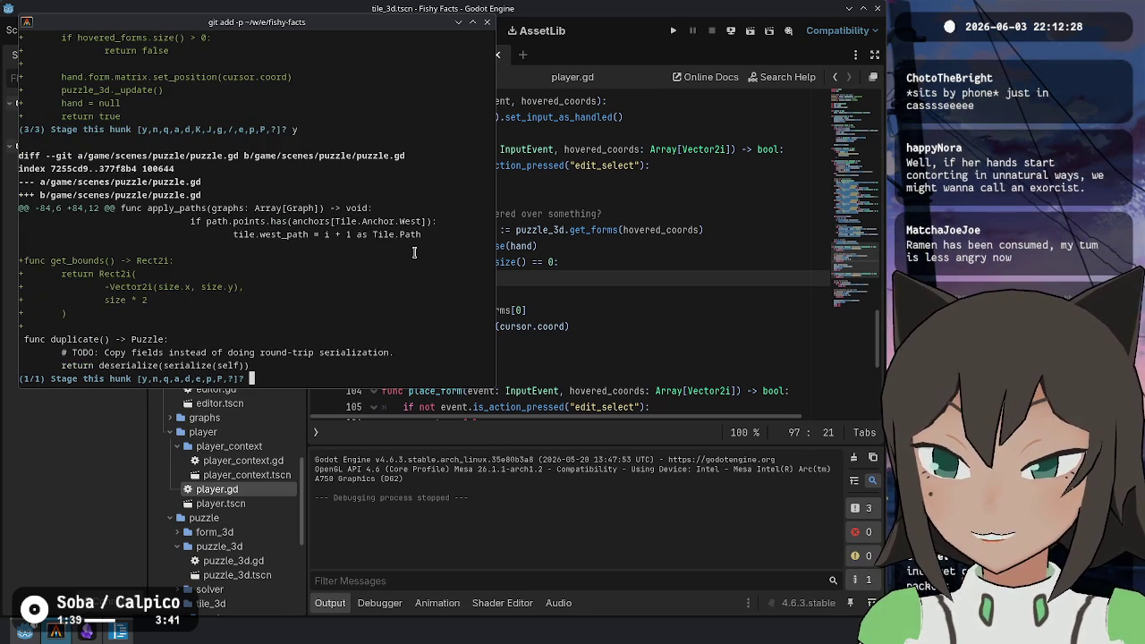
pyautogui.press('Return')
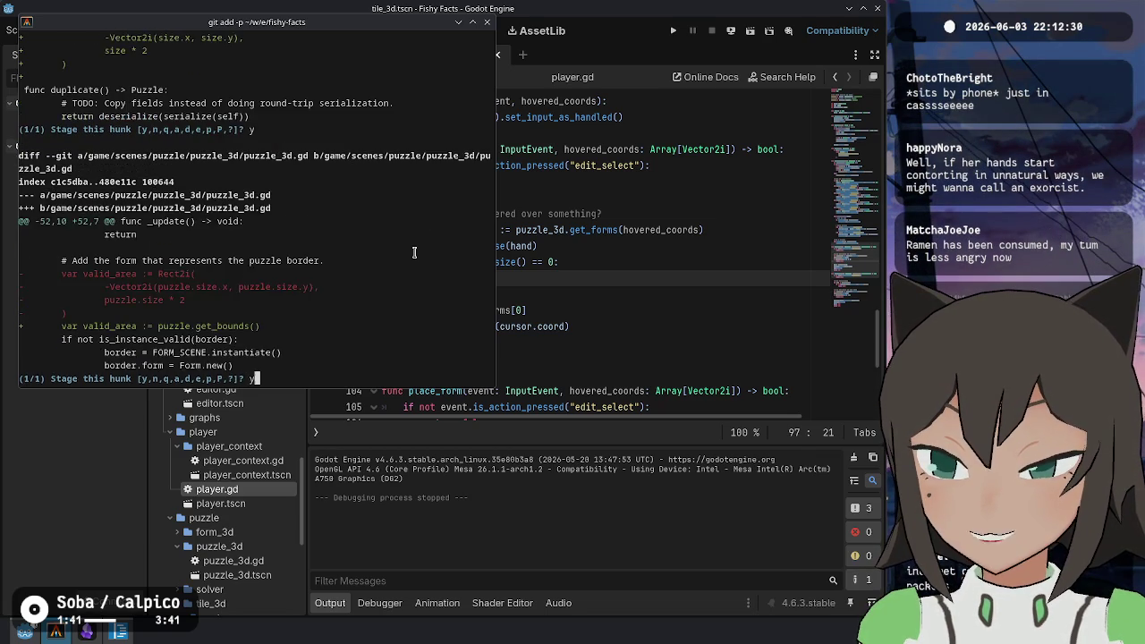
pyautogui.write('y')
pyautogui.press('Return')
# Confirm the three files are staged and commit them as "Check puzzle bounds in play mode"
pyautogui.write('git status')
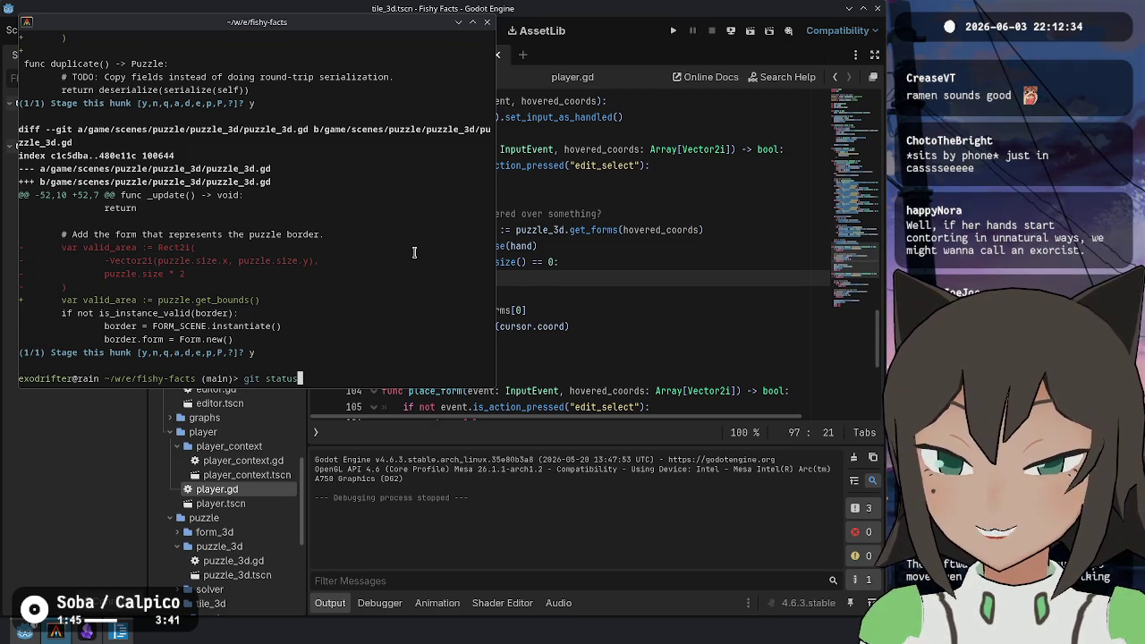
pyautogui.press('Return')
pyautogui.write('git ')
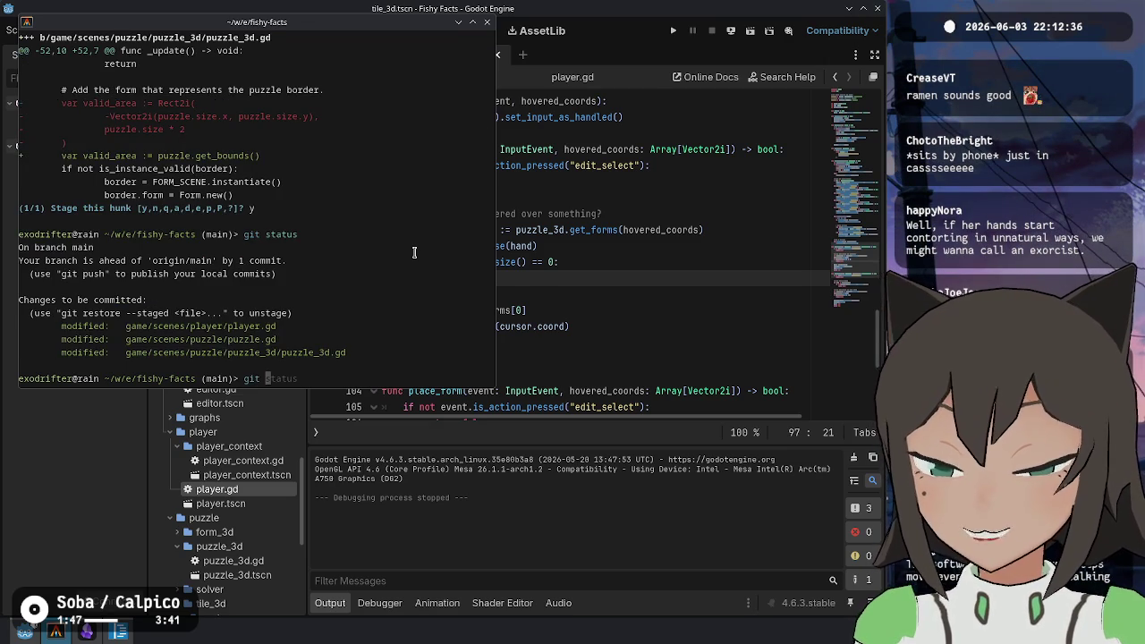
pyautogui.write('commit -m "')
pyautogui.write('Check puzle')
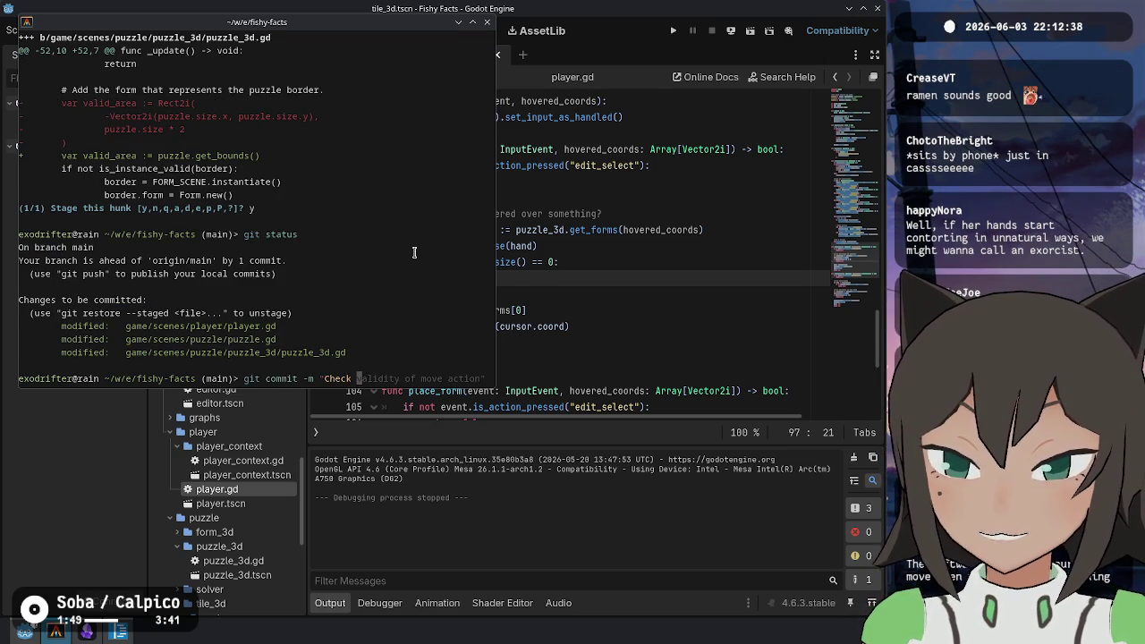
pyautogui.press('BackSpace')
pyautogui.press('BackSpace')
pyautogui.press('BackSpace')
pyautogui.write('zle bounds in play mode"')
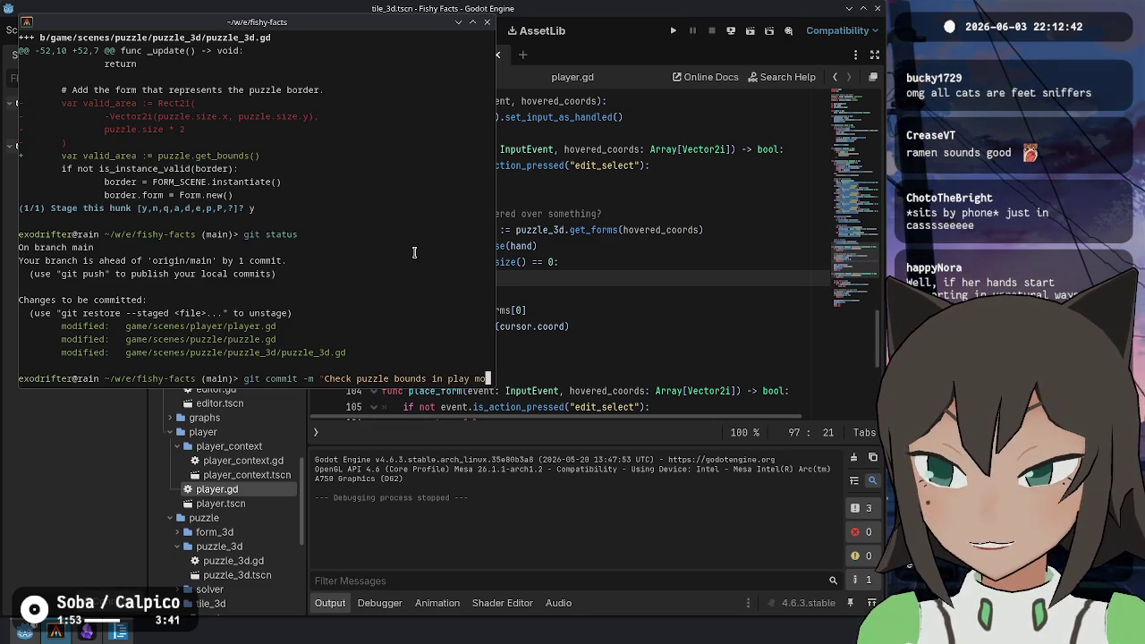
pyautogui.press('Return')
# Verify the working tree is clean and push the new commit to the remote
pyautogui.write('git status')
pyautogui.press('Return')
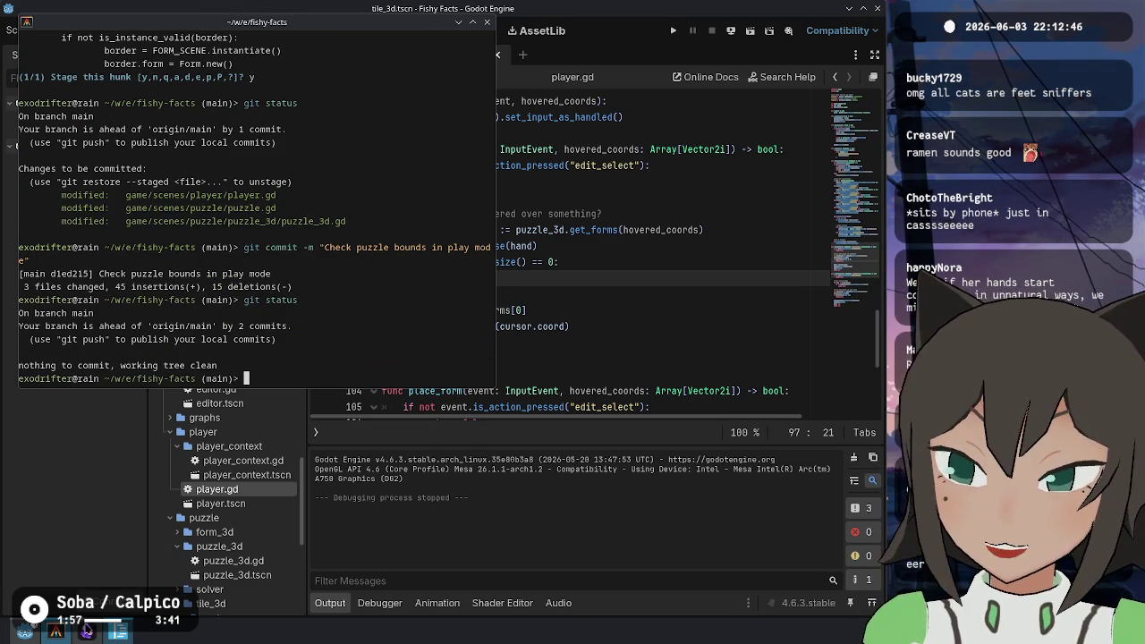
pyautogui.write('git push')
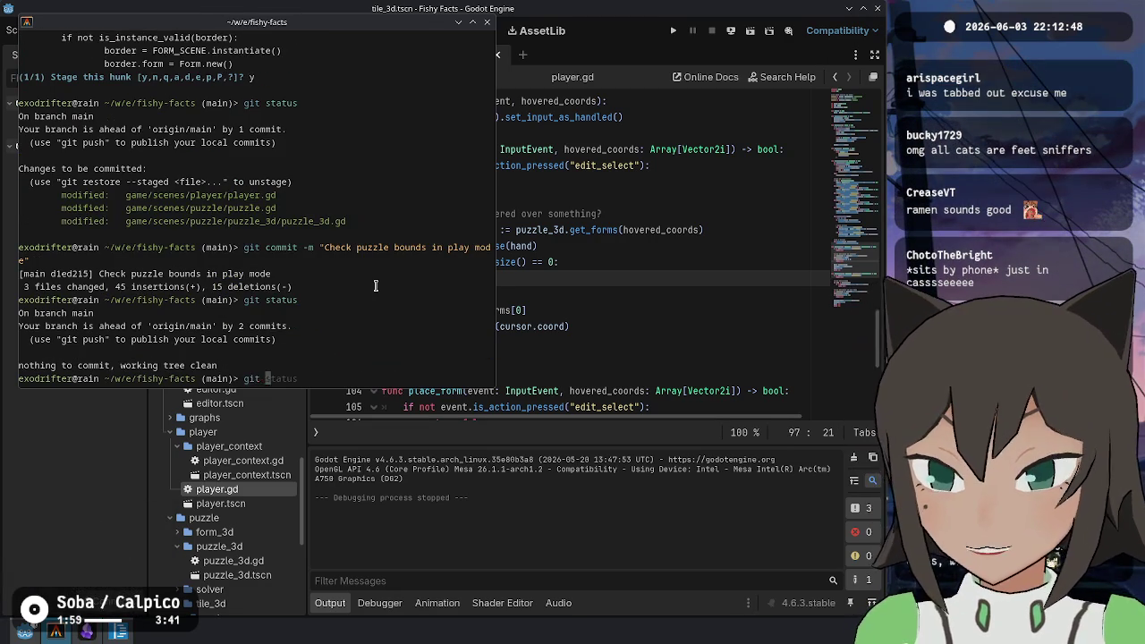
pyautogui.press('Return')
pyautogui.click(87, 631)
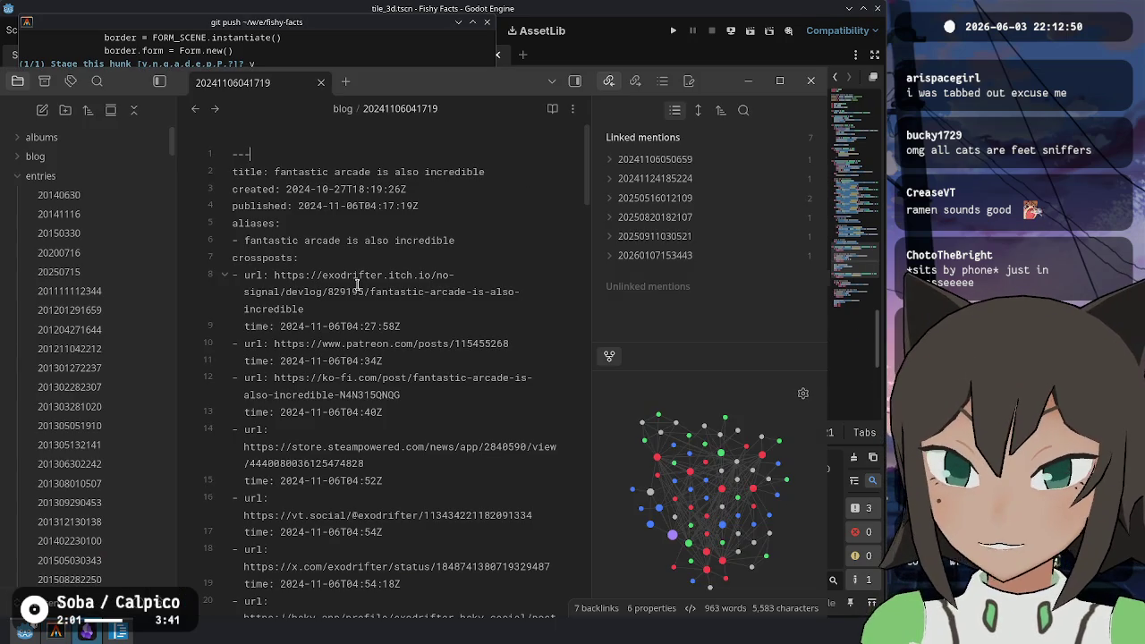
pyautogui.click(320, 83)
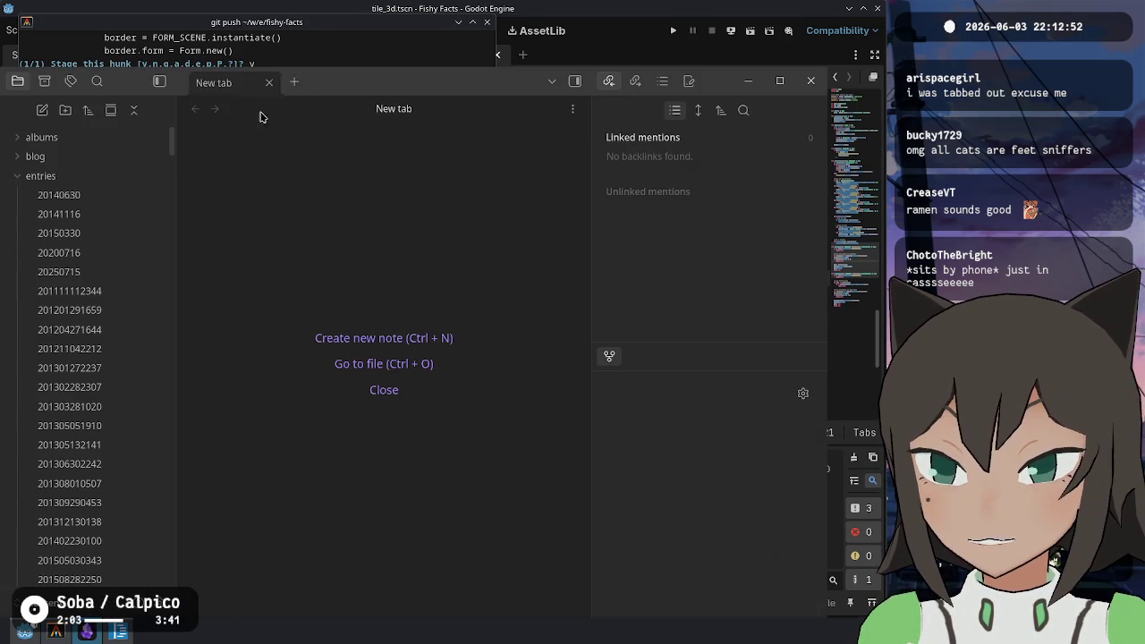
pyautogui.hotkey('ctrl', 'o')
pyautogui.write('fishy')
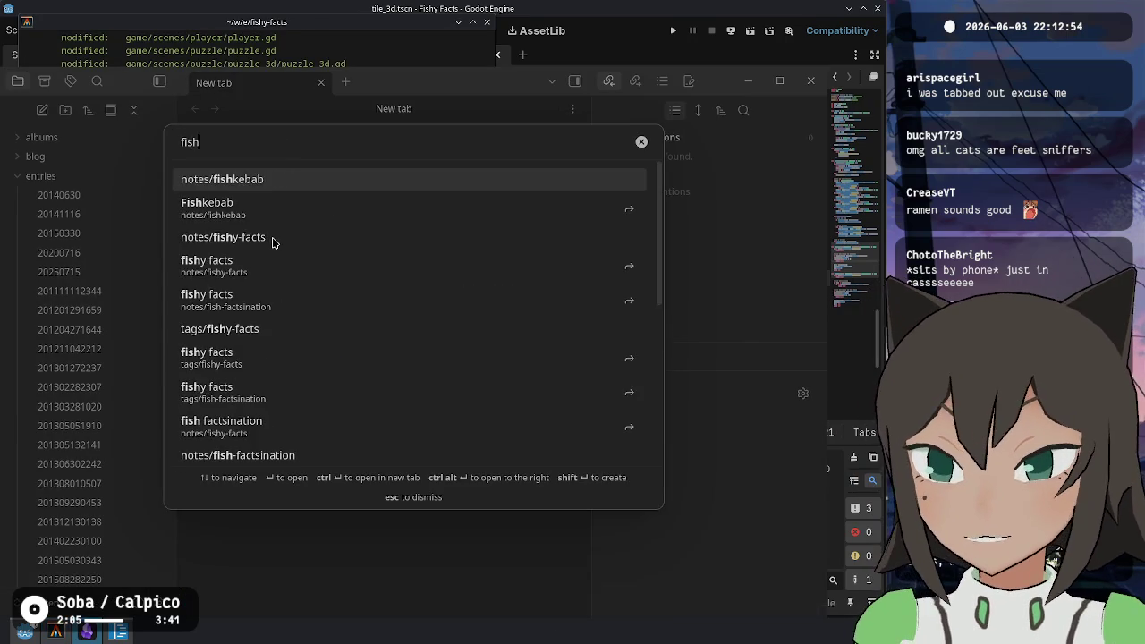
pyautogui.press('Down')
pyautogui.press('Return')
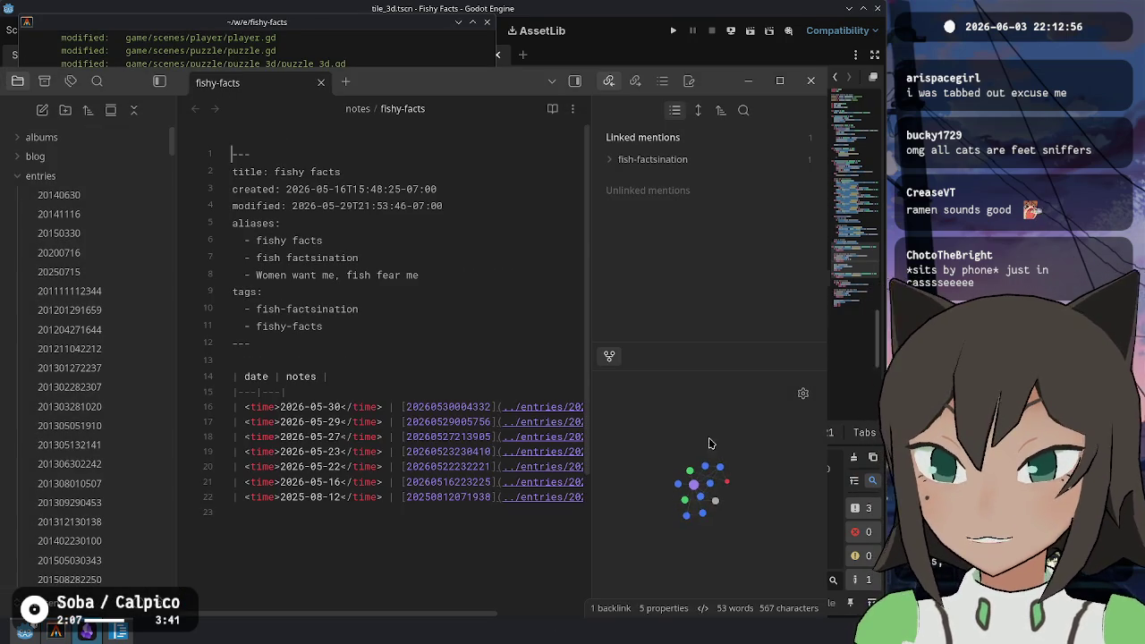
pyautogui.click(479, 407)
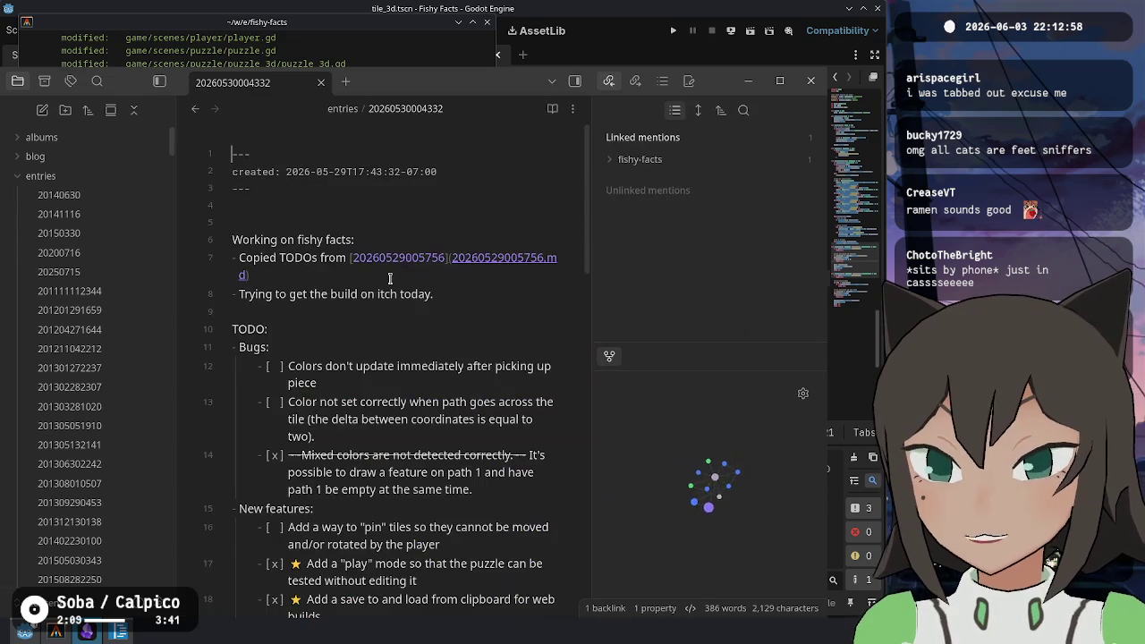
pyautogui.click(366, 219)
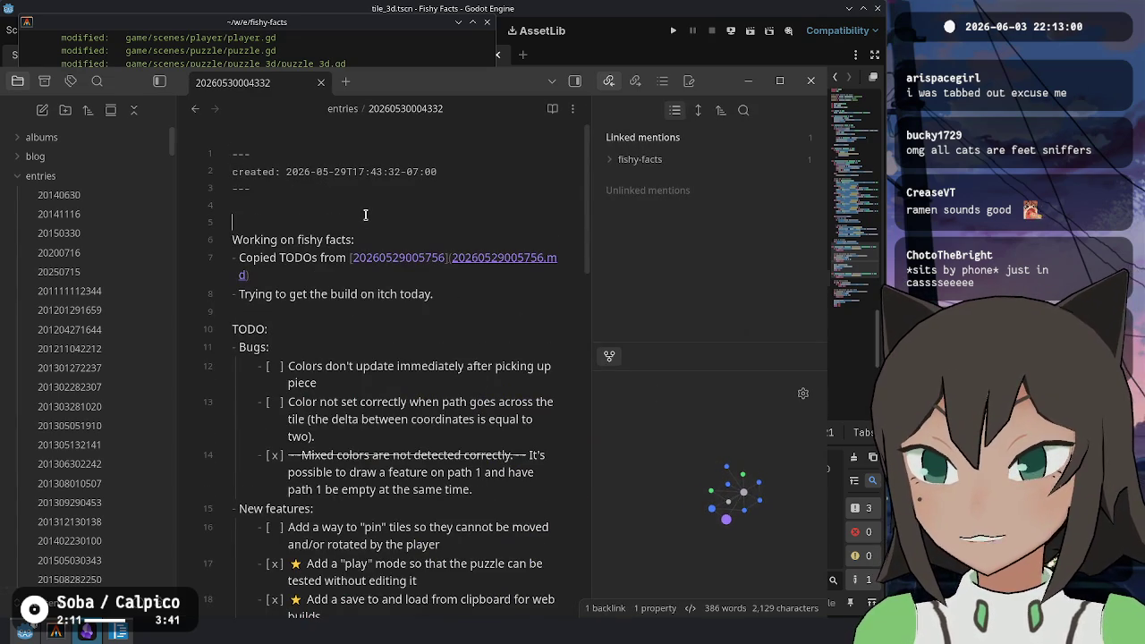
pyautogui.scroll(-10, 331, 382)
pyautogui.keyDown('shift'); pyautogui.click(370, 373); pyautogui.keyUp('shift')
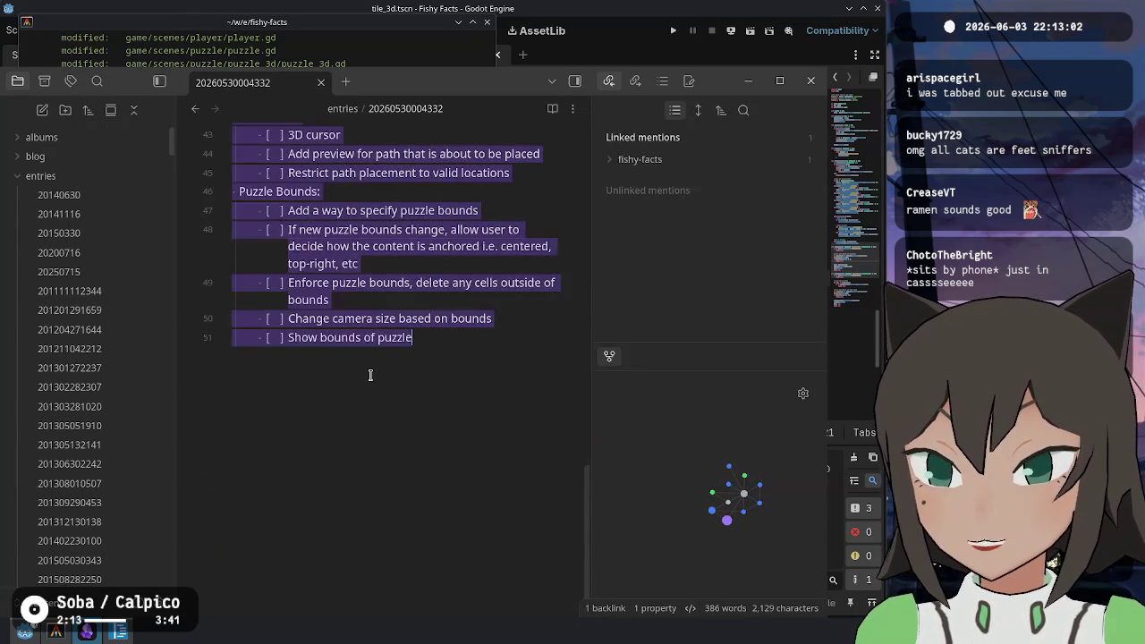
pyautogui.scroll(10, 370, 373)
pyautogui.scroll(1, 405, 200)
pyautogui.click(295, 205)
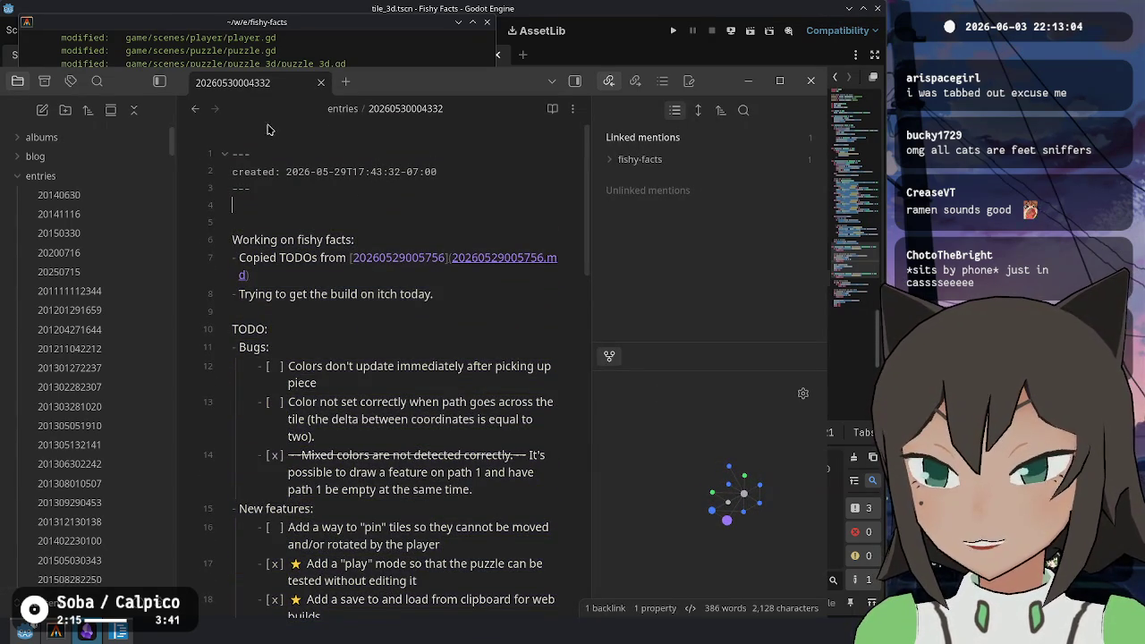
pyautogui.scroll(-15, 89, 268)
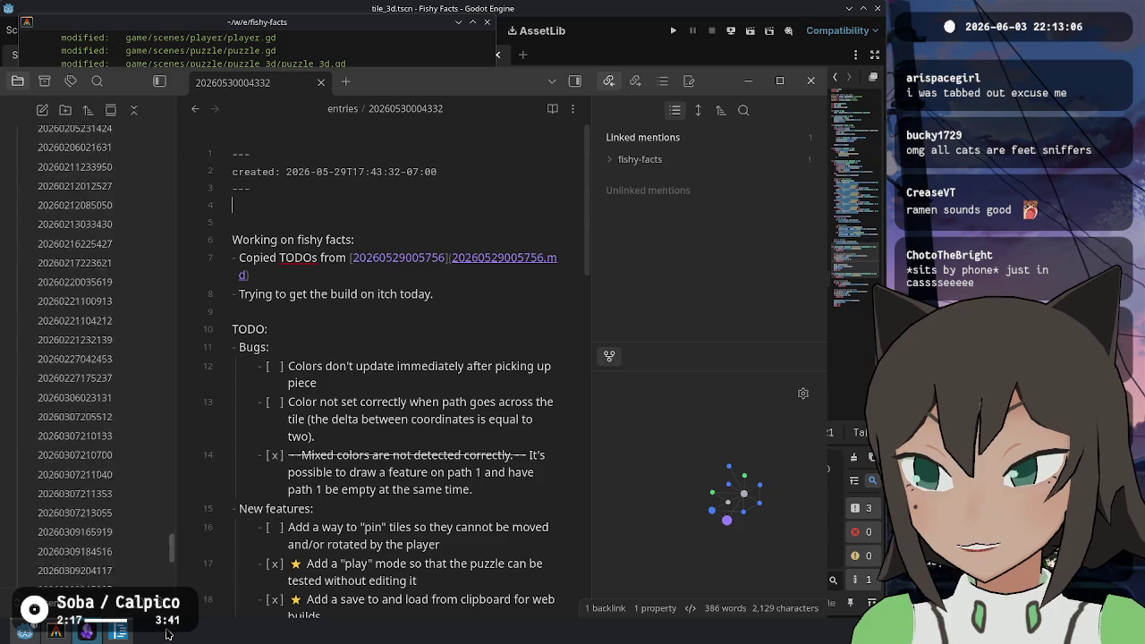
pyautogui.click(90, 272)
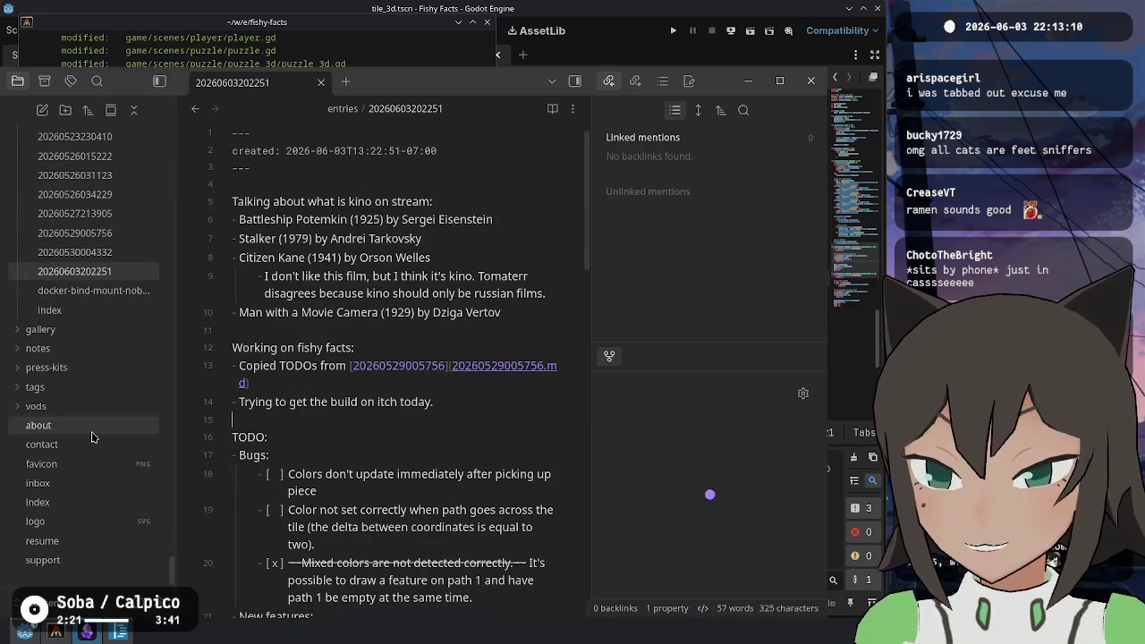
# Move the docker-bind-mount-nobody note into the notes folder with the move-to-folder command
pyautogui.click(68, 292)
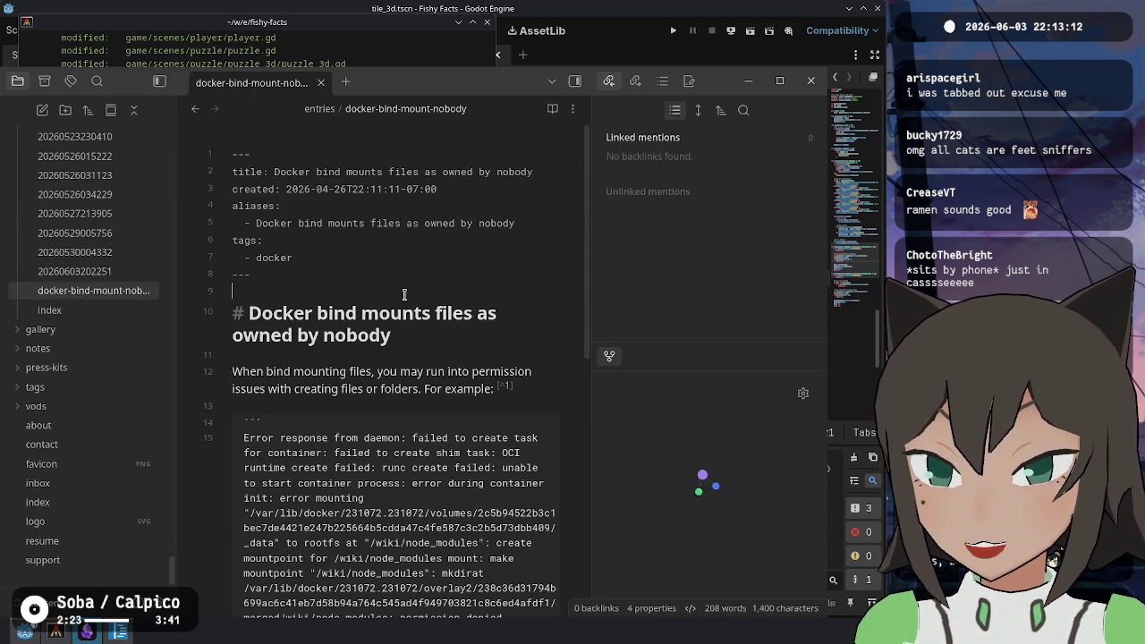
pyautogui.hotkey('ctrl', 'p')
pyautogui.write('folder')
pyautogui.press('Down')
pyautogui.press('Return')
pyautogui.write('note')
pyautogui.press('Return')
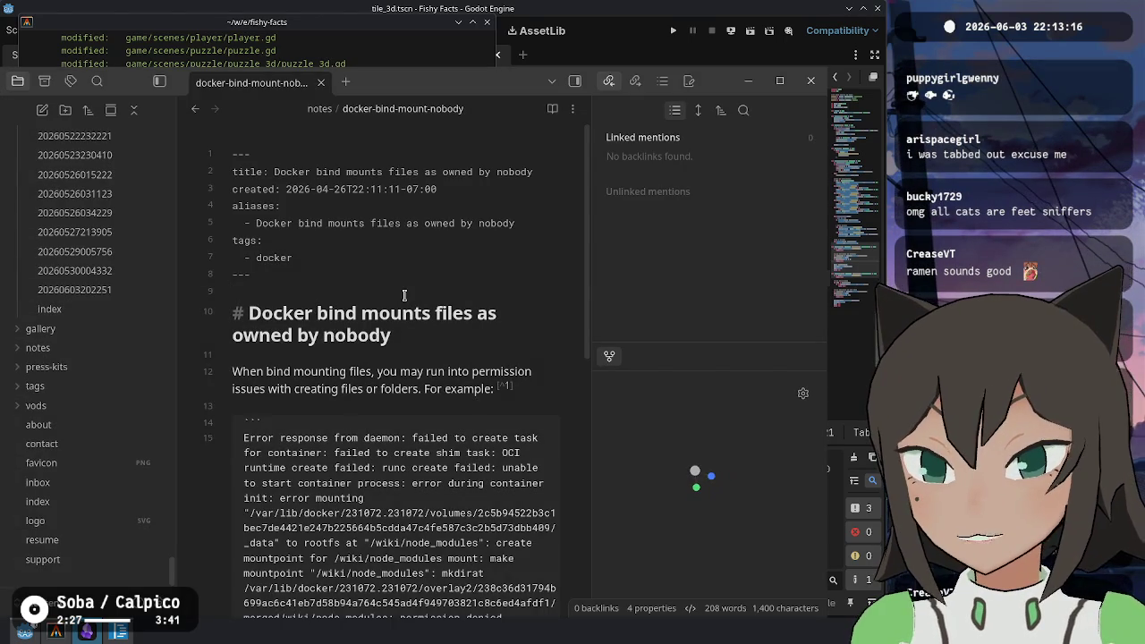
pyautogui.hotkey('ctrl', 'alt', 'Left')
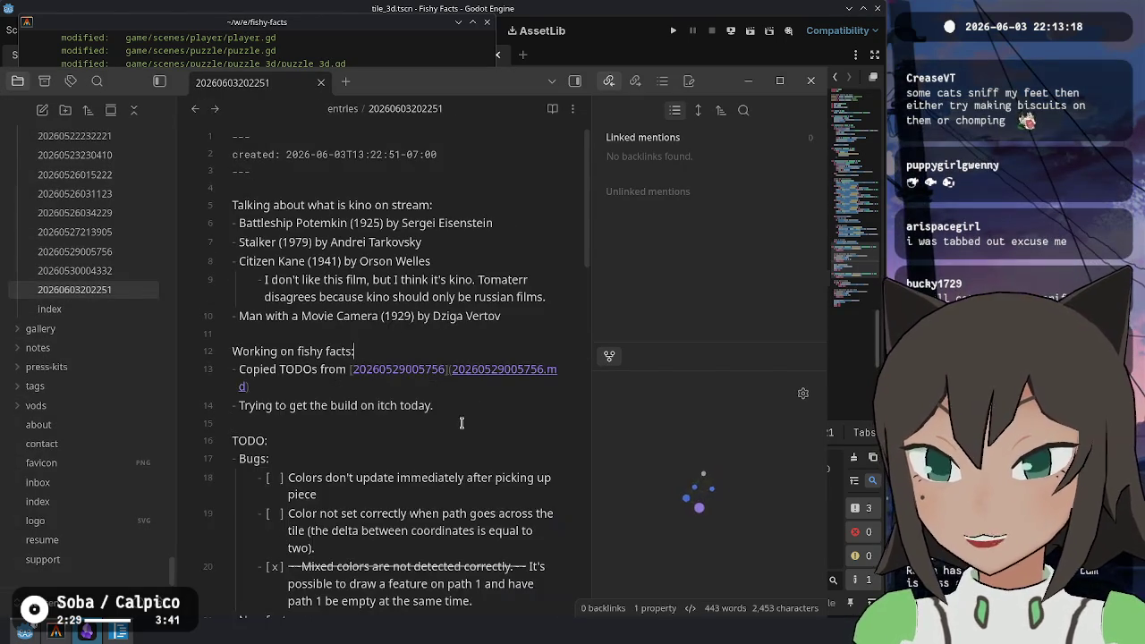
pyautogui.click(388, 195)
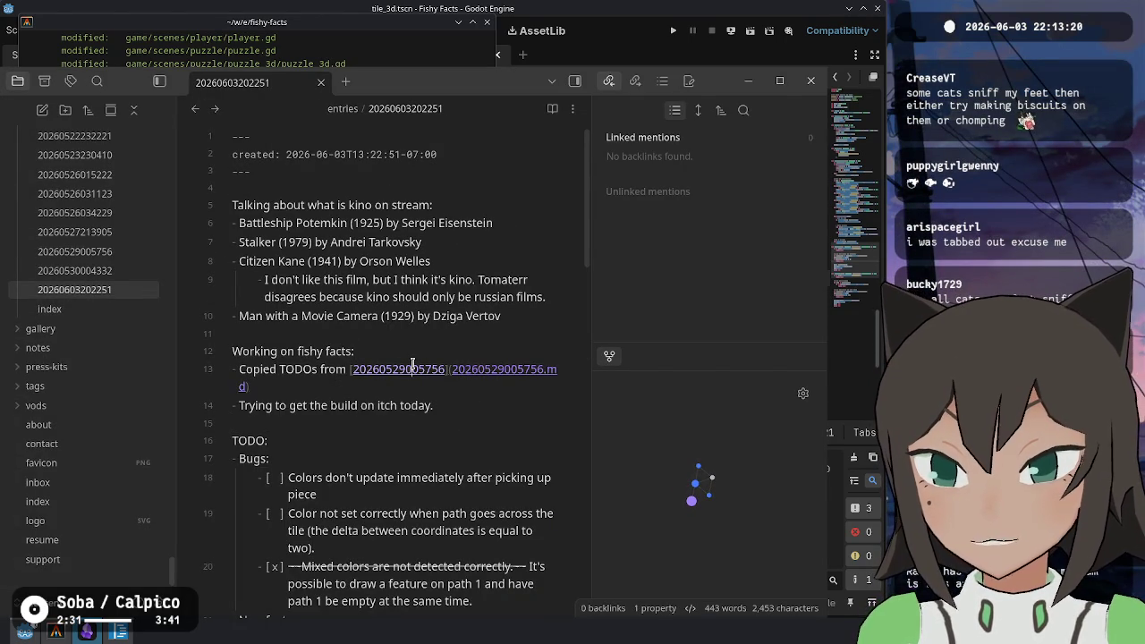
pyautogui.click(122, 277)
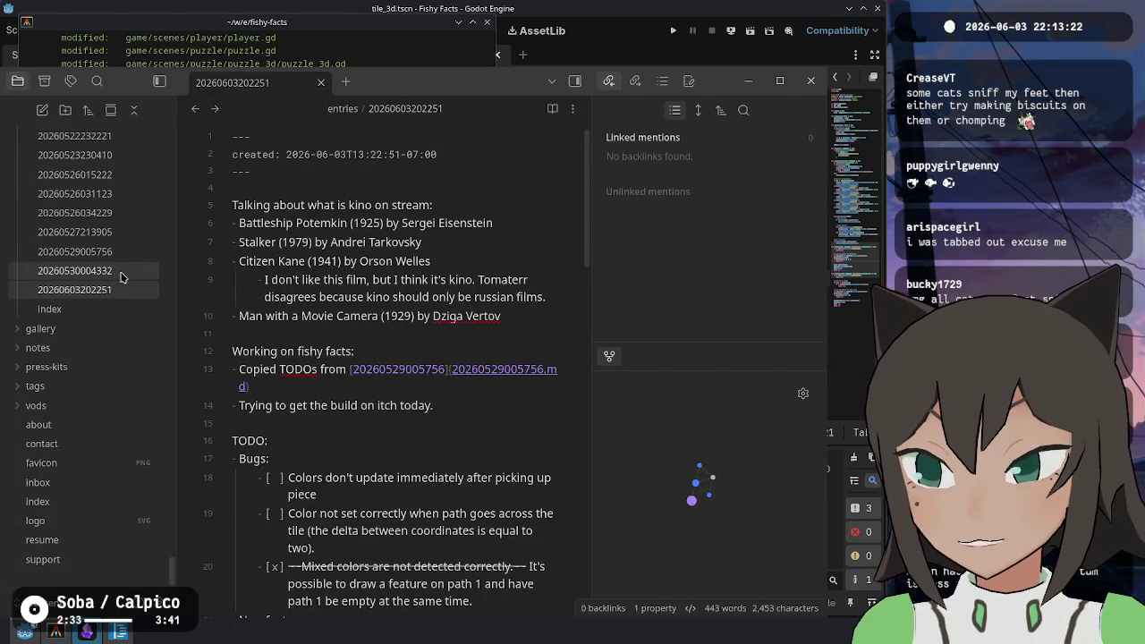
pyautogui.click(122, 278)
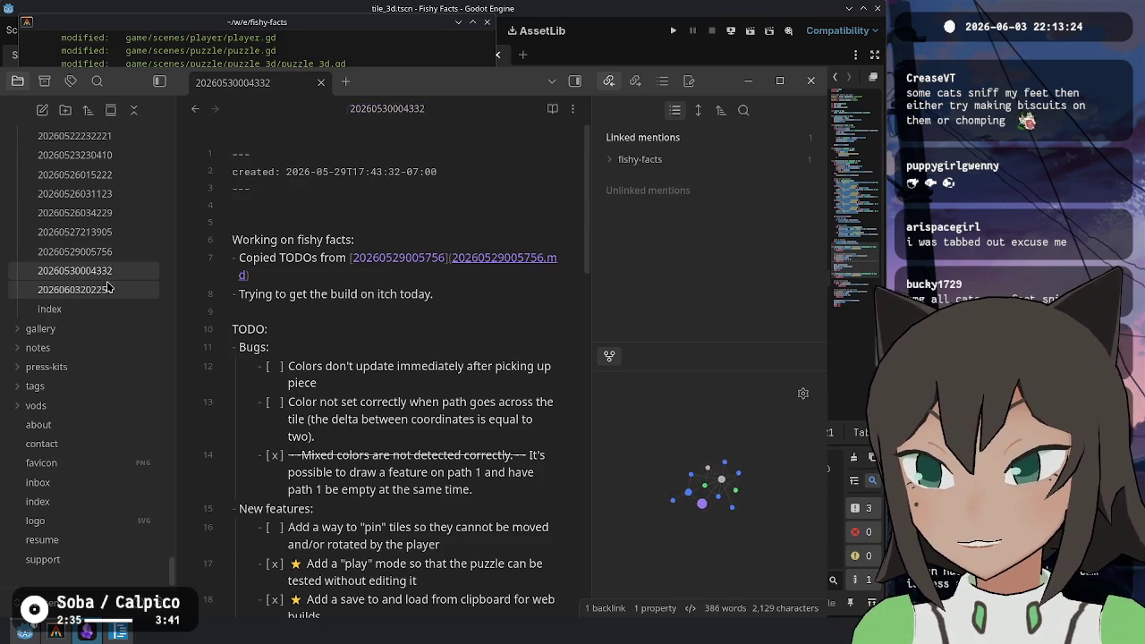
pyautogui.click(106, 288)
pyautogui.hotkey('ctrl', 'shift', 'Left')
pyautogui.hotkey('ctrl', 'shift', 'Left')
pyautogui.hotkey('ctrl', 'shift', 'Left')
pyautogui.press('BackSpace')
pyautogui.write('[[')
pyautogui.press('Down')
pyautogui.press('Return')
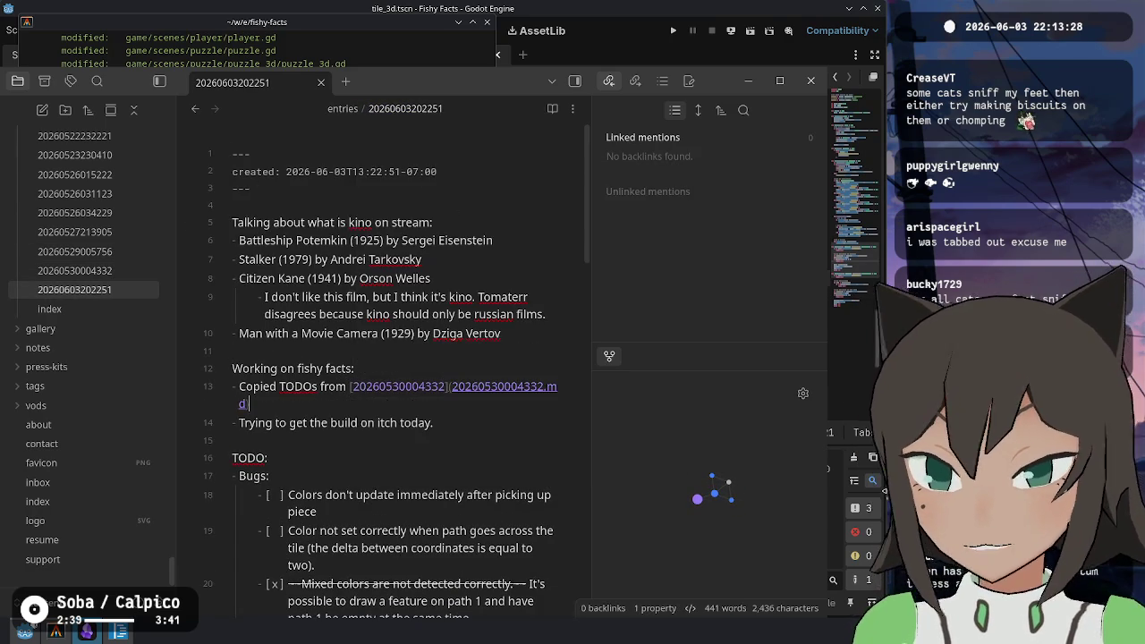
# Change line 14's ending from "on itch today." to "ready for playtesting at the MADE this Friday"
pyautogui.press('Down')
pyautogui.press('End')
pyautogui.hotkey('ctrl', 'shift', 'Left')
pyautogui.hotkey('ctrl', 'shift', 'Left')
pyautogui.hotkey('ctrl', 'shift', 'Left')
pyautogui.write('ready for ')
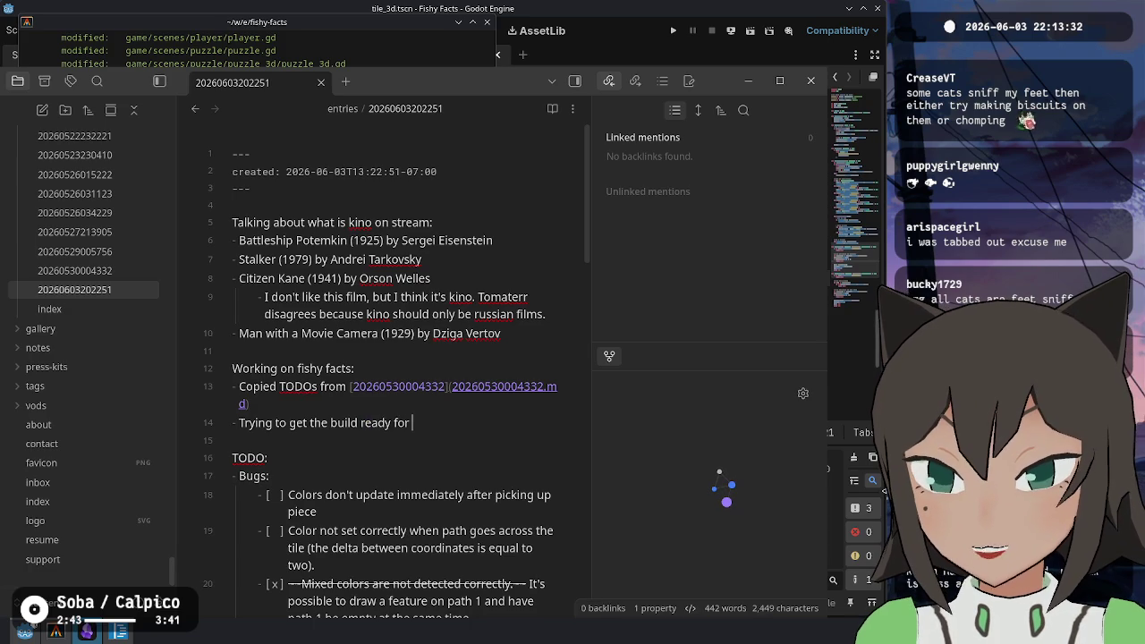
pyautogui.write('playtesting at the ')
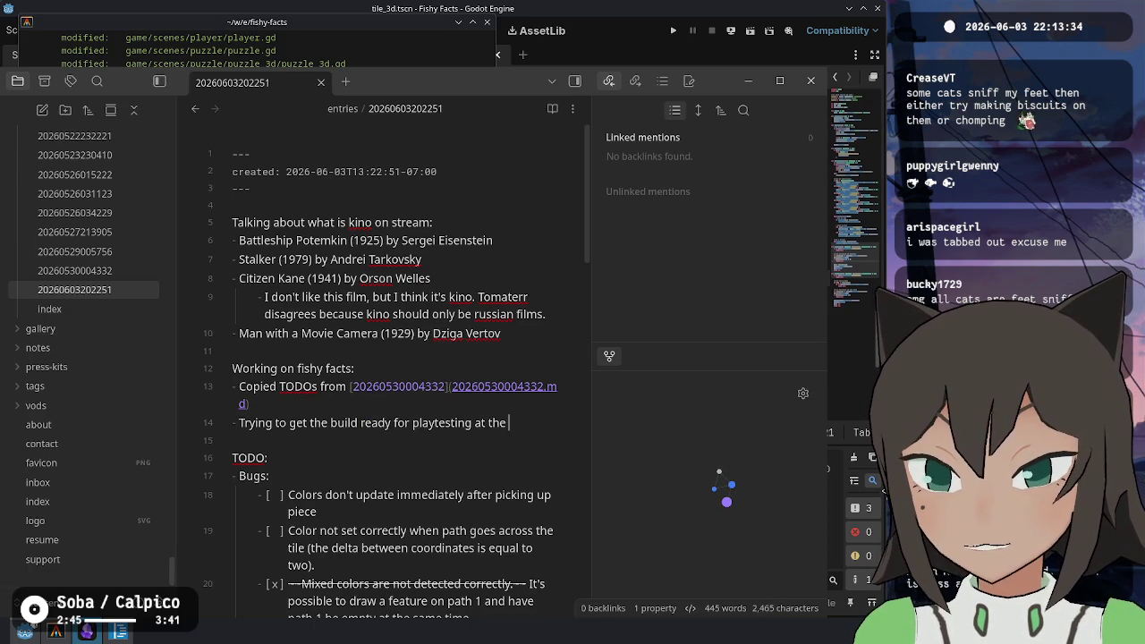
pyautogui.write('MADE on f')
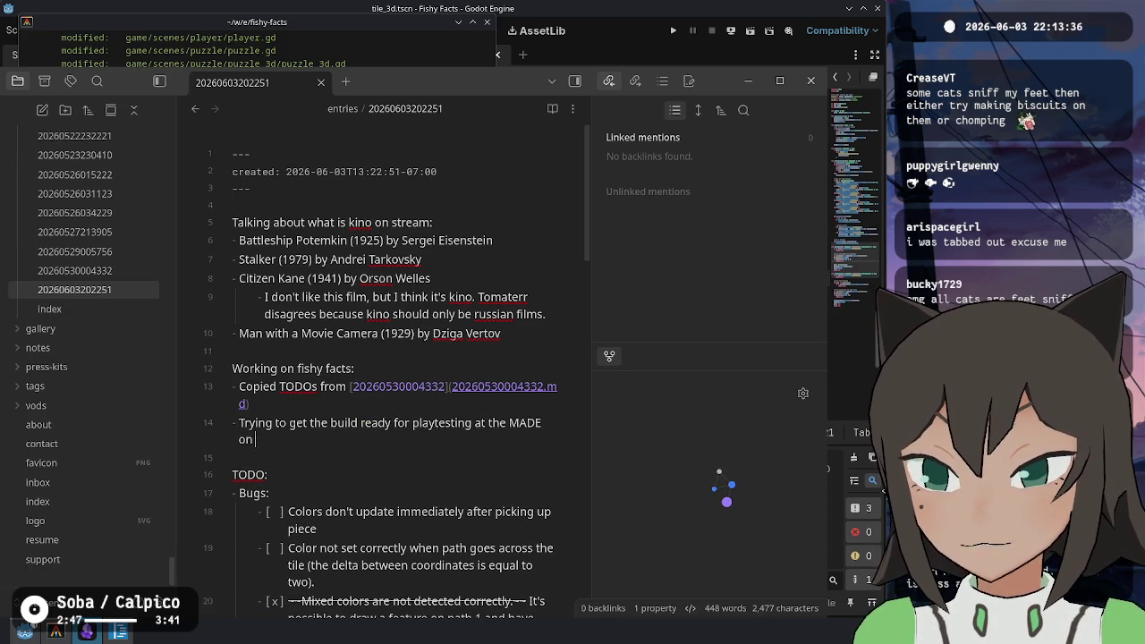
pyautogui.press('BackSpace')
pyautogui.press('BackSpace')
pyautogui.press('BackSpace')
pyautogui.write('this Friday')
pyautogui.scroll(-5, 358, 358)
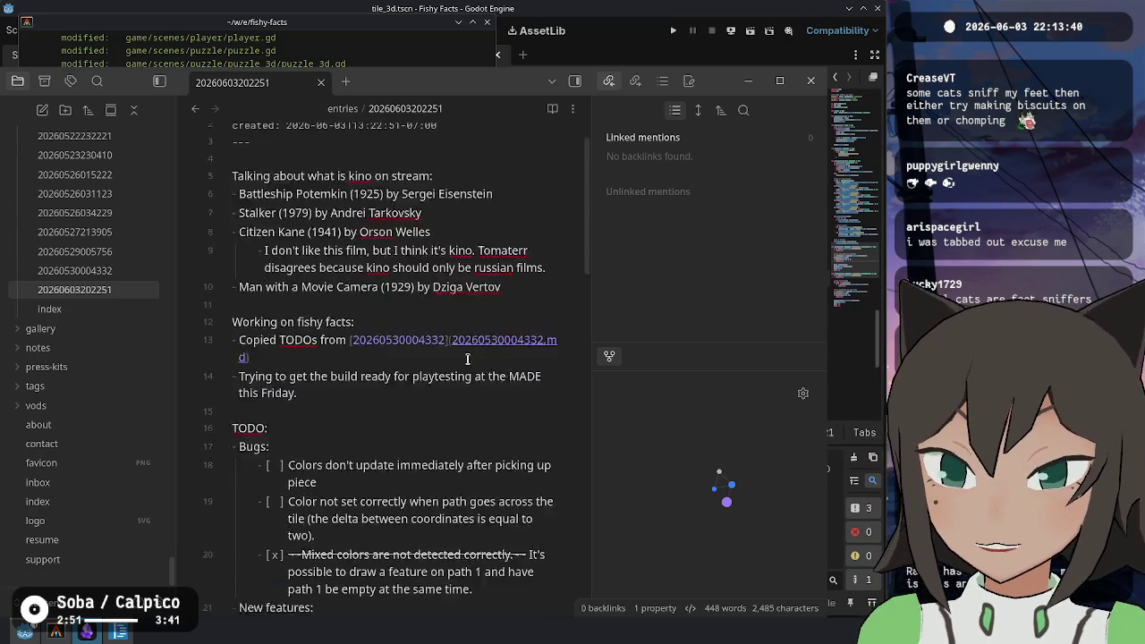
# Delete the finished Mixed colors, New features and Show preview task lines
pyautogui.click(322, 314)
pyautogui.hotkey('ctrl', 'd')
pyautogui.click(339, 377)
pyautogui.hotkey('ctrl', 'd')
pyautogui.hotkey('ctrl', 'd')
pyautogui.hotkey('ctrl', 'd')
pyautogui.click(328, 420)
pyautogui.hotkey('ctrl', 'd')
pyautogui.scroll(-5, 440, 336)
pyautogui.scroll(-2, 440, 336)
pyautogui.scroll(6, 439, 332)
pyautogui.scroll(-7, 383, 329)
# Append "(Did this yesterday at MADE coworking" to the puzzle bounds task and strike its original wording
pyautogui.press('Up')
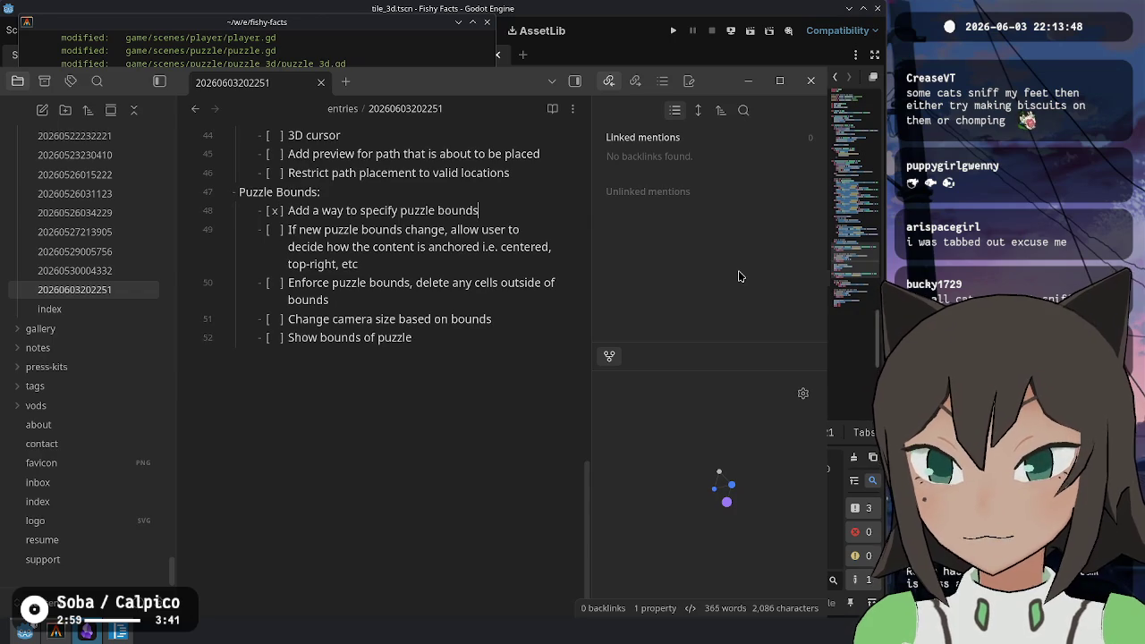
pyautogui.write('(Did this ')
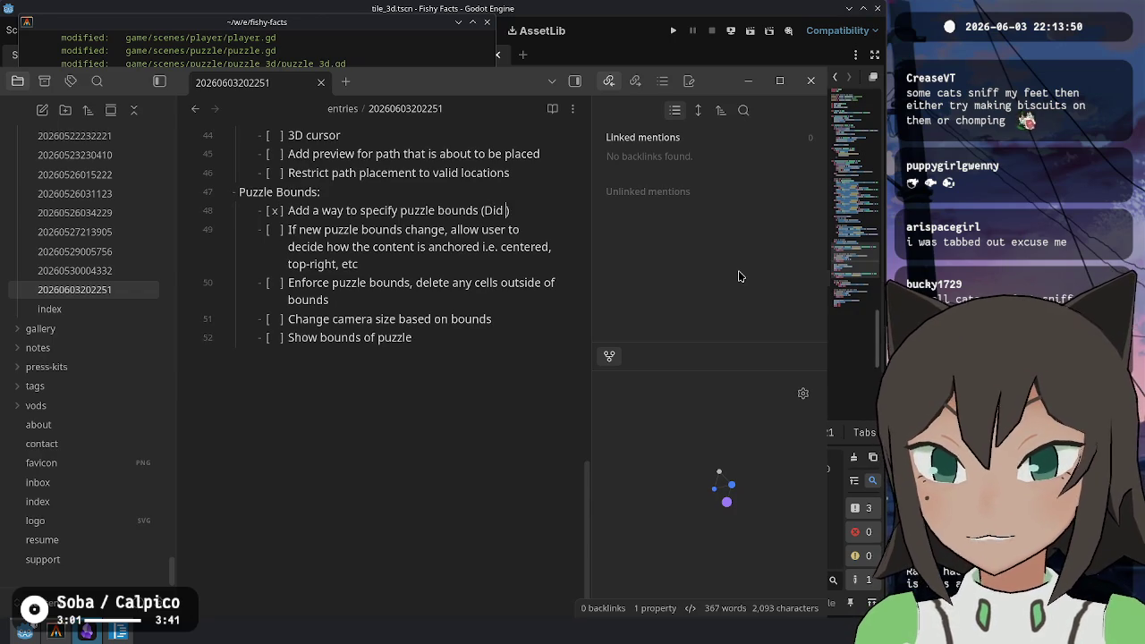
pyautogui.write('yesterday at ')
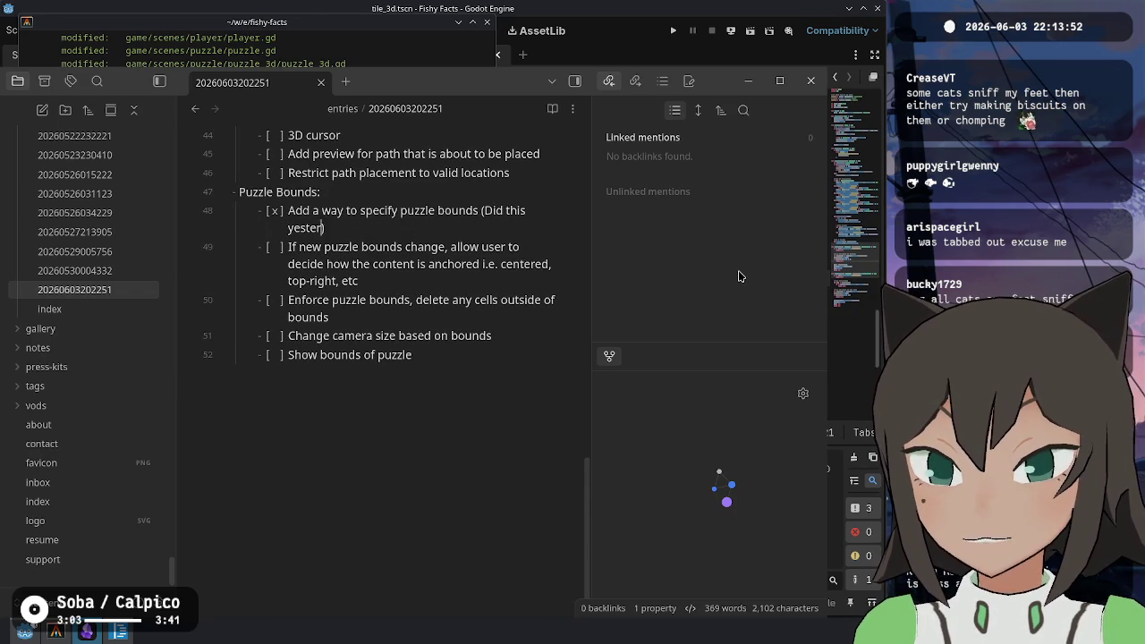
pyautogui.write('MADE coworkin')
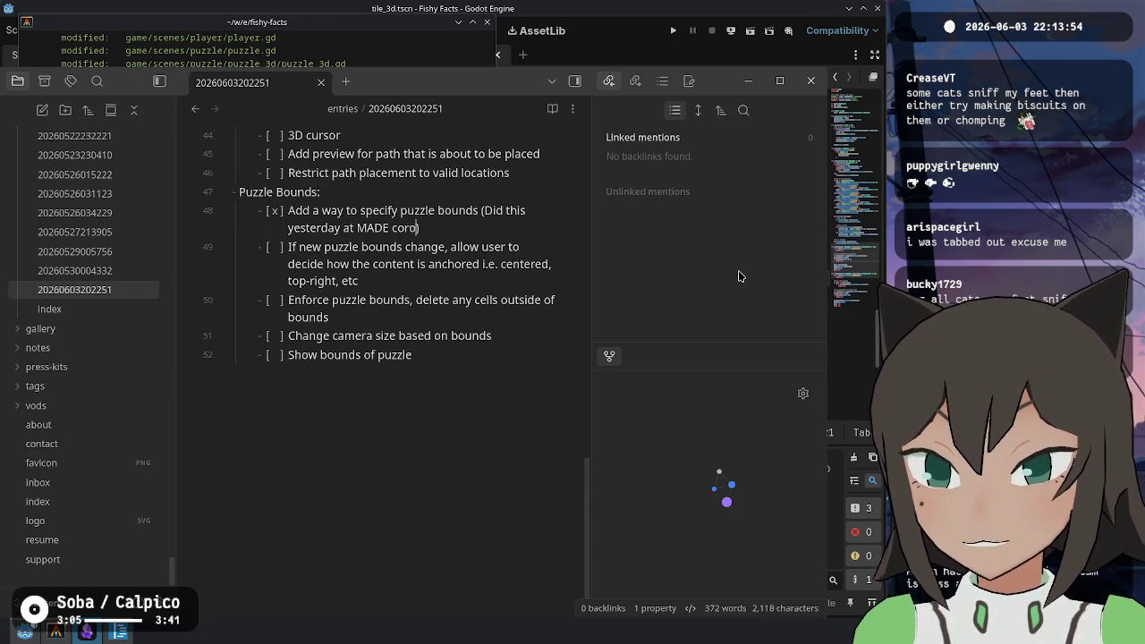
pyautogui.write('g')
pyautogui.hotkey('ctrl', 'Left')
pyautogui.hotkey('ctrl', 'Left')
pyautogui.hotkey('ctrl', 'Left')
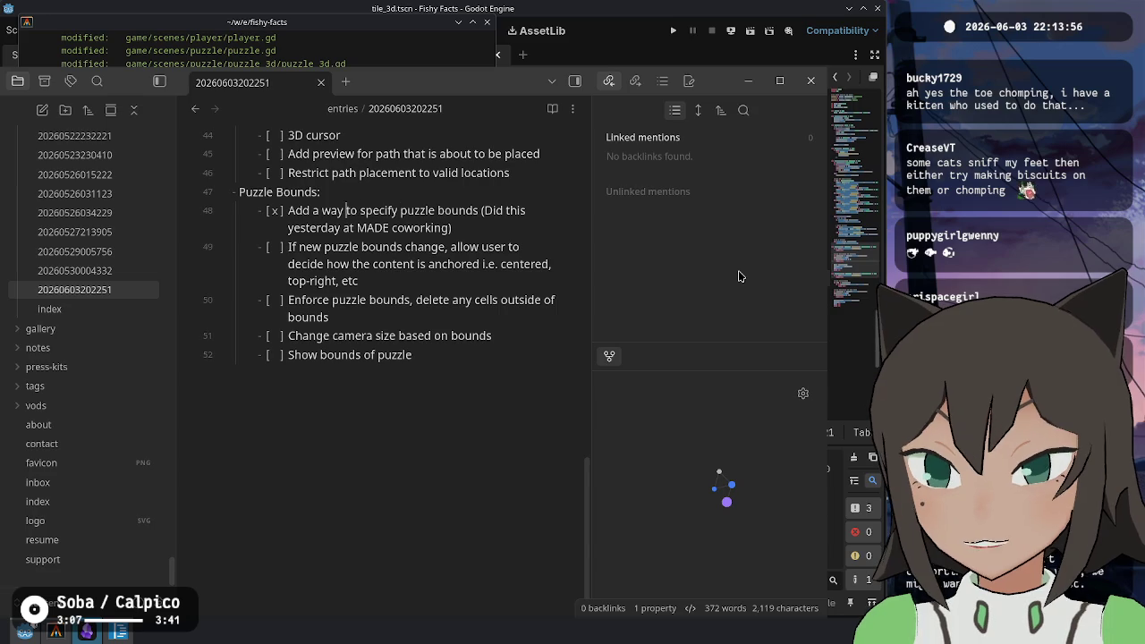
pyautogui.write('~~')
pyautogui.hotkey('ctrl', 'Right')
pyautogui.hotkey('ctrl', 'Right')
pyautogui.hotkey('ctrl', 'Right')
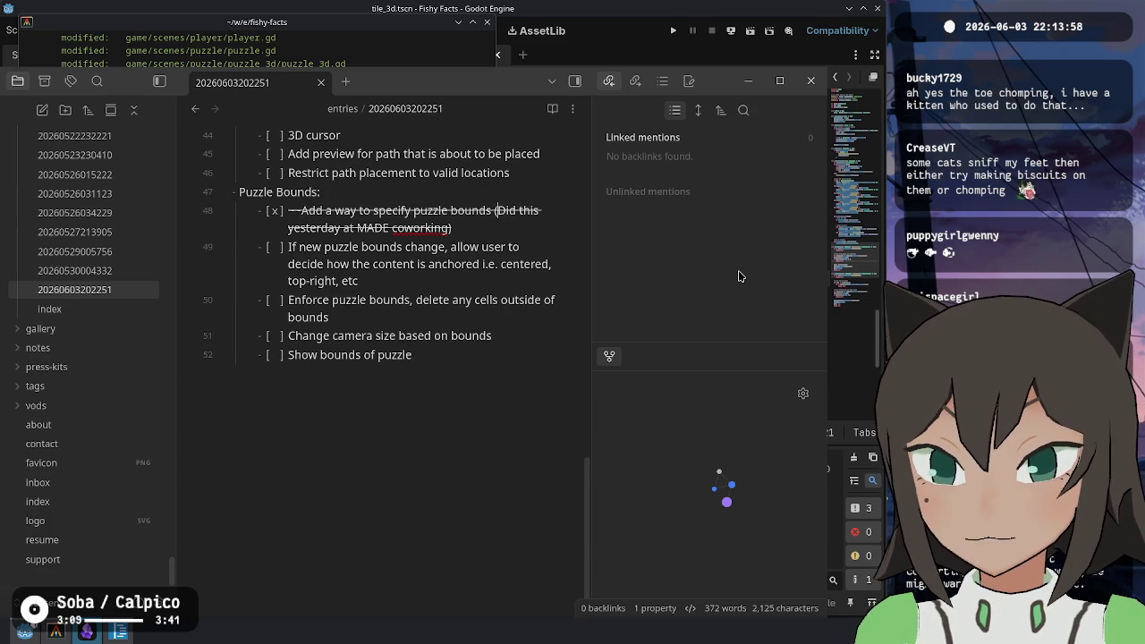
pyautogui.press('Left')
pyautogui.write('~~')
# Strike the dropped clause of the enforce bounds task, add "in play mode", and check it off
pyautogui.press('Down')
pyautogui.press('Down')
pyautogui.press('Down')
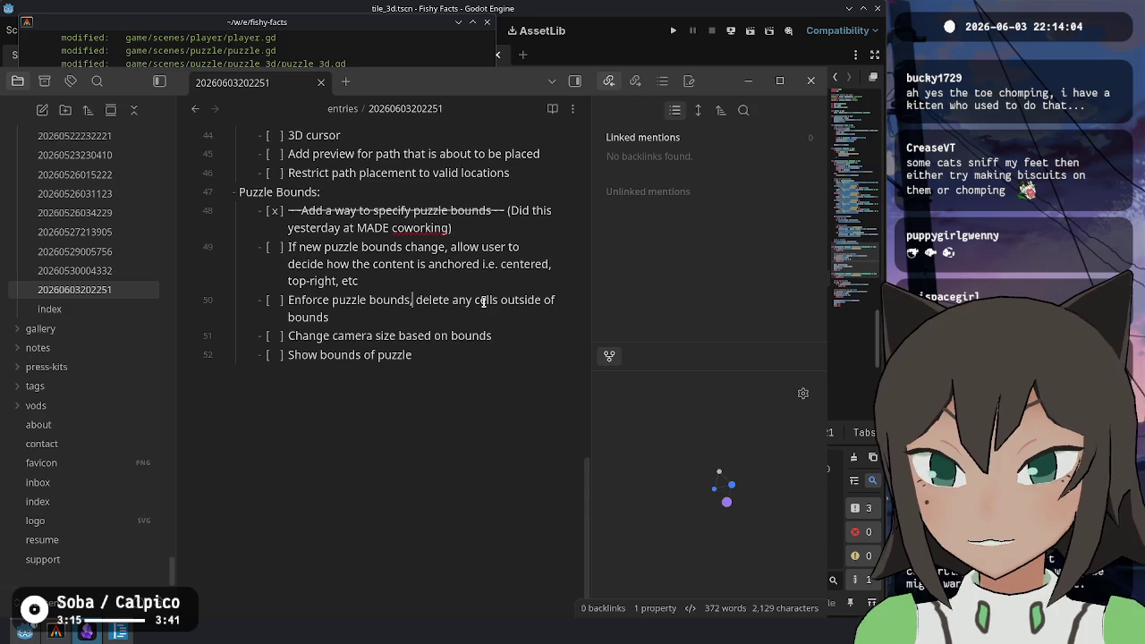
pyautogui.write('~~')
pyautogui.press('End')
pyautogui.write('~~')
pyautogui.press('Up')
pyautogui.press('Up')
pyautogui.press('Down')
pyautogui.press('Right')
pyautogui.press('Right')
pyautogui.press('Right')
pyautogui.write('~~')
pyautogui.press('Right')
pyautogui.press('Right')
pyautogui.write(',')
pyautogui.press('End')
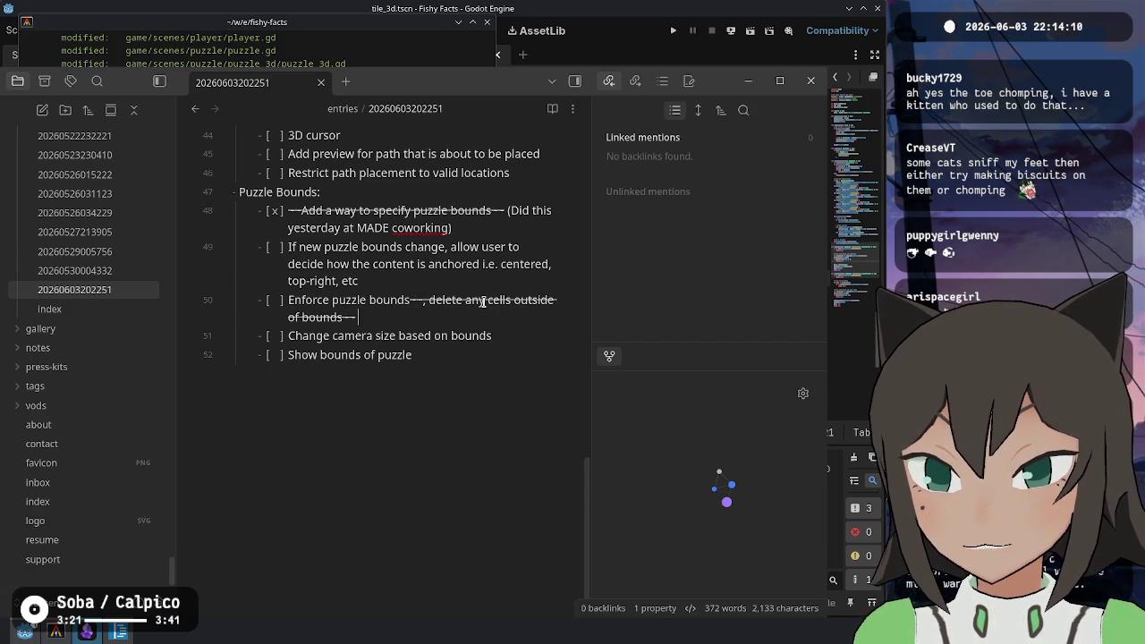
pyautogui.write('in play mode')
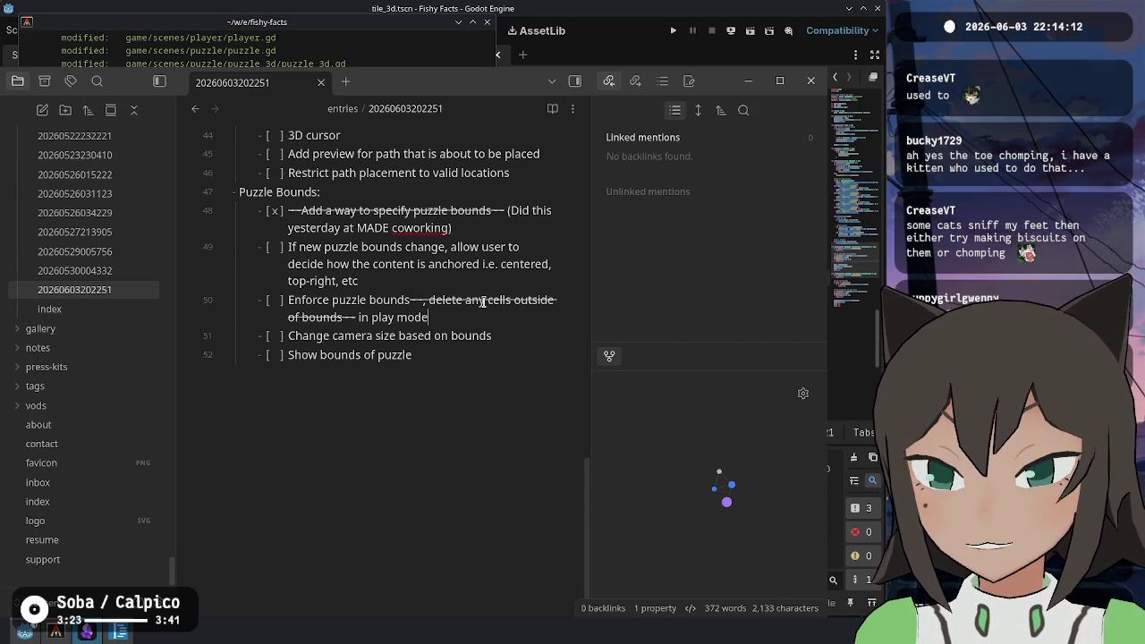
pyautogui.click(276, 300)
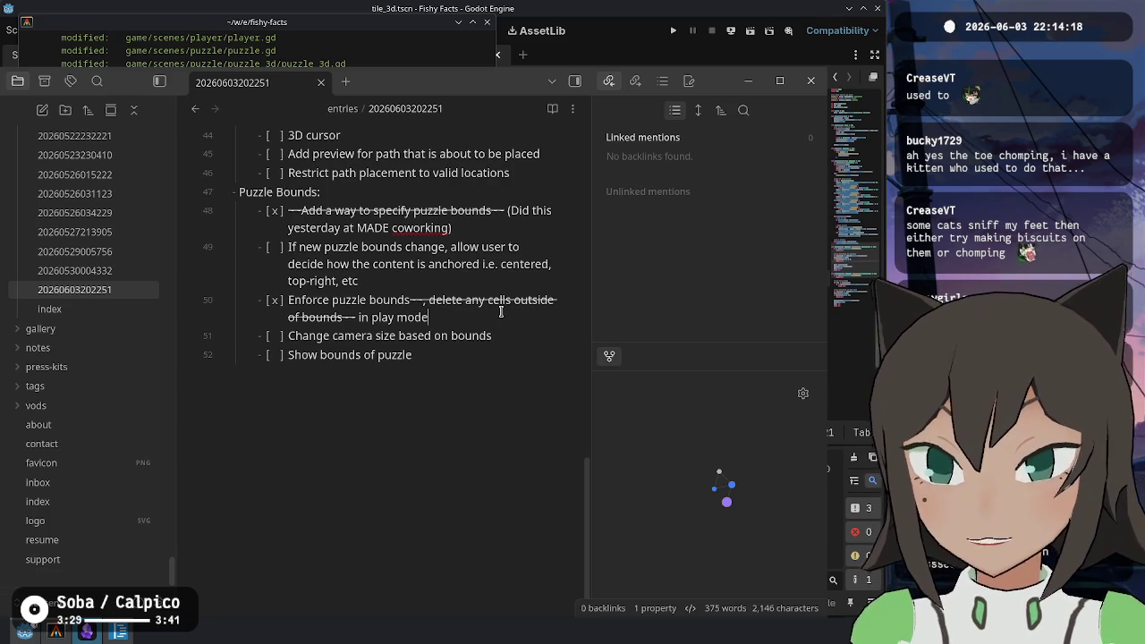
# Strike through the anchoring task, and leave the Show bounds of puzzle task unchecked
pyautogui.write('~~')
pyautogui.press('Down')
pyautogui.press('Down')
pyautogui.press('End')
pyautogui.write('~~')
pyautogui.press('Up')
pyautogui.press('Up')
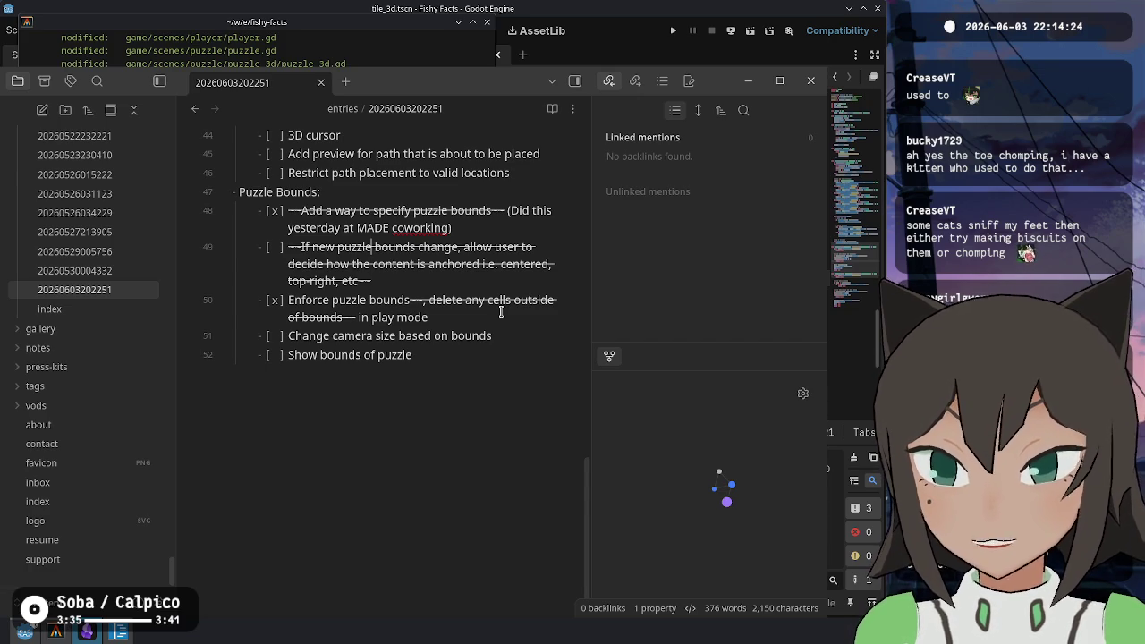
pyautogui.press('Down')
pyautogui.press('Down')
pyautogui.press('Down')
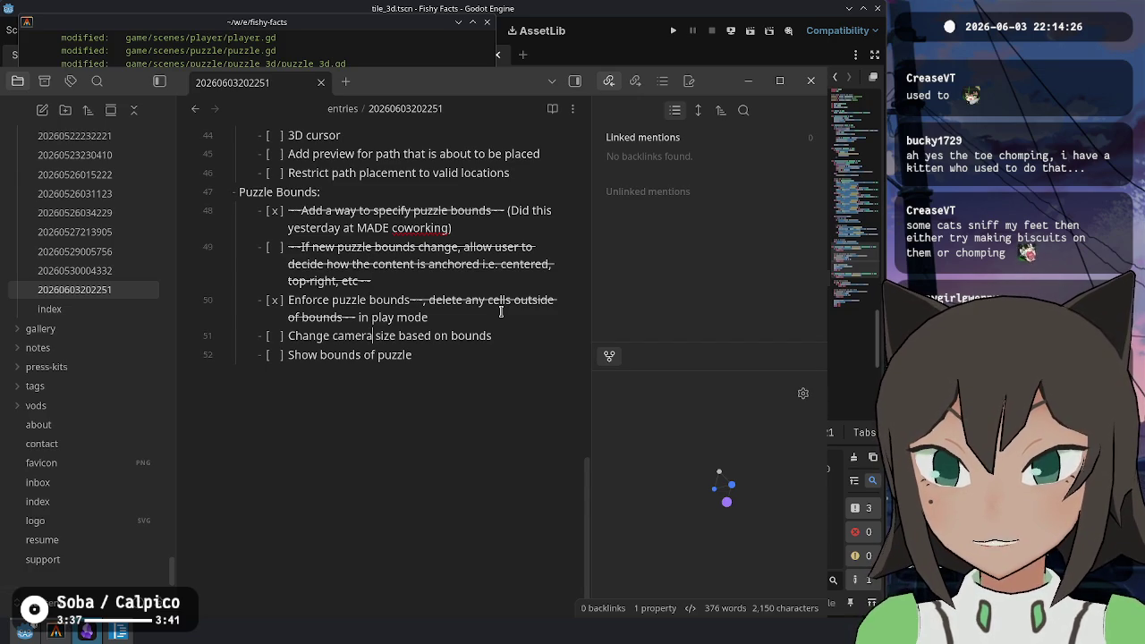
pyautogui.press('Home')
pyautogui.press('Down')
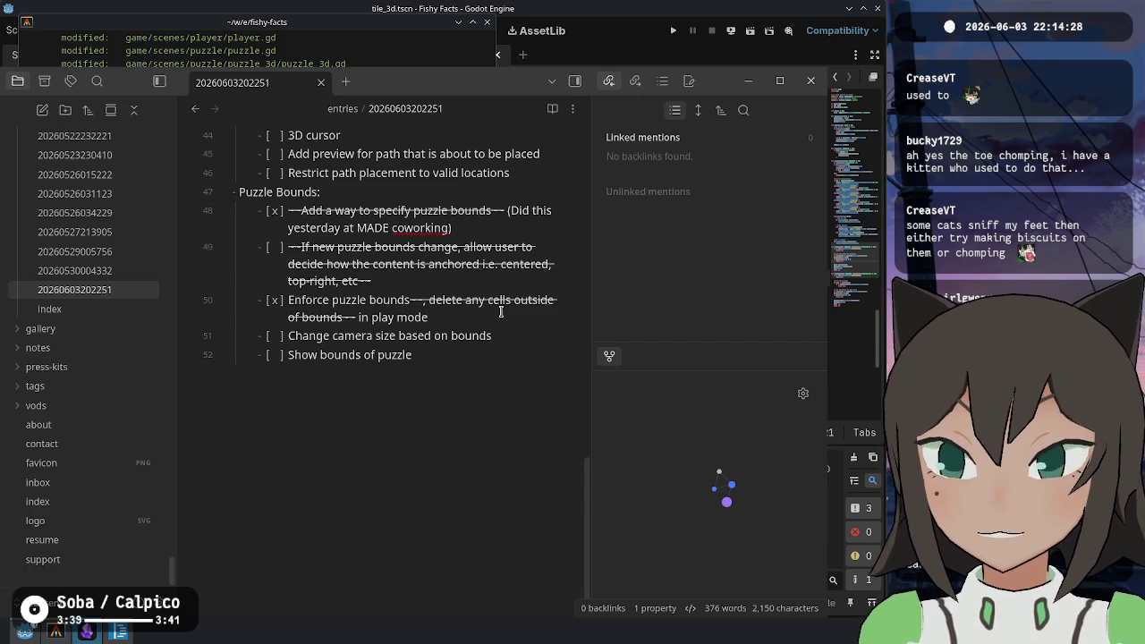
pyautogui.hotkey('ctrl', 'Return')
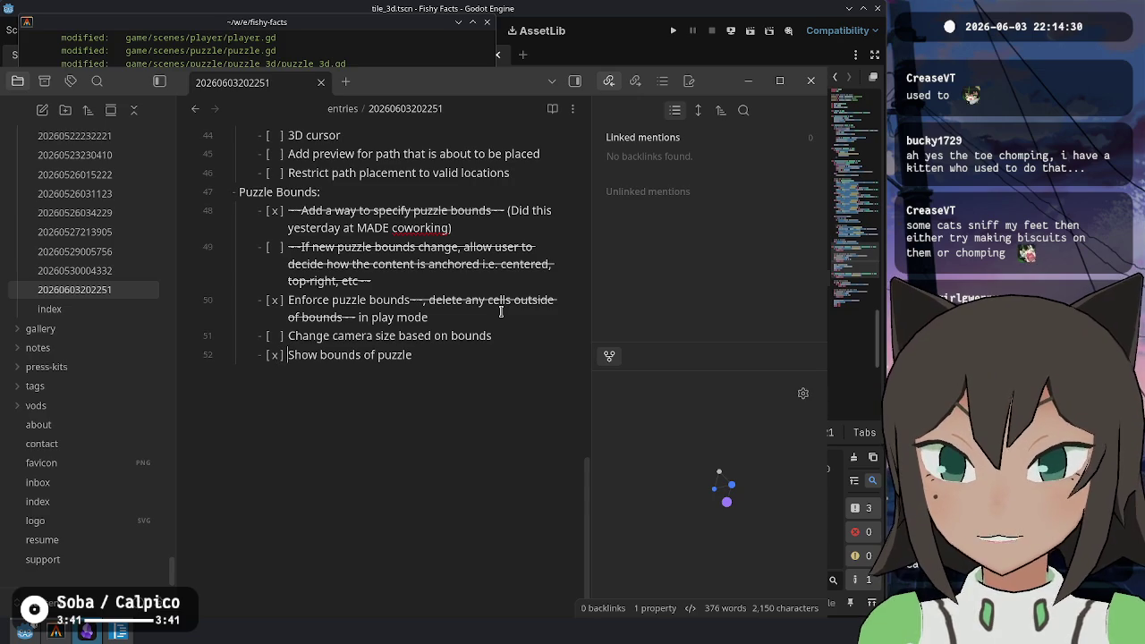
pyautogui.press('BackSpace')
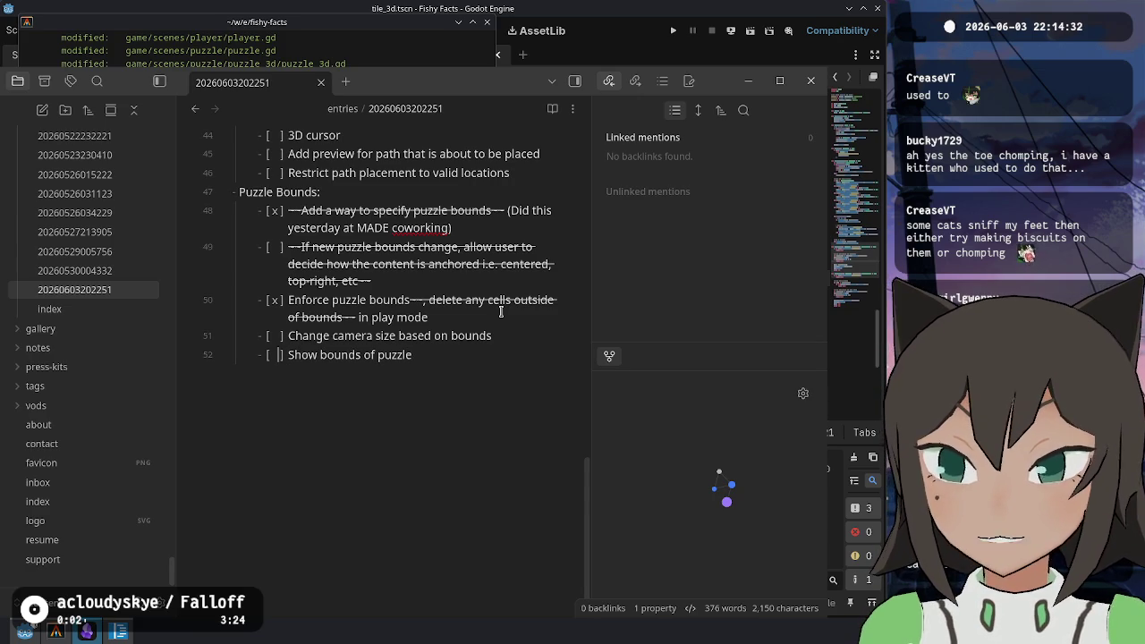
pyautogui.scroll(3, 452, 346)
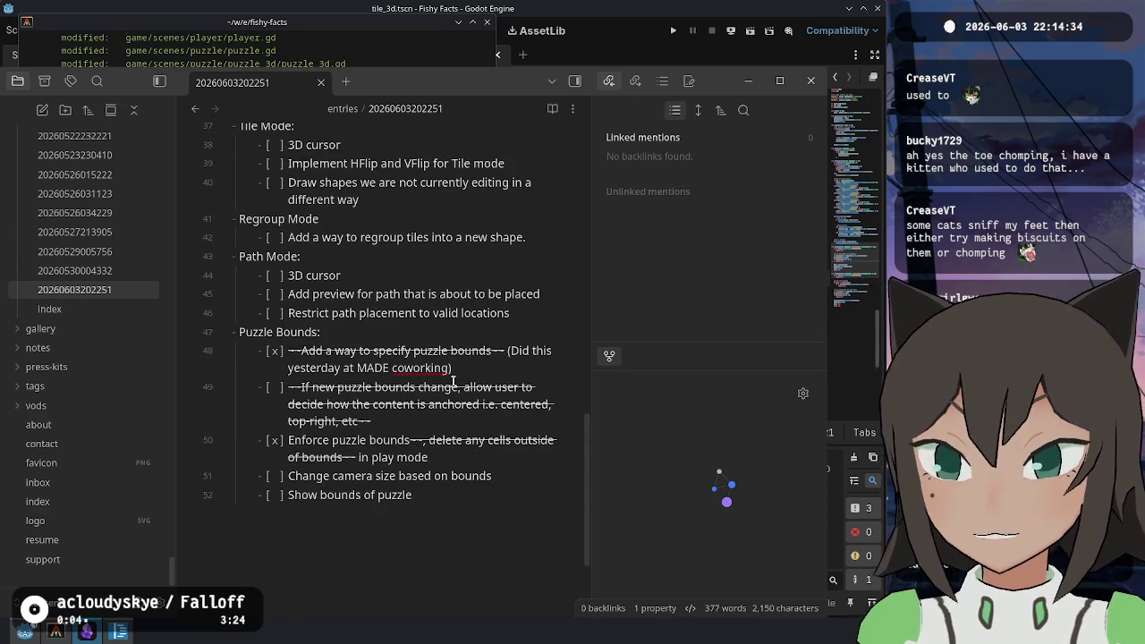
# Add a blank line after the last task, review the note from the top, then raise the push terminal
pyautogui.press('Return')
pyautogui.press('Return')
pyautogui.click(451, 280)
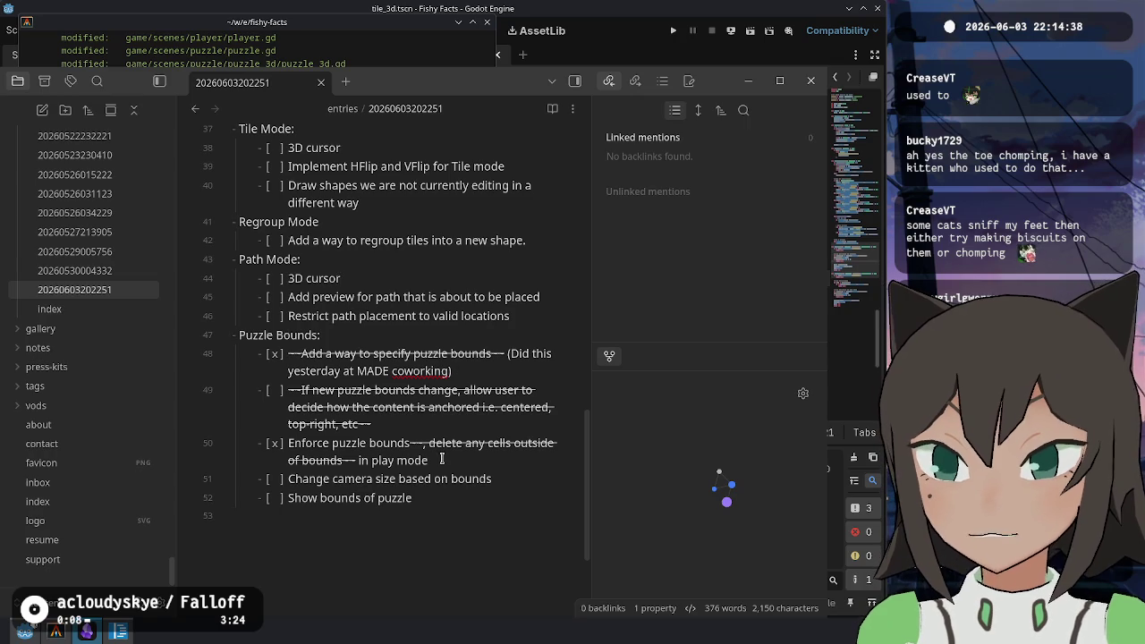
pyautogui.scroll(6, 441, 458)
pyautogui.scroll(7, 442, 457)
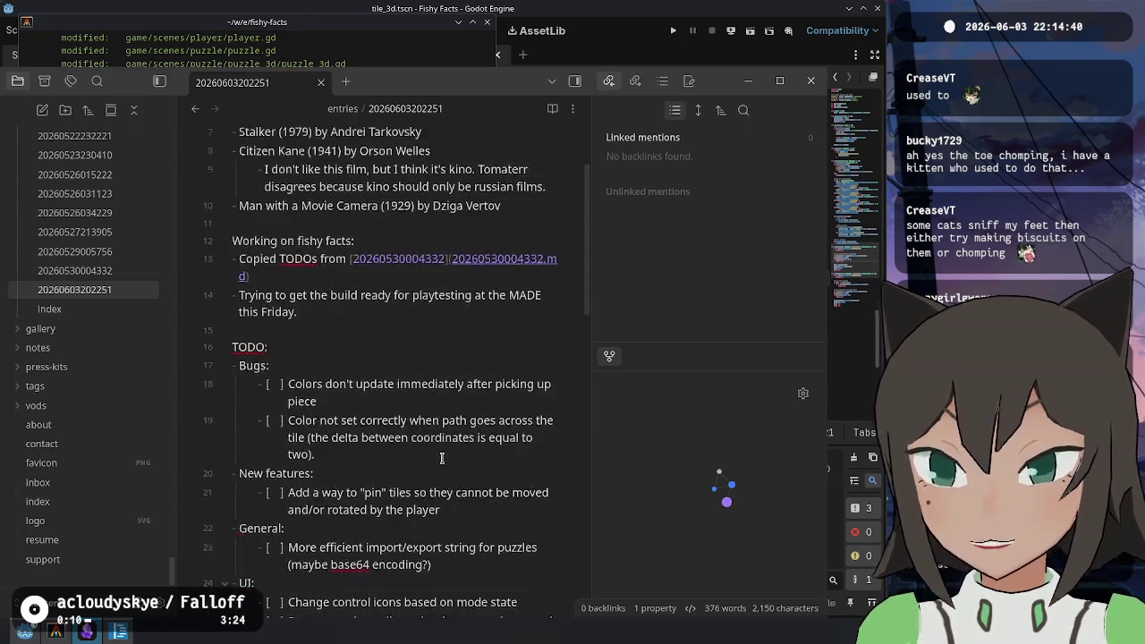
pyautogui.scroll(-1, 444, 442)
pyautogui.scroll(7, 443, 441)
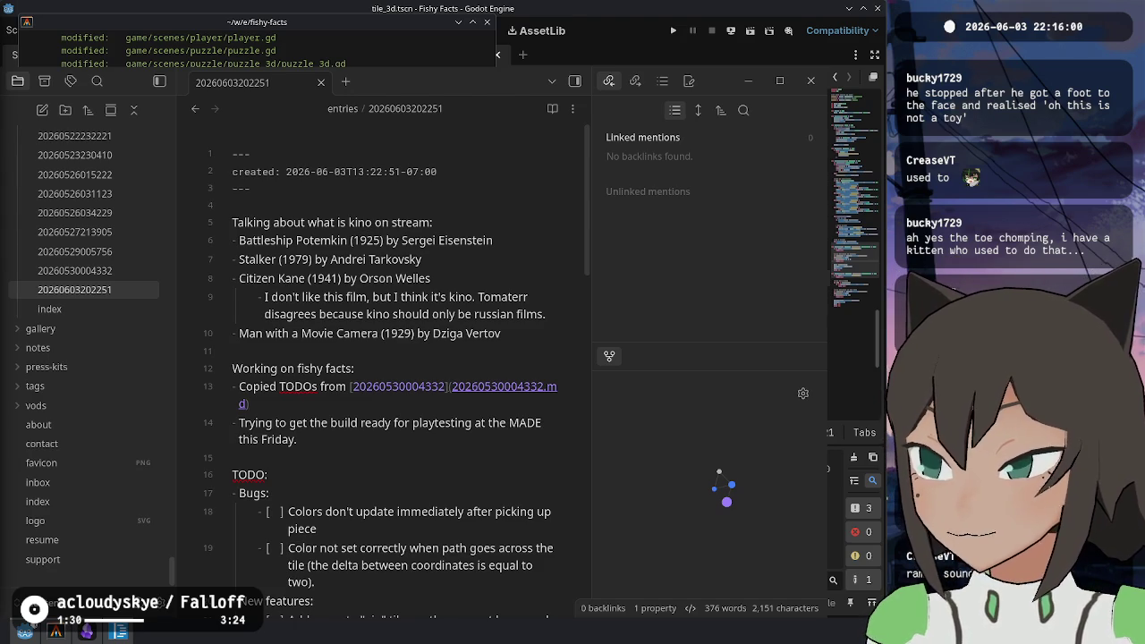
pyautogui.click(279, 46)
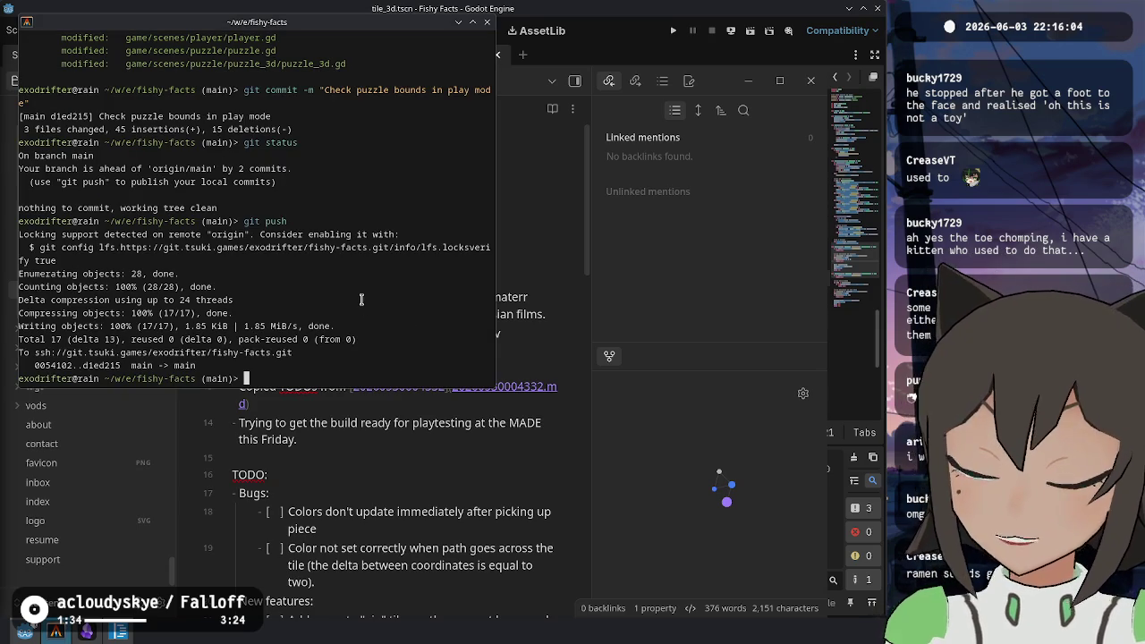